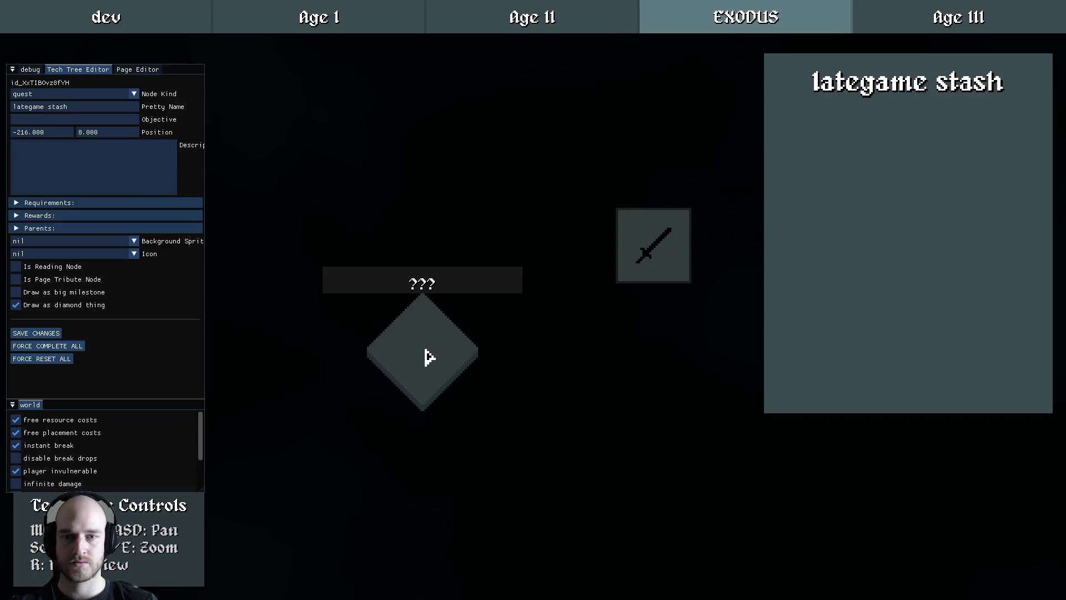
Select the lategame stash node, pan the tech tree, and cycle through the Age I, Age II and EXODUS pages
{"action": "left_click", "coordinate": [530, 244]}
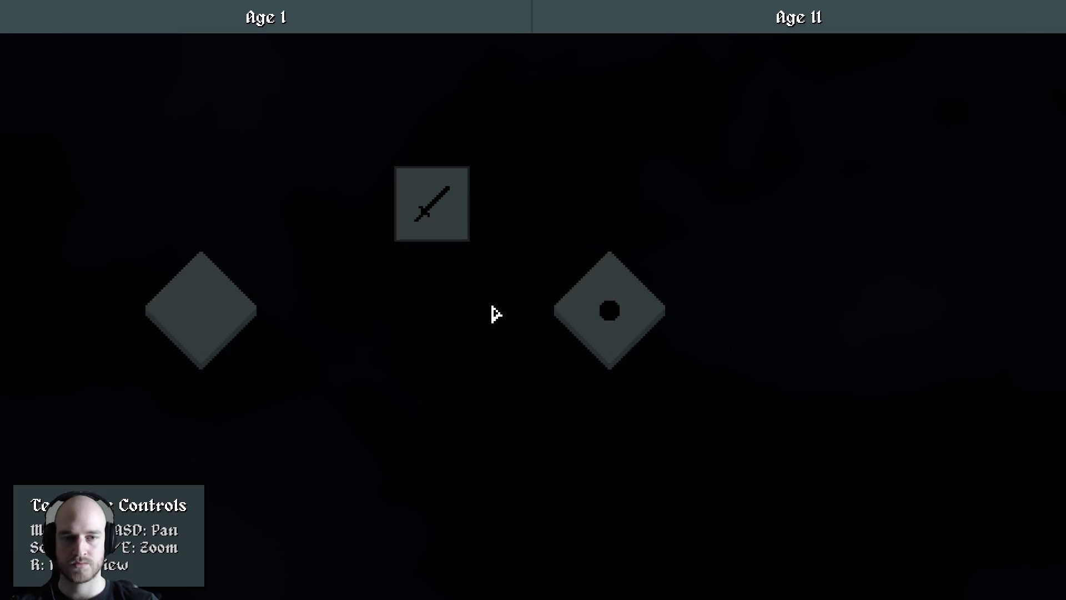
{"action": "left_click_drag", "start_coordinate": [690, 325], "coordinate": [591, 376]}
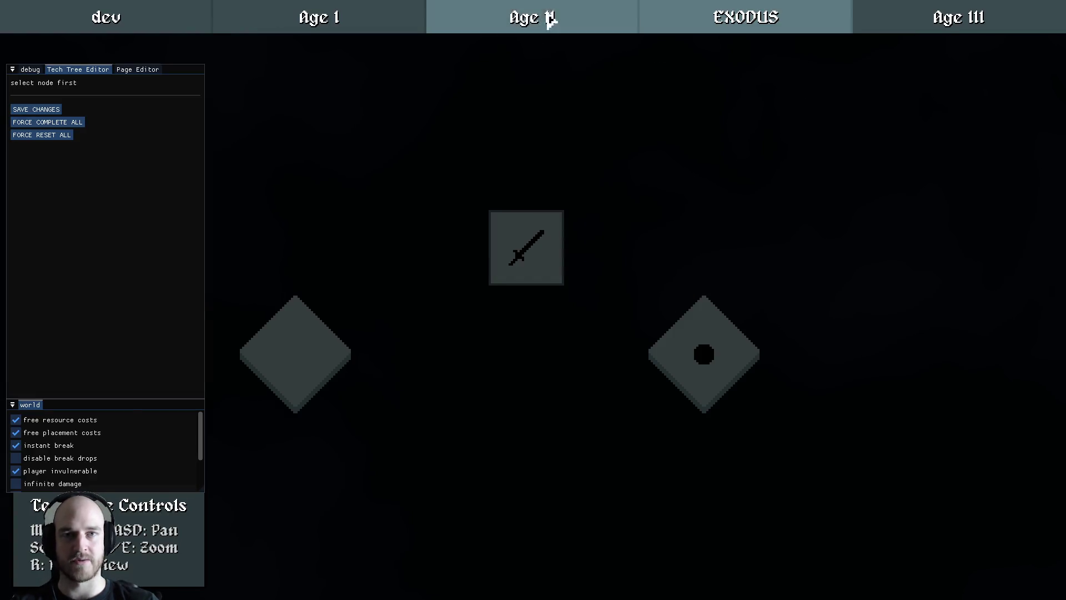
{"action": "left_click", "coordinate": [549, 28]}
{"action": "left_click", "coordinate": [411, 22]}
{"action": "left_click", "coordinate": [461, 19]}
{"action": "left_click", "coordinate": [726, 14]}
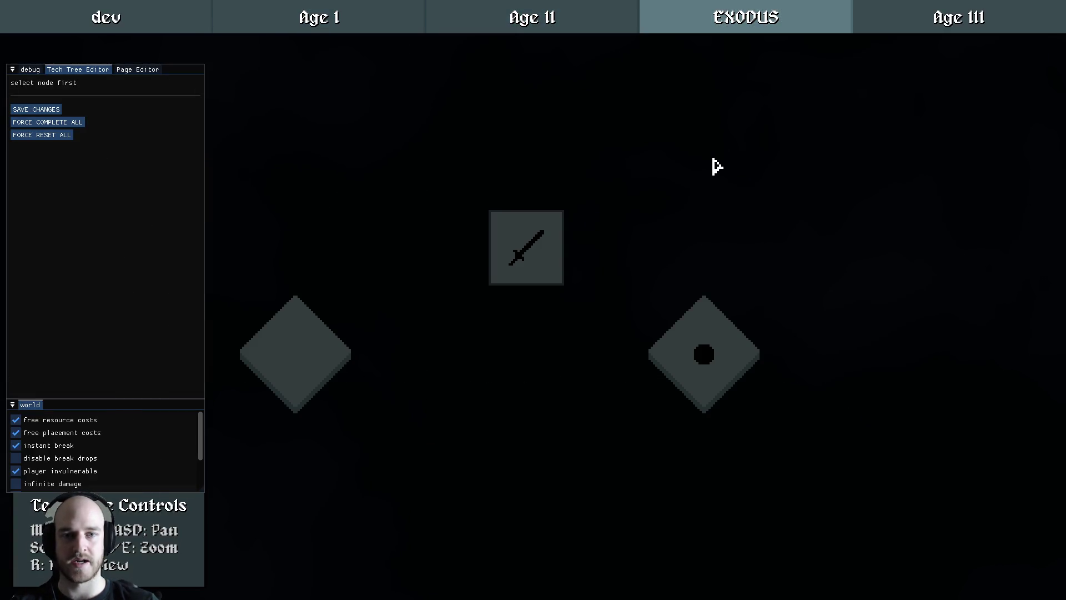
{"action": "left_click_drag", "start_coordinate": [657, 245], "coordinate": [714, 294]}
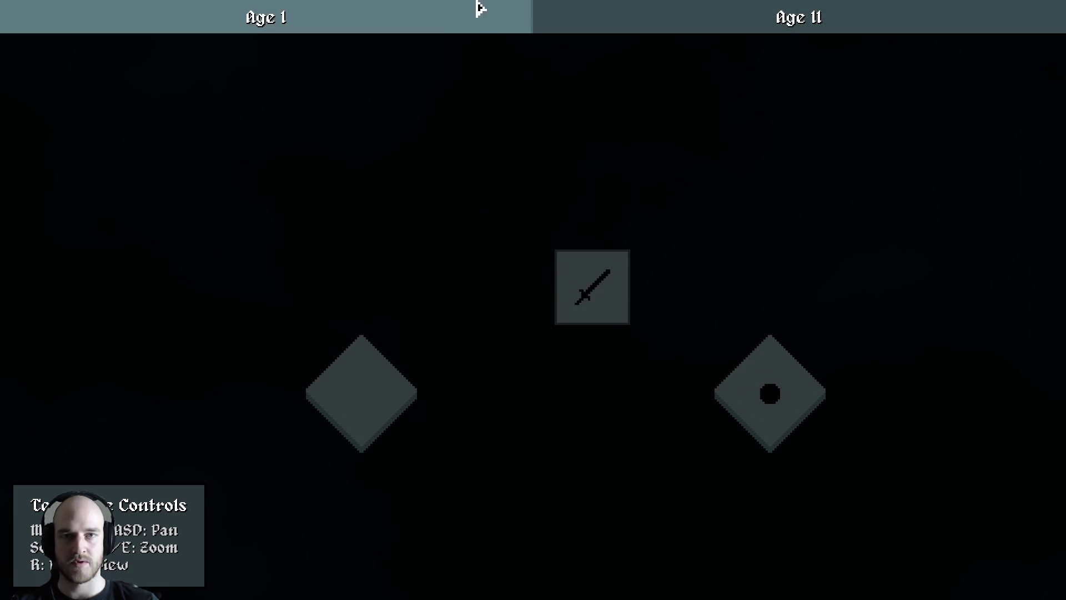
{"action": "left_click", "coordinate": [638, 22]}
Reopen the tech tree, flip through the Age I, Age II and EXODUS pages again, then quit the game
{"action": "key", "text": "Escape"}
{"action": "key", "text": "t"}
{"action": "left_click", "coordinate": [564, 33]}
{"action": "left_click", "coordinate": [404, 14]}
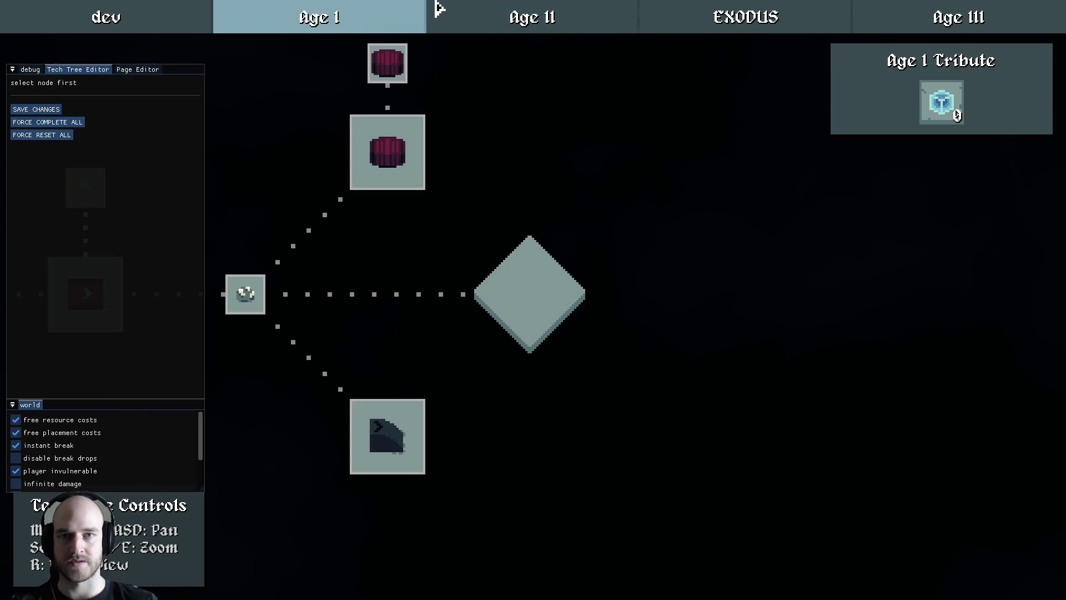
{"action": "left_click", "coordinate": [767, 28]}
{"action": "left_click", "coordinate": [322, 25]}
{"action": "left_click", "coordinate": [533, 20]}
{"action": "left_click", "coordinate": [766, 21]}
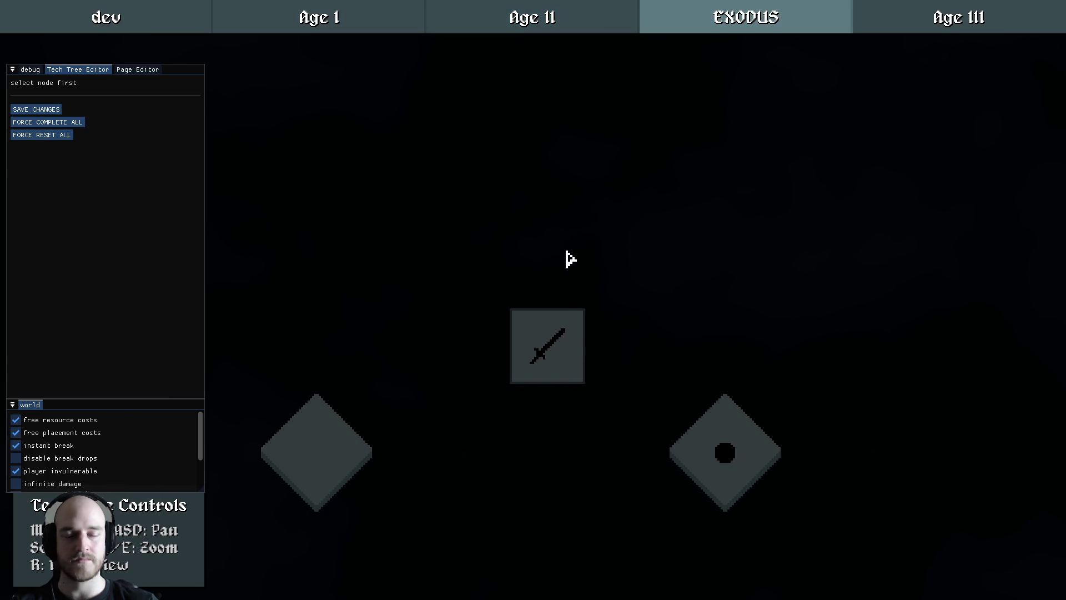
{"action": "key", "text": "t"}
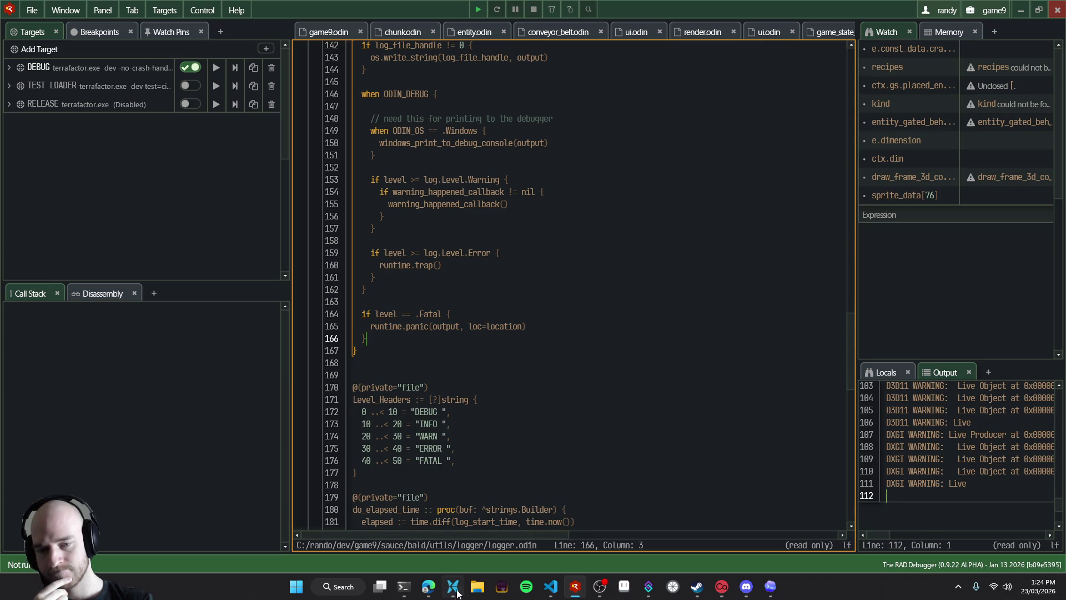
Glance at the T3 Code chat in Edge, put the VS Code cursor on line 14523, then return to the debugger
{"action": "mouse_move", "coordinate": [456, 593]}
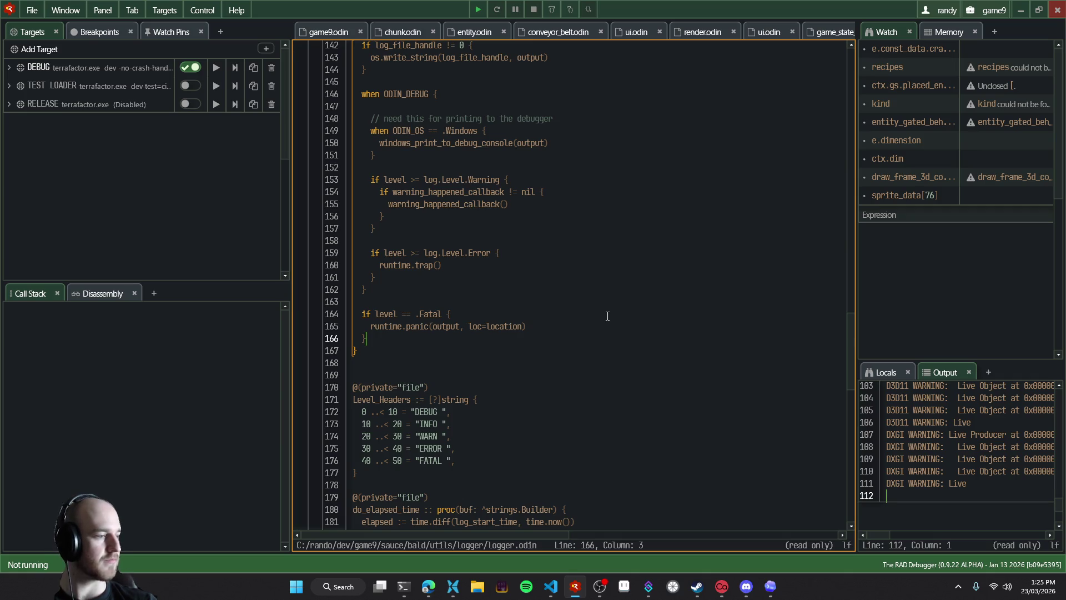
{"action": "left_click", "coordinate": [428, 592]}
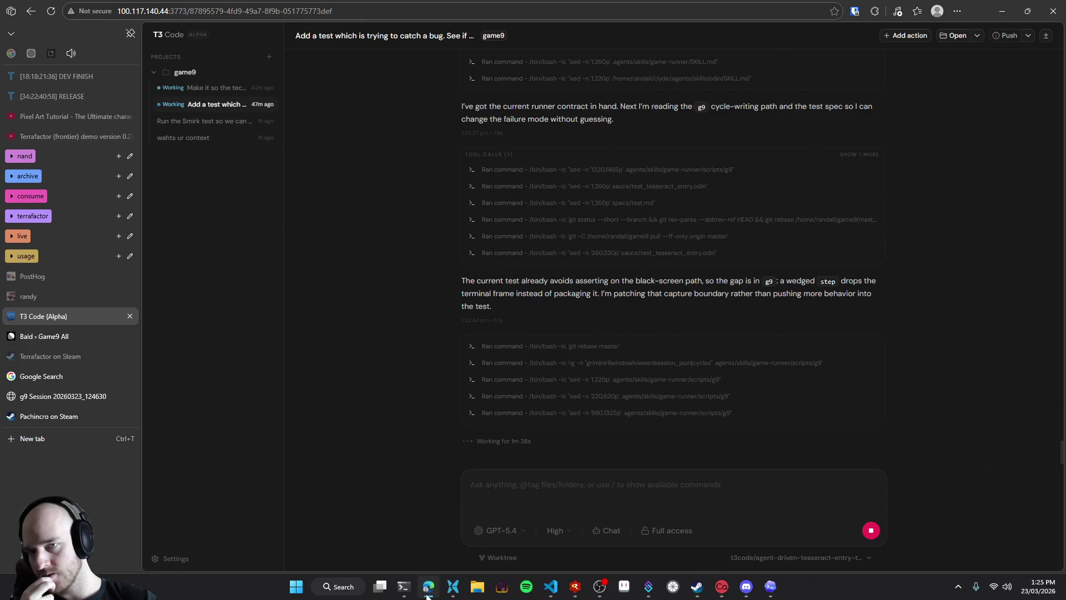
{"action": "left_click", "coordinate": [428, 593]}
{"action": "left_click", "coordinate": [551, 586]}
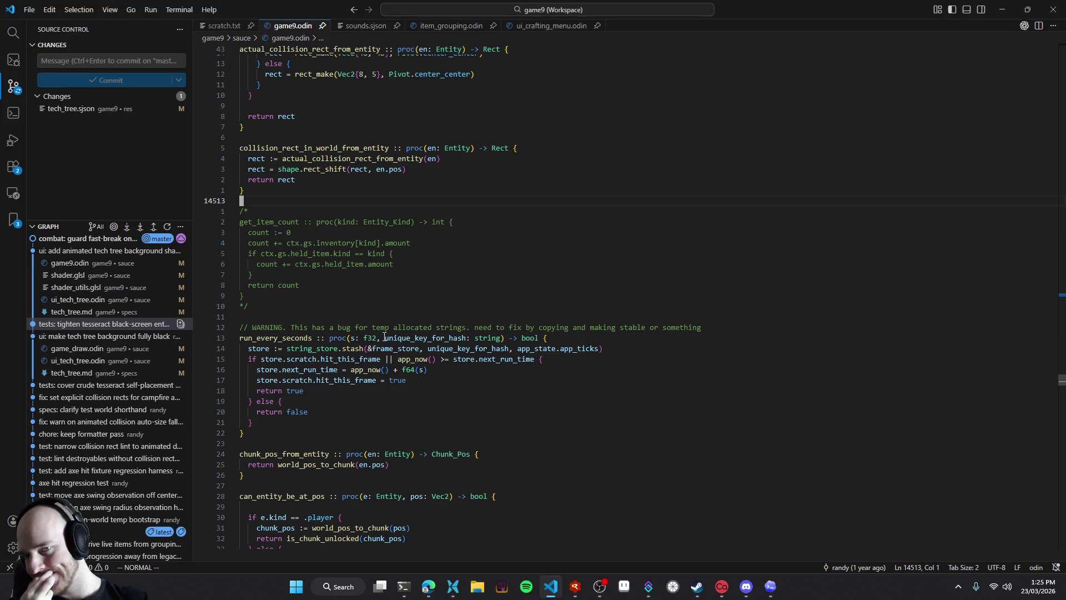
{"action": "left_click", "coordinate": [306, 307]}
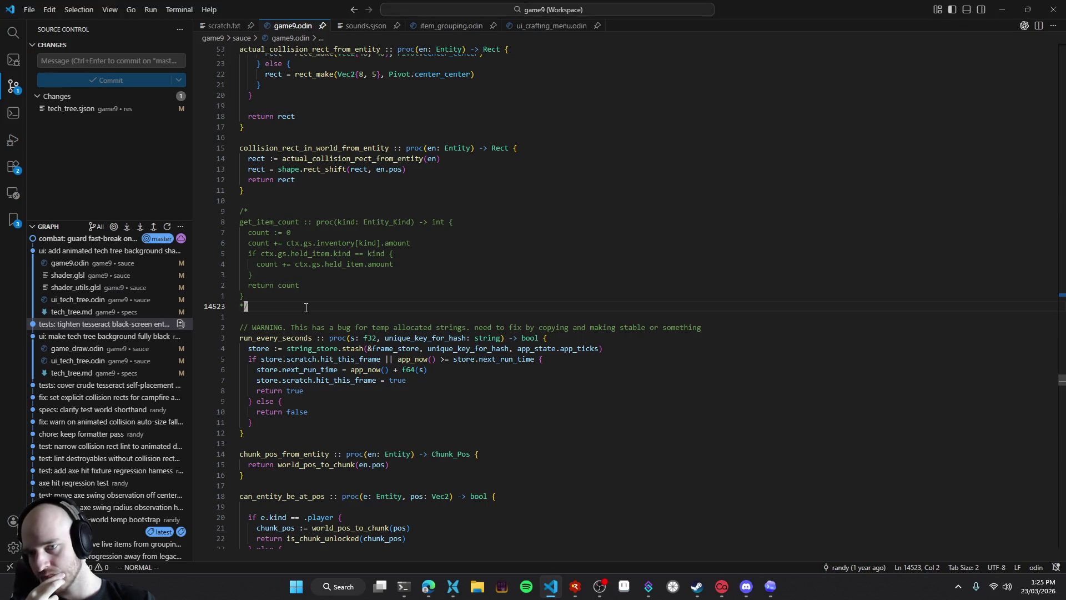
{"action": "key", "text": "alt+Tab"}
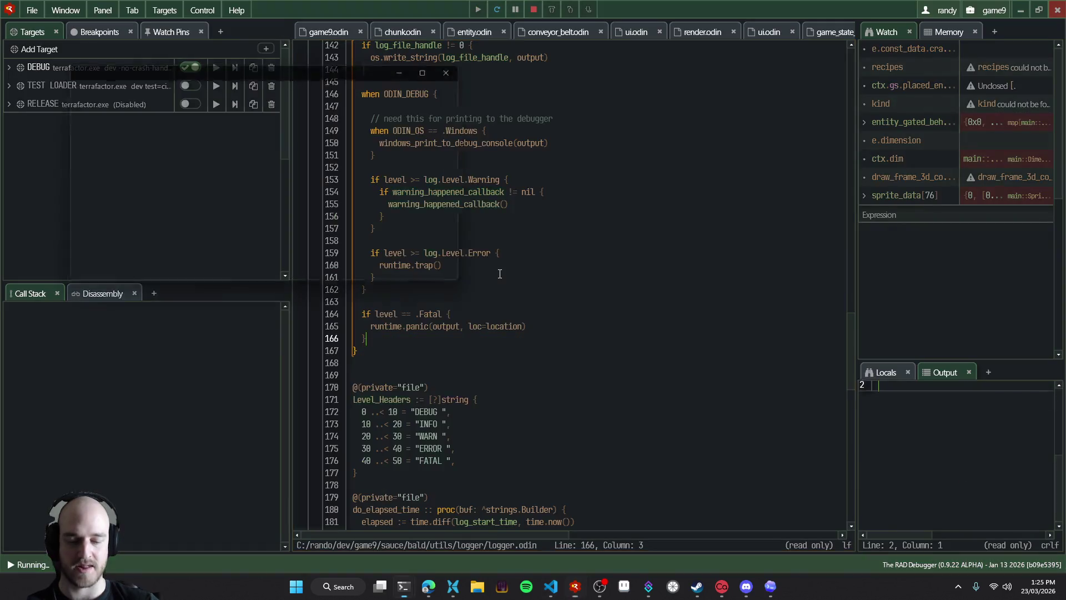
Launch the game build with F5 and inspect the Age II Tribute node's details
{"action": "key", "text": "F5"}
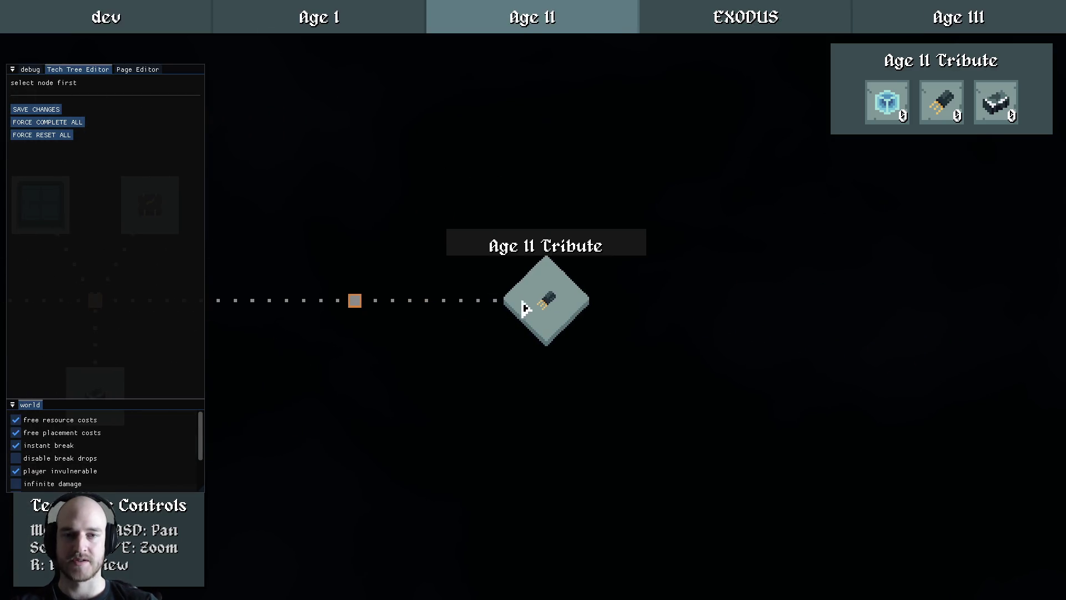
{"action": "left_click", "coordinate": [528, 304]}
{"action": "left_click_drag", "start_coordinate": [293, 349], "coordinate": [565, 296]}
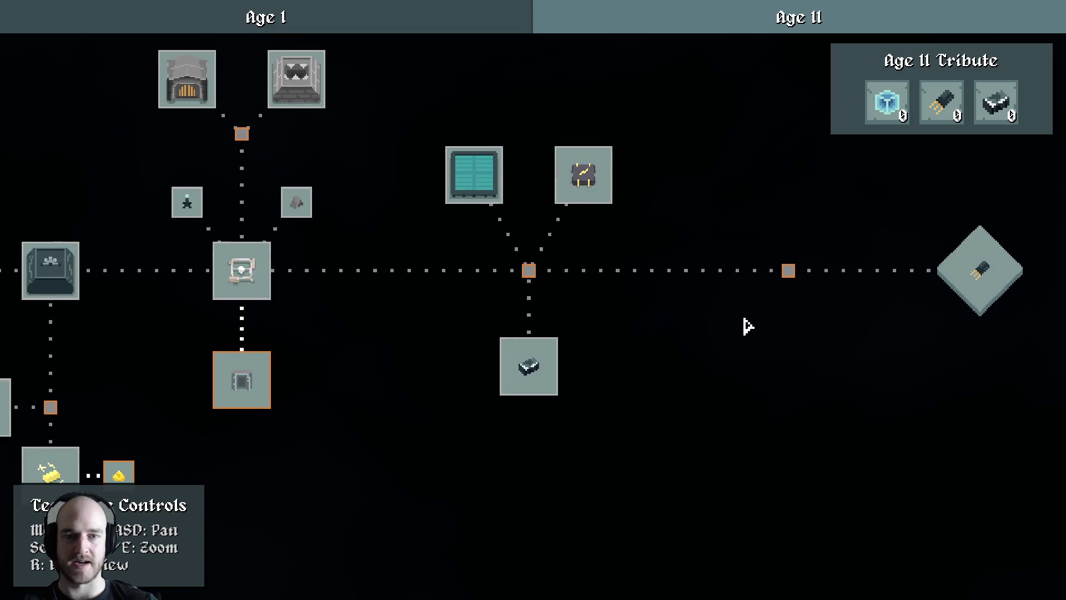
{"action": "left_click", "coordinate": [566, 296]}
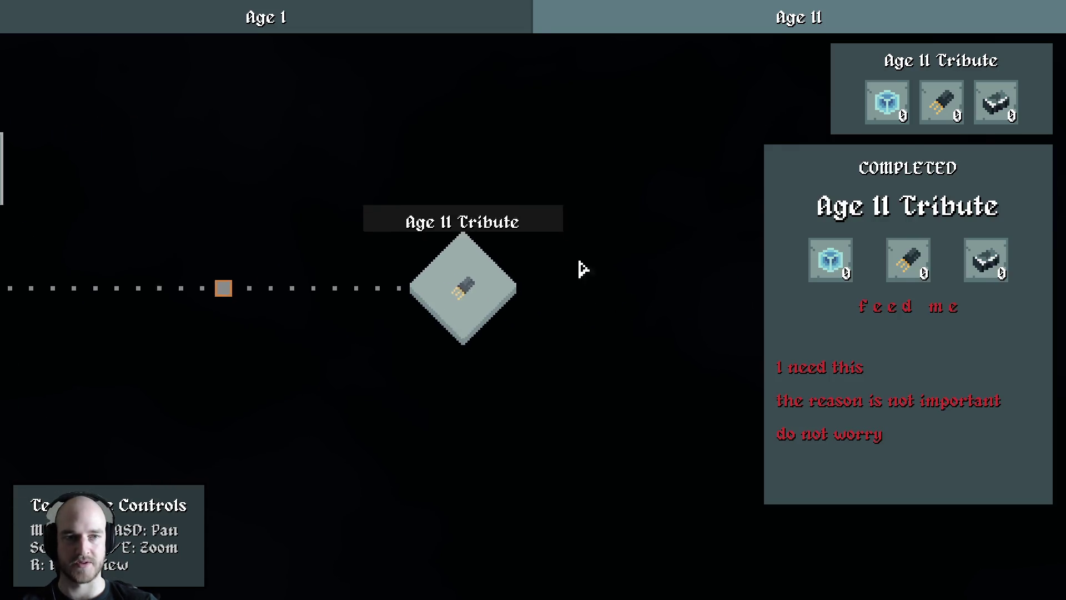
{"action": "left_click", "coordinate": [553, 183]}
Show the debug editor, go to the EXODUS page and select The End diamond node
{"action": "key", "text": "F1"}
{"action": "key", "text": "Tab"}
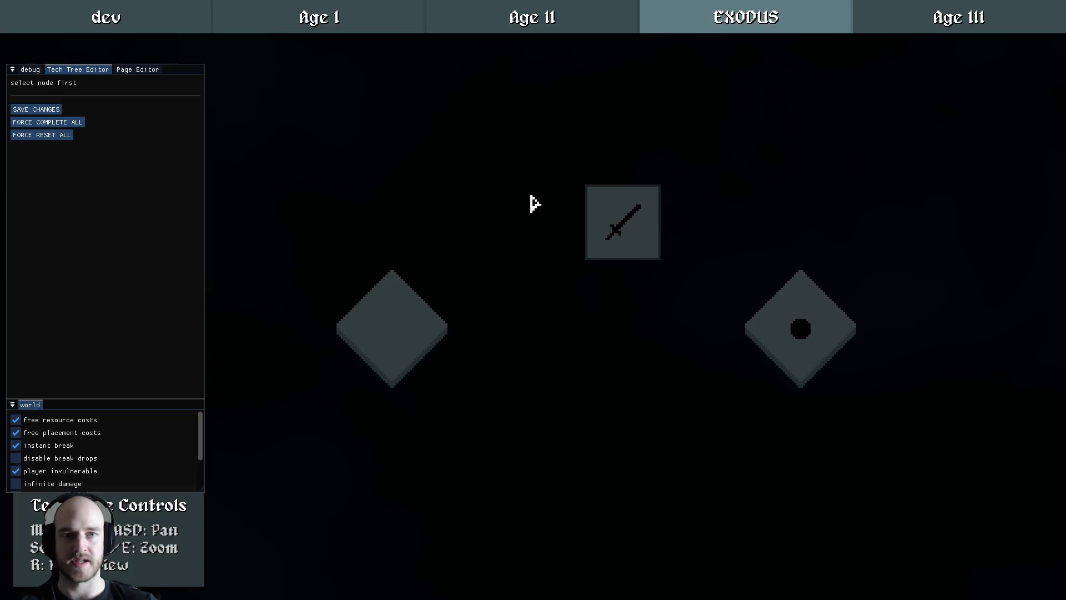
{"action": "left_click", "coordinate": [418, 319]}
{"action": "left_click_drag", "start_coordinate": [417, 319], "coordinate": [376, 239]}
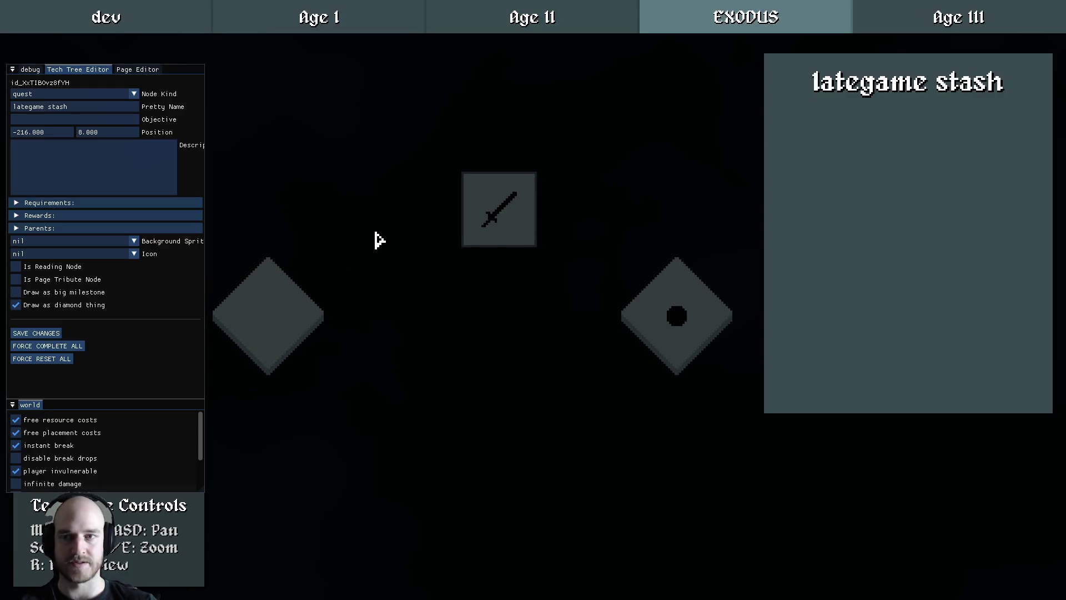
{"action": "left_click", "coordinate": [666, 319]}
{"action": "mouse_move", "coordinate": [595, 321]}
{"action": "left_mouse_down"}
{"action": "mouse_move", "coordinate": [424, 392]}
{"action": "mouse_move", "coordinate": [620, 369]}
{"action": "mouse_move", "coordinate": [524, 371]}
{"action": "left_mouse_up"}
{"action": "scroll", "coordinate": [620, 369], "scroll_direction": "down", "scroll_amount": 4}
Toggle the debug panel while panning the EXODUS tree, deselect the node, then close the game with Alt+F4
{"action": "key", "text": "F1"}
{"action": "mouse_move", "coordinate": [427, 361]}
{"action": "left_mouse_down"}
{"action": "mouse_move", "coordinate": [491, 352]}
{"action": "mouse_move", "coordinate": [440, 358]}
{"action": "left_mouse_up"}
{"action": "scroll", "coordinate": [441, 358], "scroll_direction": "up", "scroll_amount": 4}
{"action": "mouse_move", "coordinate": [361, 357]}
{"action": "left_mouse_down"}
{"action": "mouse_move", "coordinate": [512, 373]}
{"action": "mouse_move", "coordinate": [511, 350]}
{"action": "mouse_move", "coordinate": [459, 312]}
{"action": "mouse_move", "coordinate": [524, 369]}
{"action": "mouse_move", "coordinate": [631, 299]}
{"action": "left_mouse_up"}
{"action": "key", "text": "F1"}
{"action": "key", "text": "F1"}
{"action": "key", "text": "F1"}
{"action": "key", "text": "F1"}
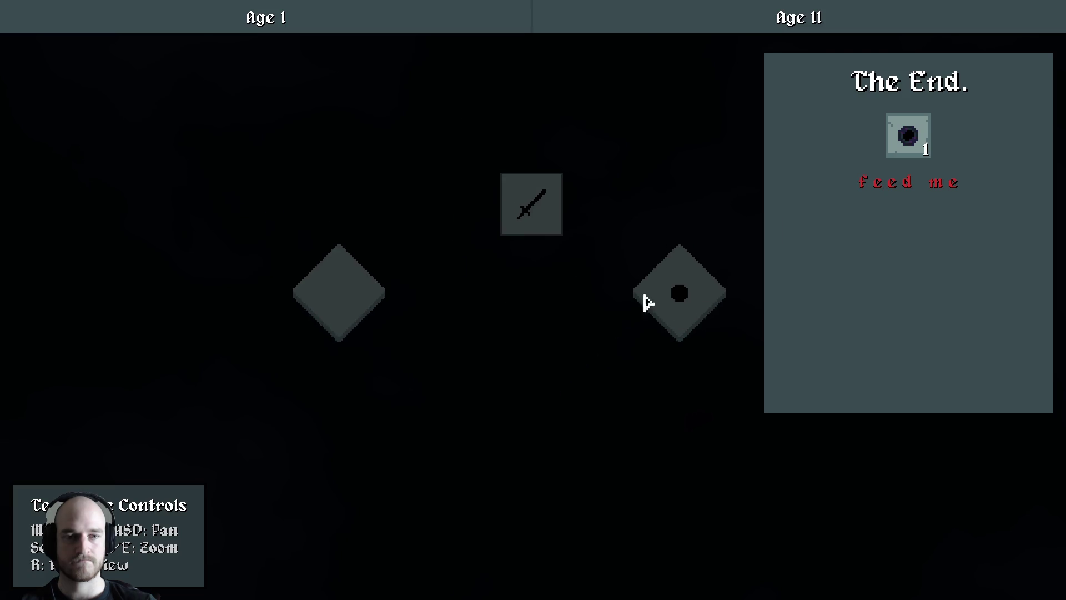
{"action": "mouse_move", "coordinate": [692, 315]}
{"action": "left_mouse_down"}
{"action": "mouse_move", "coordinate": [461, 364]}
{"action": "mouse_move", "coordinate": [338, 352]}
{"action": "mouse_move", "coordinate": [362, 369]}
{"action": "left_mouse_up"}
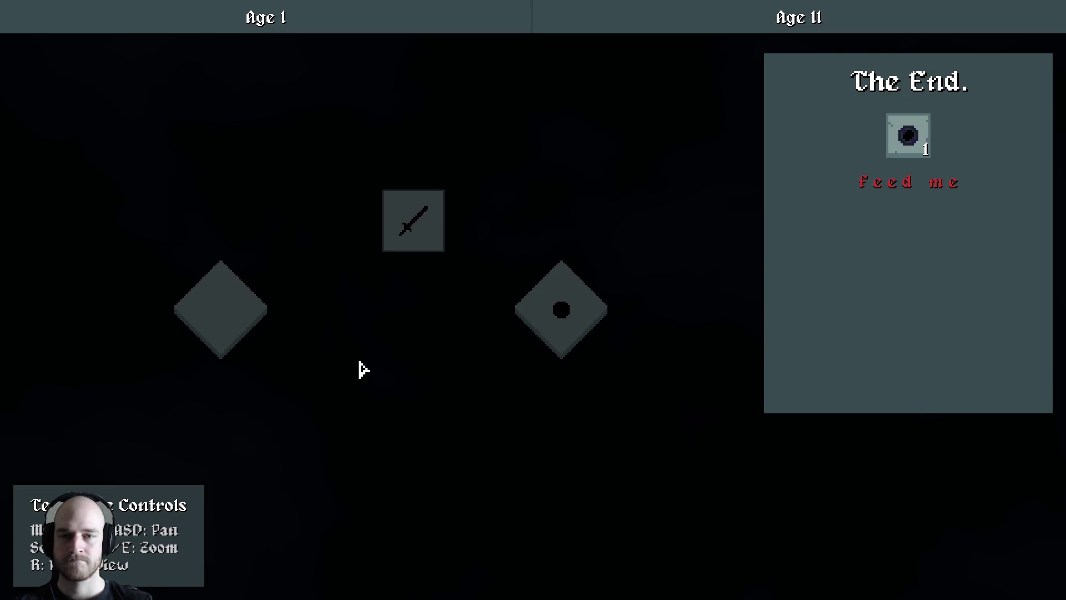
{"action": "key", "text": "F1"}
{"action": "mouse_move", "coordinate": [439, 317]}
{"action": "left_mouse_down"}
{"action": "mouse_move", "coordinate": [518, 312]}
{"action": "mouse_move", "coordinate": [526, 331]}
{"action": "mouse_move", "coordinate": [600, 321]}
{"action": "left_mouse_up"}
{"action": "left_click", "coordinate": [517, 312]}
{"action": "key", "text": "F1"}
{"action": "key", "text": "alt+F4"}
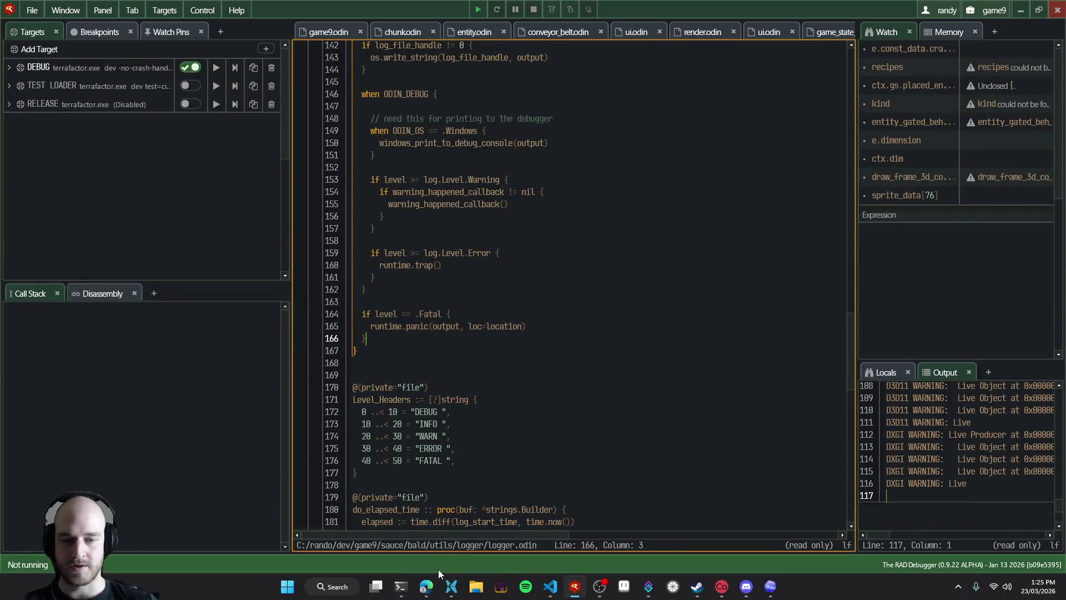
Switch Edge from the T3 Code chat to the Bald › Game9 All board tab
{"action": "left_click", "coordinate": [428, 586]}
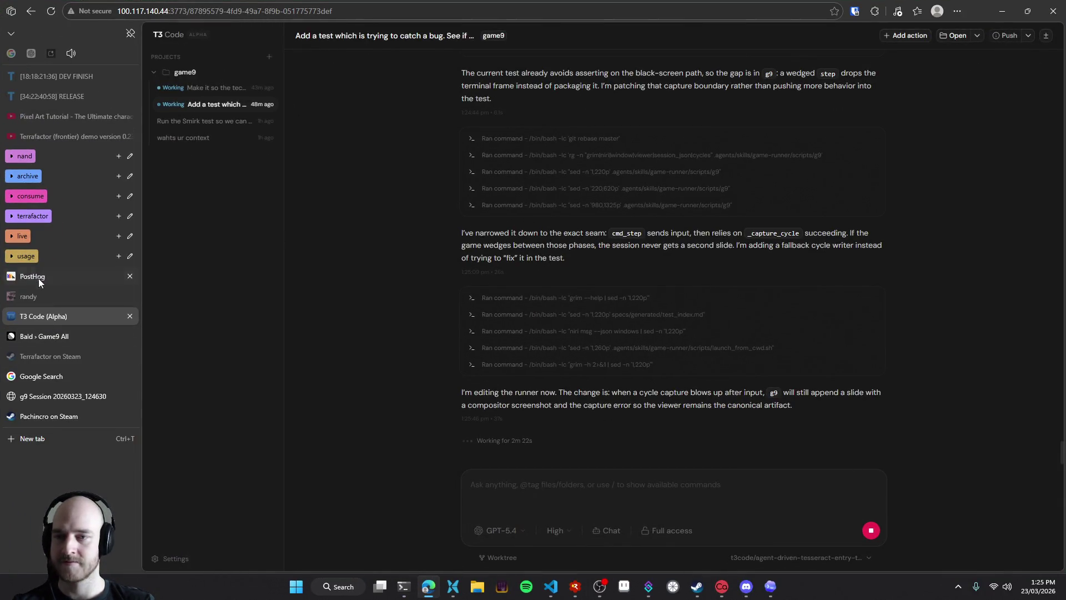
{"action": "left_click", "coordinate": [47, 337]}
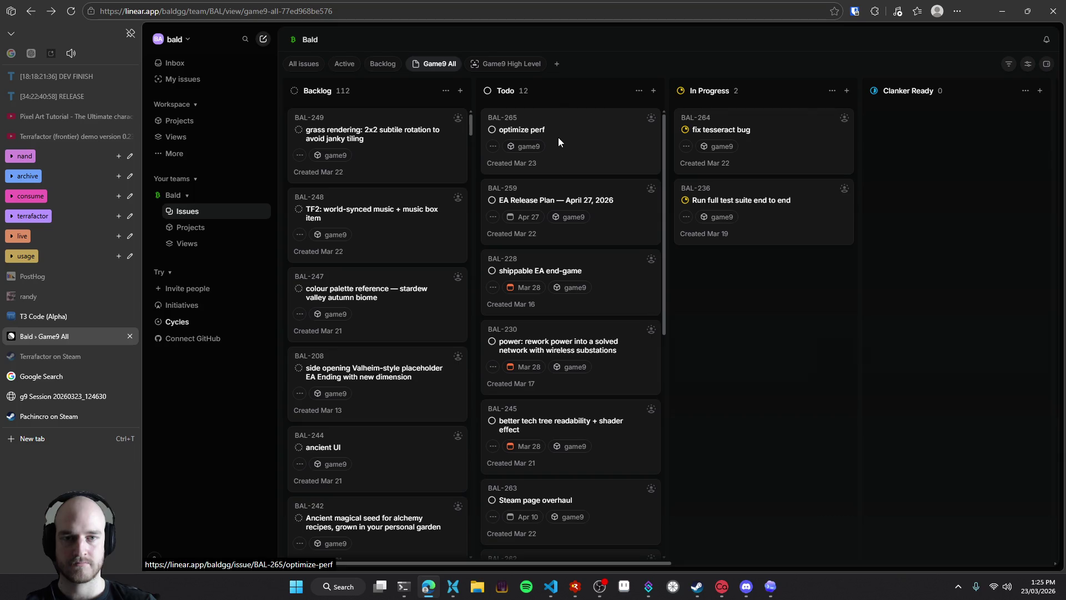
Move the BAL-265 optimize perf card below the tech tree readability issue in Todo
{"action": "left_click_drag", "start_coordinate": [556, 142], "coordinate": [558, 352]}
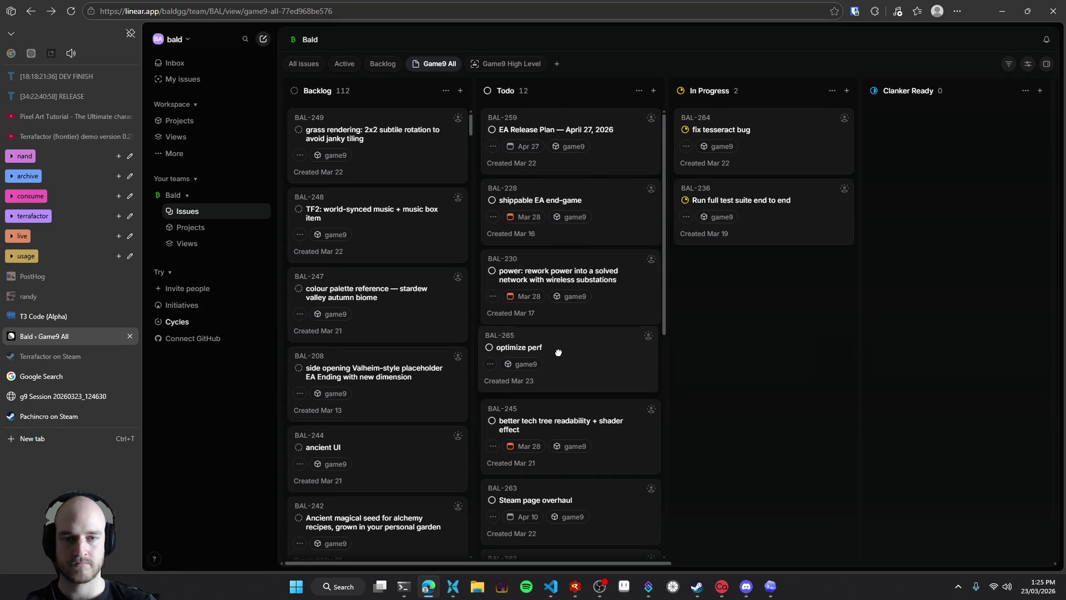
{"action": "right_click", "coordinate": [576, 355]}
{"action": "mouse_move", "coordinate": [621, 389]}
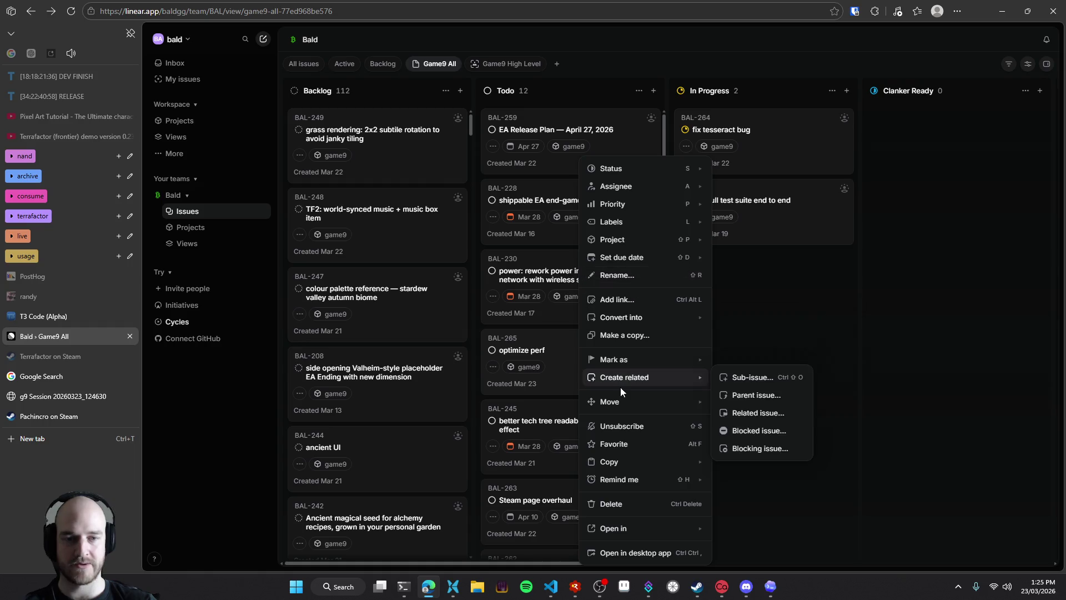
{"action": "left_click", "coordinate": [799, 310]}
{"action": "left_click_drag", "start_coordinate": [578, 368], "coordinate": [577, 413]}
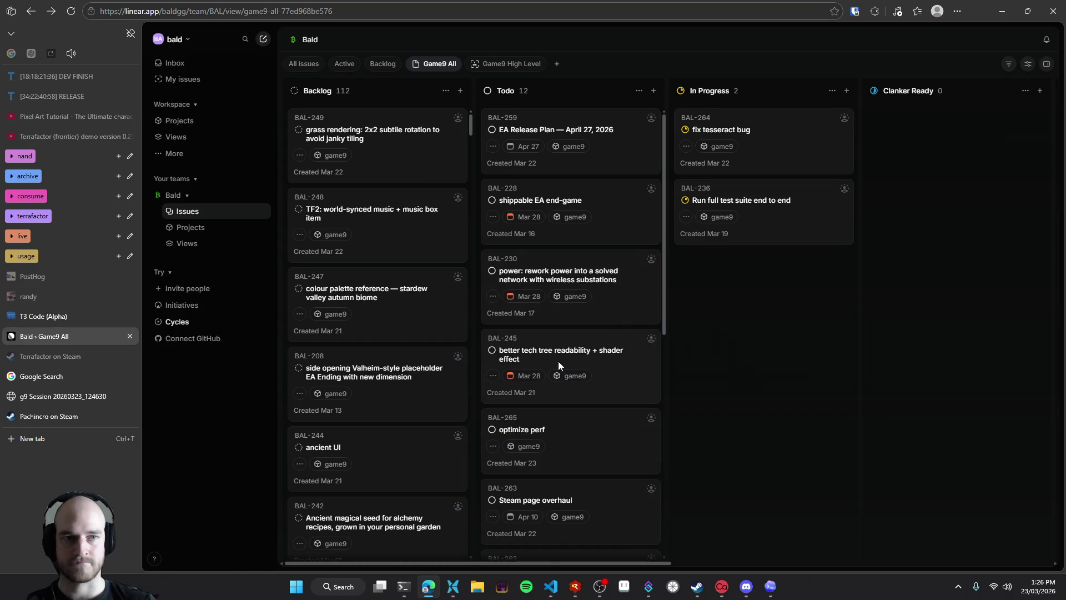
Drag BAL-245 into In Progress, then open the BAL-228 shippable EA end-game issue
{"action": "left_click_drag", "start_coordinate": [554, 395], "coordinate": [791, 178]}
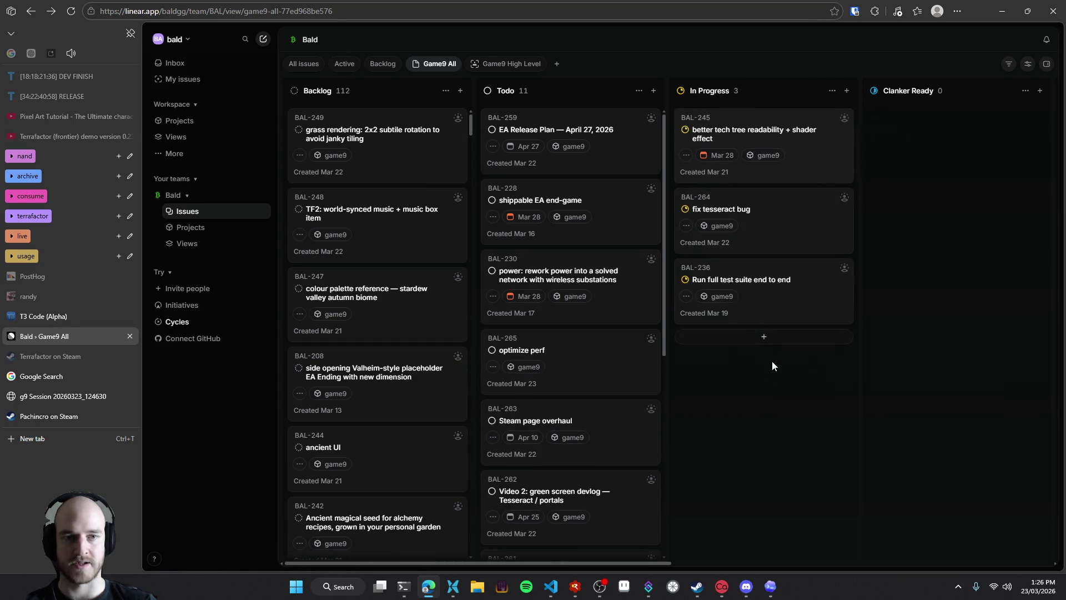
{"action": "scroll", "coordinate": [722, 389], "scroll_direction": "right", "scroll_amount": 2}
{"action": "scroll", "coordinate": [722, 416], "scroll_direction": "left", "scroll_amount": 3}
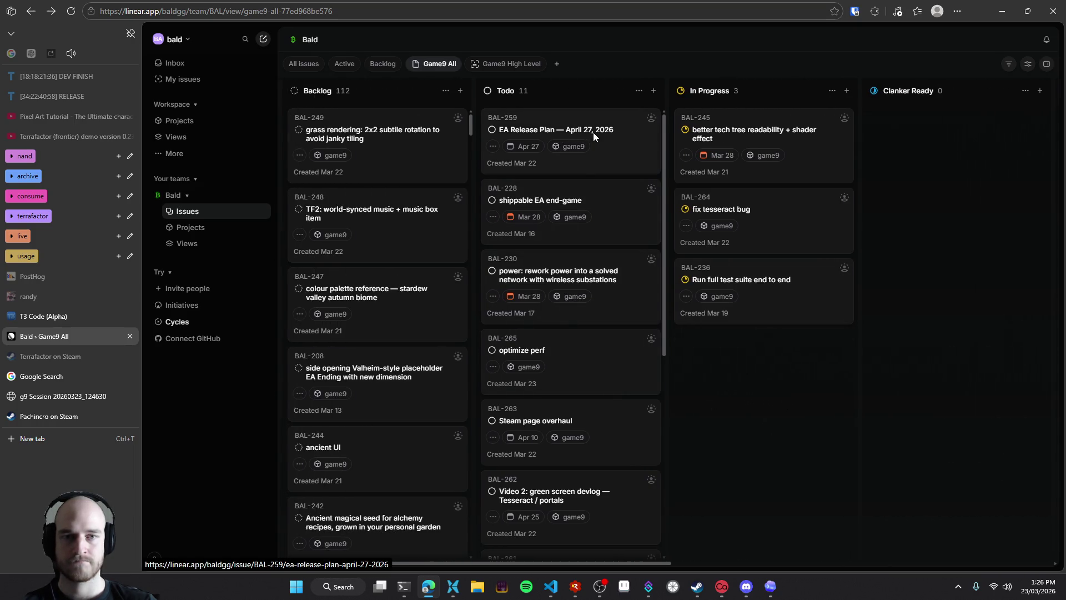
{"action": "left_click", "coordinate": [590, 218]}
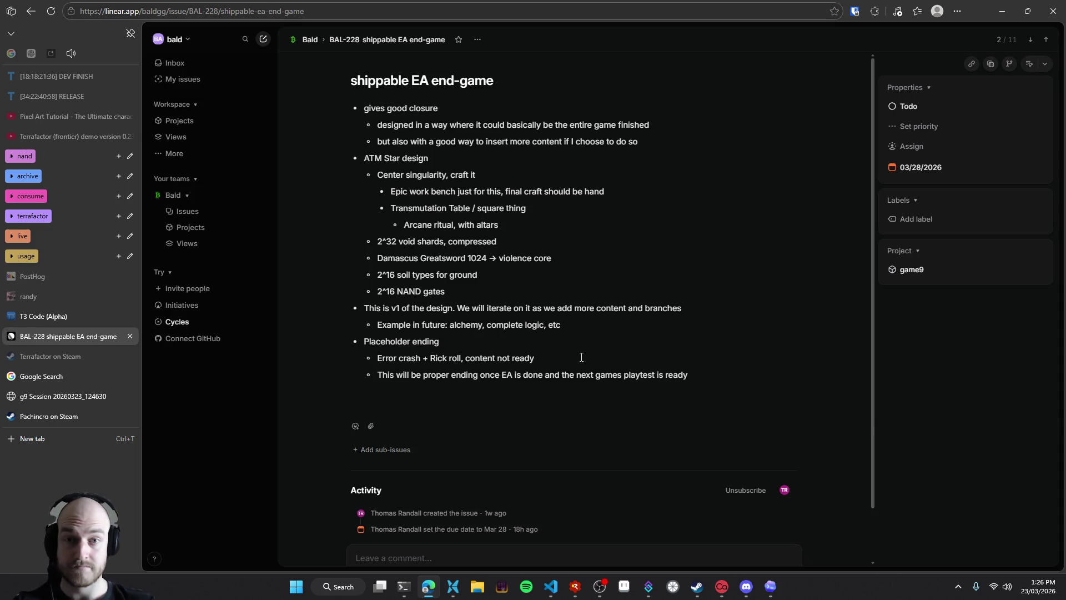
{"action": "key", "text": "Escape"}
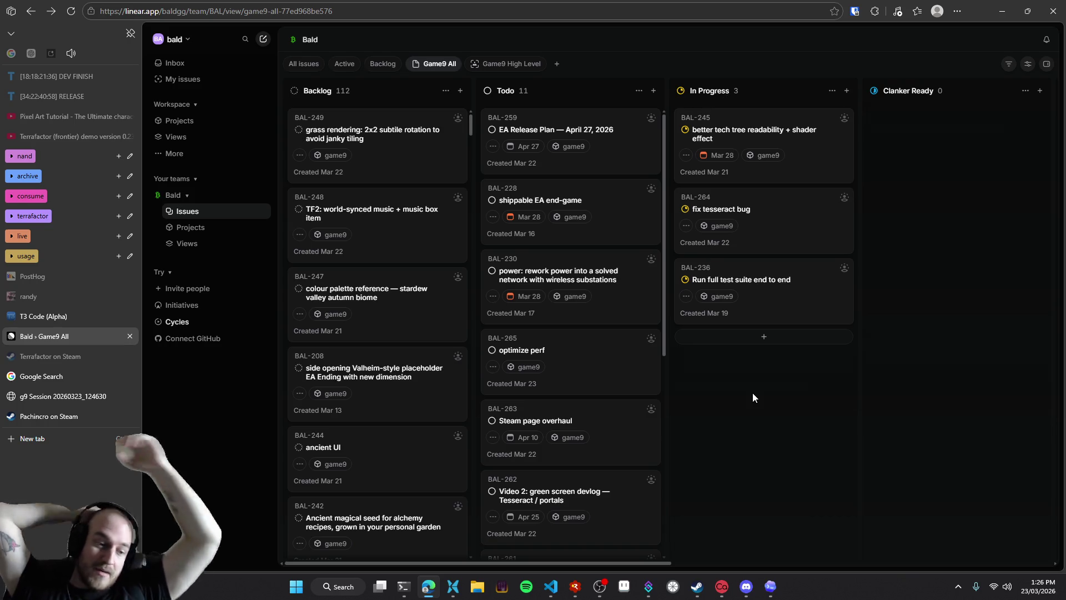
Bring OBS forward and switch to the full-screen webcam scene
{"action": "left_click", "coordinate": [623, 587]}
{"action": "left_click", "coordinate": [84, 448]}
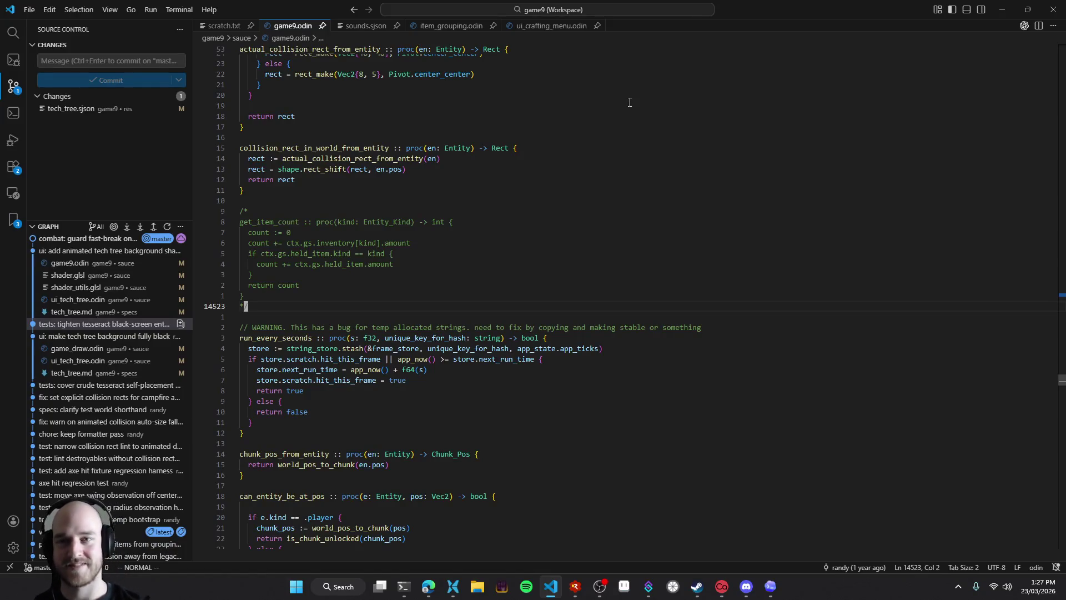
Relaunch the game from the debugger and centre the tech tree on the Age II diamond
{"action": "key", "text": "alt+Tab"}
{"action": "key", "text": "F5"}
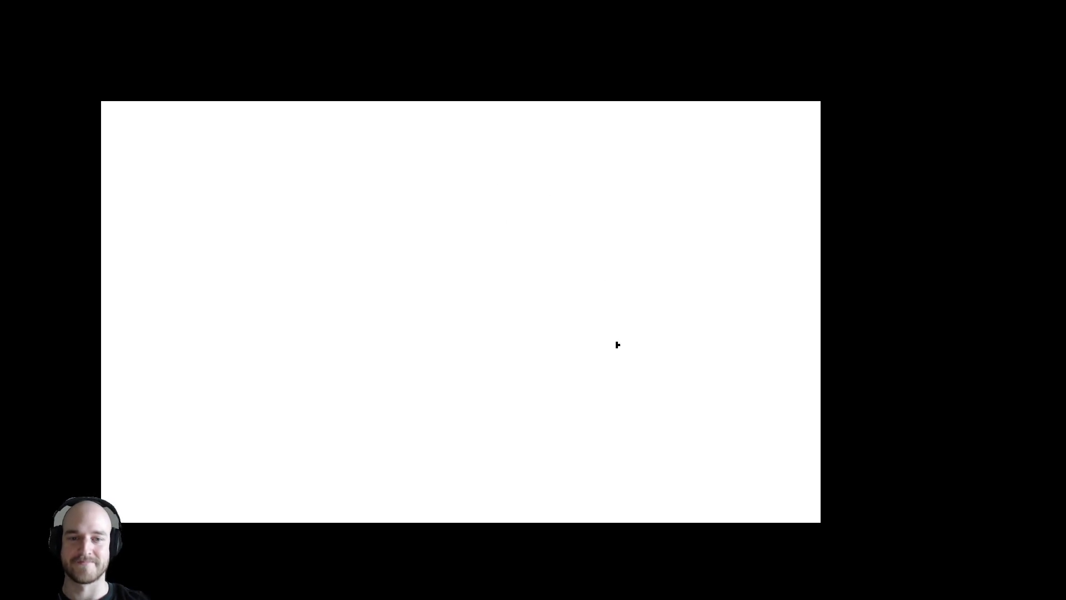
{"action": "key", "text": "d"}
{"action": "key", "text": "w"}
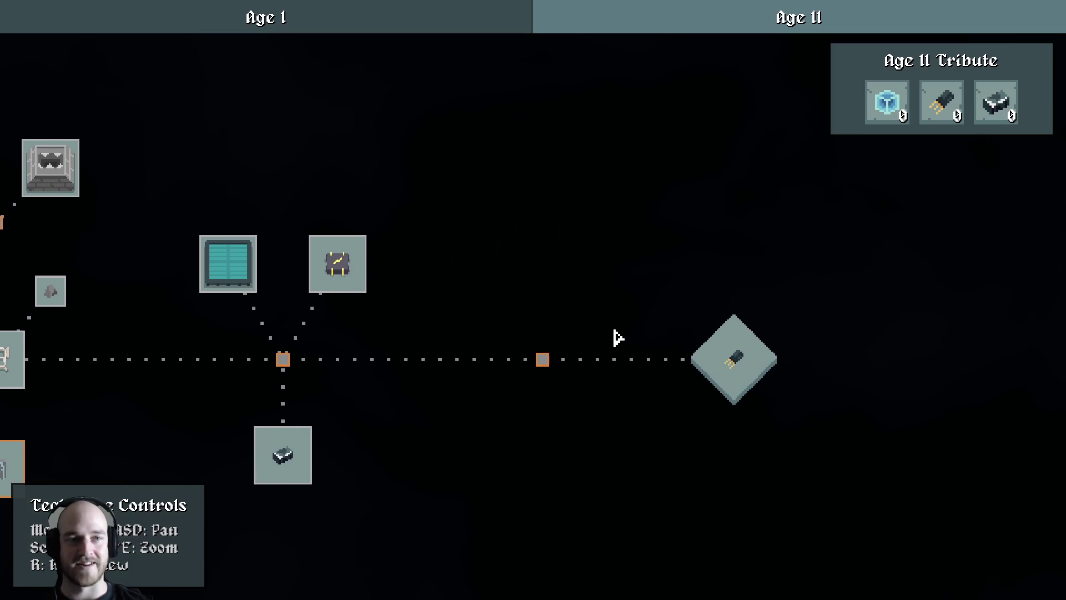
{"action": "key", "text": "r"}
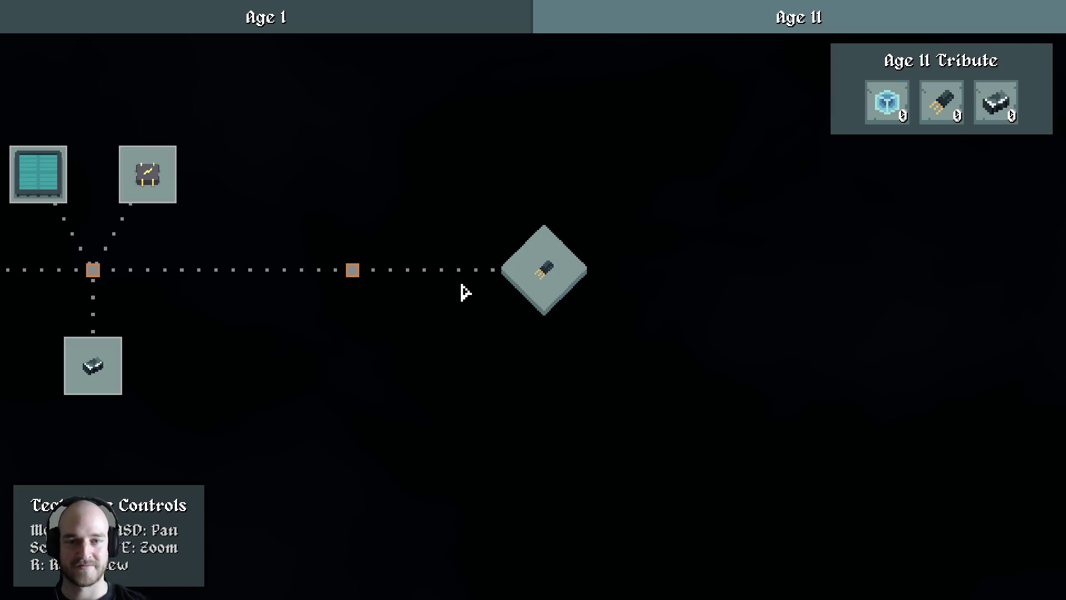
Reveal the dev editor, pan across the EXODUS page and select the singularity diamond node
{"action": "key", "text": "F1"}
{"action": "left_click", "coordinate": [715, 11]}
{"action": "key", "text": "d"}
{"action": "key", "text": "w"}
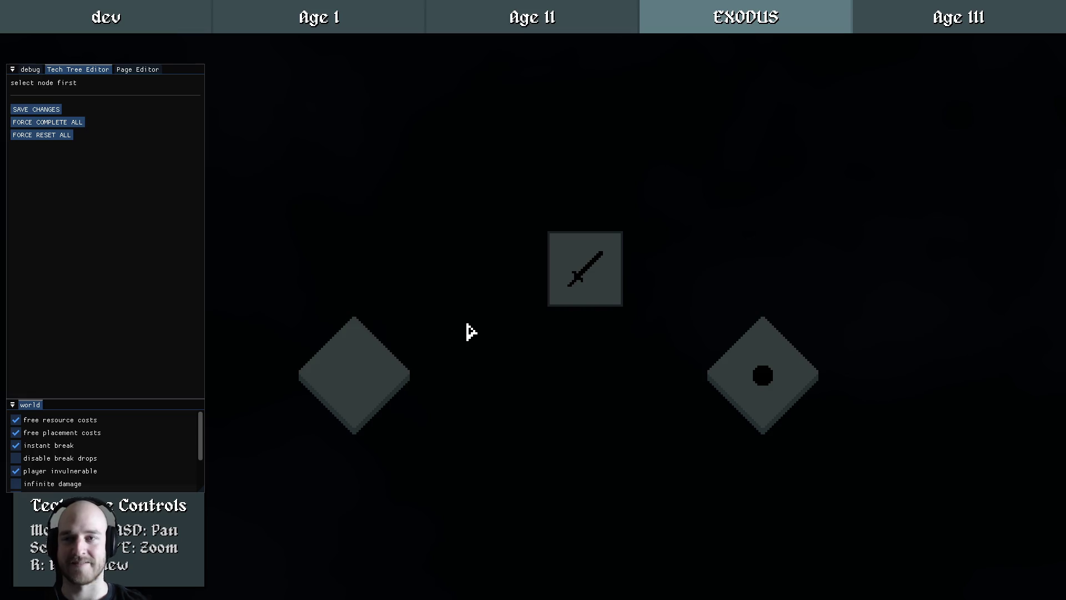
{"action": "key", "text": "d"}
{"action": "key", "text": "s"}
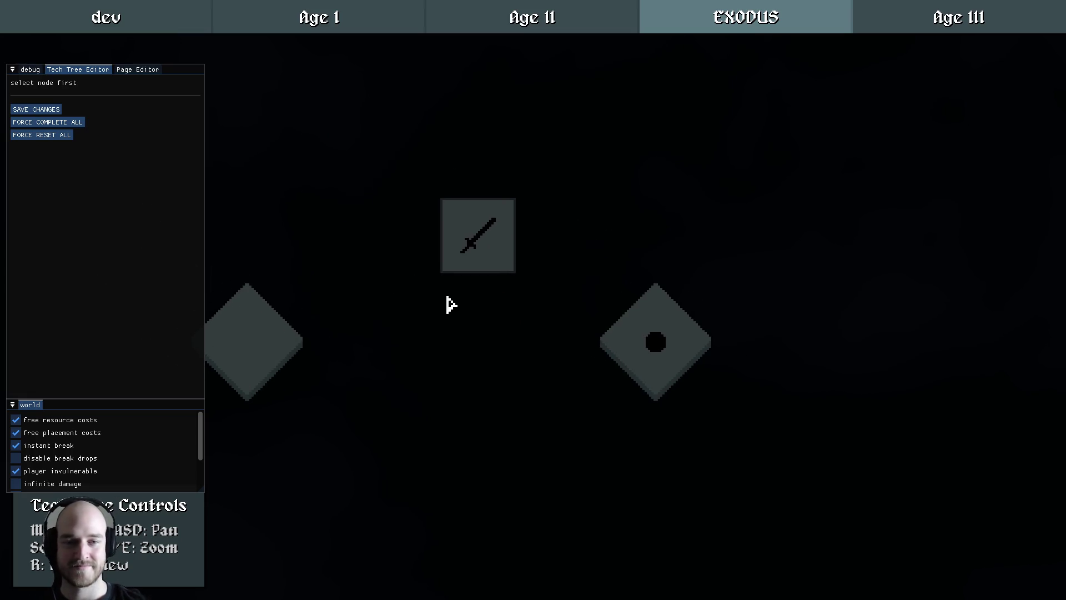
{"action": "mouse_move", "coordinate": [581, 369]}
{"action": "left_mouse_down"}
{"action": "mouse_move", "coordinate": [658, 330]}
{"action": "mouse_move", "coordinate": [533, 349]}
{"action": "left_mouse_up"}
{"action": "left_click", "coordinate": [690, 307]}
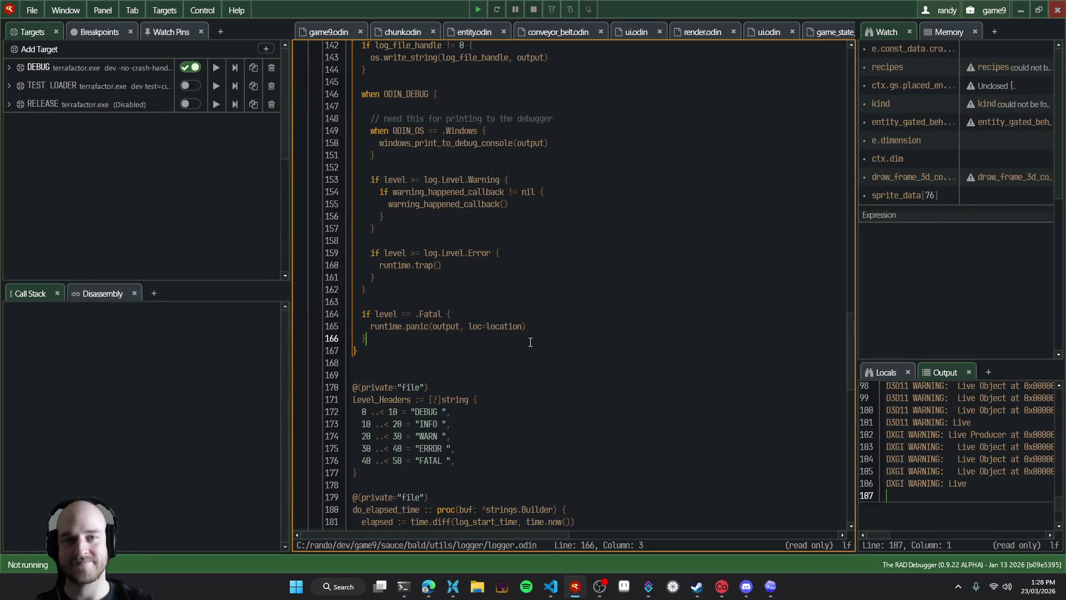
Switch to the stream chat, check the OBS stream controls, then minimise OBS
{"action": "key", "text": "alt+Tab"}
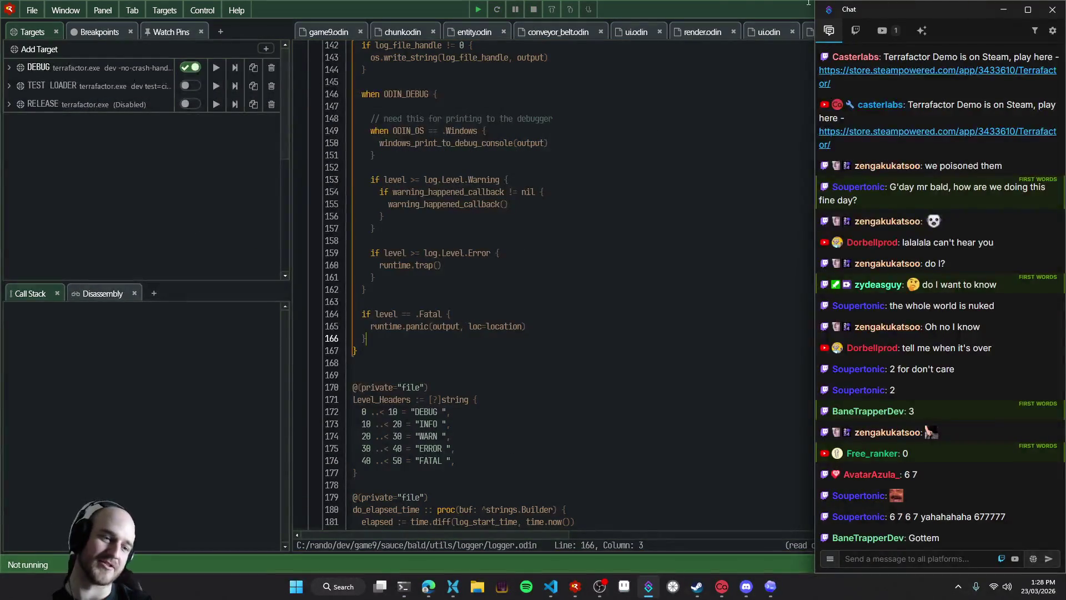
{"action": "left_click", "coordinate": [599, 586]}
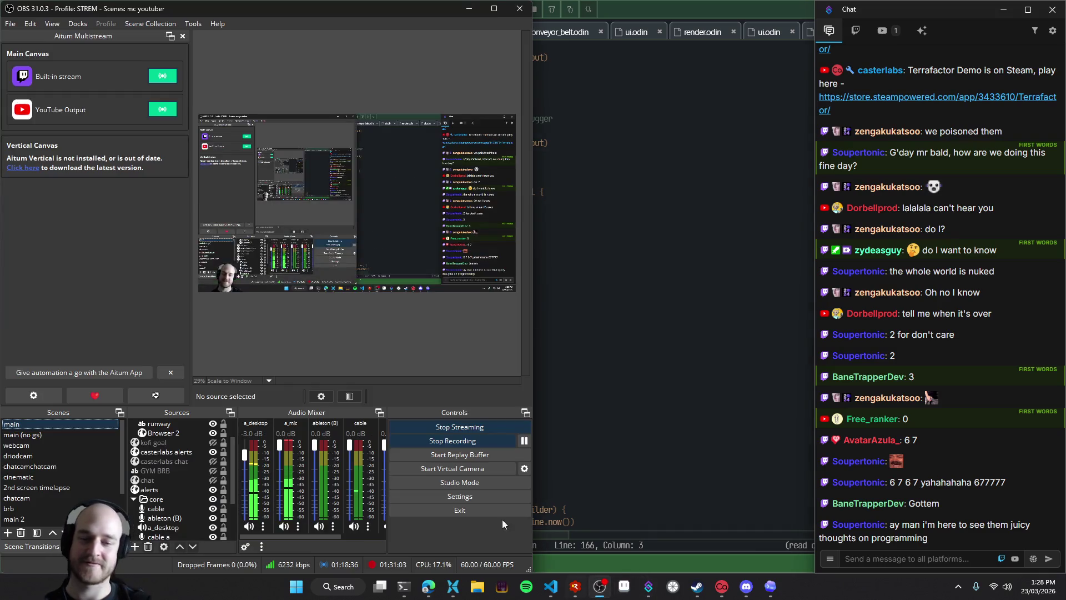
{"action": "left_click", "coordinate": [470, 8]}
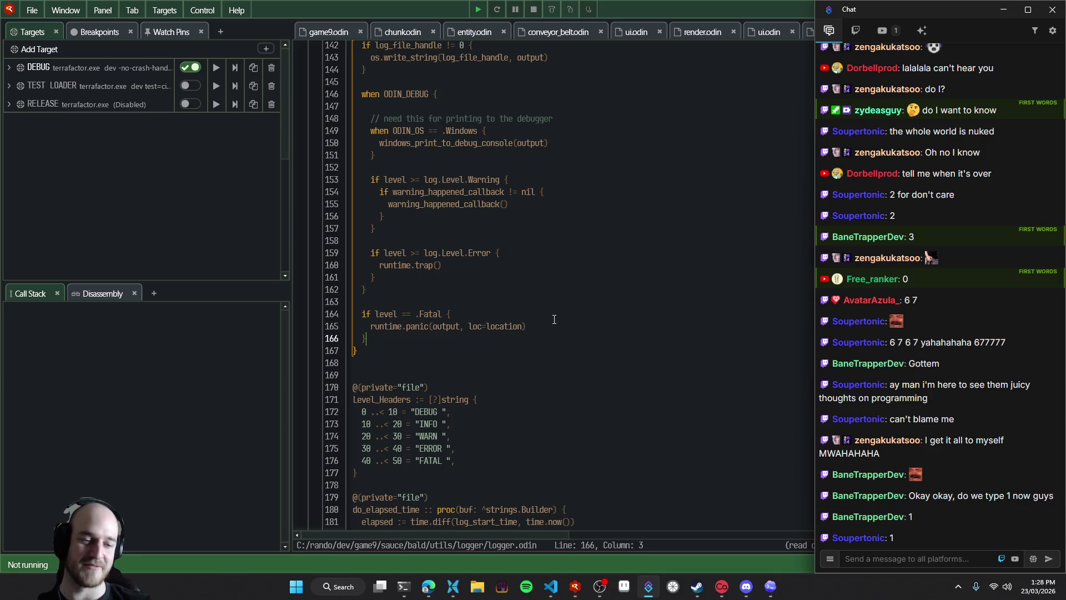
Bring up the Linear board and VS Code, then highlight and clear the 'gives good closure' bullet
{"action": "left_click", "coordinate": [433, 587]}
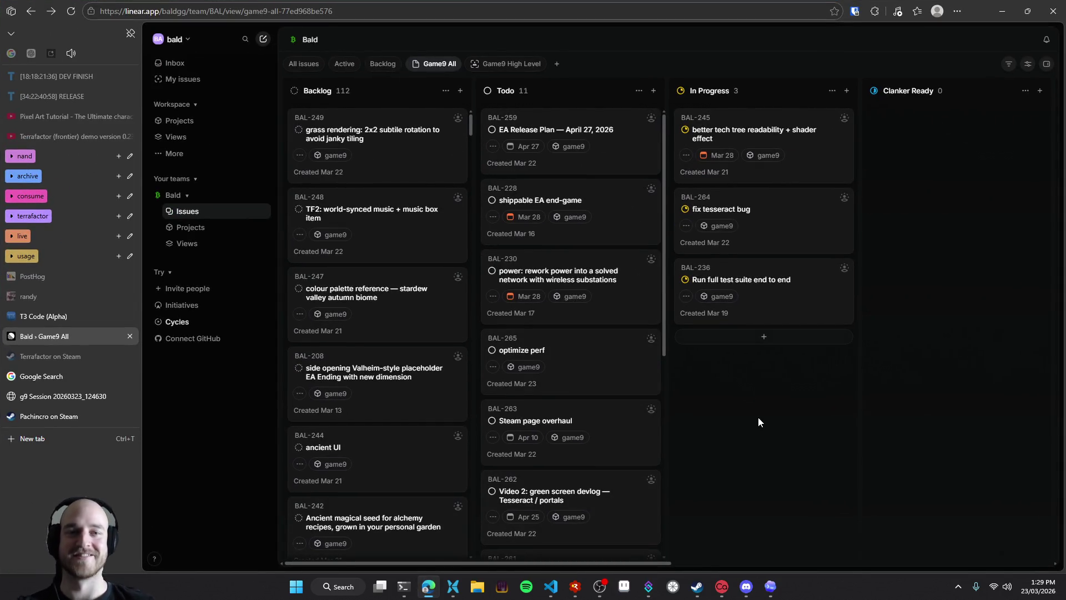
{"action": "scroll", "coordinate": [605, 411], "scroll_direction": "down", "scroll_amount": 3}
{"action": "scroll", "coordinate": [610, 415], "scroll_direction": "up", "scroll_amount": 3}
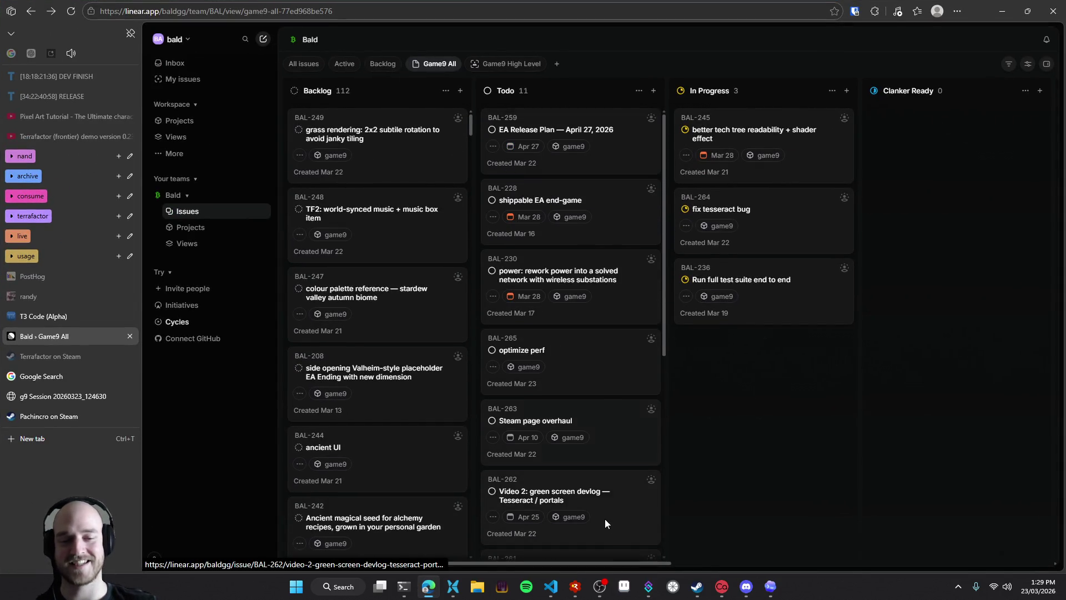
{"action": "left_click", "coordinate": [551, 586]}
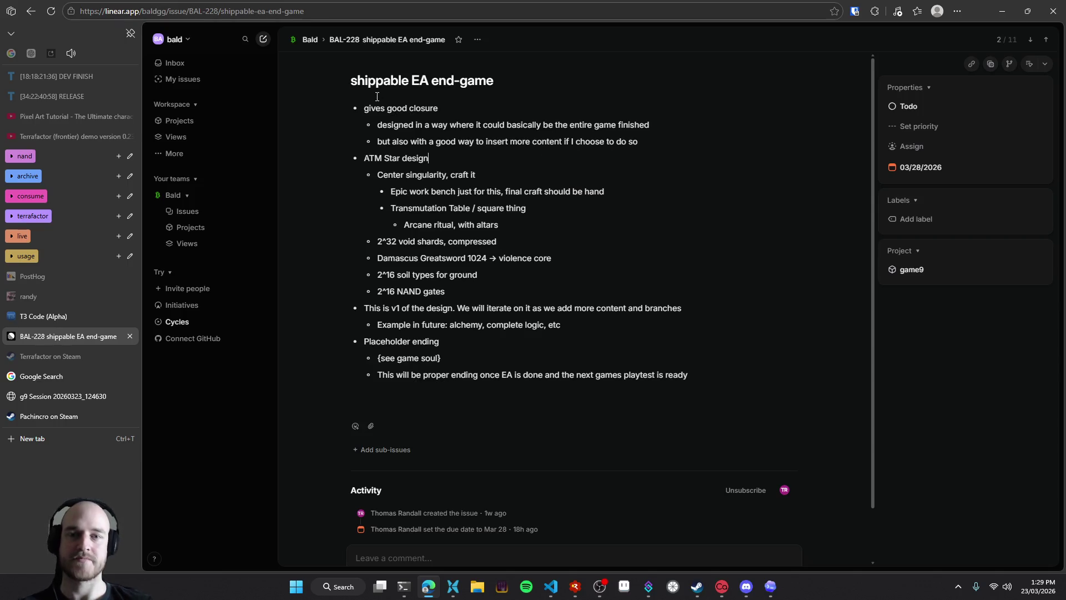
{"action": "left_click_drag", "start_coordinate": [370, 108], "coordinate": [438, 108]}
{"action": "left_click", "coordinate": [417, 108]}
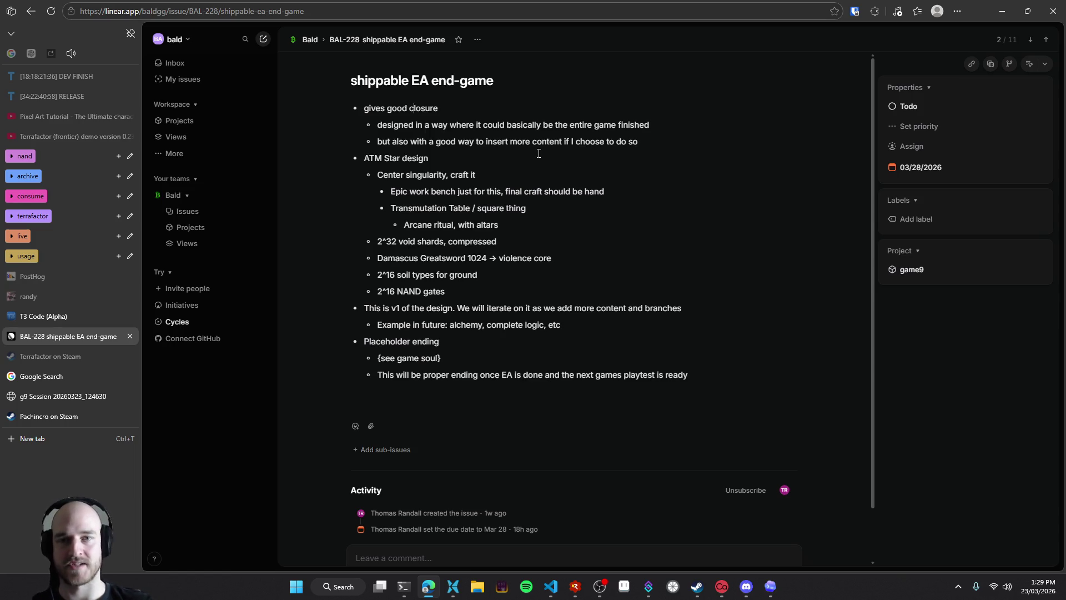
Highlight the lines about finishing the game and inserting content, then switch OBS to the green scene
{"action": "left_click_drag", "start_coordinate": [395, 124], "coordinate": [638, 129]}
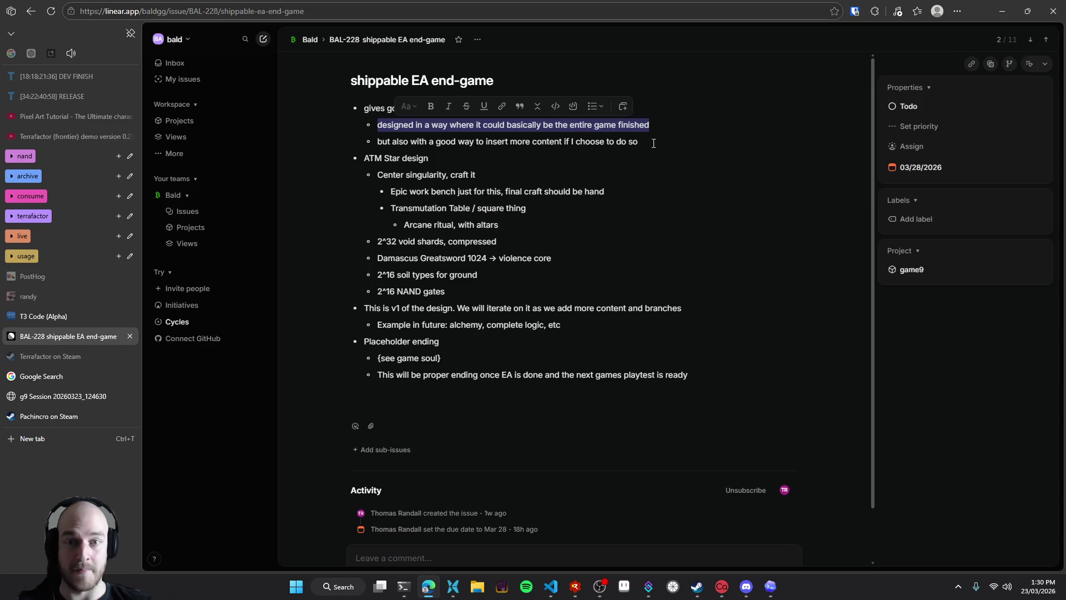
{"action": "left_click_drag", "start_coordinate": [378, 143], "coordinate": [648, 144]}
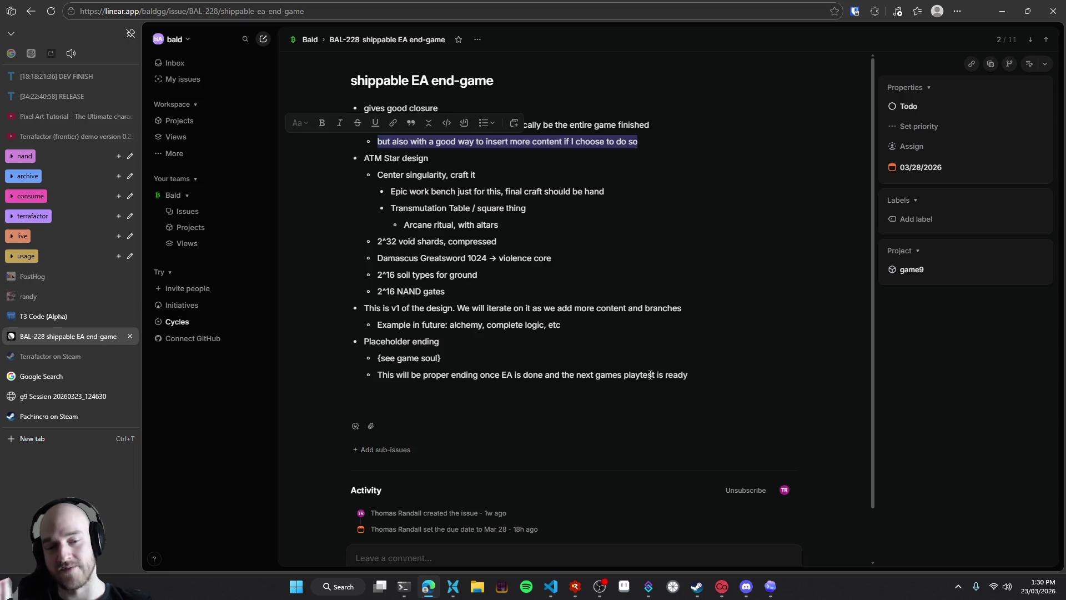
{"action": "left_click", "coordinate": [599, 586]}
{"action": "left_click", "coordinate": [55, 447]}
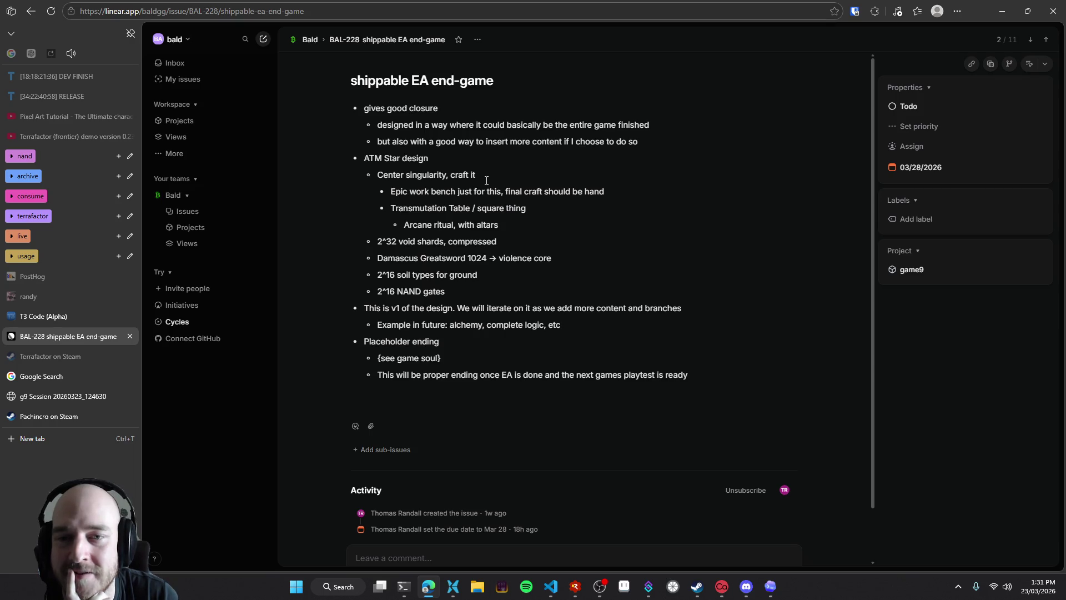
Highlight and clear the ATM Star design section, then open a new blank Edge tab
{"action": "left_click_drag", "start_coordinate": [362, 158], "coordinate": [509, 282]}
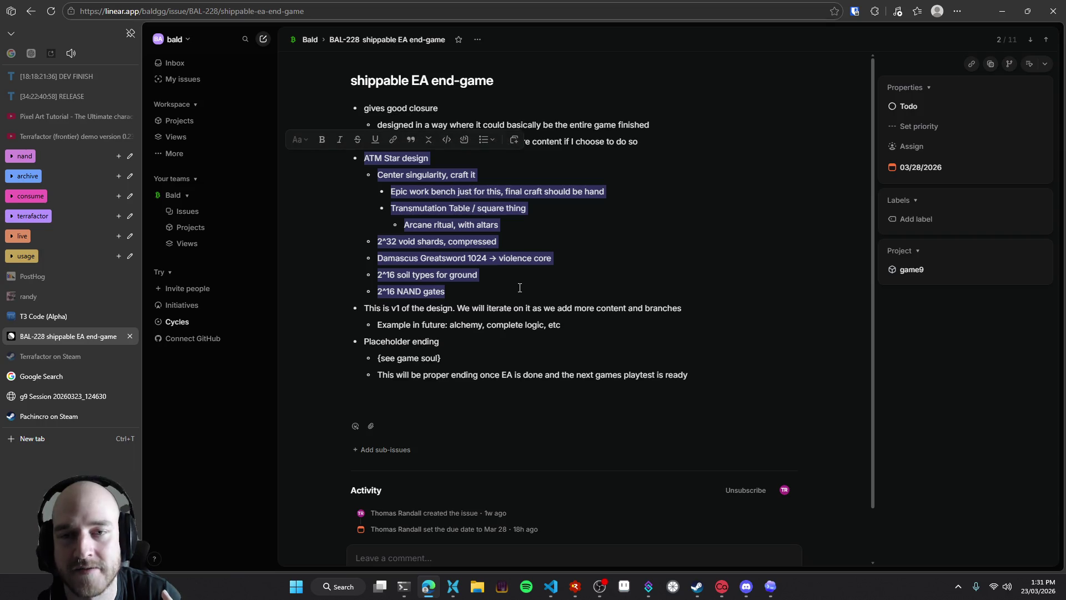
{"action": "left_click", "coordinate": [549, 275]}
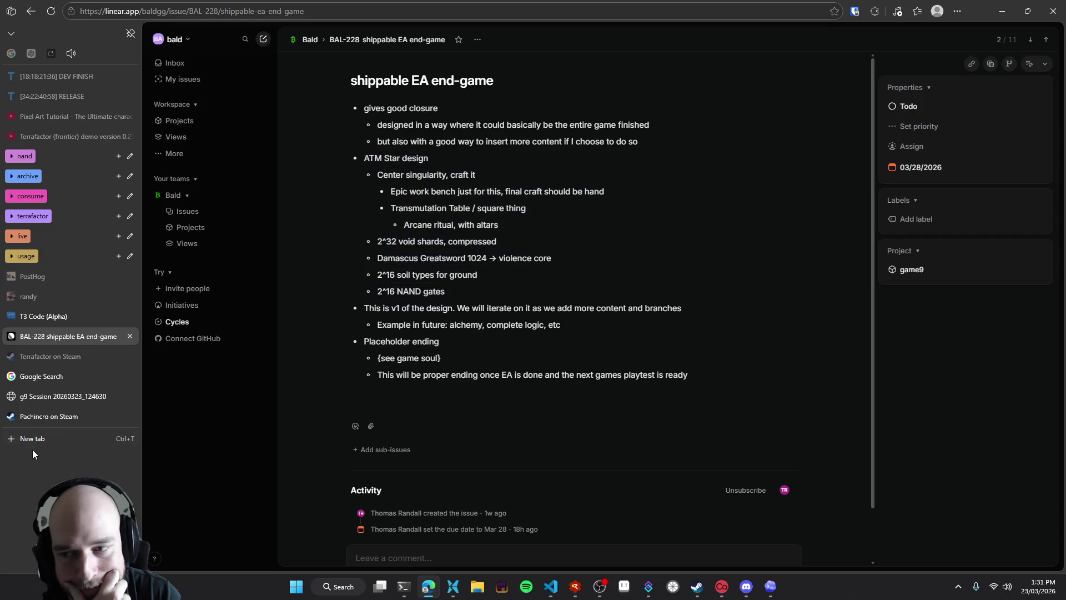
{"action": "left_click", "coordinate": [33, 439]}
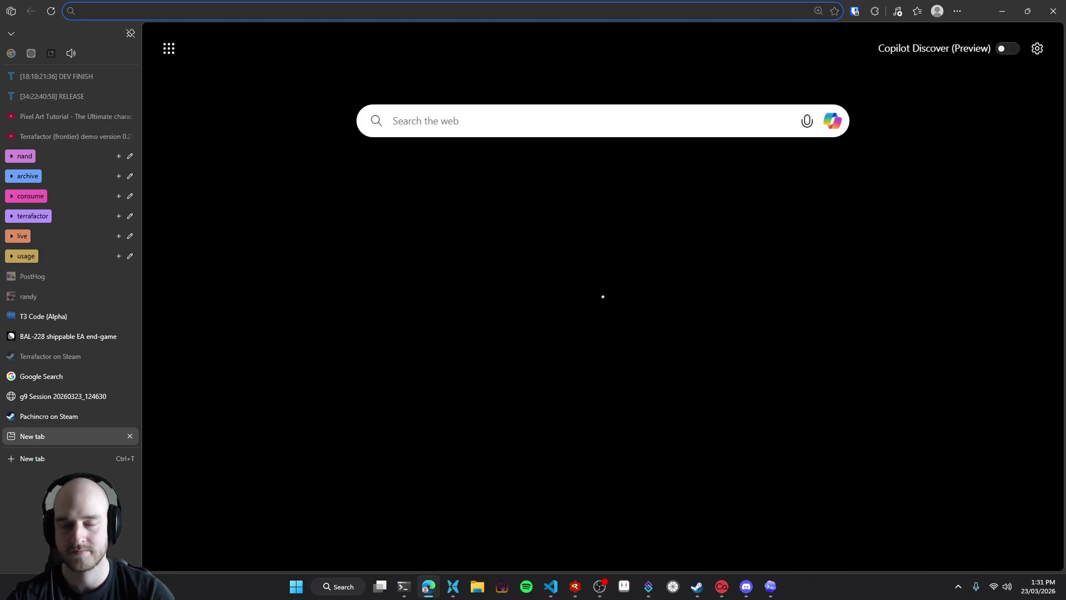
Search Google for 'atm10 star' and preview the first Reddit image result
{"action": "type", "text": "atm"}
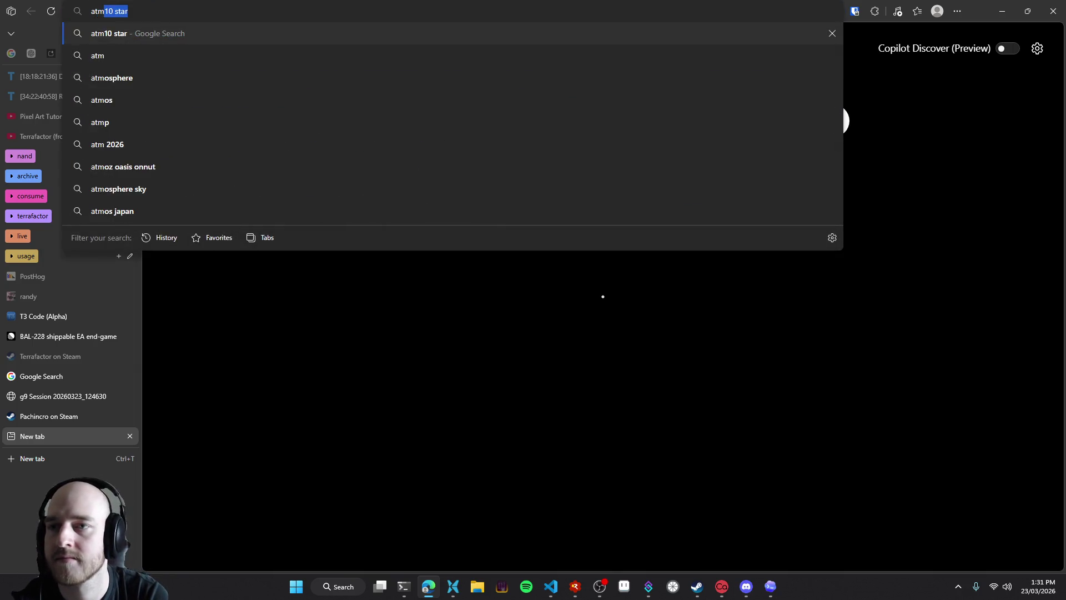
{"action": "key", "text": "Return"}
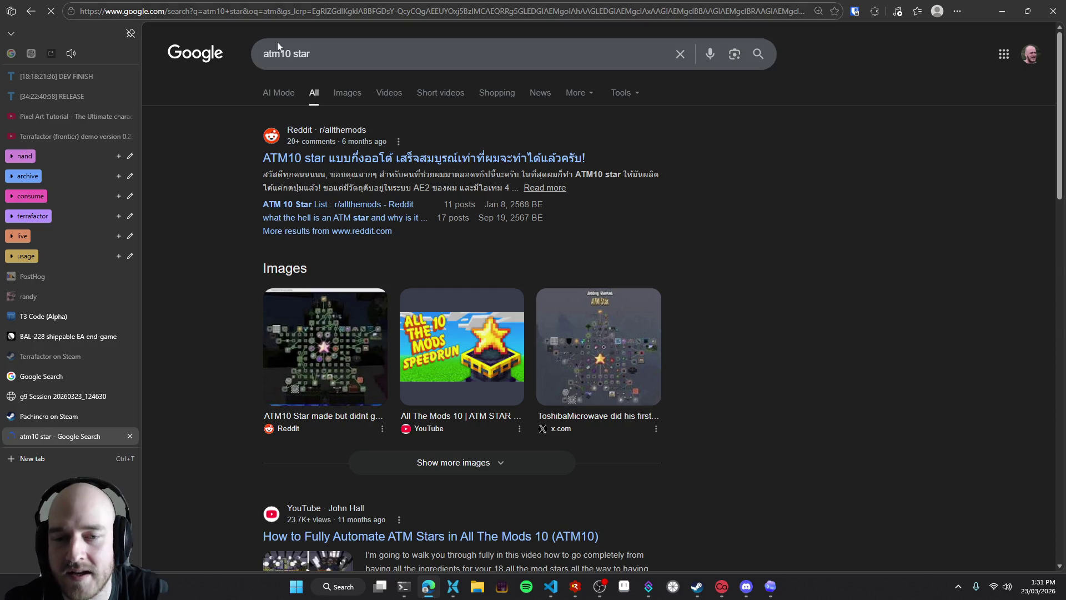
{"action": "left_click", "coordinate": [333, 378]}
Open the ATM10 Star screenshot on Reddit, then return to the debugger
{"action": "right_click", "coordinate": [786, 216]}
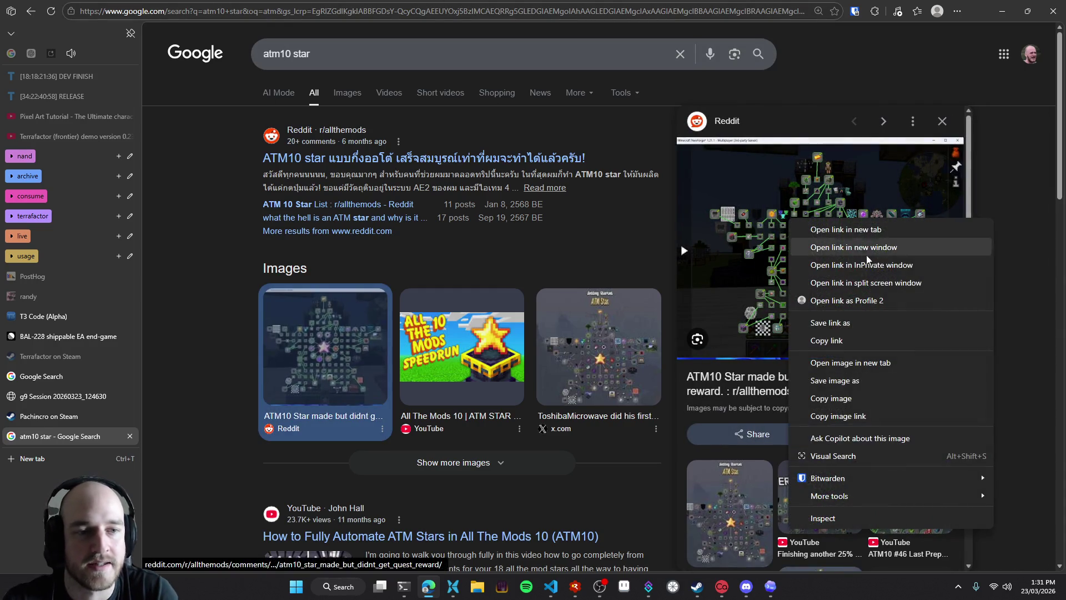
{"action": "left_click", "coordinate": [854, 367]}
{"action": "left_click", "coordinate": [854, 368]}
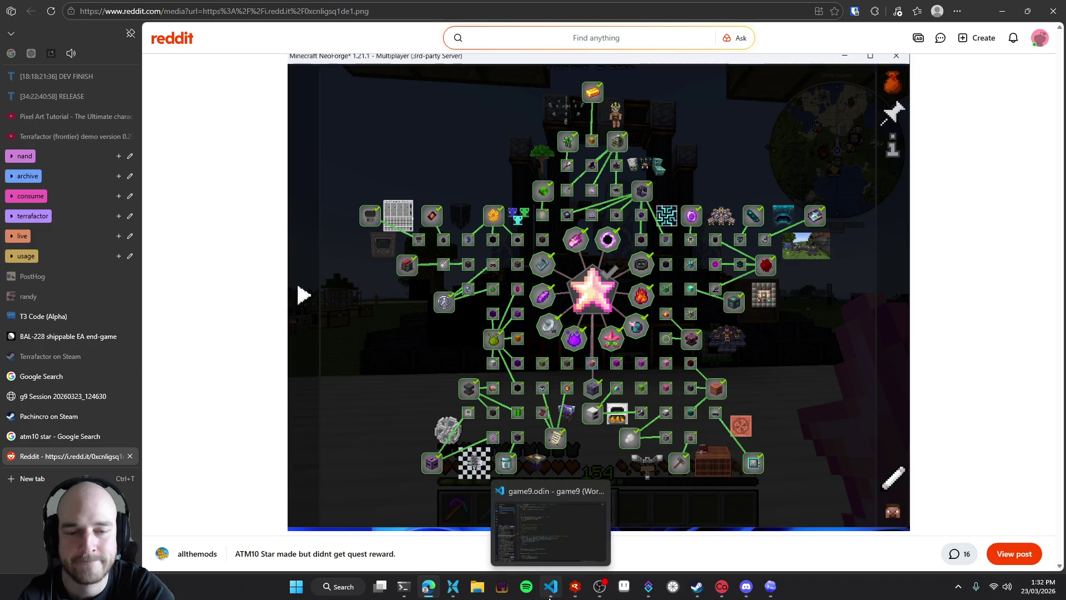
{"action": "left_click", "coordinate": [549, 596]}
Launch the Terrafactor debug build and go to the EXODUS tech-tree page
{"action": "key", "text": "alt+Tab"}
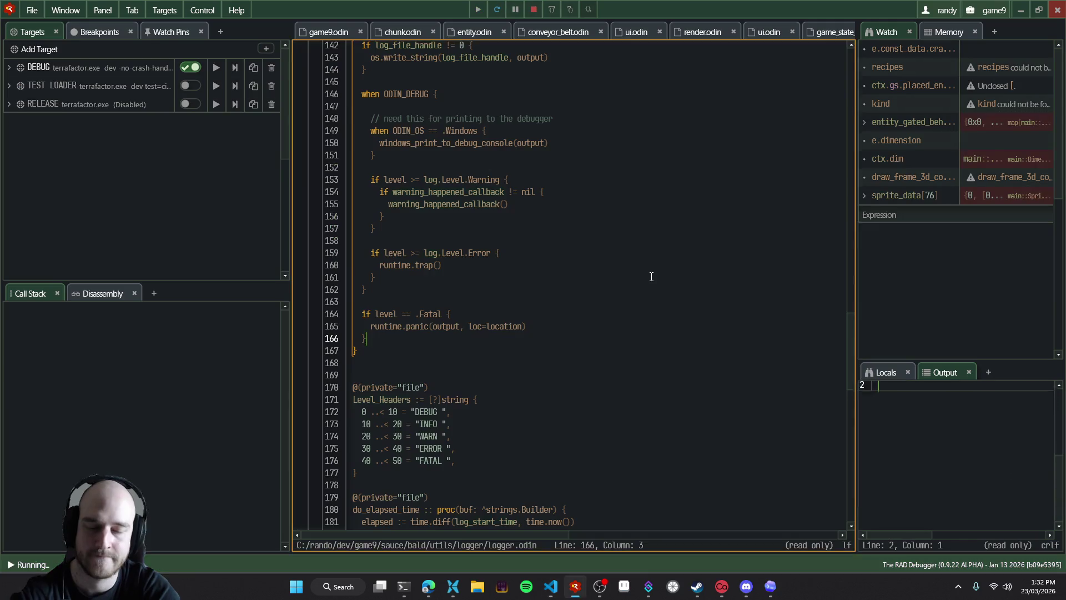
{"action": "key", "text": "F5"}
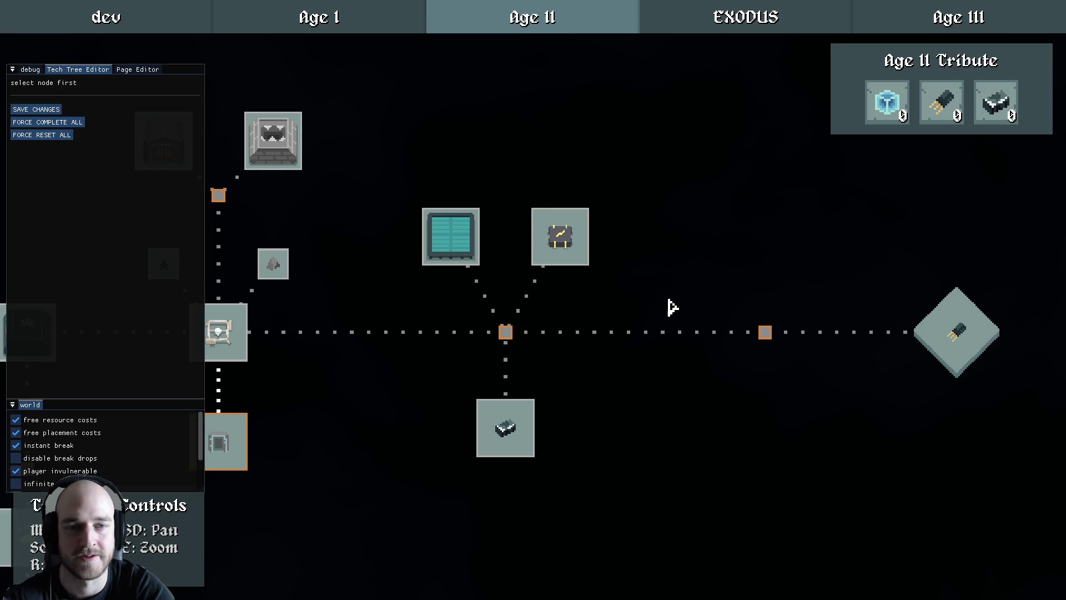
{"action": "left_click", "coordinate": [775, 15]}
Drag The End. diamond node to position 8, -80
{"action": "left_click", "coordinate": [572, 285]}
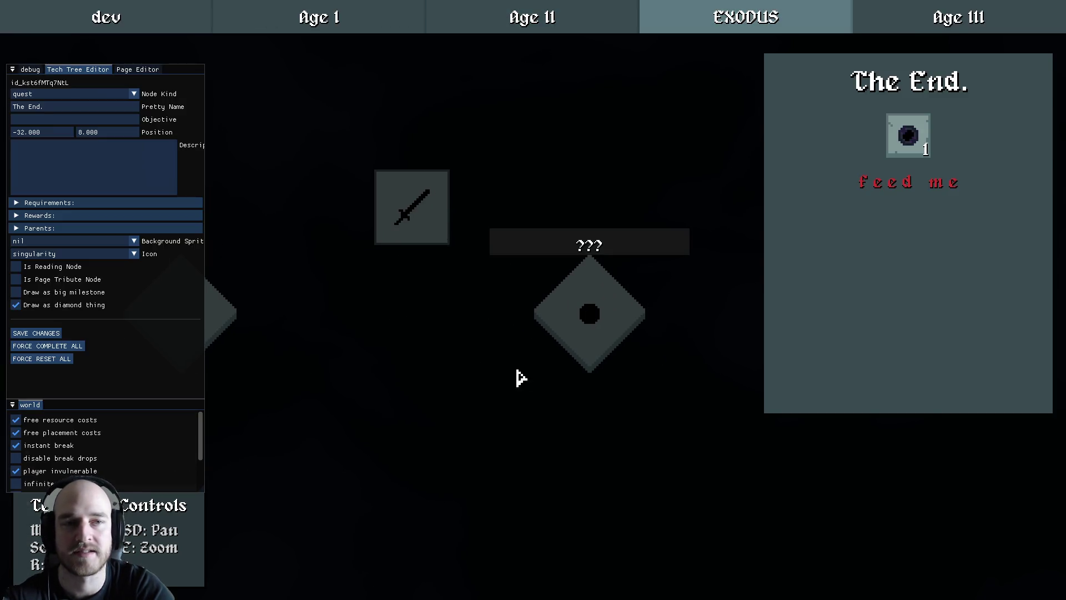
{"action": "left_click_drag", "start_coordinate": [526, 376], "coordinate": [442, 397]}
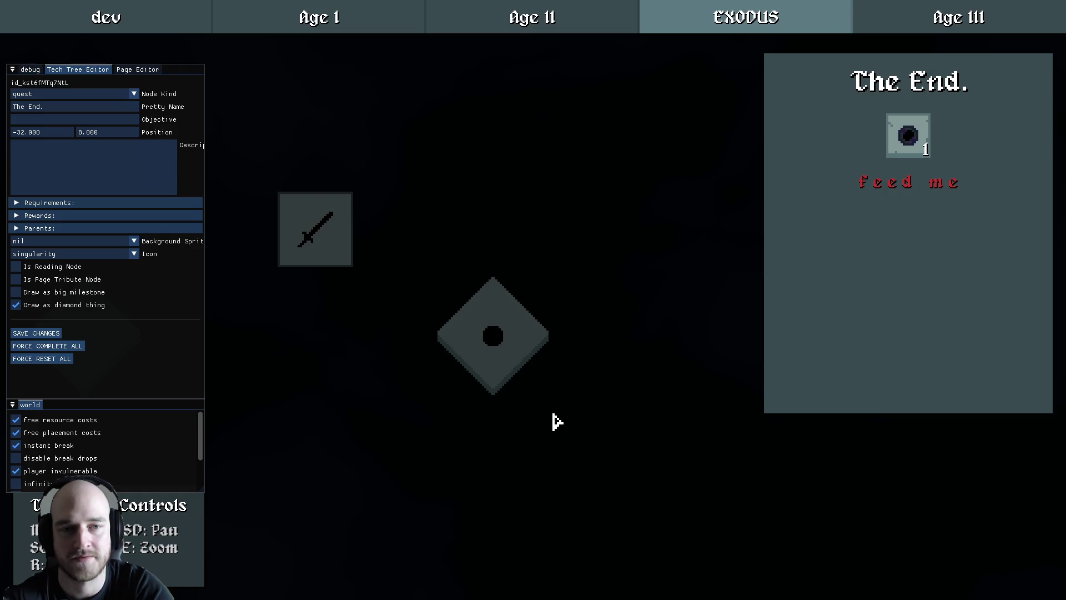
{"action": "left_click_drag", "start_coordinate": [457, 278], "coordinate": [471, 294]}
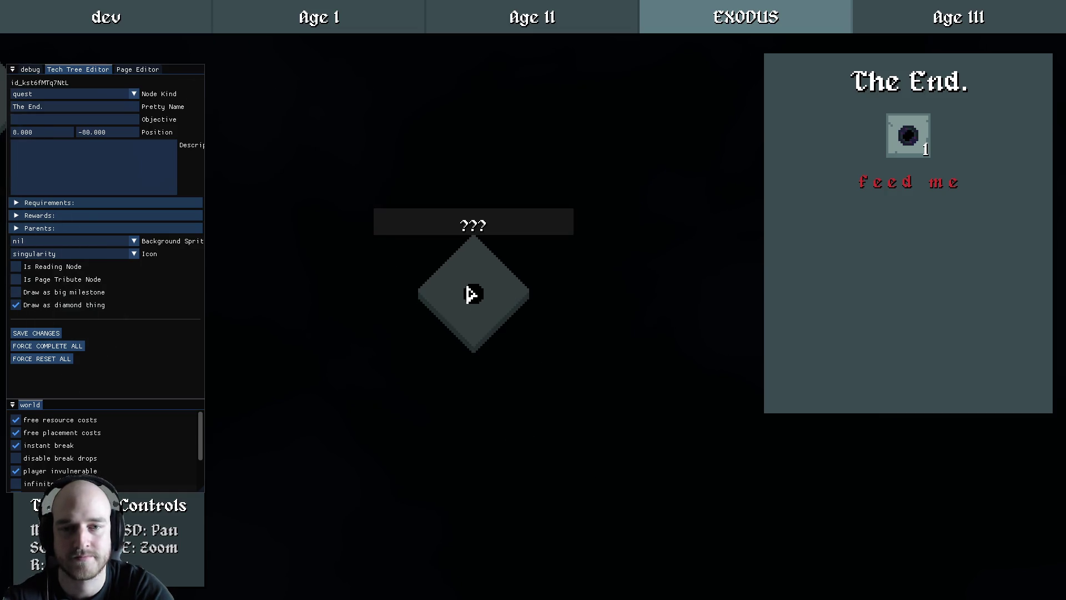
{"action": "mouse_move", "coordinate": [914, 145]}
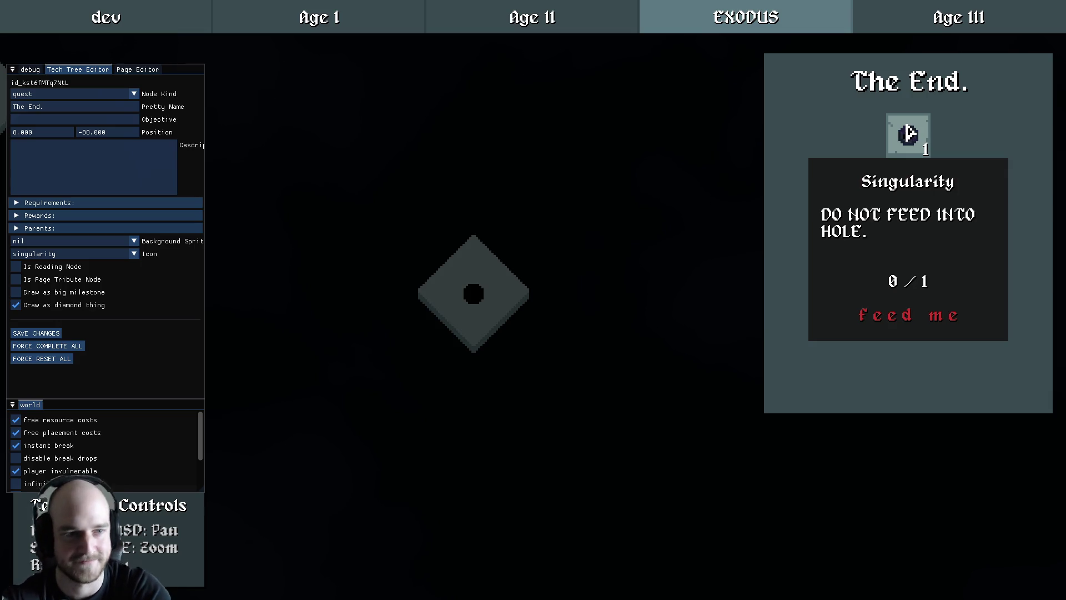
Reselect The End. node to check its placement, then switch to Aseprite
{"action": "left_click", "coordinate": [572, 257]}
{"action": "left_click", "coordinate": [538, 321]}
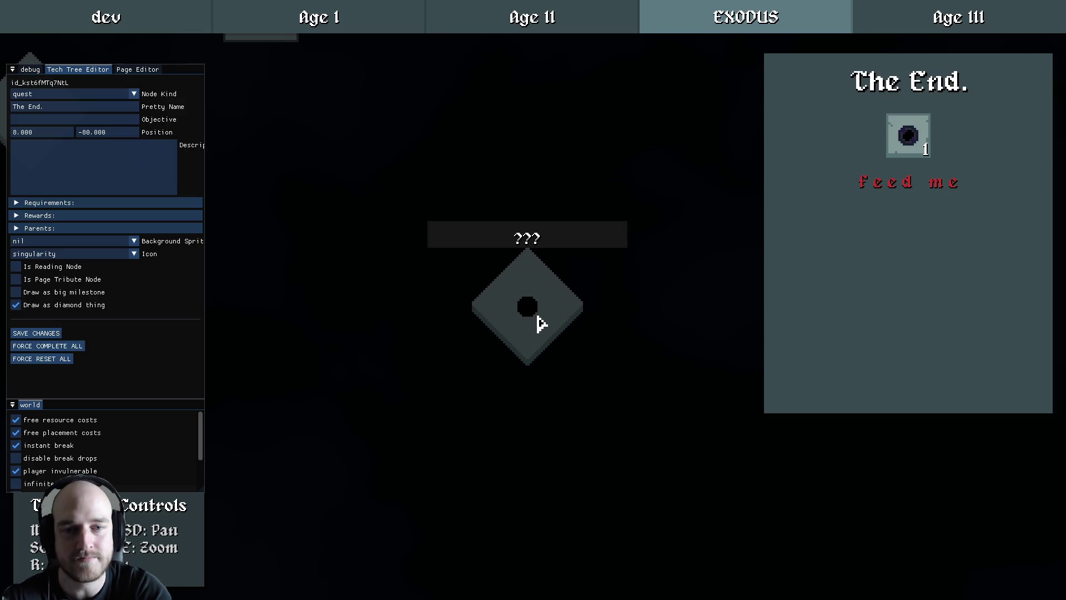
{"action": "left_click_drag", "start_coordinate": [575, 296], "coordinate": [674, 317]}
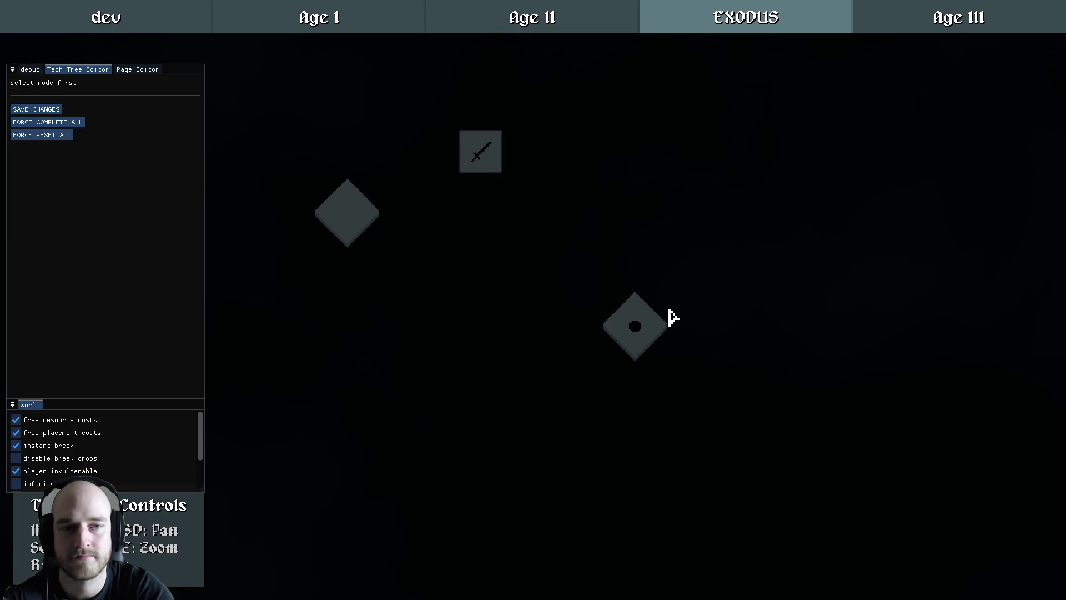
{"action": "scroll", "coordinate": [728, 339], "scroll_direction": "up", "scroll_amount": 2}
{"action": "left_click", "coordinate": [728, 338]}
{"action": "mouse_move", "coordinate": [497, 279]}
{"action": "left_mouse_down"}
{"action": "mouse_move", "coordinate": [511, 337]}
{"action": "mouse_move", "coordinate": [671, 309]}
{"action": "mouse_move", "coordinate": [485, 289]}
{"action": "mouse_move", "coordinate": [431, 302]}
{"action": "left_mouse_up"}
{"action": "scroll", "coordinate": [510, 342], "scroll_direction": "down", "scroll_amount": 3}
{"action": "scroll", "coordinate": [491, 299], "scroll_direction": "up", "scroll_amount": 2}
{"action": "scroll", "coordinate": [491, 298], "scroll_direction": "up", "scroll_amount": 1}
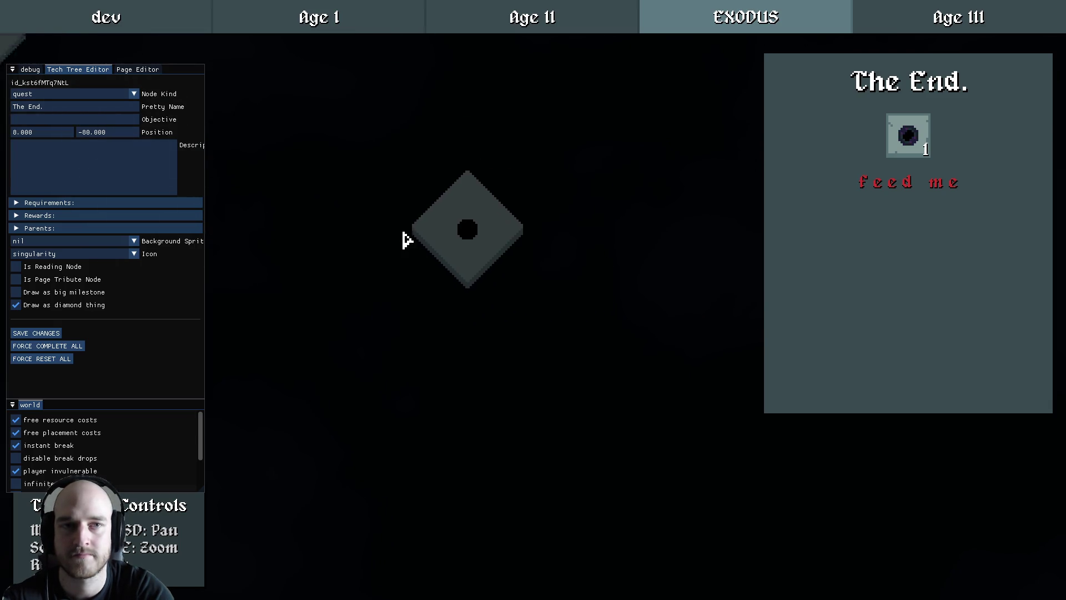
{"action": "key", "text": "alt+Tab"}
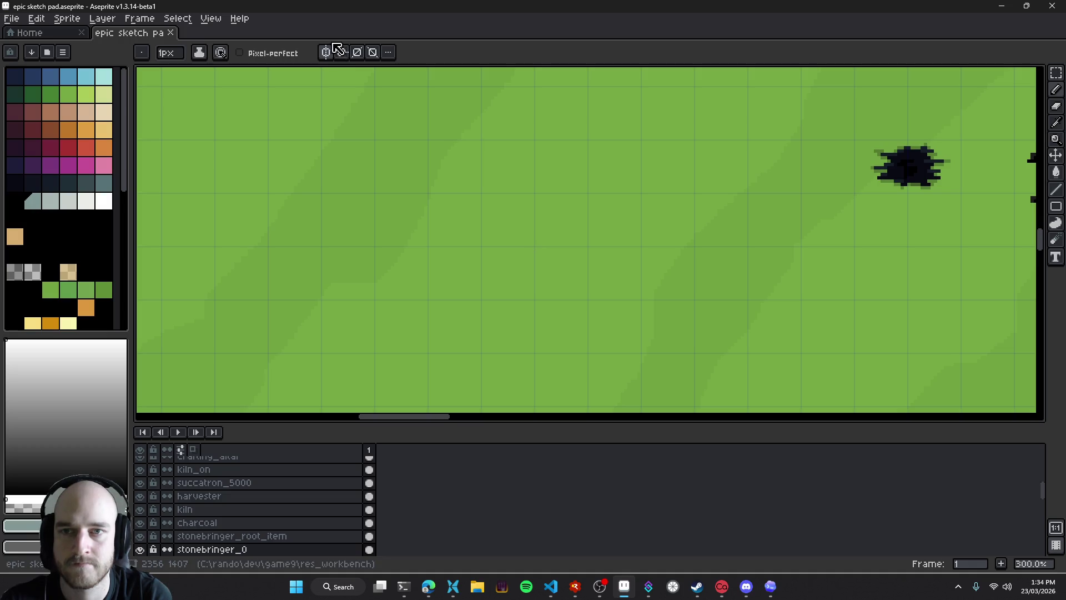
Undo the stray dot and test strokes, and add a new layer for the sketch
{"action": "key", "text": "ctrl+z"}
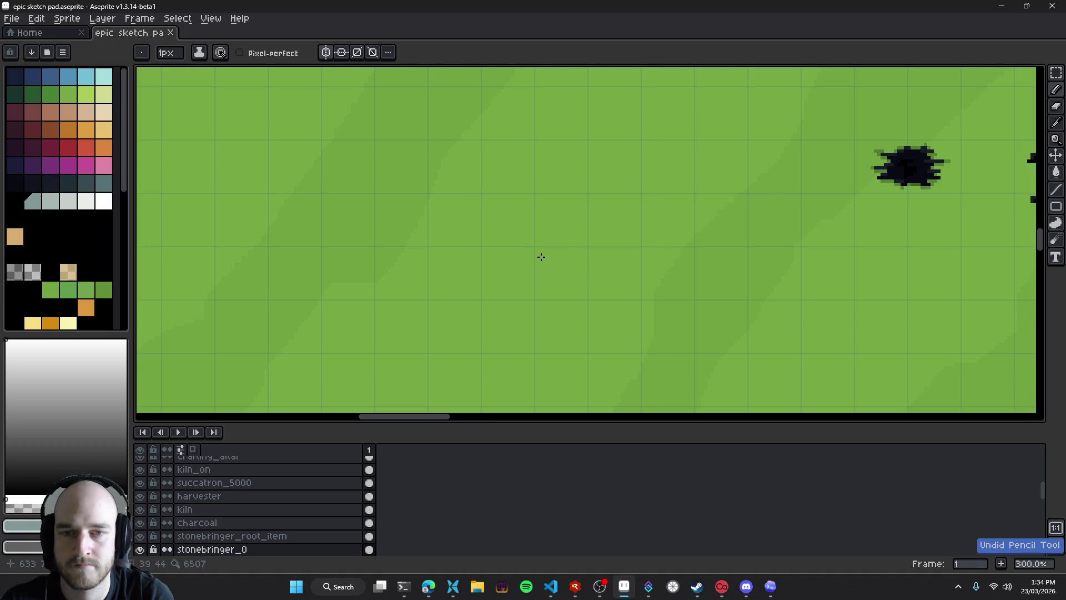
{"action": "scroll", "coordinate": [542, 256], "scroll_direction": "down", "scroll_amount": 2}
{"action": "key", "text": "ctrl+shift+n"}
{"action": "scroll", "coordinate": [522, 276], "scroll_direction": "up", "scroll_amount": 2}
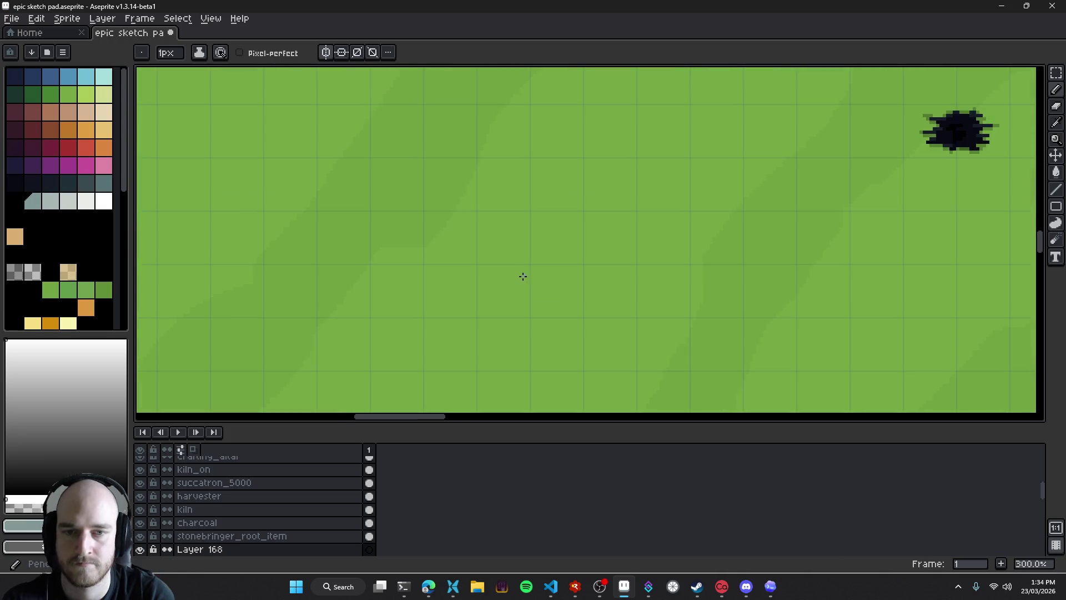
{"action": "key", "text": "ctrl+z"}
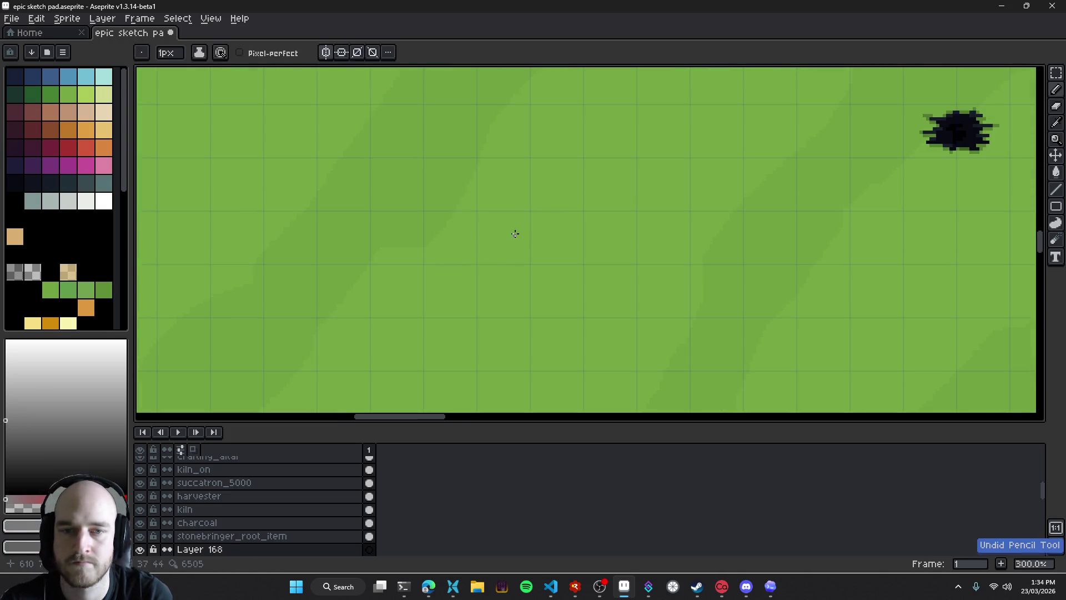
{"action": "scroll", "coordinate": [514, 231], "scroll_direction": "up", "scroll_amount": 5}
{"action": "mouse_move", "coordinate": [514, 231]}
{"action": "left_mouse_down"}
{"action": "mouse_move", "coordinate": [498, 248]}
{"action": "mouse_move", "coordinate": [578, 214]}
{"action": "left_mouse_up"}
{"action": "key", "text": "ctrl+z"}
Switch to a smaller round pencil brush, turn off symmetry, and save the file
{"action": "left_click", "coordinate": [143, 52]}
{"action": "left_click", "coordinate": [147, 72]}
{"action": "key", "text": "ctrl+z"}
{"action": "key", "text": "minus"}
{"action": "key", "text": "minus"}
{"action": "key", "text": "minus"}
{"action": "key", "text": "ctrl+z"}
{"action": "scroll", "coordinate": [606, 278], "scroll_direction": "down", "scroll_amount": 2}
{"action": "scroll", "coordinate": [623, 285], "scroll_direction": "down", "scroll_amount": 3}
{"action": "key", "text": "v"}
{"action": "key", "text": "b"}
{"action": "left_click", "coordinate": [326, 55]}
{"action": "scroll", "coordinate": [547, 267], "scroll_direction": "up", "scroll_amount": 4}
{"action": "key", "text": "ctrl+s"}
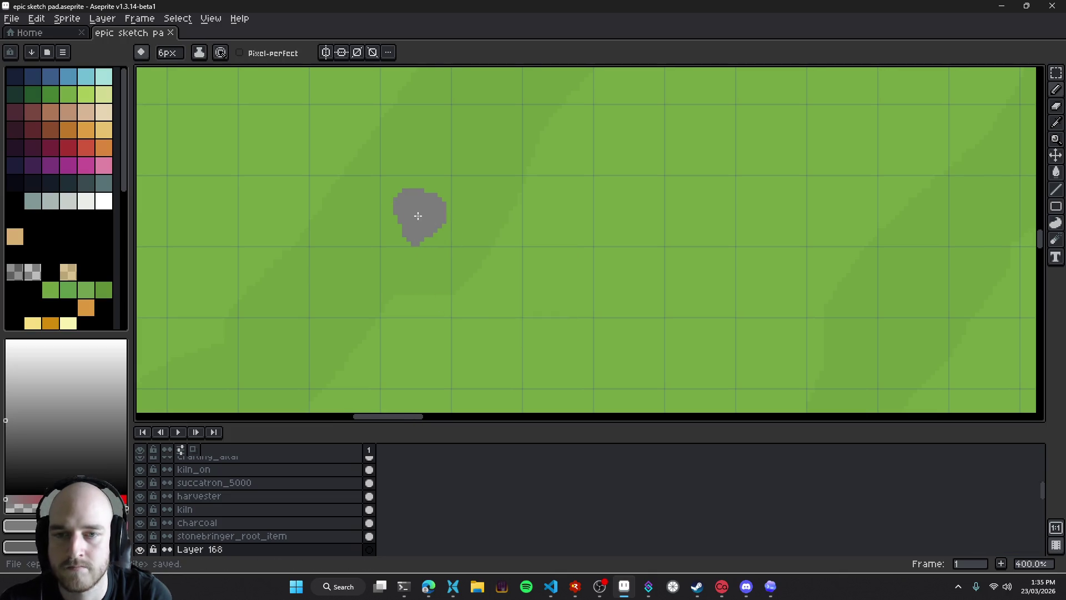
Paint the grey rock blobs, including a small blob below-right of centre
{"action": "left_click_drag", "start_coordinate": [447, 237], "coordinate": [567, 267]}
{"action": "scroll", "coordinate": [431, 237], "scroll_direction": "down", "scroll_amount": 2}
{"action": "scroll", "coordinate": [427, 239], "scroll_direction": "up", "scroll_amount": 1}
{"action": "mouse_move", "coordinate": [424, 241]}
{"action": "left_mouse_down"}
{"action": "mouse_move", "coordinate": [409, 198]}
{"action": "mouse_move", "coordinate": [415, 178]}
{"action": "left_mouse_up"}
{"action": "left_click", "coordinate": [434, 268]}
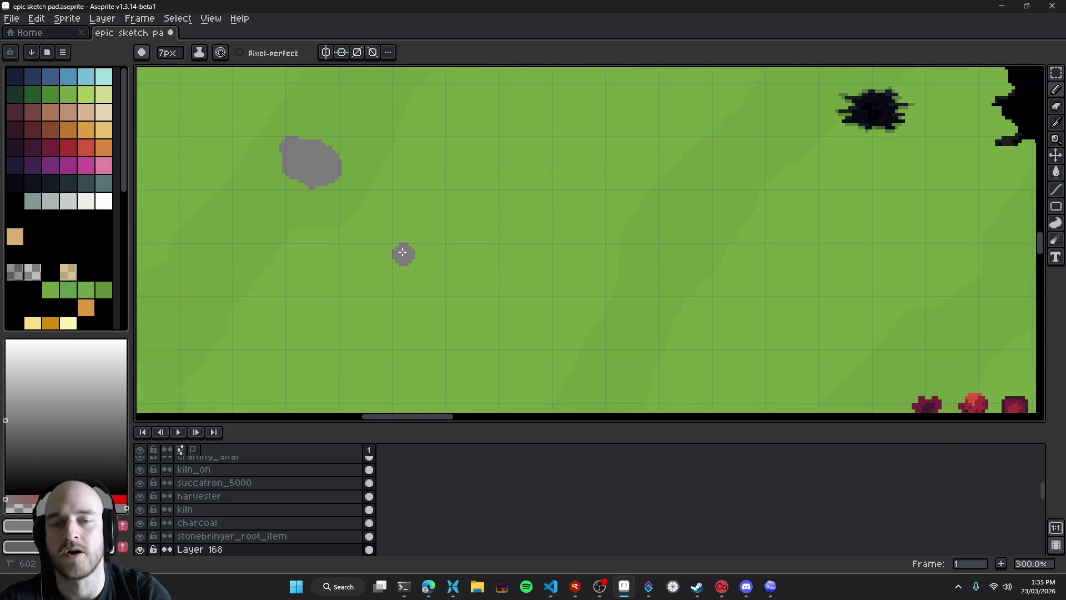
{"action": "key", "text": "ctrl+z"}
{"action": "left_click_drag", "start_coordinate": [420, 259], "coordinate": [404, 258]}
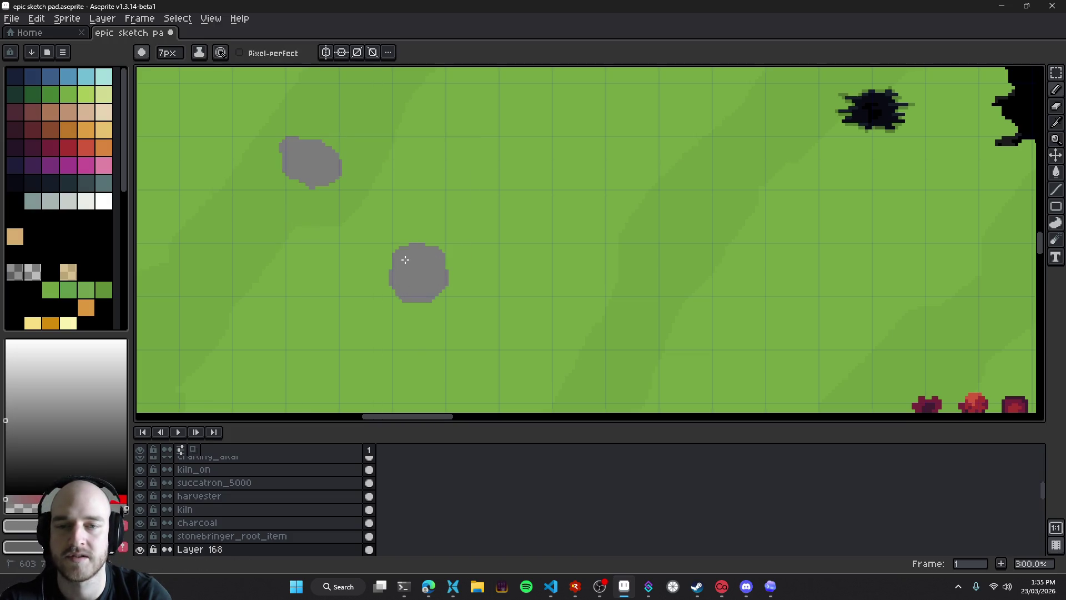
Undo the last strokes, removing the diagonal spoke below-right of centre
{"action": "left_click_drag", "start_coordinate": [424, 271], "coordinate": [386, 235]}
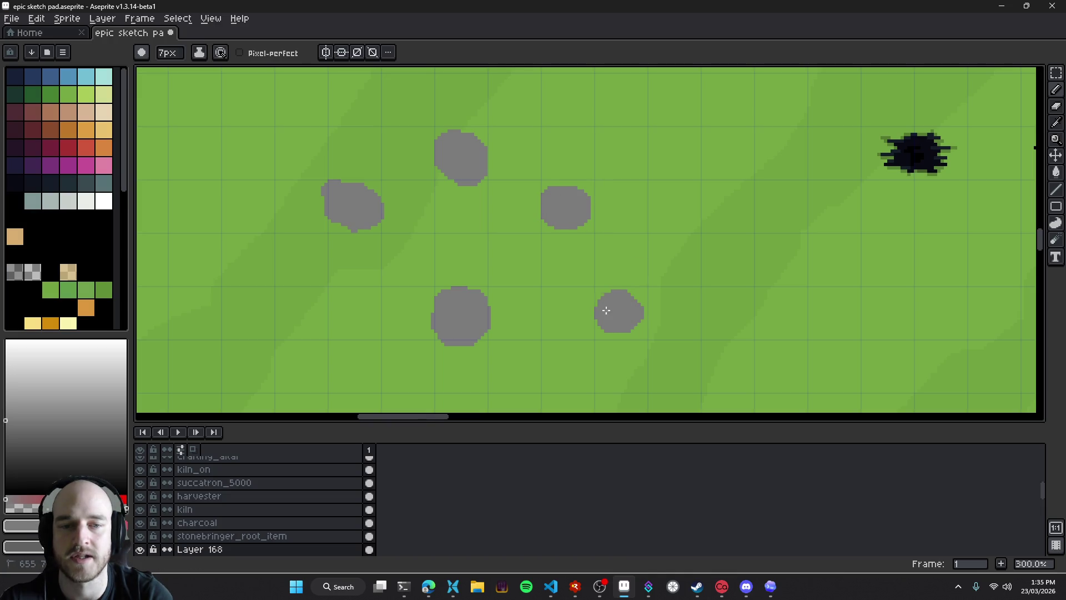
{"action": "scroll", "coordinate": [588, 319], "scroll_direction": "down", "scroll_amount": 5}
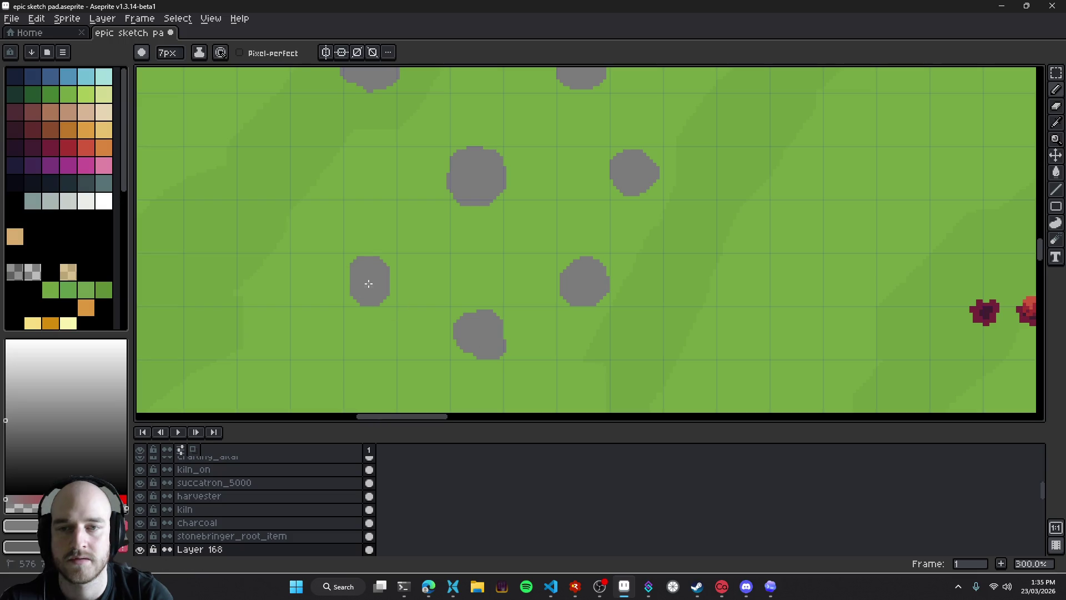
{"action": "scroll", "coordinate": [406, 147], "scroll_direction": "up", "scroll_amount": 3}
{"action": "scroll", "coordinate": [488, 247], "scroll_direction": "left", "scroll_amount": 2}
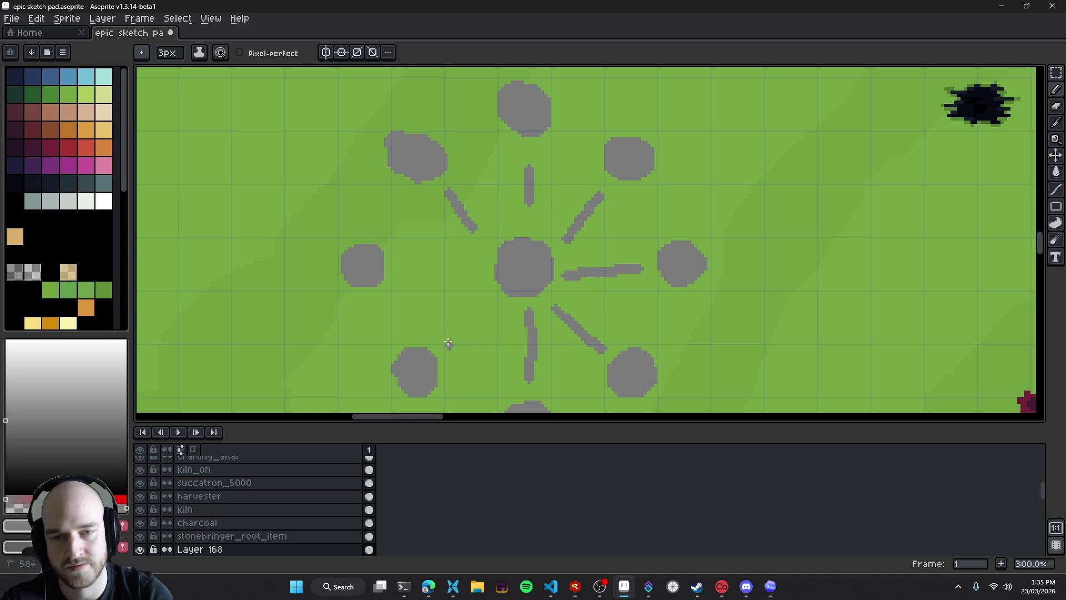
{"action": "scroll", "coordinate": [609, 315], "scroll_direction": "down", "scroll_amount": 3}
{"action": "scroll", "coordinate": [562, 282], "scroll_direction": "up", "scroll_amount": 2}
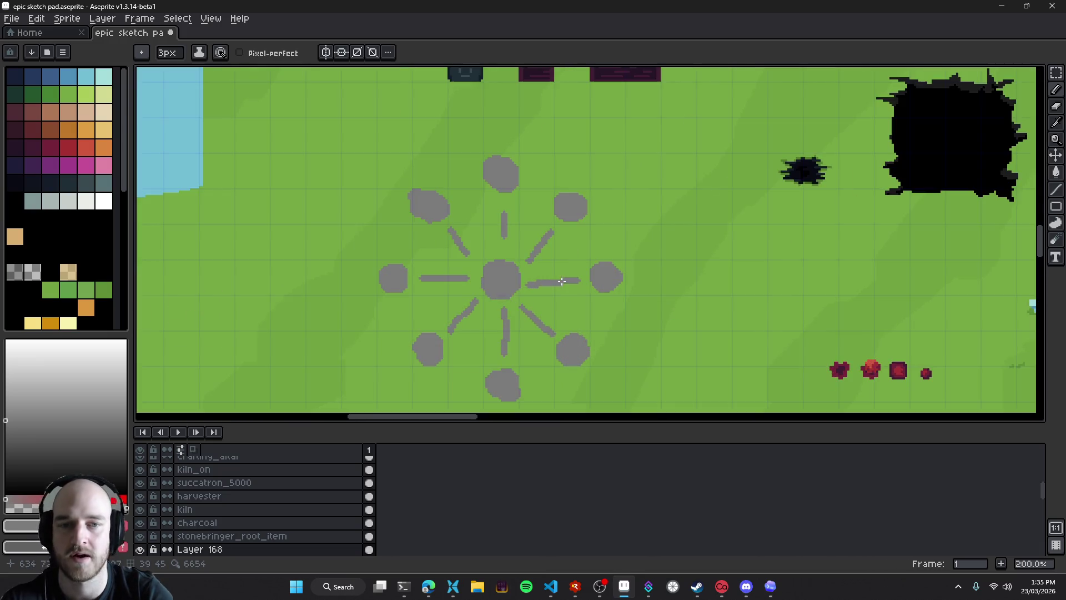
{"action": "key", "text": "ctrl+z"}
{"action": "key", "text": "ctrl+z"}
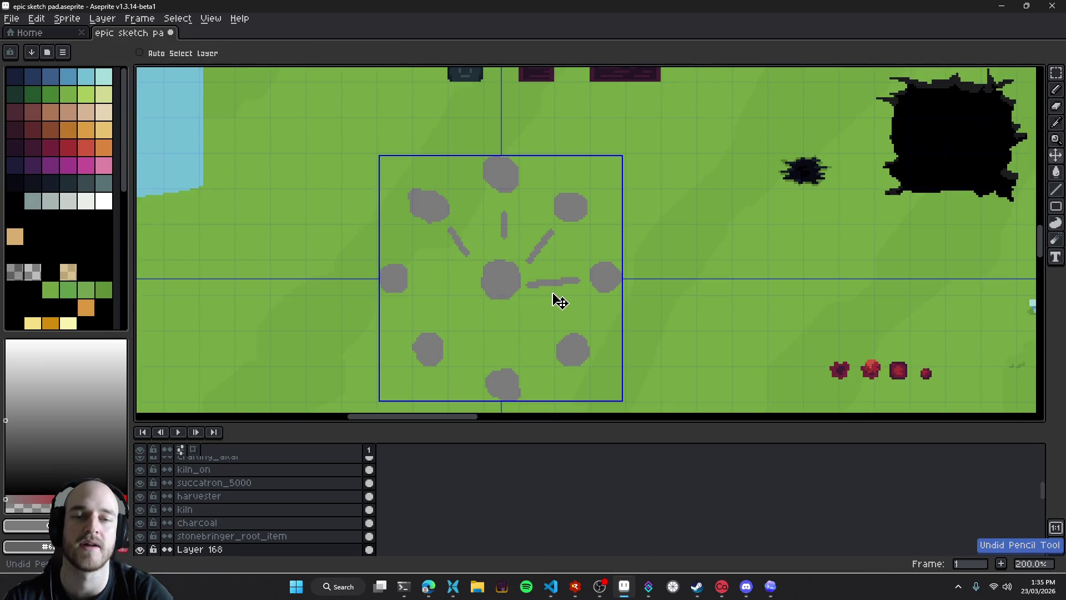
{"action": "key", "text": "ctrl+z"}
{"action": "key", "text": "ctrl+z"}
Fill the notches along the centre rock's bottom edge with a 3px pencil
{"action": "left_click_drag", "start_coordinate": [511, 281], "coordinate": [482, 247]}
{"action": "scroll", "coordinate": [487, 266], "scroll_direction": "up", "scroll_amount": 1}
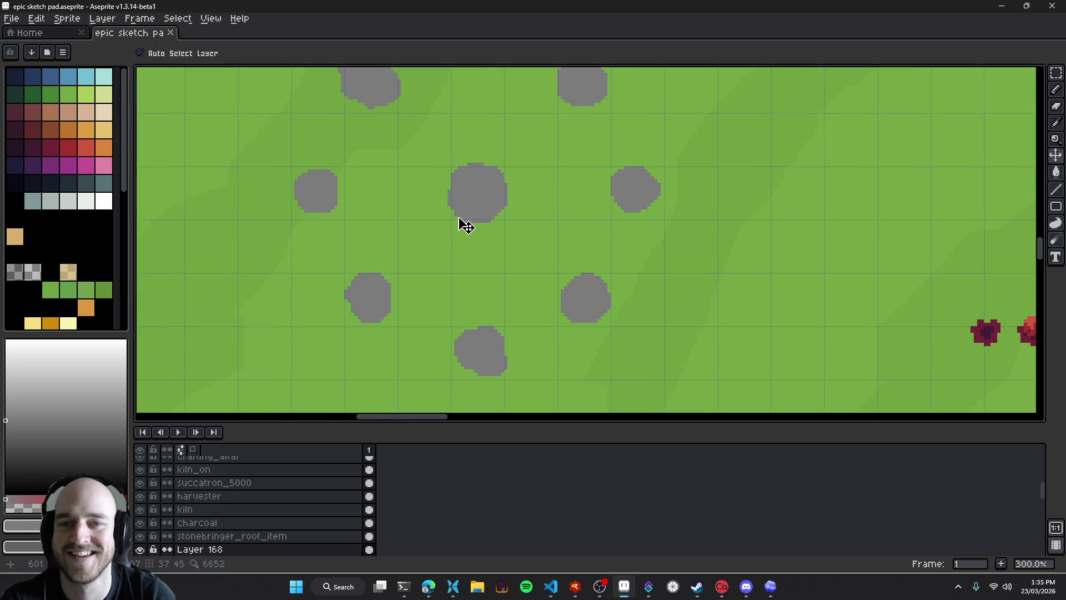
{"action": "key", "text": "b"}
{"action": "key", "text": "plus"}
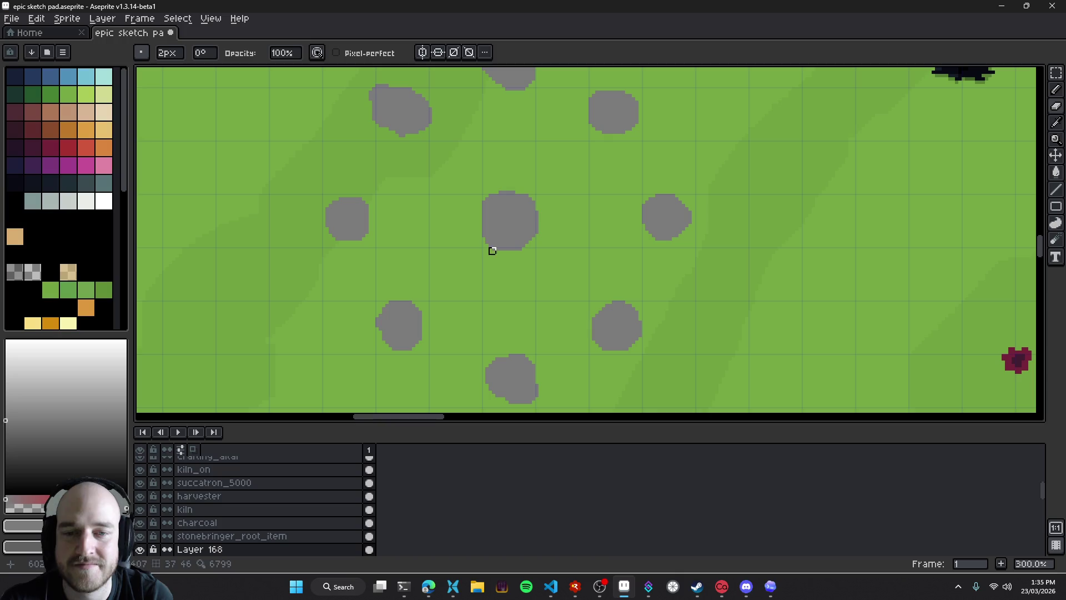
{"action": "key", "text": "ctrl+z"}
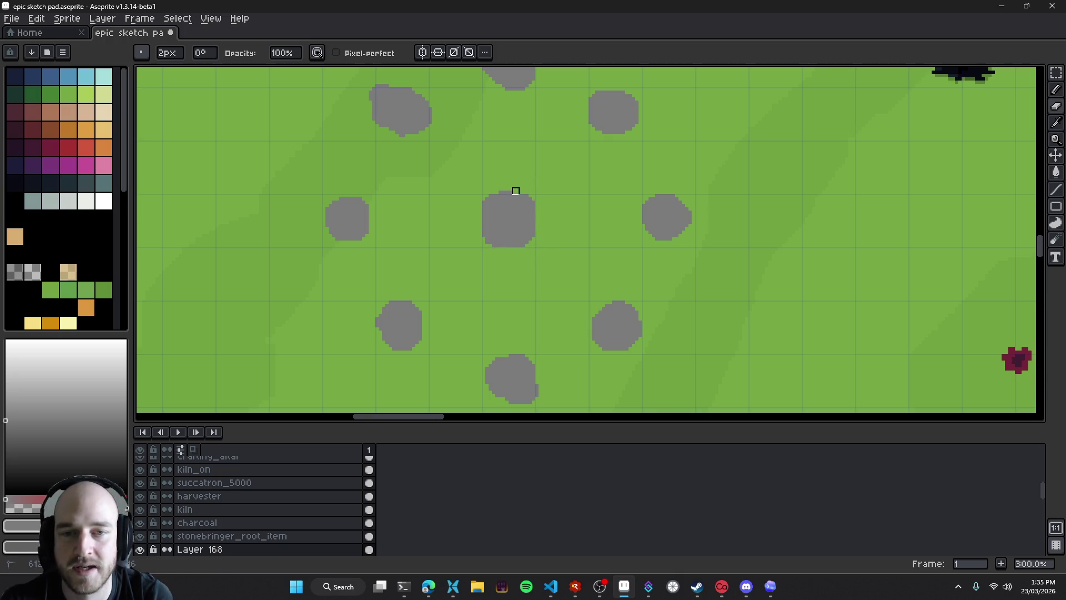
{"action": "key", "text": "e"}
{"action": "scroll", "coordinate": [493, 238], "scroll_direction": "down", "scroll_amount": 1}
{"action": "scroll", "coordinate": [497, 240], "scroll_direction": "up", "scroll_amount": 8}
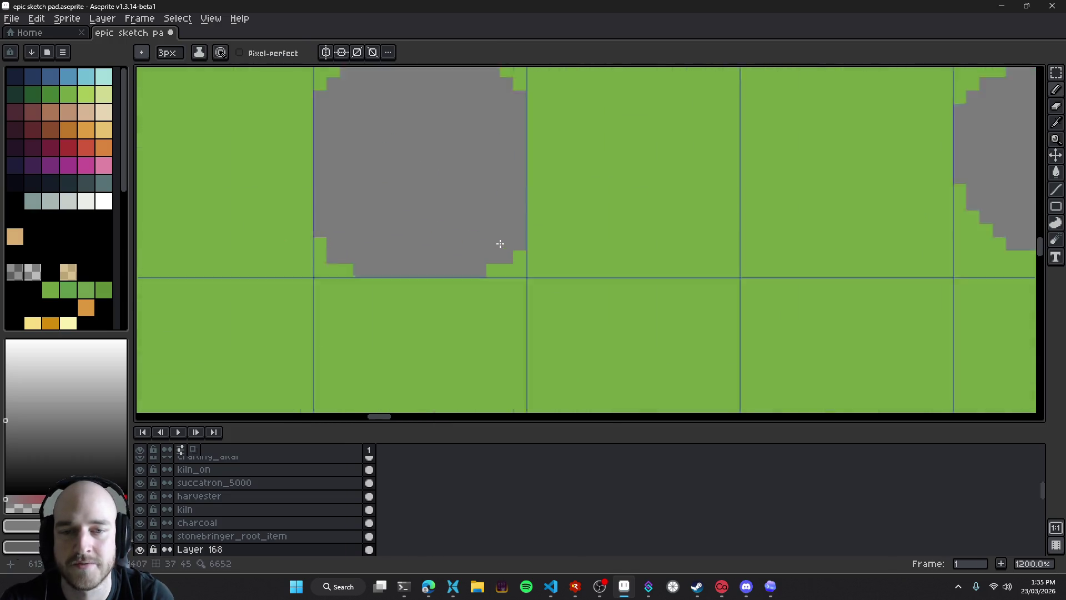
{"action": "mouse_move", "coordinate": [501, 260]}
{"action": "left_mouse_down"}
{"action": "mouse_move", "coordinate": [507, 244]}
{"action": "mouse_move", "coordinate": [281, 245]}
{"action": "mouse_move", "coordinate": [433, 225]}
{"action": "left_mouse_up"}
{"action": "scroll", "coordinate": [433, 225], "scroll_direction": "down", "scroll_amount": 4}
{"action": "scroll", "coordinate": [503, 248], "scroll_direction": "up", "scroll_amount": 3}
Trim the centre rock's bottom corners with a 1px eraser to match the top, and save
{"action": "key", "text": "e"}
{"action": "mouse_move", "coordinate": [476, 295]}
{"action": "left_mouse_down"}
{"action": "mouse_move", "coordinate": [423, 295]}
{"action": "mouse_move", "coordinate": [443, 315]}
{"action": "left_mouse_up"}
{"action": "key", "text": "ctrl+z"}
{"action": "key", "text": "ctrl+z"}
{"action": "key", "text": "minus"}
{"action": "left_click_drag", "start_coordinate": [630, 302], "coordinate": [616, 315]}
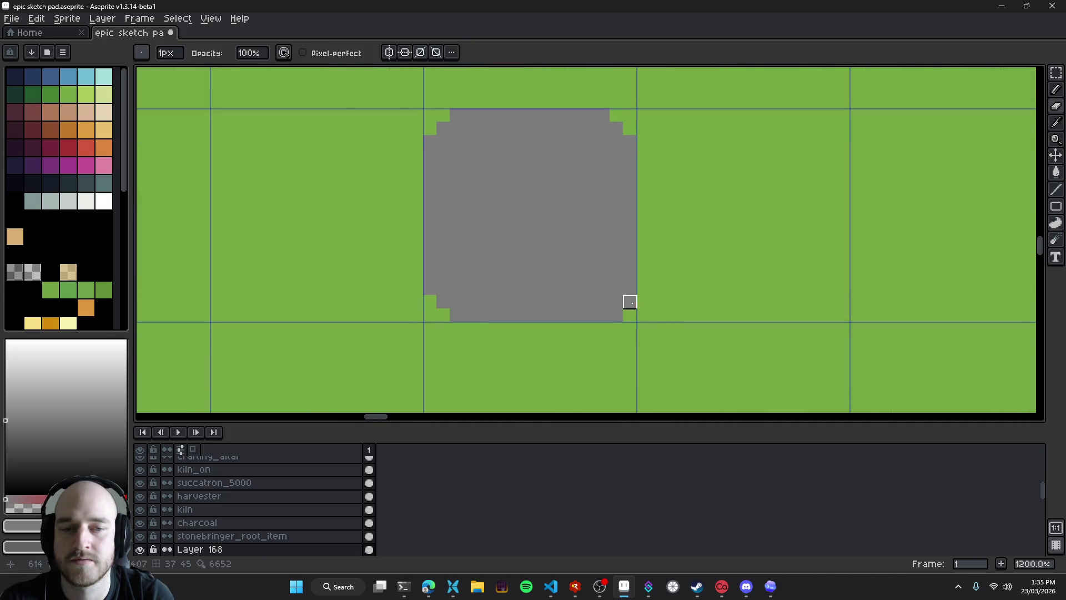
{"action": "scroll", "coordinate": [653, 349], "scroll_direction": "down", "scroll_amount": 3}
{"action": "scroll", "coordinate": [602, 281], "scroll_direction": "down", "scroll_amount": 2}
{"action": "scroll", "coordinate": [595, 281], "scroll_direction": "down", "scroll_amount": 2}
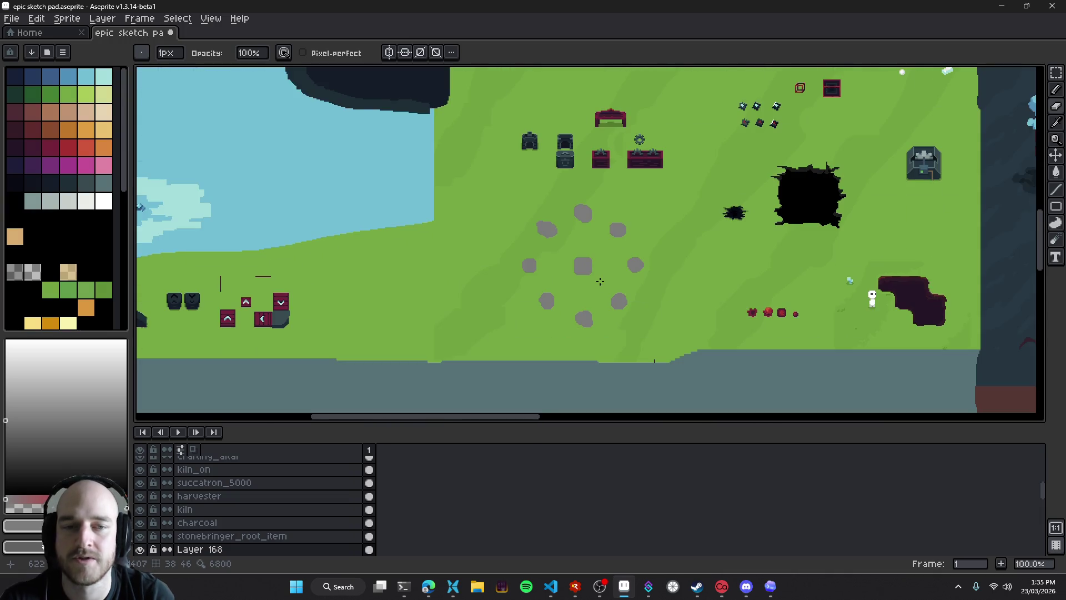
{"action": "scroll", "coordinate": [498, 225], "scroll_direction": "up", "scroll_amount": 1}
{"action": "left_click_drag", "start_coordinate": [498, 225], "coordinate": [540, 235]}
{"action": "scroll", "coordinate": [533, 228], "scroll_direction": "up", "scroll_amount": 1}
{"action": "key", "text": "ctrl+s"}
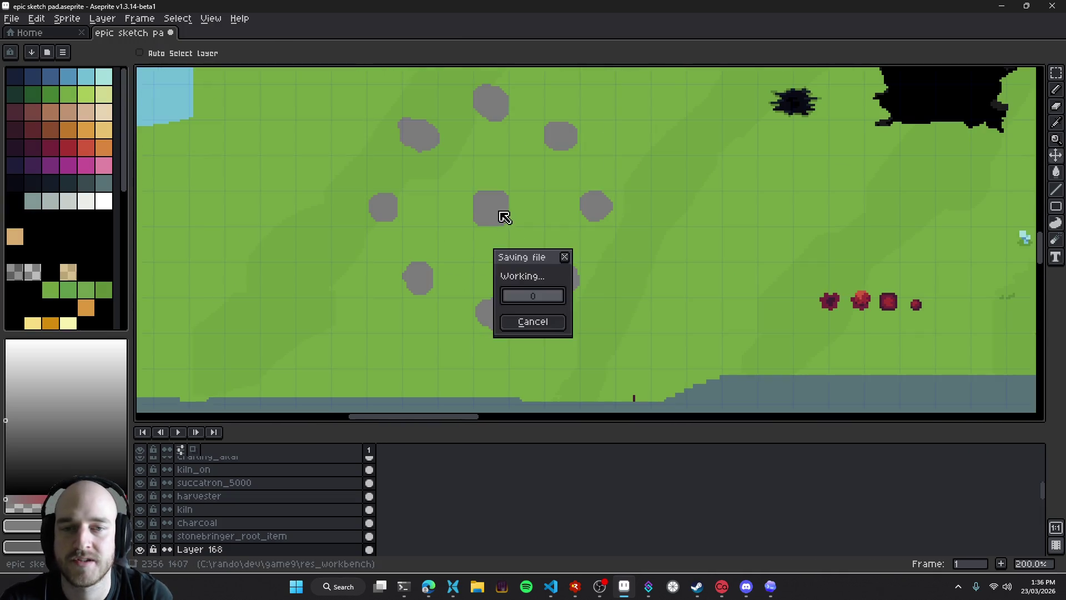
Try loops around the centre and top rocks and a straight line, undoing each
{"action": "scroll", "coordinate": [520, 257], "scroll_direction": "up", "scroll_amount": 1}
{"action": "mouse_move", "coordinate": [532, 190]}
{"action": "left_mouse_down"}
{"action": "mouse_move", "coordinate": [407, 247]}
{"action": "mouse_move", "coordinate": [514, 185]}
{"action": "left_mouse_up"}
{"action": "key", "text": "ctrl+z"}
{"action": "scroll", "coordinate": [533, 231], "scroll_direction": "down", "scroll_amount": 1}
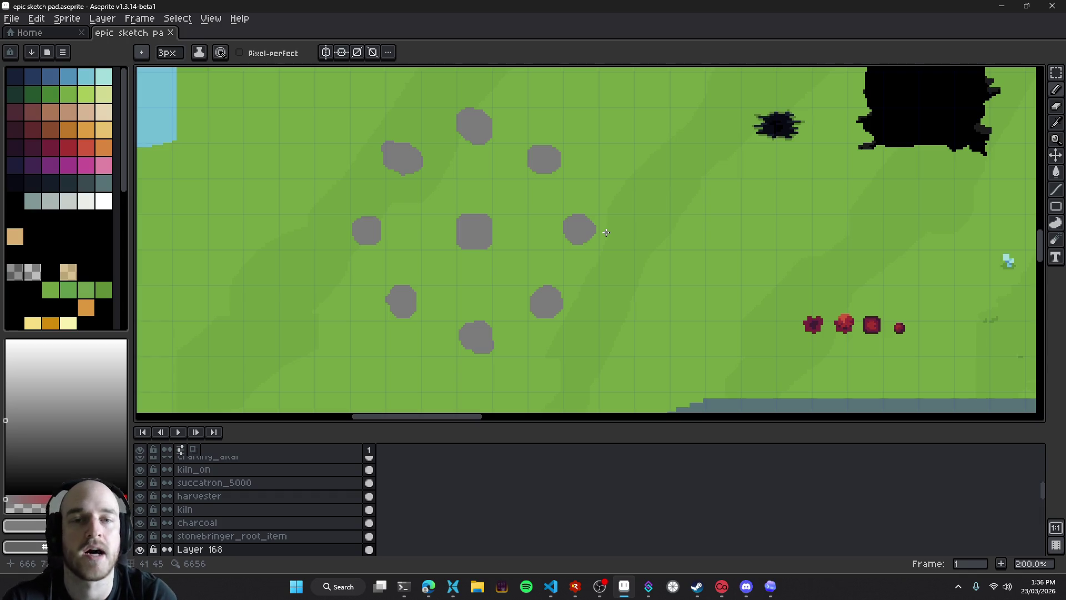
{"action": "left_click_drag", "start_coordinate": [485, 158], "coordinate": [488, 178]}
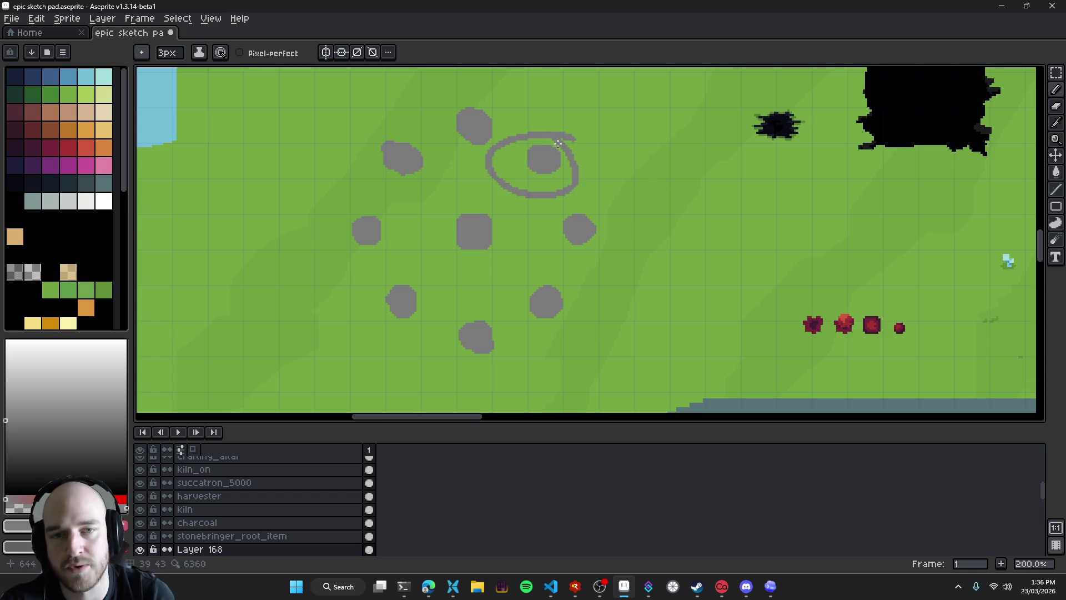
{"action": "key", "text": "ctrl+z"}
{"action": "left_click_drag", "start_coordinate": [436, 208], "coordinate": [489, 187]}
{"action": "scroll", "coordinate": [478, 200], "scroll_direction": "down", "scroll_amount": 1}
{"action": "scroll", "coordinate": [499, 212], "scroll_direction": "up", "scroll_amount": 1}
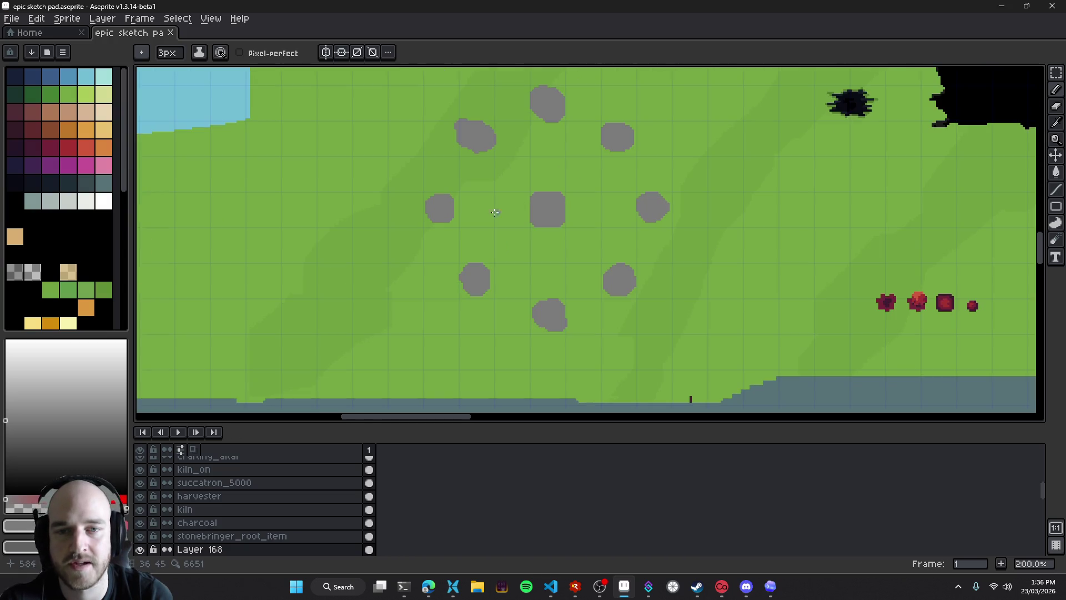
{"action": "scroll", "coordinate": [533, 231], "scroll_direction": "up", "scroll_amount": 1}
{"action": "left_click_drag", "start_coordinate": [409, 227], "coordinate": [388, 244]}
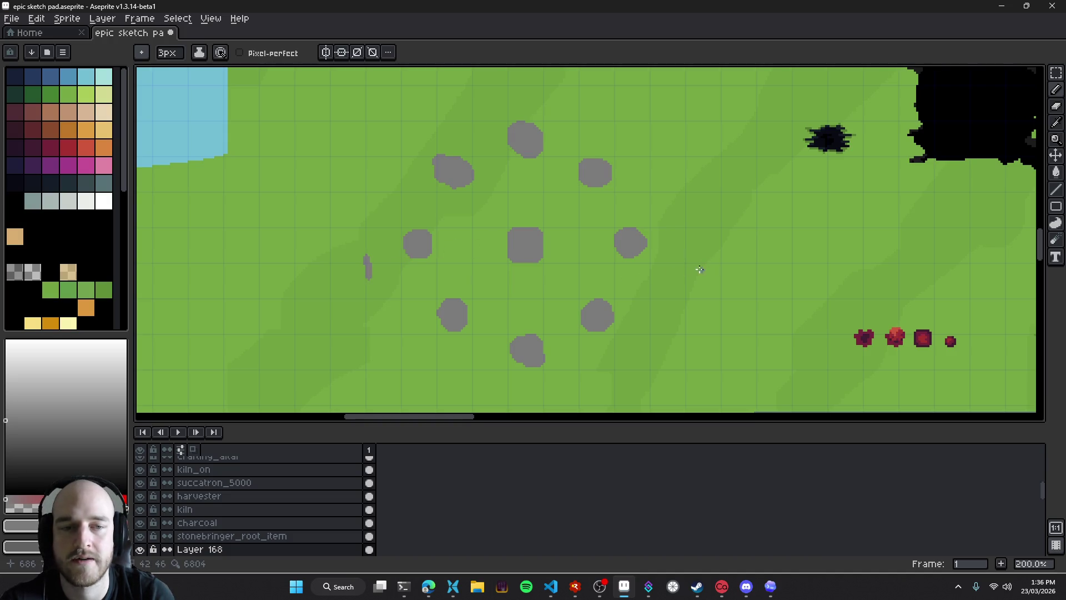
{"action": "scroll", "coordinate": [685, 273], "scroll_direction": "down", "scroll_amount": 1}
{"action": "scroll", "coordinate": [629, 285], "scroll_direction": "up", "scroll_amount": 1}
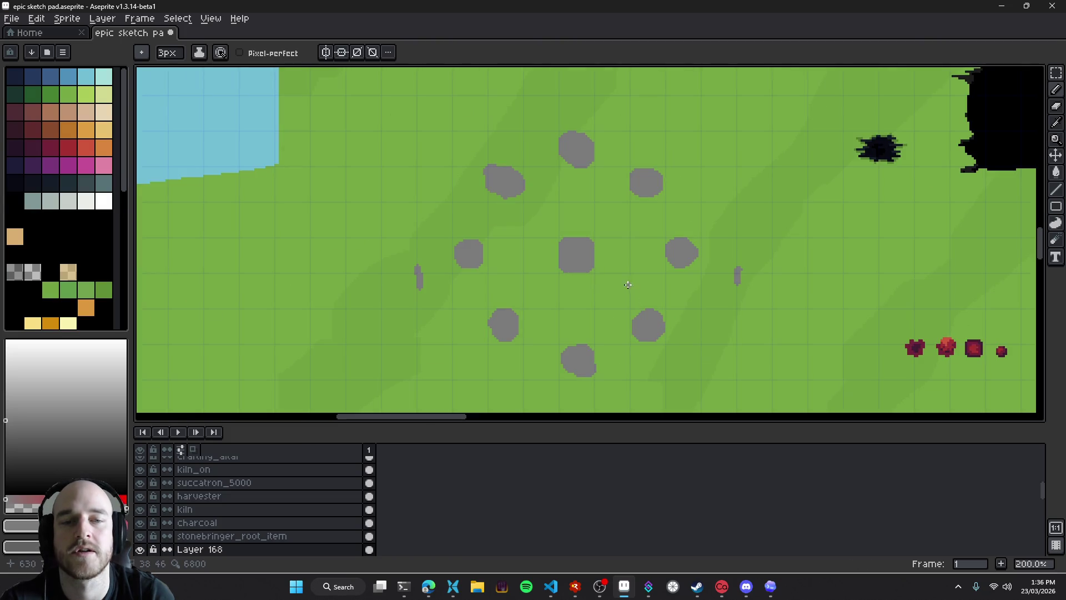
{"action": "left_click", "coordinate": [592, 275], "text": "shift"}
{"action": "key", "text": "ctrl+z"}
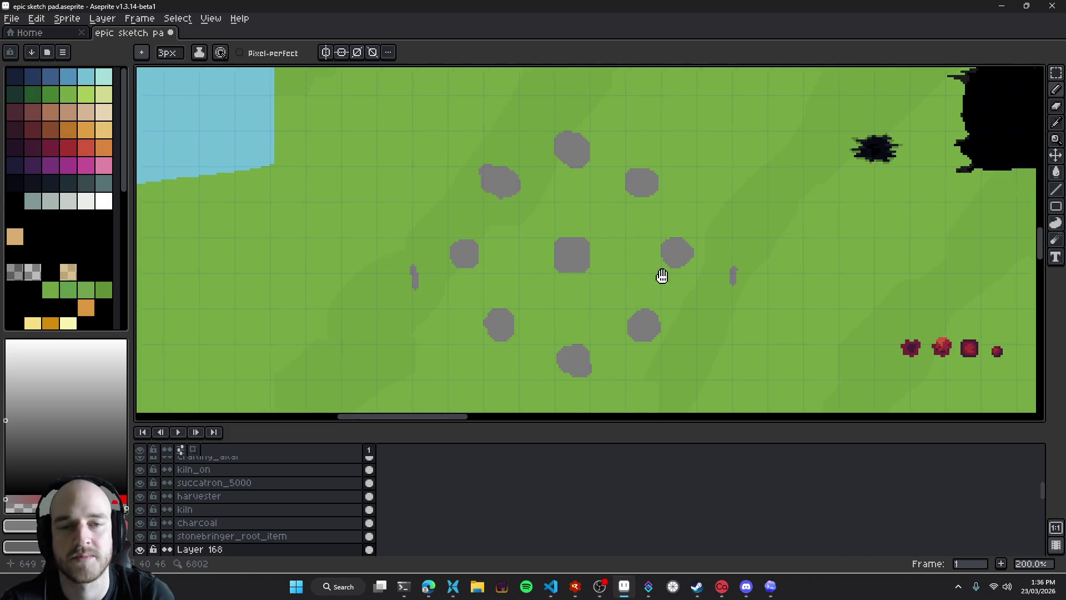
{"action": "scroll", "coordinate": [580, 271], "scroll_direction": "down", "scroll_amount": 1}
Draw a short grey bar above the top rock, erase its right end, and save
{"action": "left_click_drag", "start_coordinate": [520, 175], "coordinate": [558, 175]}
{"action": "scroll", "coordinate": [497, 169], "scroll_direction": "up", "scroll_amount": 1}
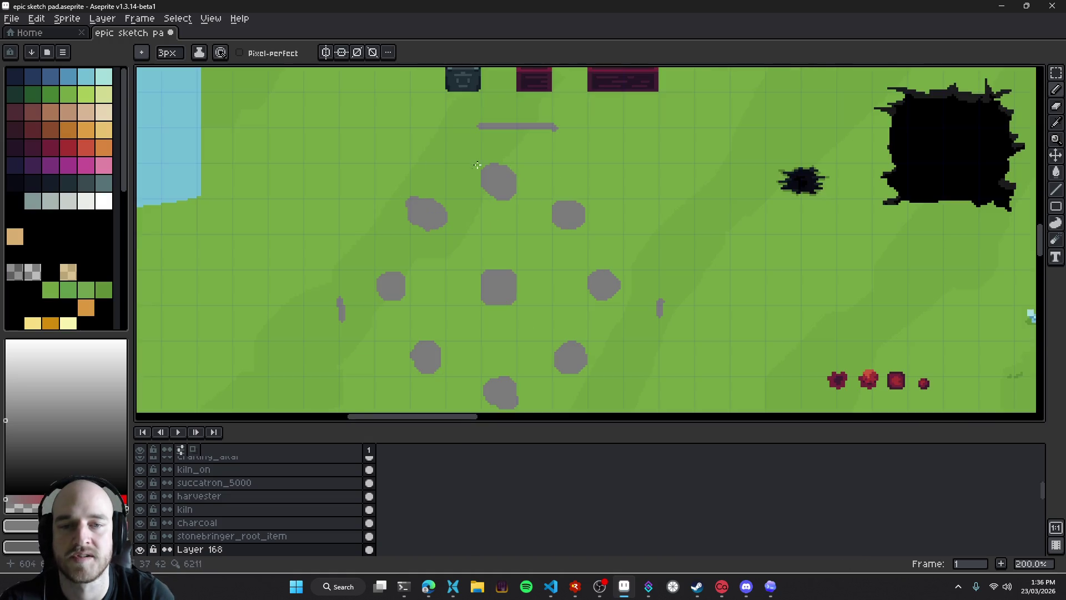
{"action": "left_click_drag", "start_coordinate": [479, 281], "coordinate": [495, 278]}
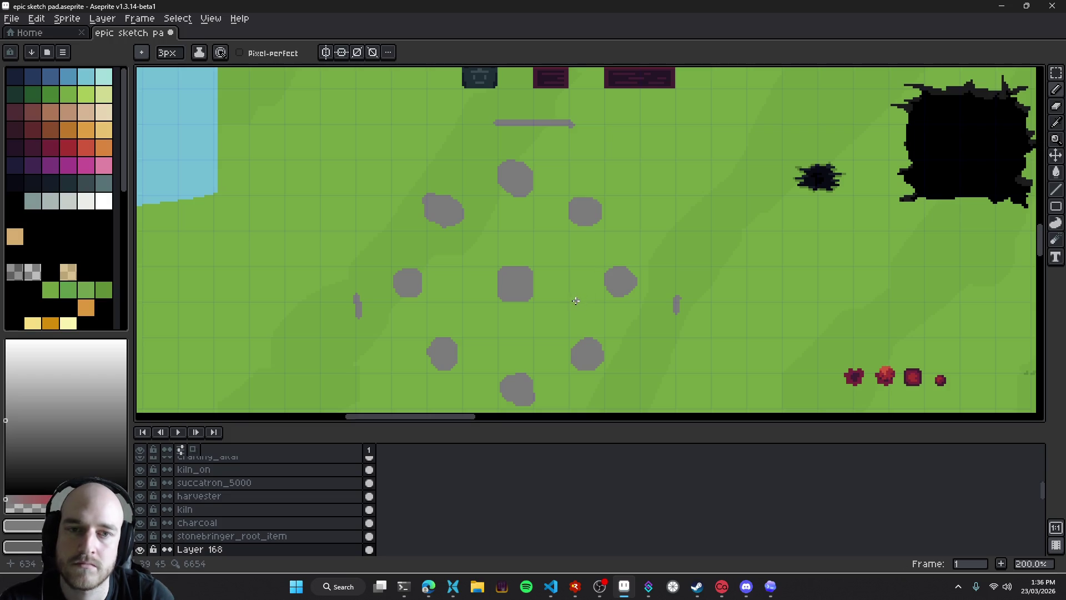
{"action": "left_click_drag", "start_coordinate": [573, 296], "coordinate": [595, 227]}
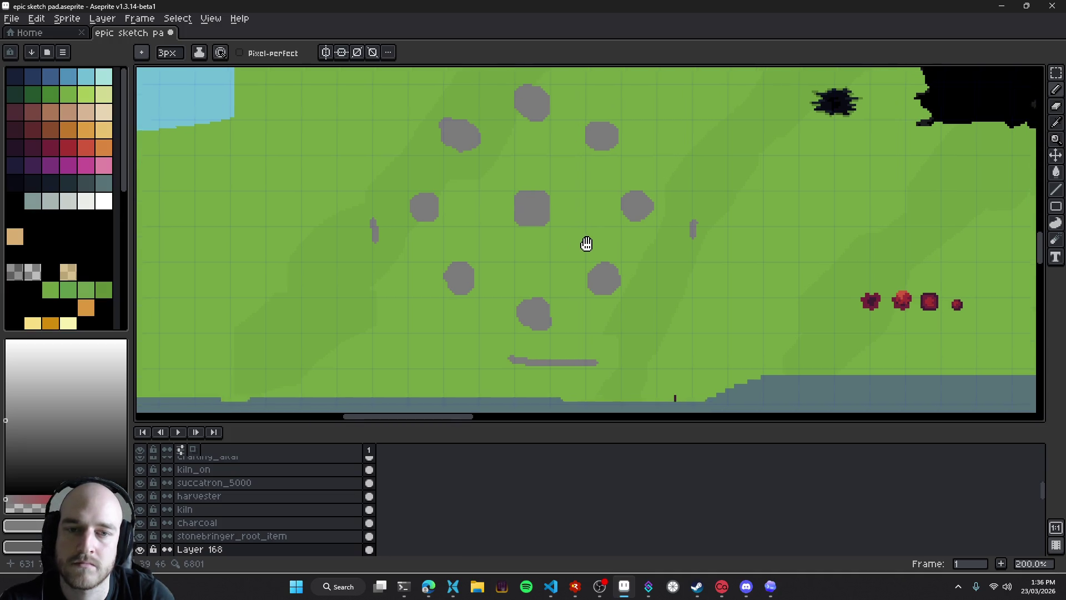
{"action": "left_click_drag", "start_coordinate": [593, 245], "coordinate": [610, 221]}
{"action": "key", "text": "e"}
{"action": "left_click_drag", "start_coordinate": [625, 348], "coordinate": [583, 346]}
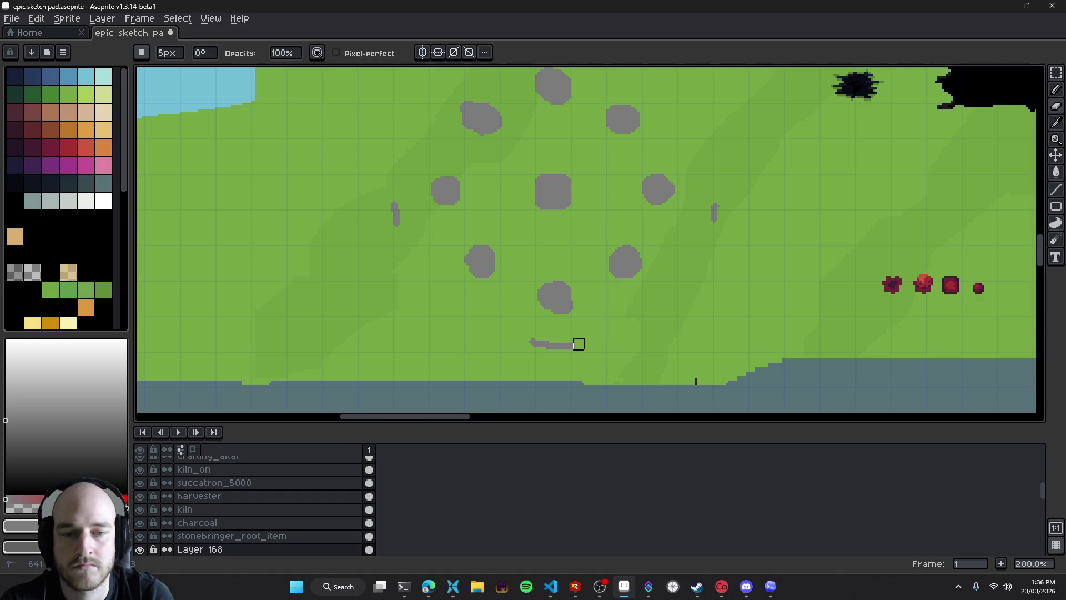
{"action": "scroll", "coordinate": [595, 326], "scroll_direction": "up", "scroll_amount": 3}
{"action": "key", "text": "ctrl+s"}
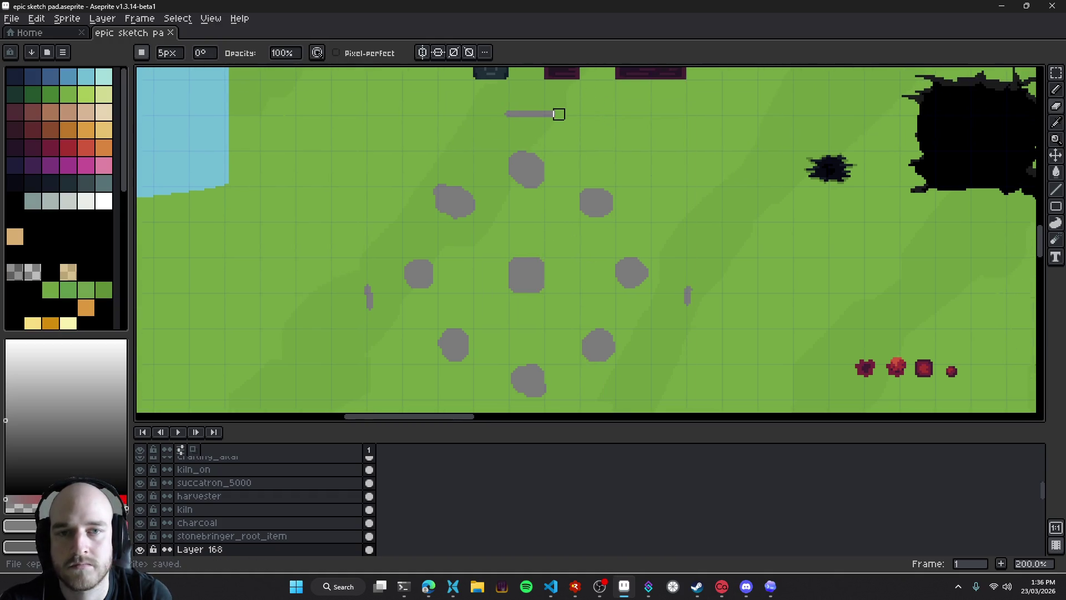
Save again and return to the 3px pencil
{"action": "scroll", "coordinate": [566, 175], "scroll_direction": "down", "scroll_amount": 3}
{"action": "key", "text": "ctrl+s"}
{"action": "scroll", "coordinate": [544, 211], "scroll_direction": "up", "scroll_amount": 2}
{"action": "key", "text": "v"}
{"action": "key", "text": "b"}
{"action": "mouse_move", "coordinate": [545, 211]}
{"action": "left_mouse_down"}
{"action": "mouse_move", "coordinate": [581, 260]}
{"action": "mouse_move", "coordinate": [615, 241]}
{"action": "left_mouse_up"}
{"action": "scroll", "coordinate": [586, 273], "scroll_direction": "down", "scroll_amount": 2}
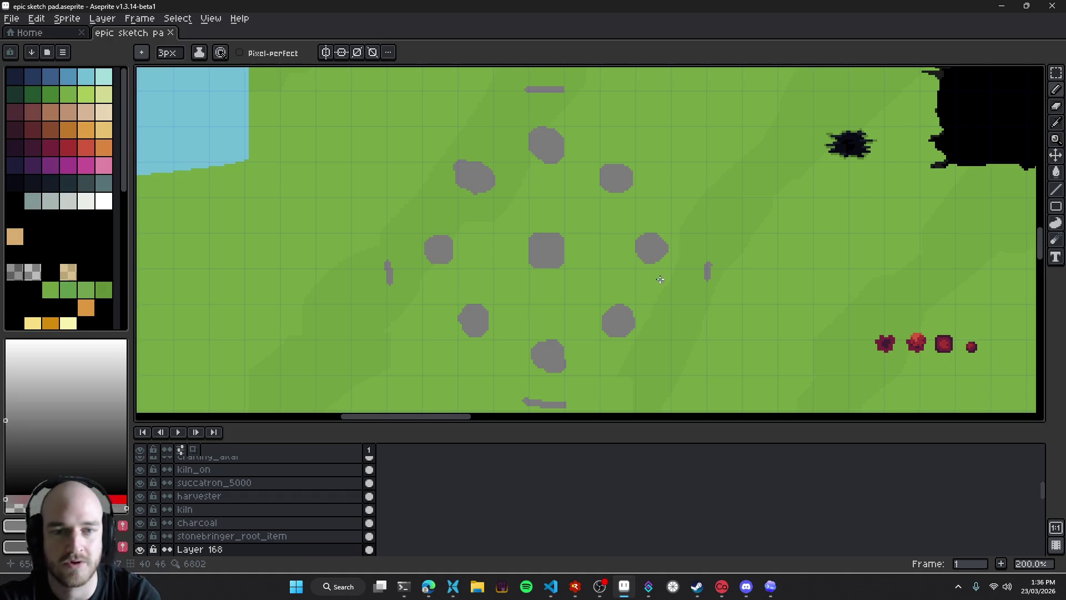
{"action": "scroll", "coordinate": [558, 265], "scroll_direction": "up", "scroll_amount": 4}
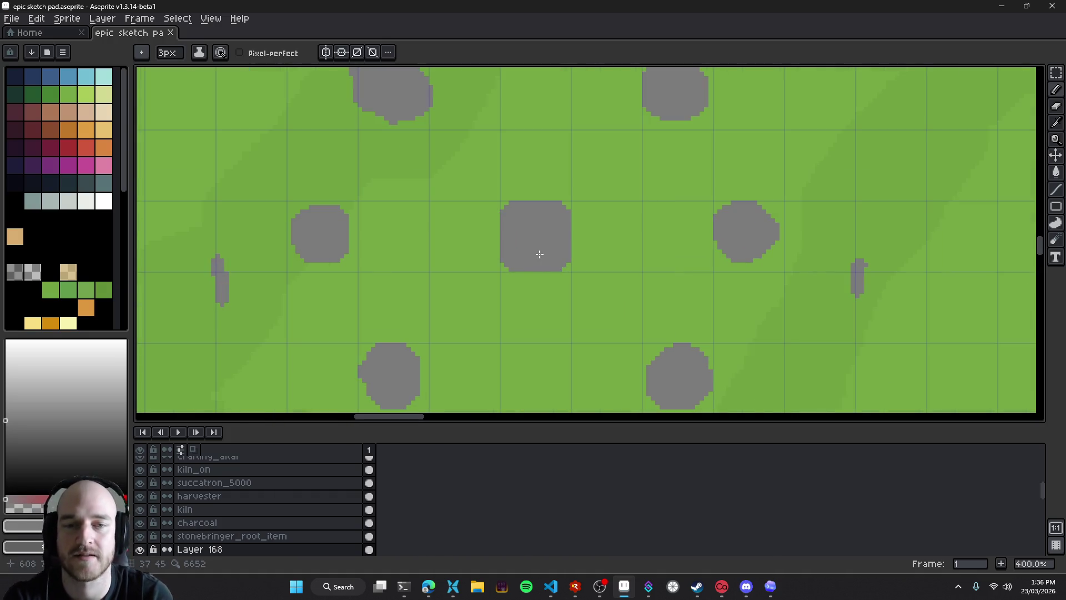
Erase strips from the blob's lower-left and lower-right sides to form the narrower stem
{"action": "key", "text": "e"}
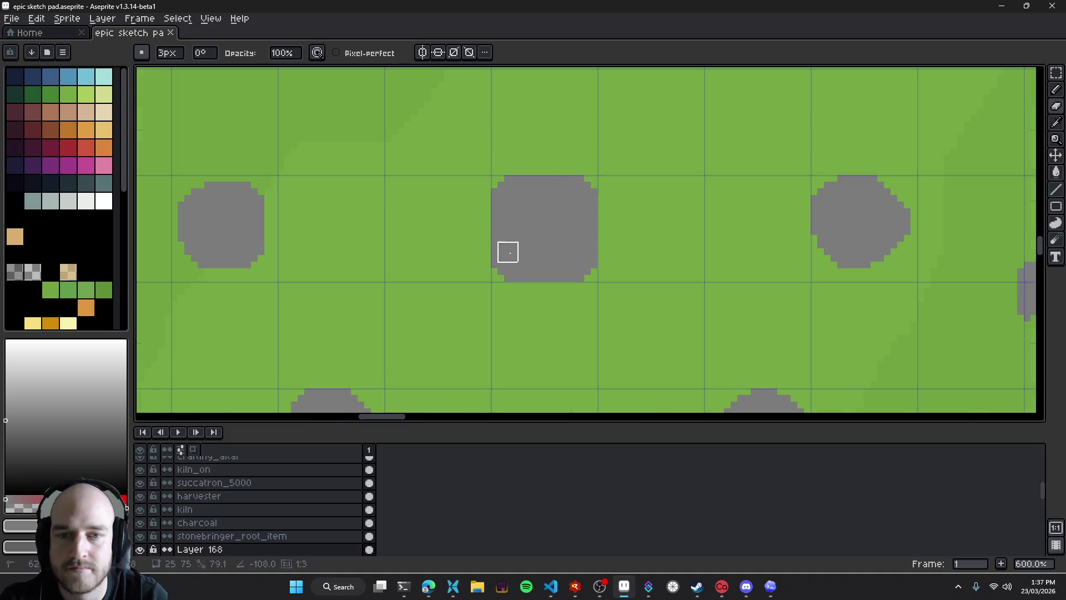
{"action": "key", "text": "b"}
{"action": "scroll", "coordinate": [521, 272], "scroll_direction": "right", "scroll_amount": 2}
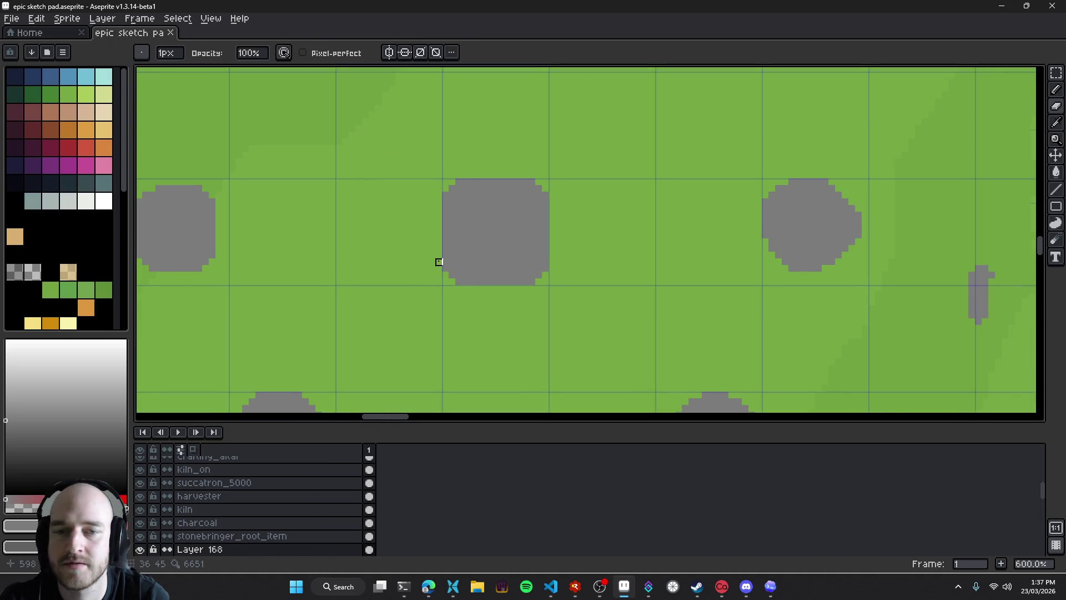
{"action": "key", "text": "e"}
{"action": "left_click_drag", "start_coordinate": [448, 247], "coordinate": [448, 294]}
{"action": "left_click_drag", "start_coordinate": [543, 247], "coordinate": [543, 278]}
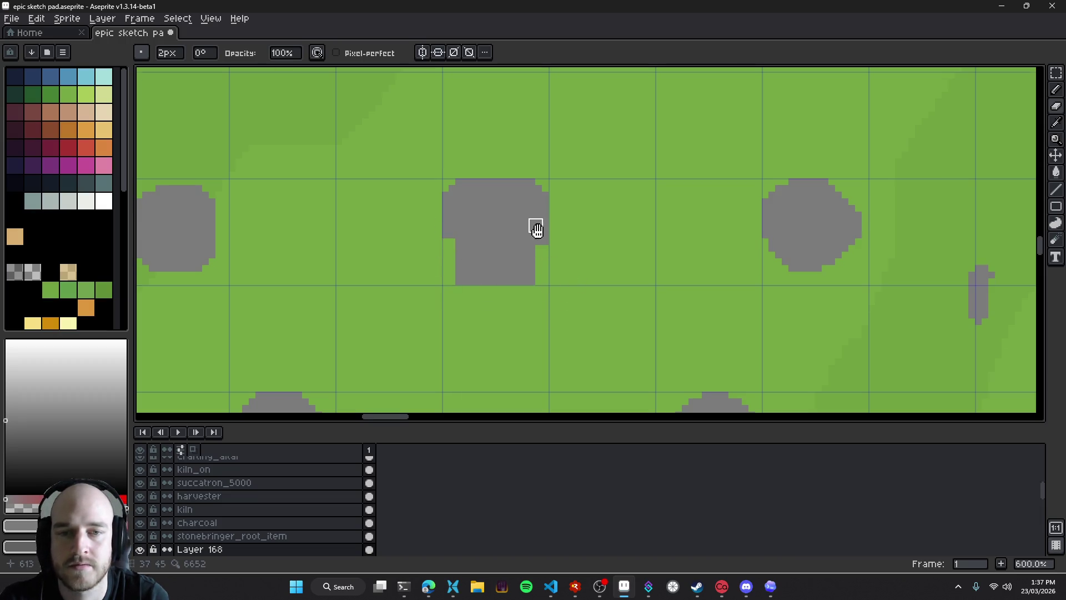
Erase stray pixels on the left edge and right notch, plus the stem's bottom corners
{"action": "scroll", "coordinate": [536, 226], "scroll_direction": "up", "scroll_amount": 3}
{"action": "scroll", "coordinate": [561, 239], "scroll_direction": "down", "scroll_amount": 2}
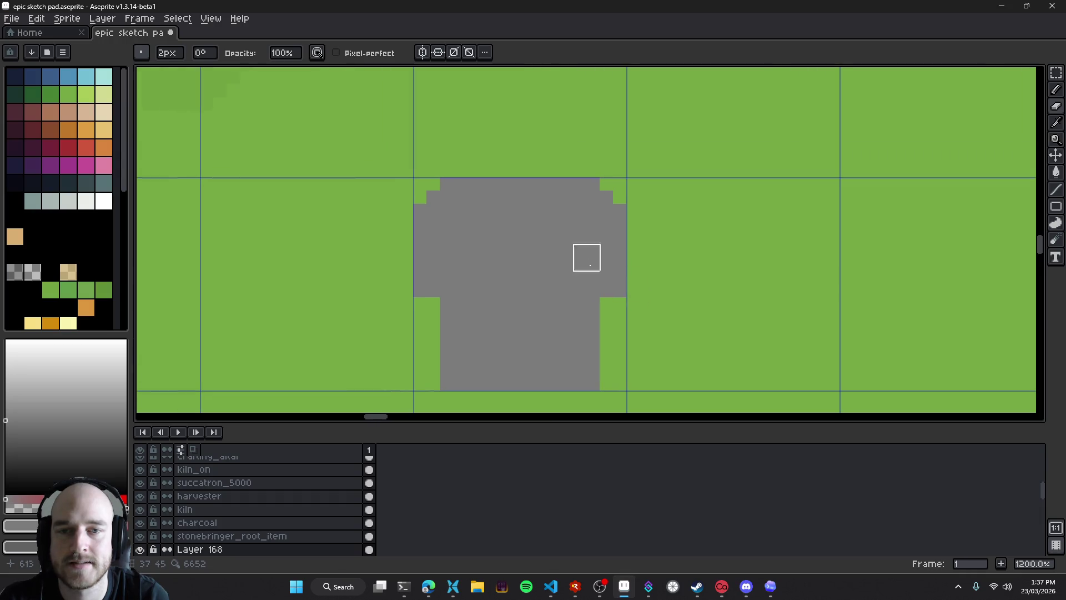
{"action": "scroll", "coordinate": [597, 269], "scroll_direction": "up", "scroll_amount": 2}
{"action": "scroll", "coordinate": [485, 238], "scroll_direction": "down", "scroll_amount": 6}
{"action": "scroll", "coordinate": [481, 265], "scroll_direction": "up", "scroll_amount": 4}
{"action": "left_click", "coordinate": [405, 267]}
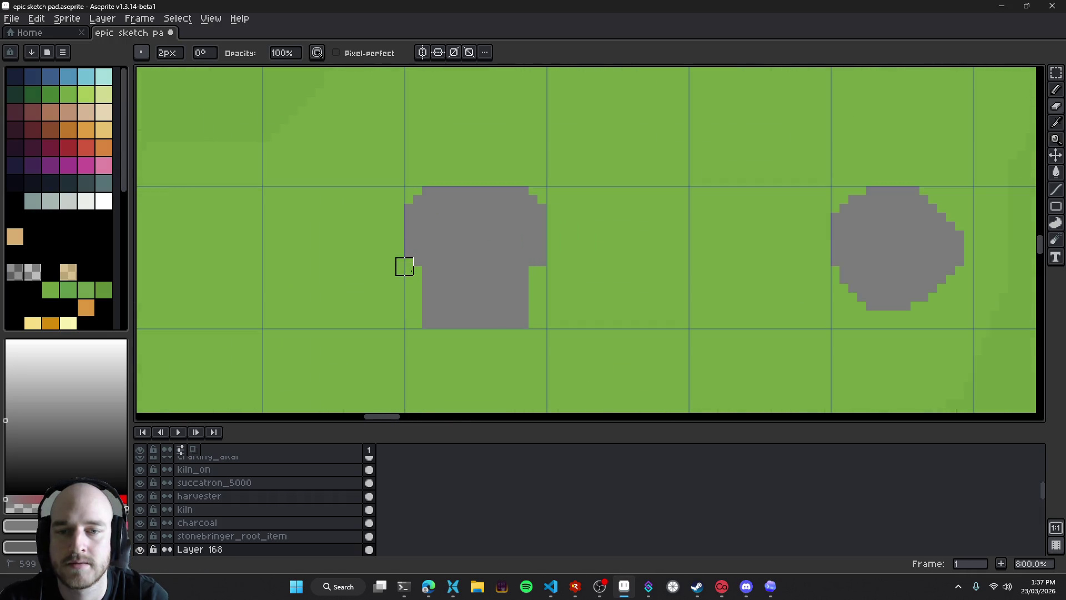
{"action": "left_click", "coordinate": [543, 262]}
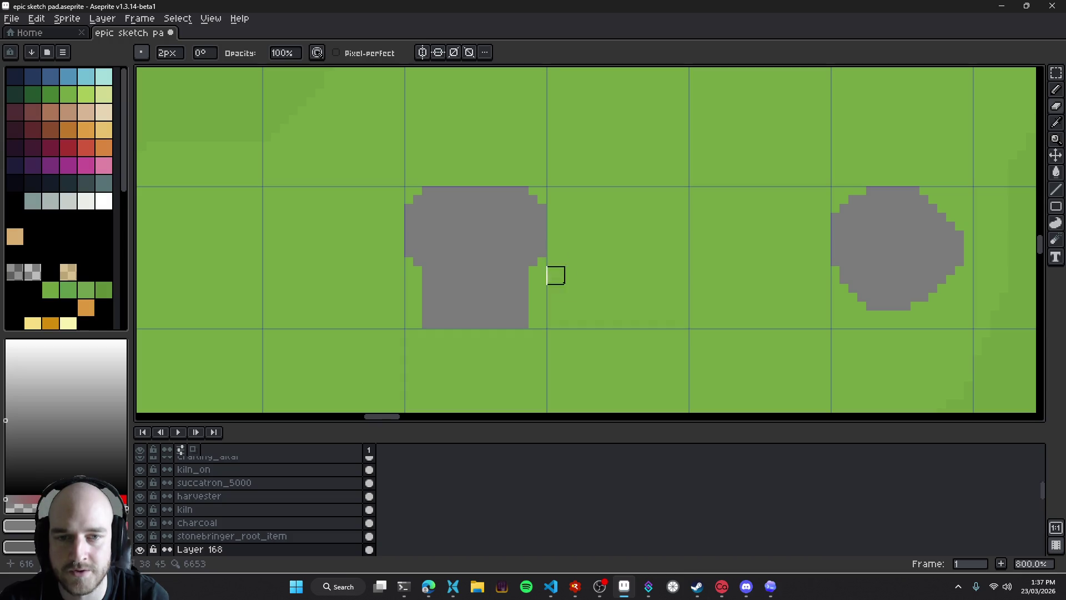
{"action": "scroll", "coordinate": [499, 281], "scroll_direction": "up", "scroll_amount": 3}
{"action": "scroll", "coordinate": [544, 268], "scroll_direction": "up", "scroll_amount": 2}
{"action": "scroll", "coordinate": [430, 284], "scroll_direction": "down", "scroll_amount": 3}
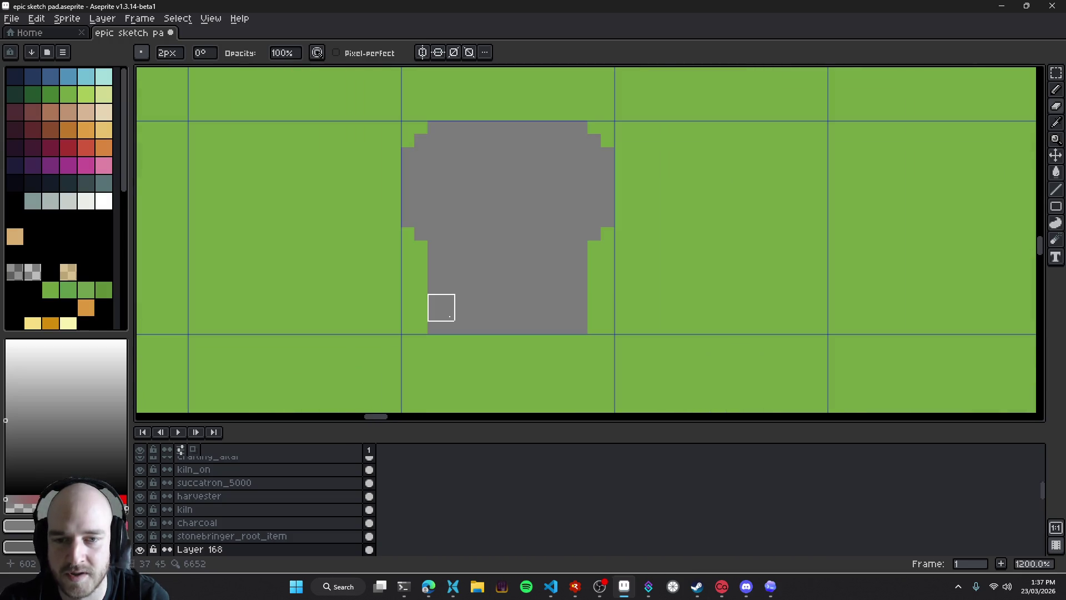
{"action": "left_click", "coordinate": [428, 335]}
{"action": "left_click", "coordinate": [587, 334]}
Redraw the stem's bottom corner pixels grey with a one-pixel pencil, then return to the browser
{"action": "key", "text": "b"}
{"action": "scroll", "coordinate": [491, 272], "scroll_direction": "down", "scroll_amount": 4}
{"action": "scroll", "coordinate": [484, 286], "scroll_direction": "up", "scroll_amount": 5}
{"action": "key", "text": "minus"}
{"action": "key", "text": "minus"}
{"action": "left_click", "coordinate": [402, 332]}
{"action": "left_click", "coordinate": [598, 332]}
{"action": "scroll", "coordinate": [502, 269], "scroll_direction": "down", "scroll_amount": 5}
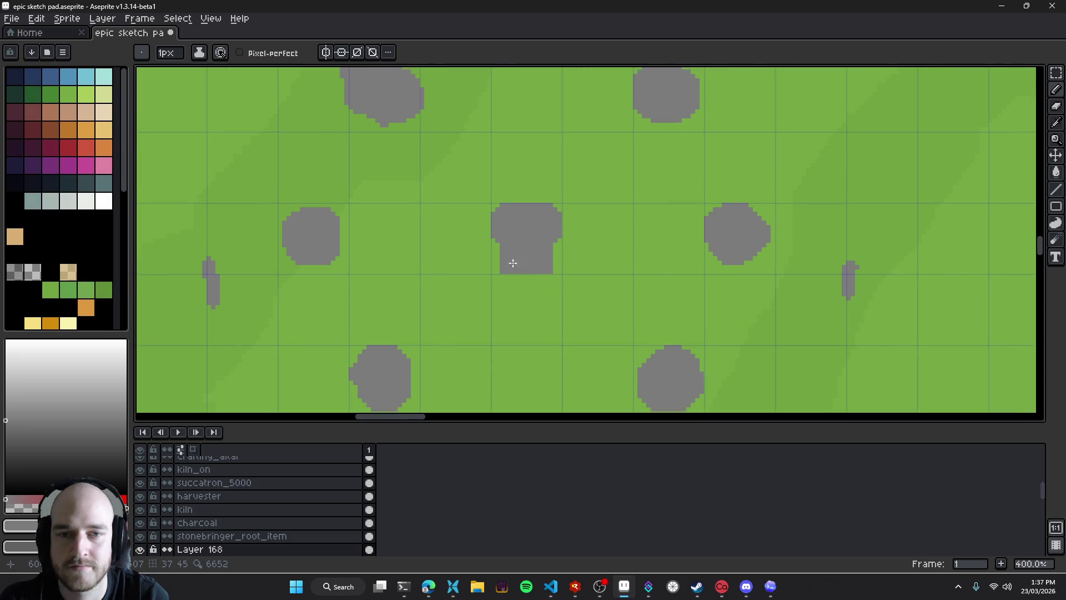
{"action": "scroll", "coordinate": [500, 267], "scroll_direction": "up", "scroll_amount": 6}
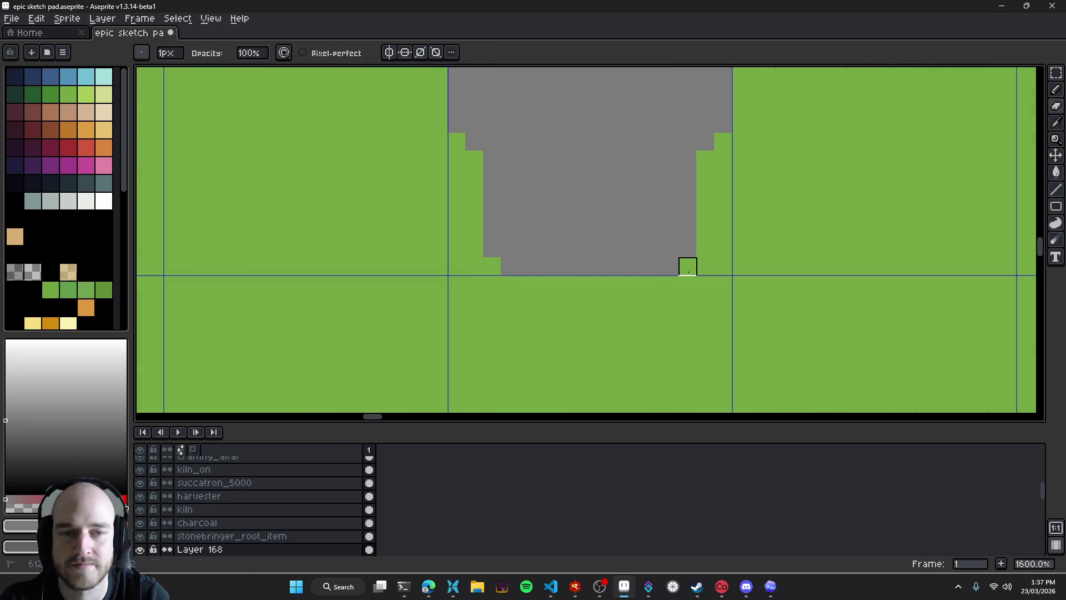
{"action": "left_click", "coordinate": [687, 267]}
{"action": "scroll", "coordinate": [687, 267], "scroll_direction": "down", "scroll_amount": 5}
{"action": "key", "text": "b"}
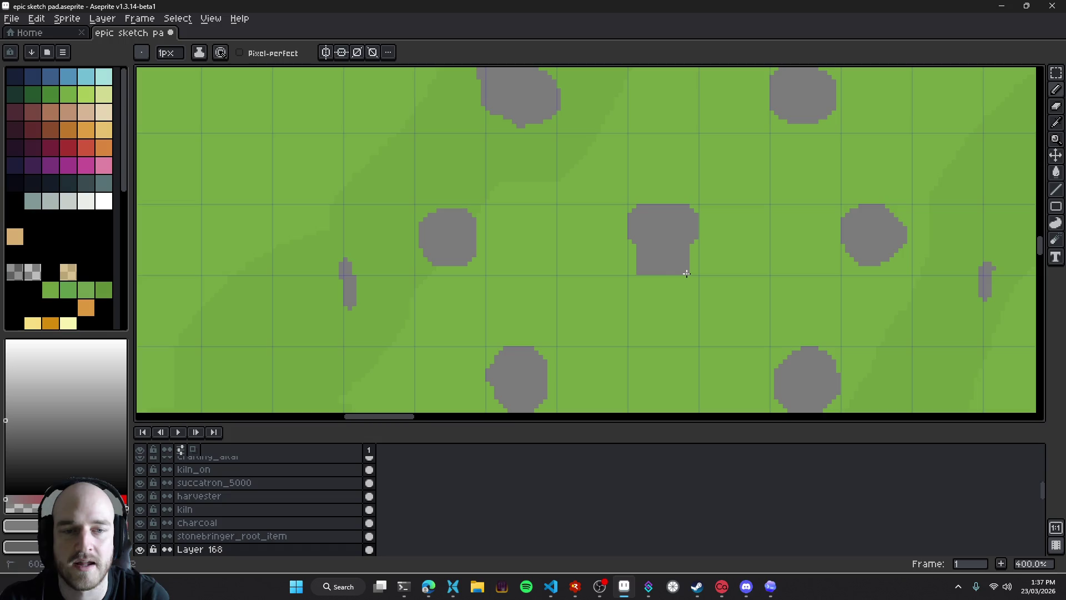
{"action": "left_click", "coordinate": [428, 587]}
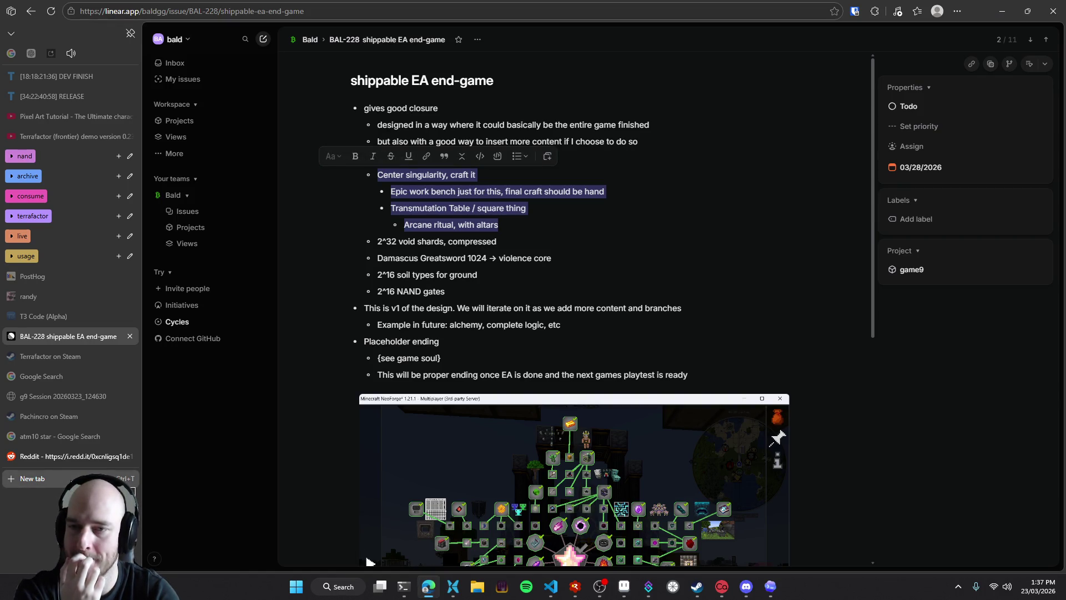
Image-search 'mystical agriculture altar', copy the Reddit altar screenshot, and return to the BAL-228 tab
{"action": "key", "text": "ctrl+t"}
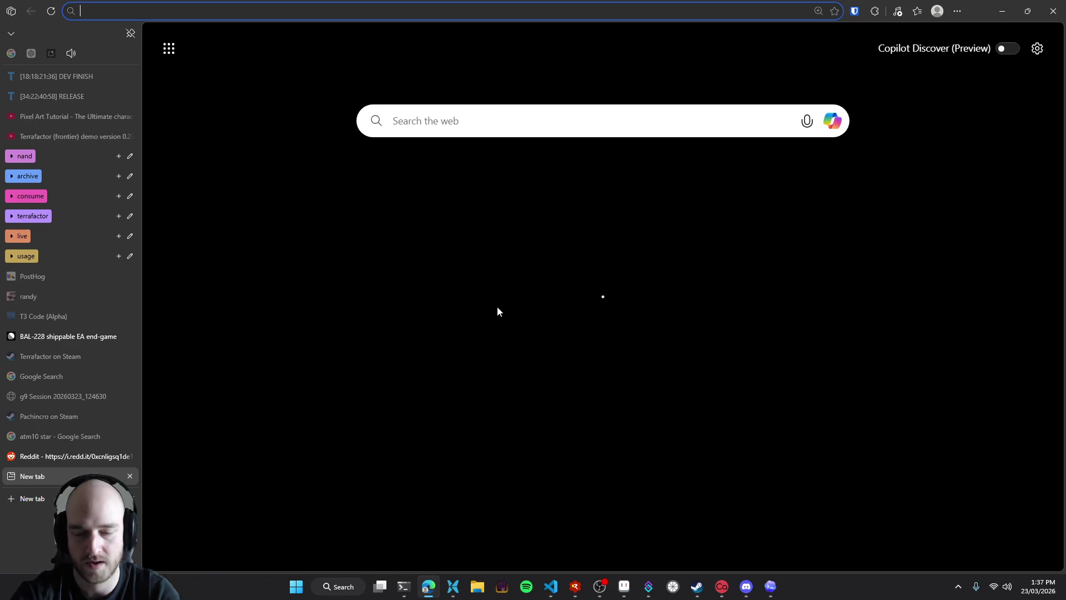
{"action": "type", "text": "mystical agriculture altar"}
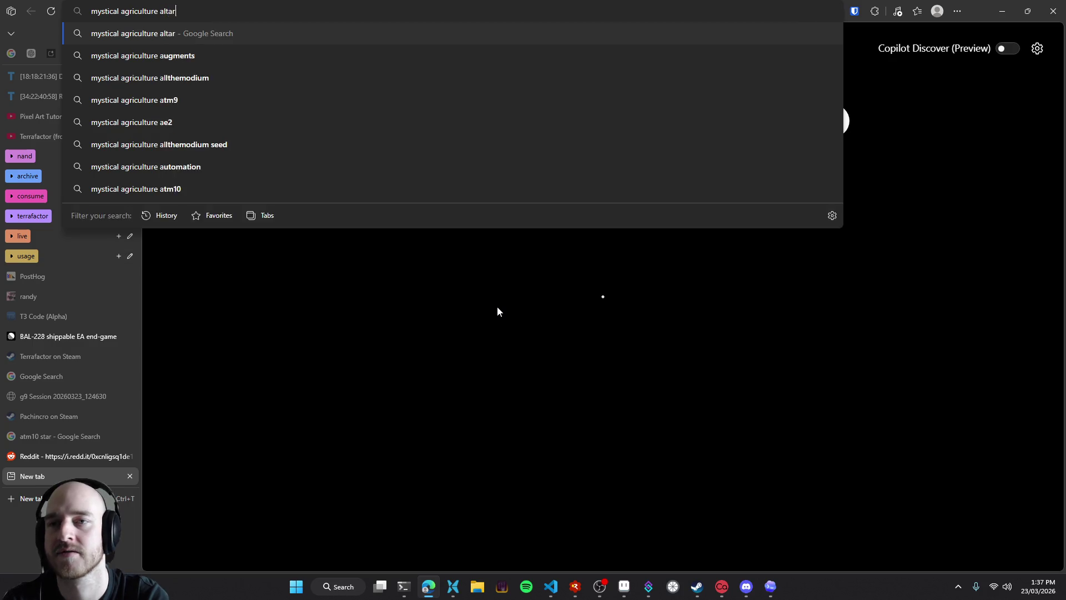
{"action": "key", "text": "Return"}
{"action": "left_click", "coordinate": [347, 92]}
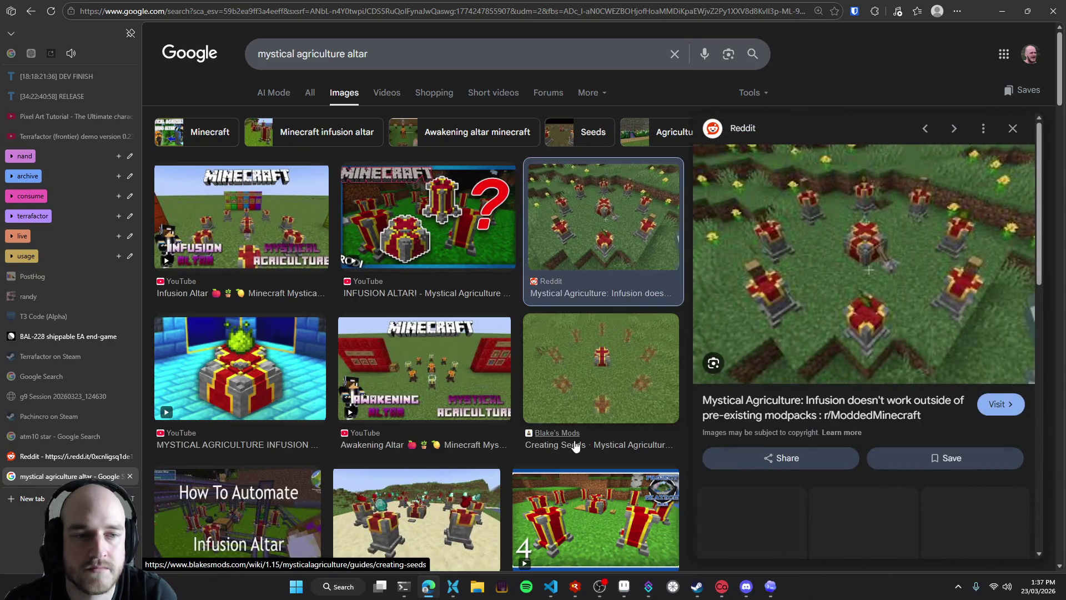
{"action": "left_click", "coordinate": [602, 225]}
{"action": "right_click", "coordinate": [861, 228]}
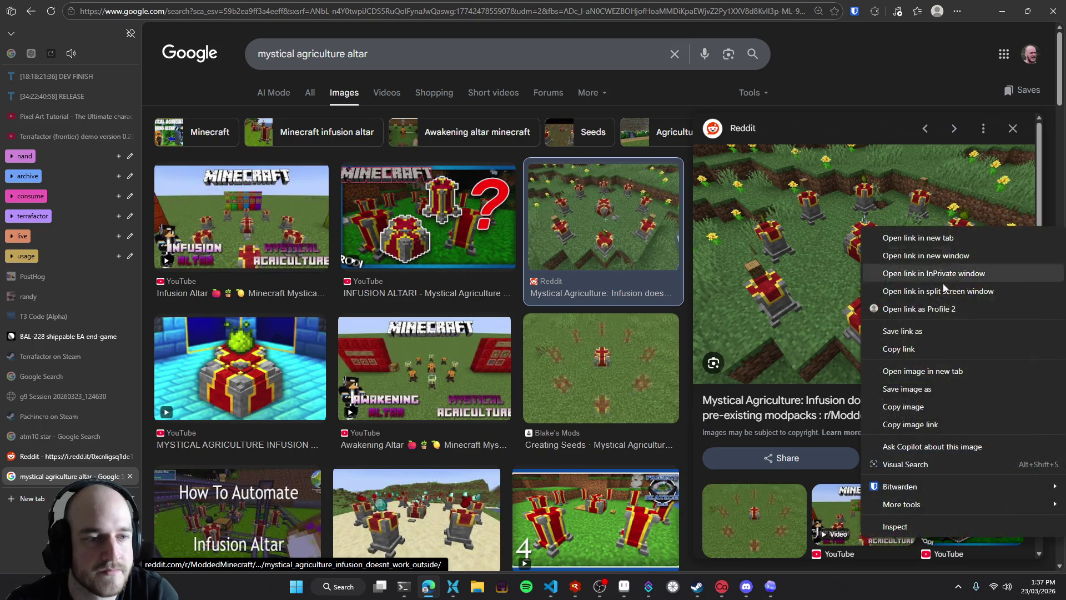
{"action": "left_click", "coordinate": [917, 407]}
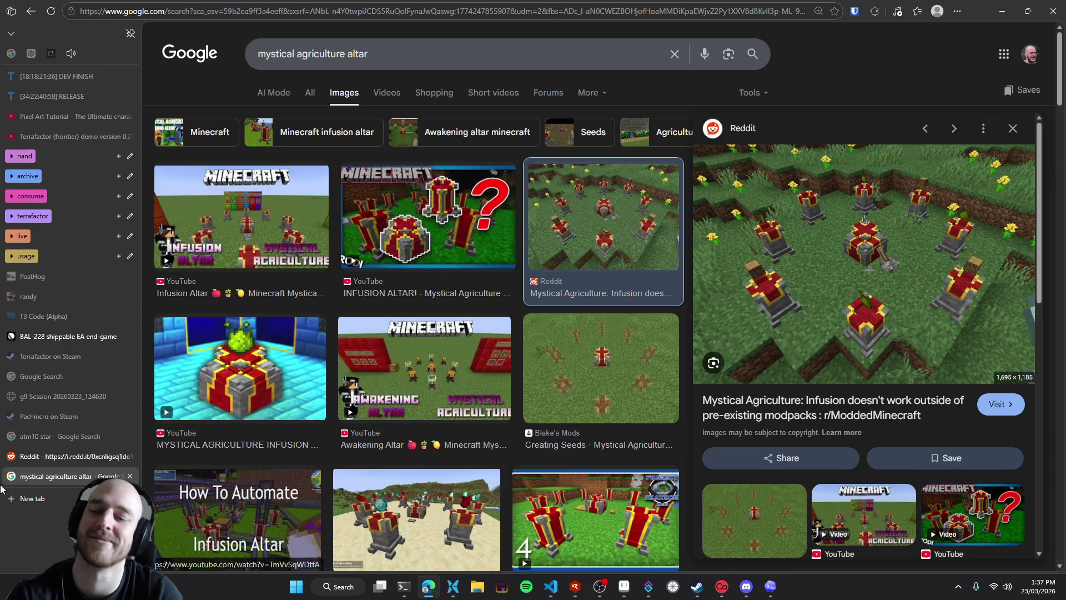
{"action": "left_click", "coordinate": [35, 344]}
{"action": "scroll", "coordinate": [387, 400], "scroll_direction": "down", "scroll_amount": 7}
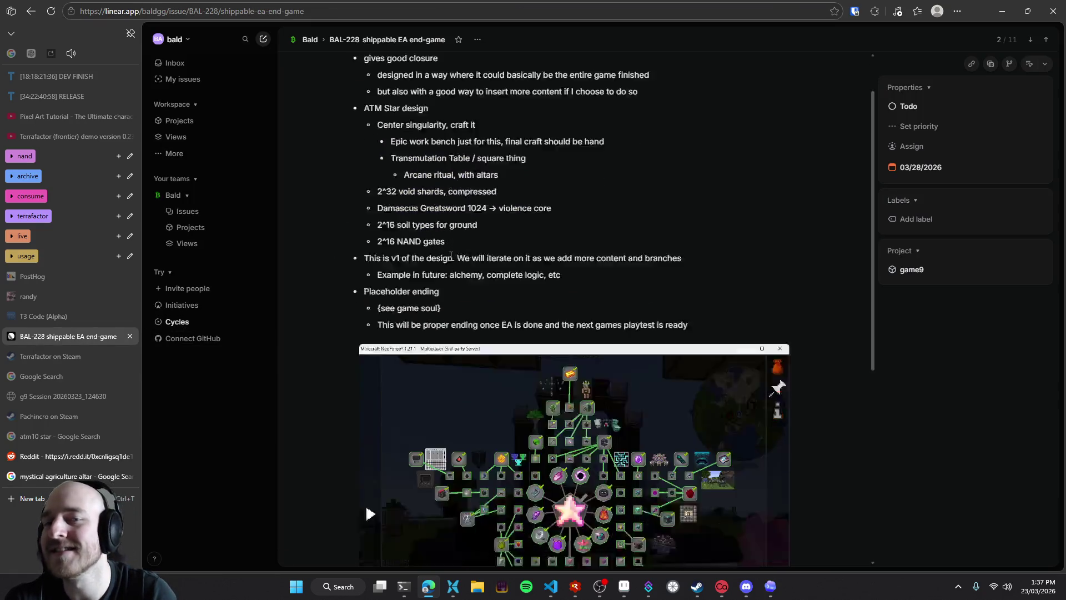
Create sub-issue 'altar crafting' with the pasted altar screenshot as its description, then open it
{"action": "left_click", "coordinate": [387, 394]}
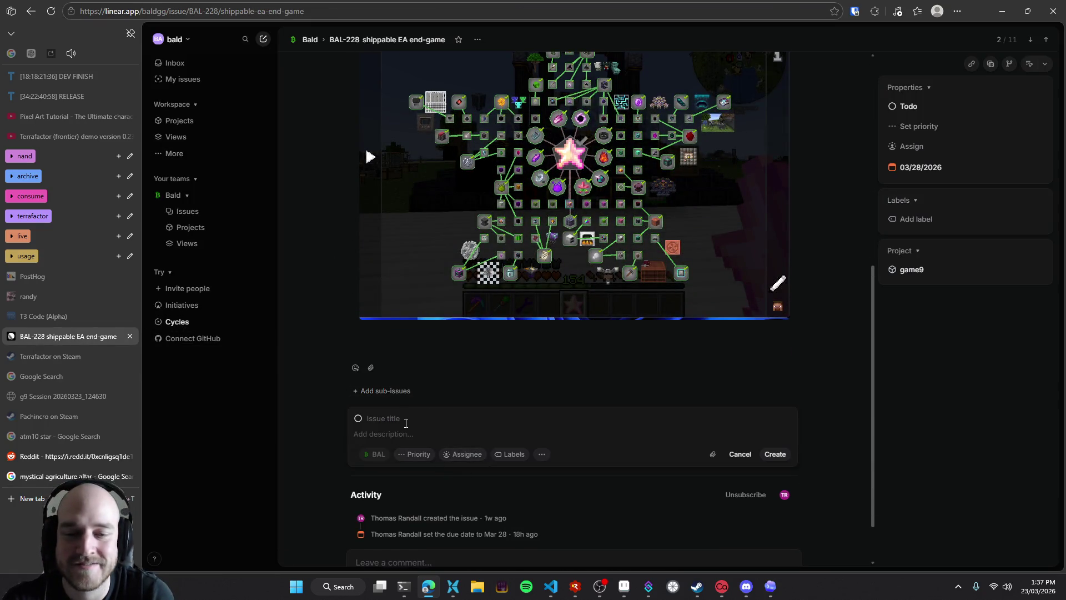
{"action": "type", "text": "altar crafting"}
{"action": "left_click", "coordinate": [416, 432]}
{"action": "key", "text": "ctrl+v"}
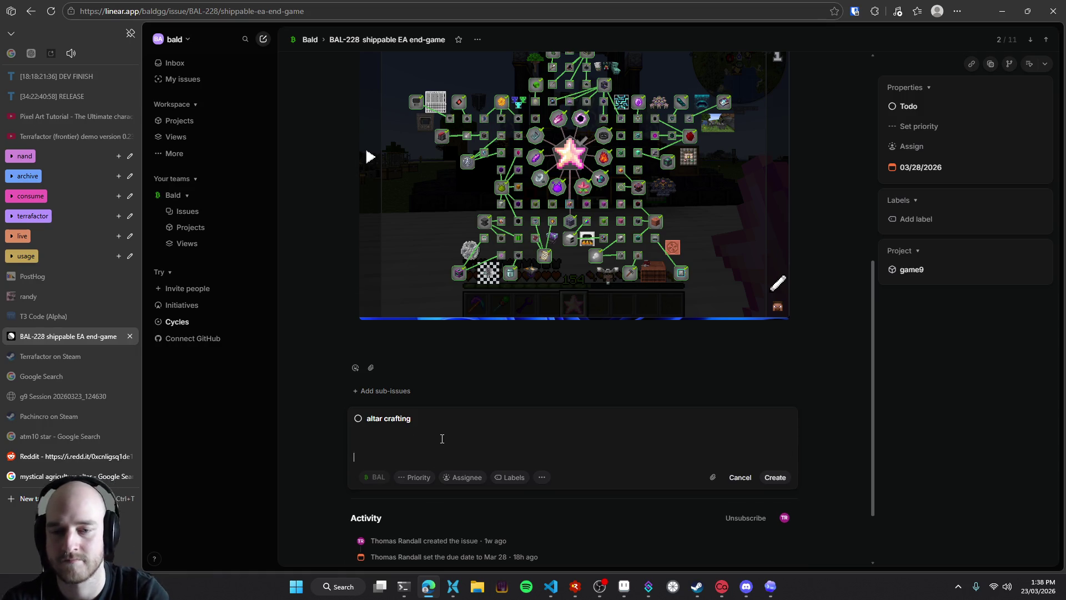
{"action": "scroll", "coordinate": [447, 437], "scroll_direction": "down", "scroll_amount": 5}
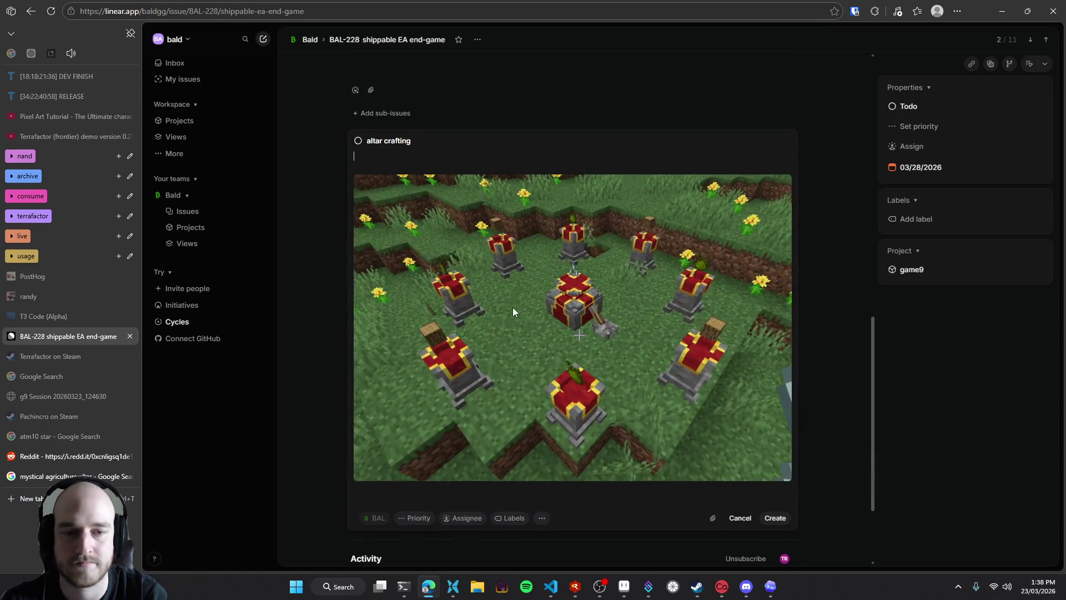
{"action": "key", "text": "BackSpace"}
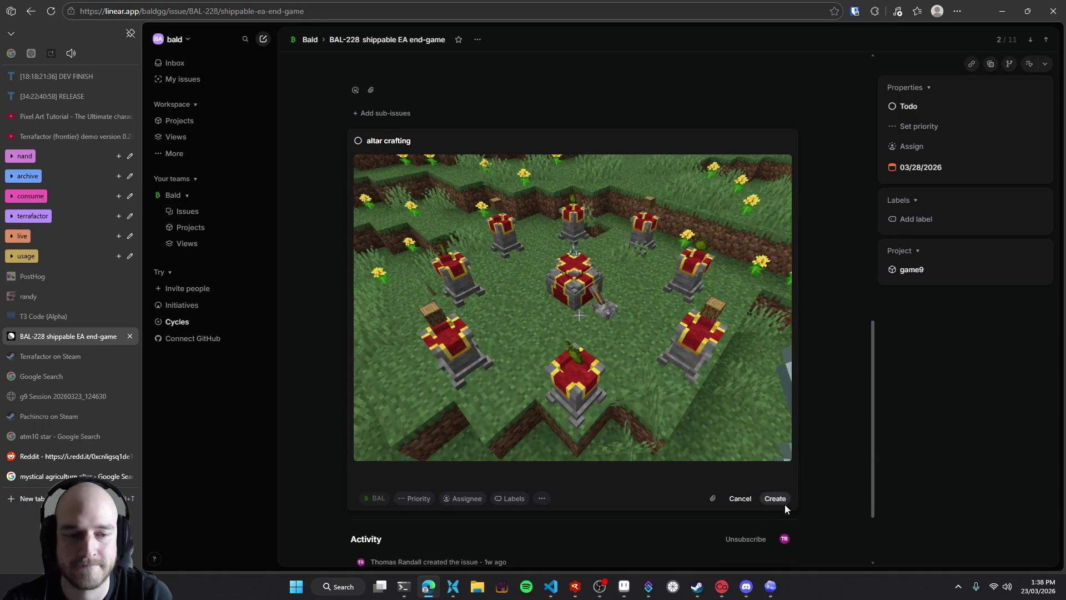
{"action": "left_click", "coordinate": [775, 498]}
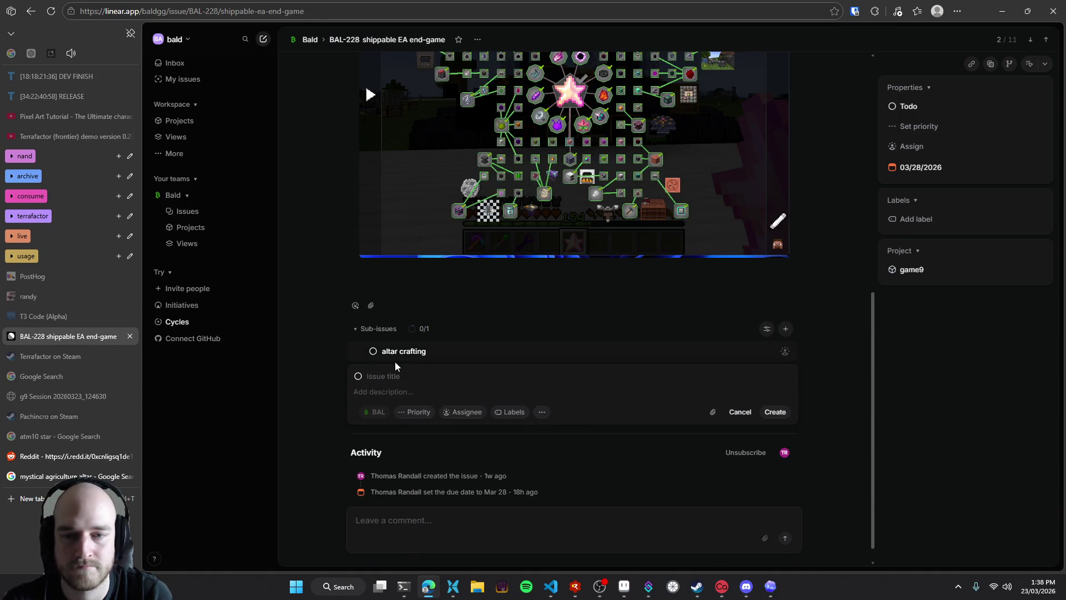
{"action": "left_click", "coordinate": [422, 352]}
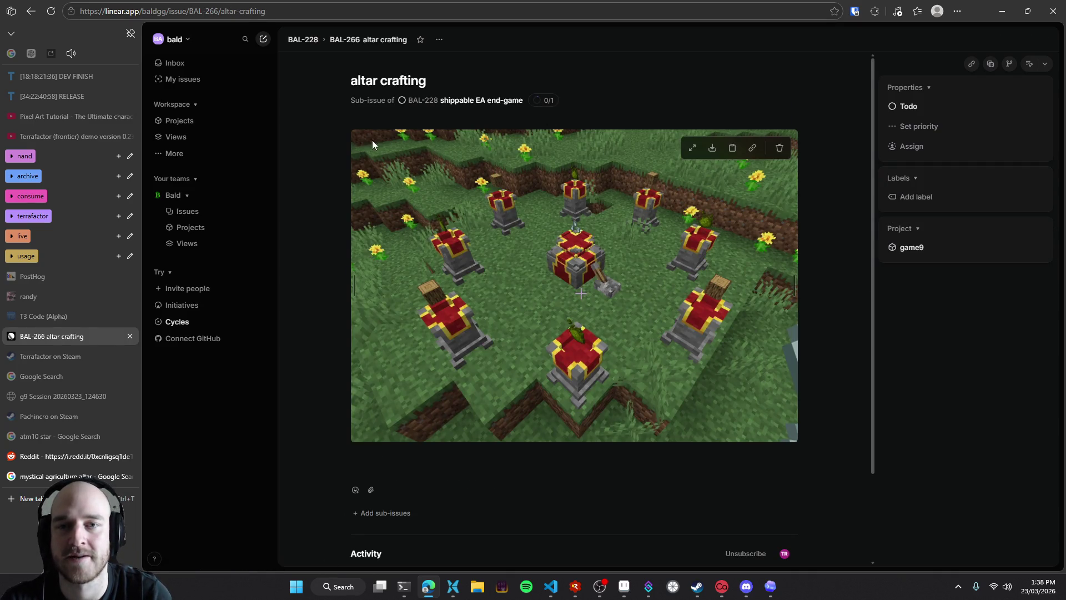
Add the note 'mystical argiculture kinda vibe' above BAL-266's image, then minimise the browser
{"action": "mouse_move", "coordinate": [492, 150]}
{"action": "left_mouse_down"}
{"action": "mouse_move", "coordinate": [389, 464]}
{"action": "mouse_move", "coordinate": [457, 162]}
{"action": "left_mouse_up"}
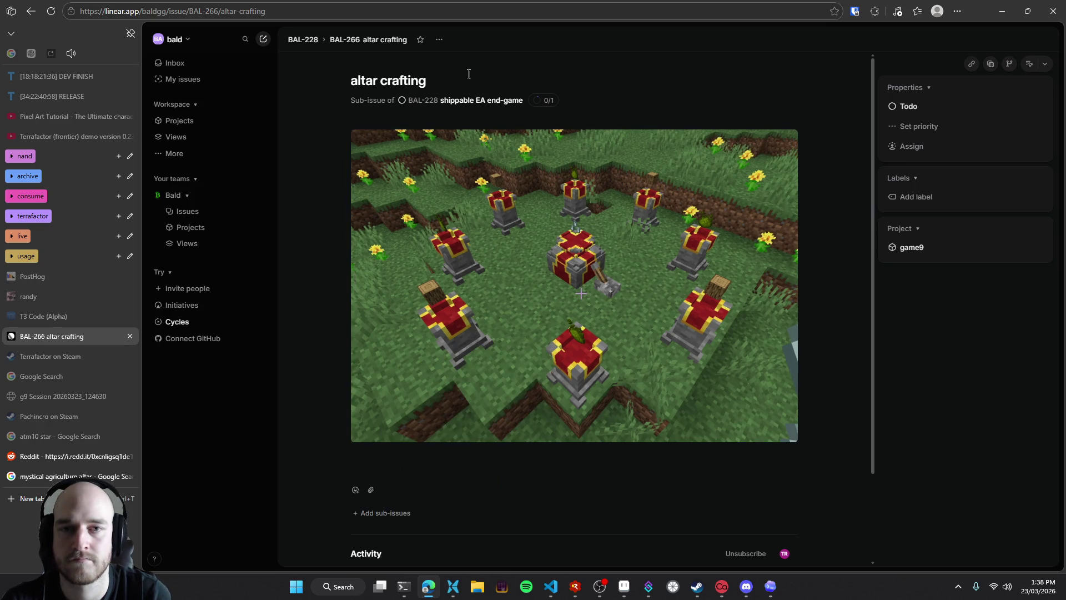
{"action": "key", "text": "Return"}
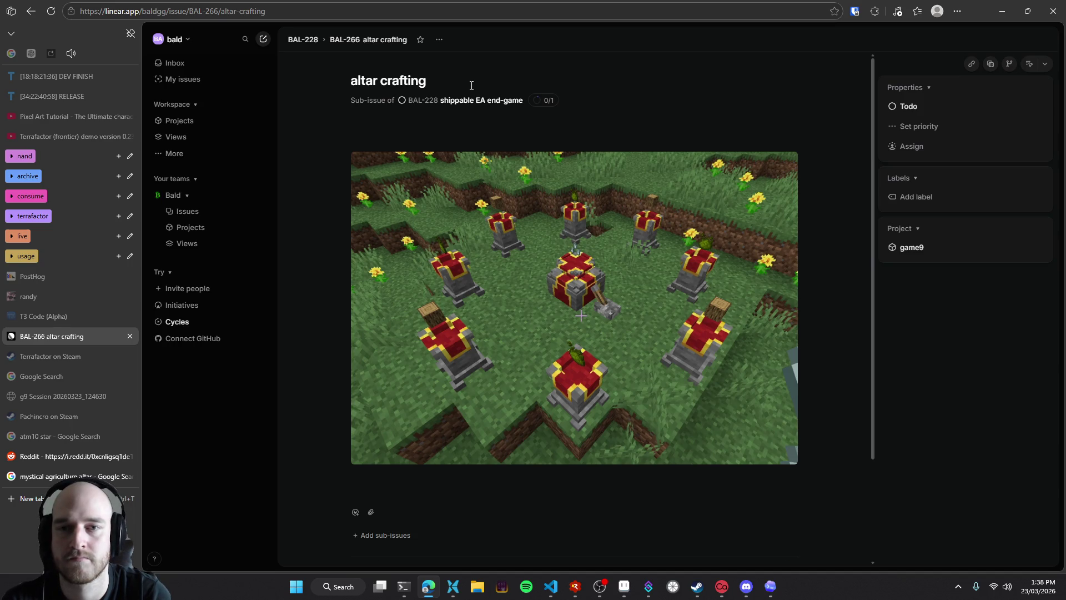
{"action": "key", "text": "Return"}
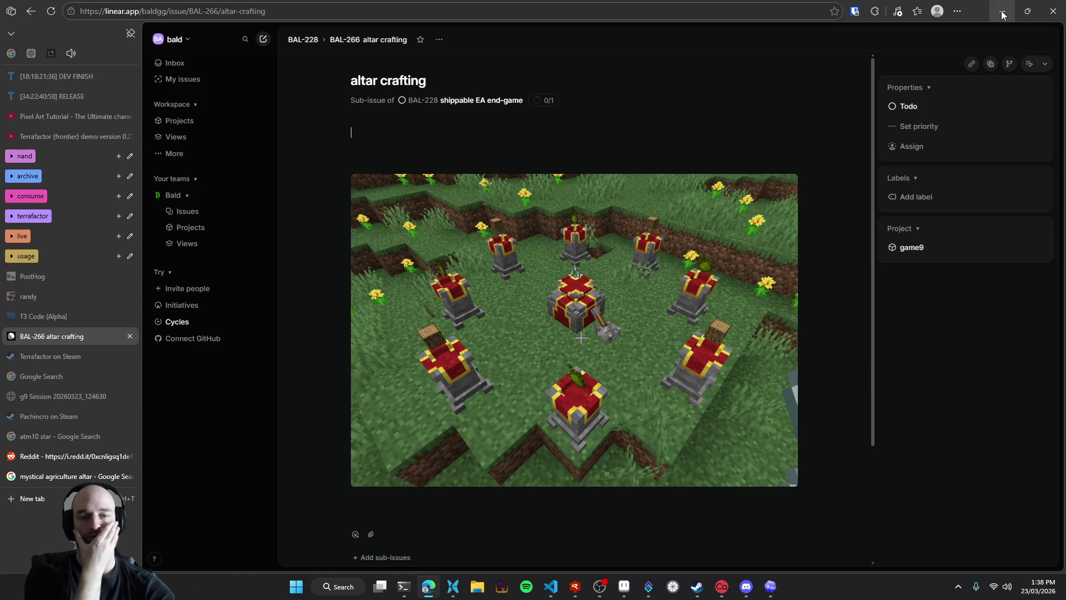
{"action": "right_click", "coordinate": [484, 317]}
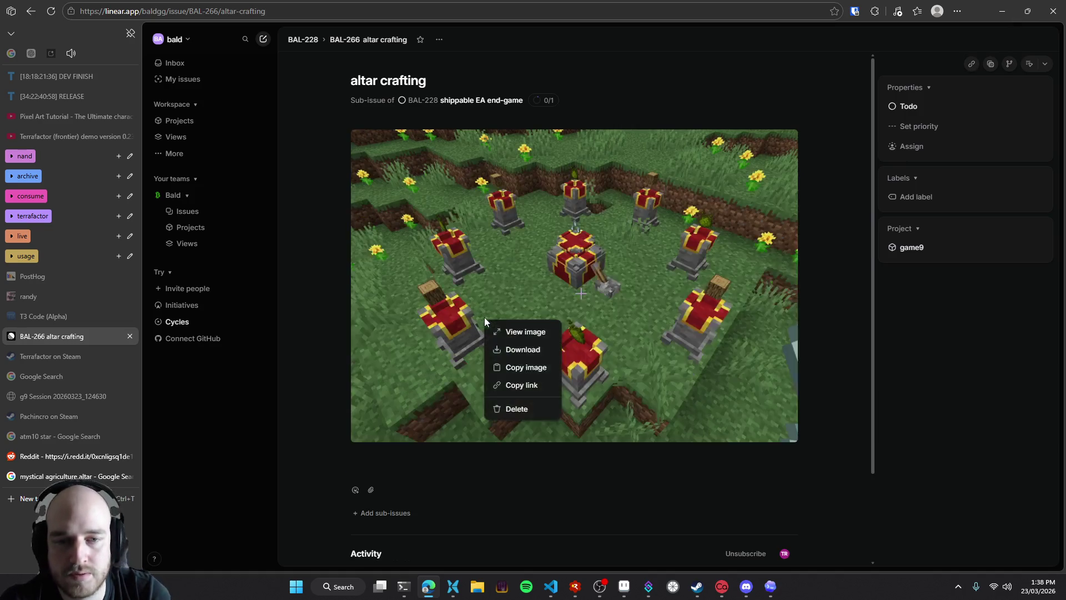
{"action": "key", "text": "Escape"}
{"action": "type", "text": "asdf"}
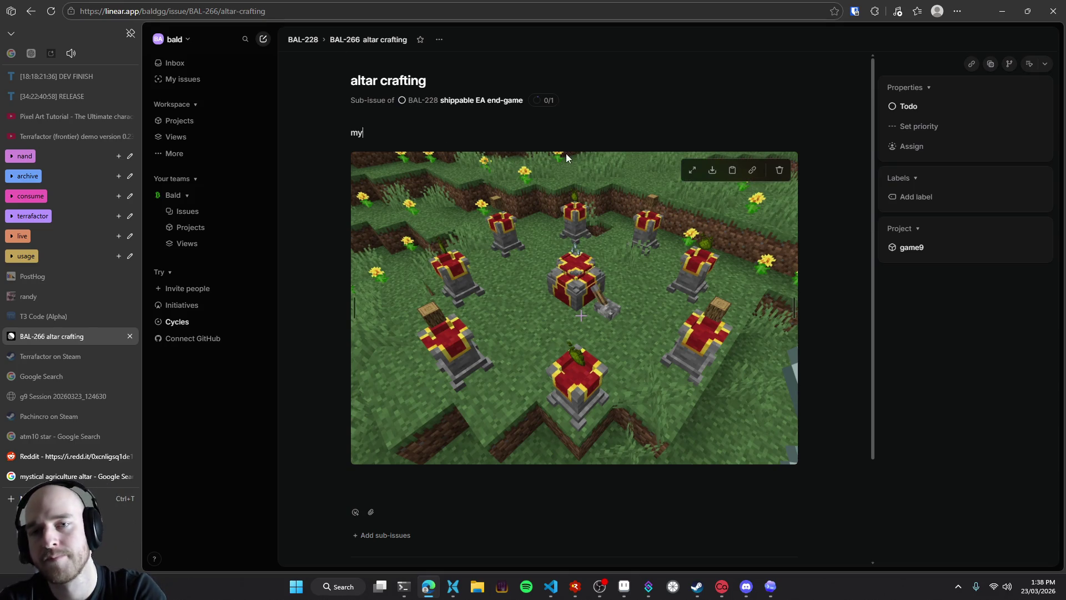
{"action": "type", "text": "giculture kinda vibe"}
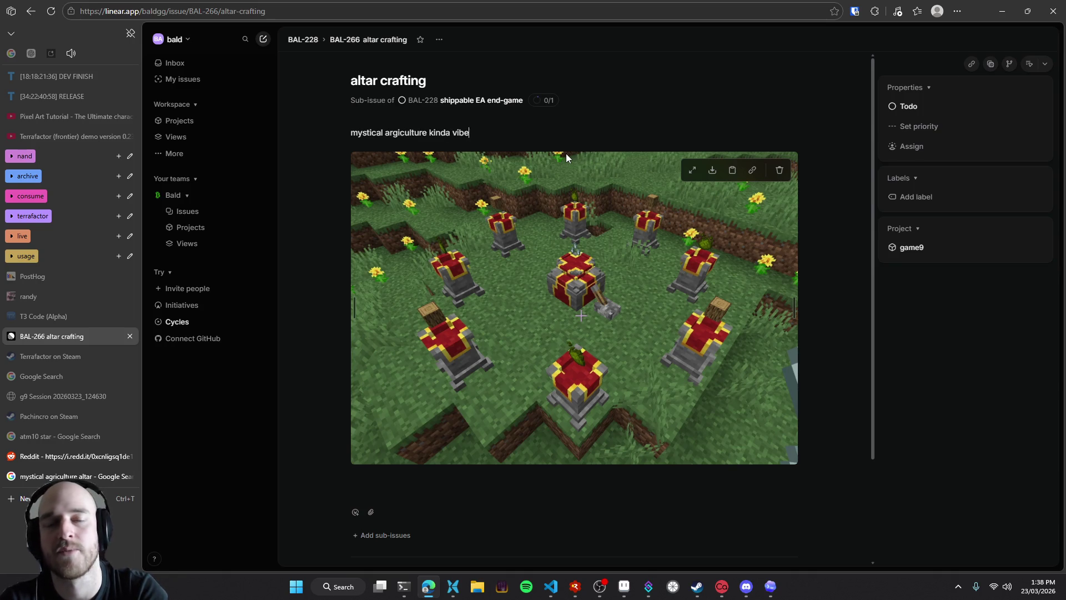
{"action": "key", "text": "Return"}
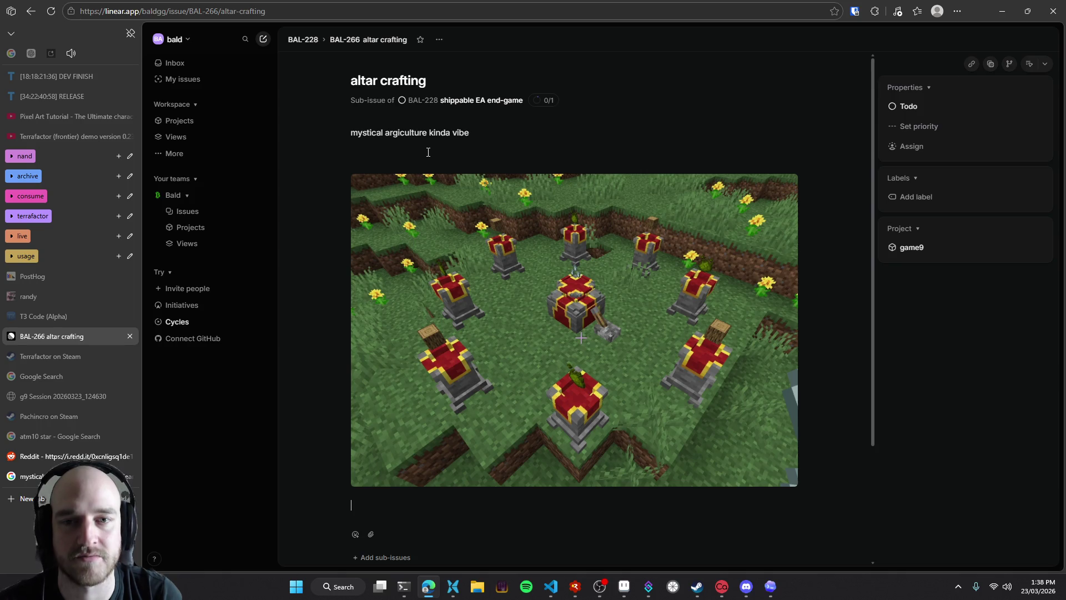
{"action": "left_click", "coordinate": [1002, 11]}
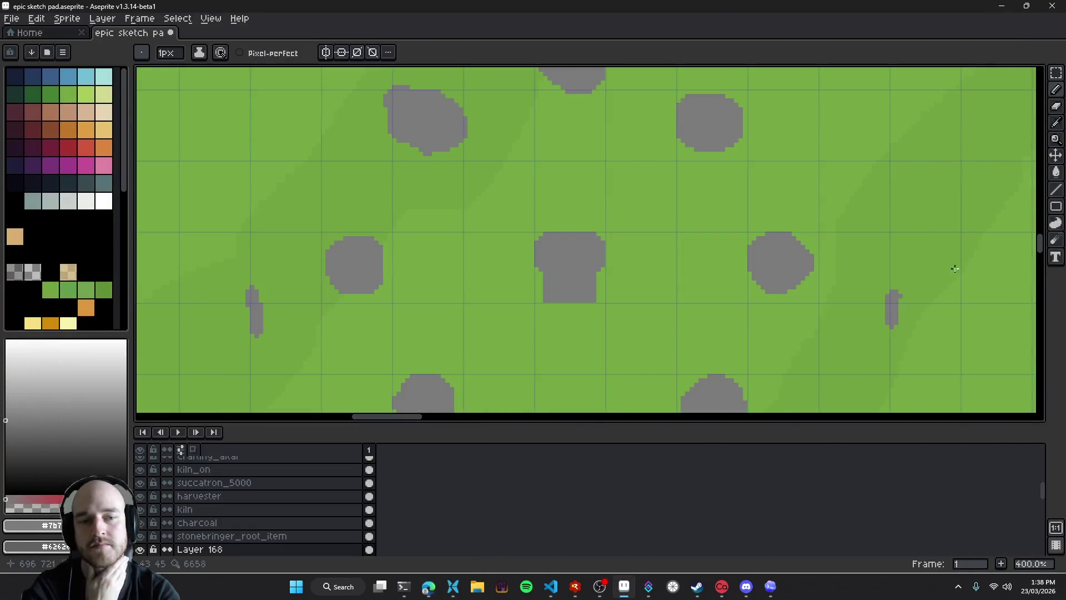
Bring the Aseprite sketch pad window in front of the stream chat so the full sketch shows
{"action": "scroll", "coordinate": [666, 293], "scroll_direction": "down", "scroll_amount": 1}
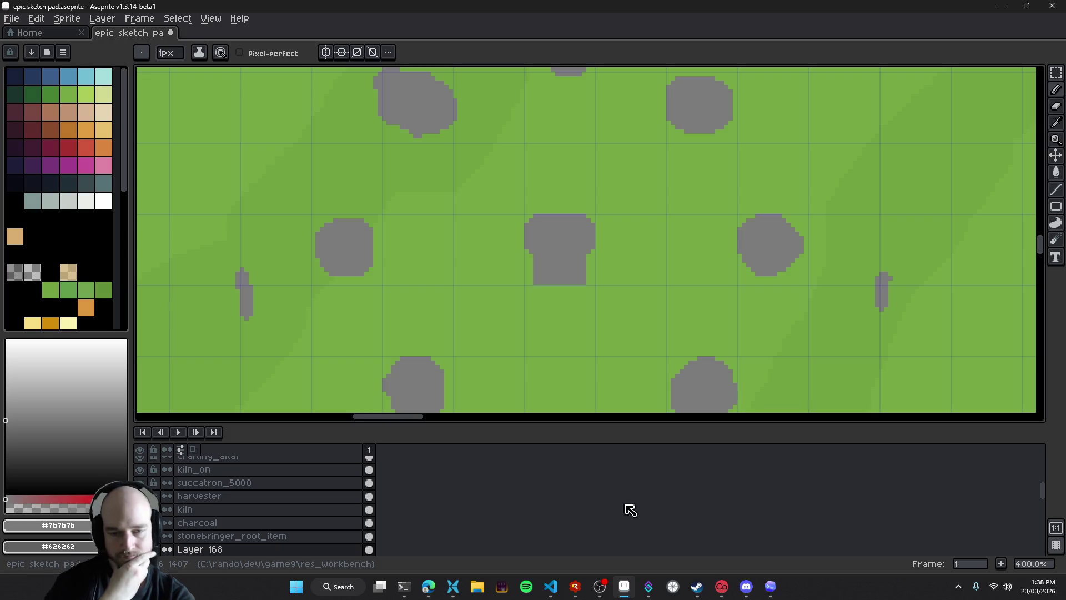
{"action": "mouse_move", "coordinate": [556, 594]}
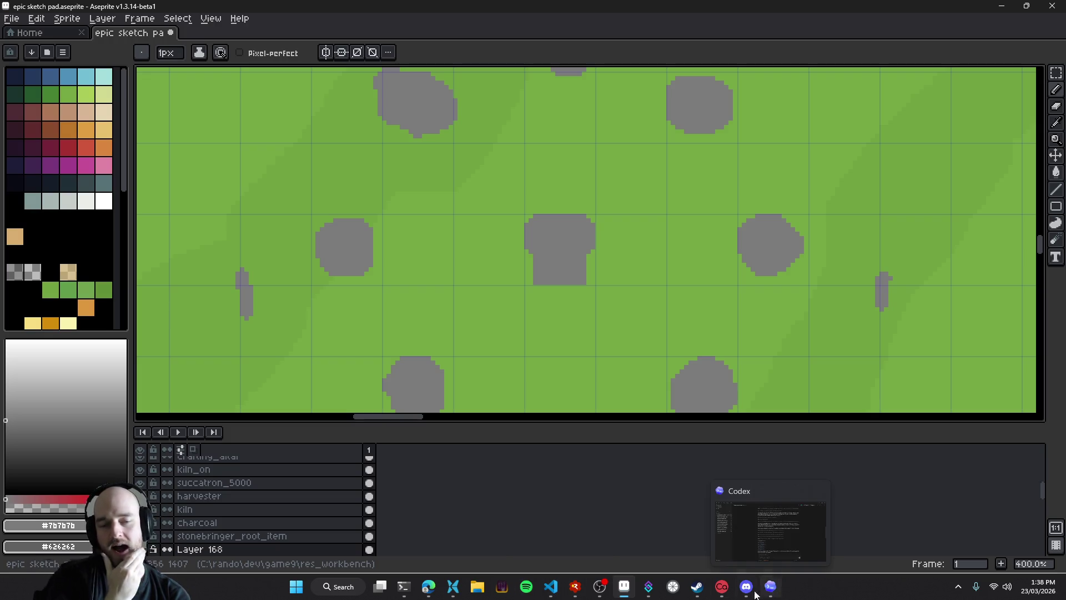
{"action": "mouse_move", "coordinate": [722, 588]}
{"action": "left_click", "coordinate": [646, 588]}
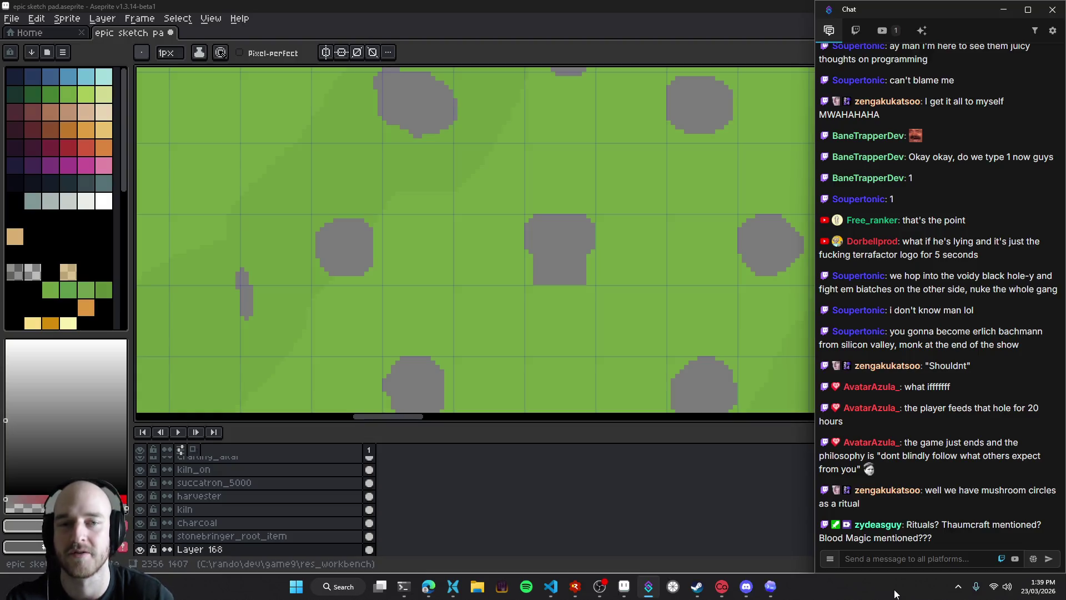
{"action": "left_click", "coordinate": [625, 587]}
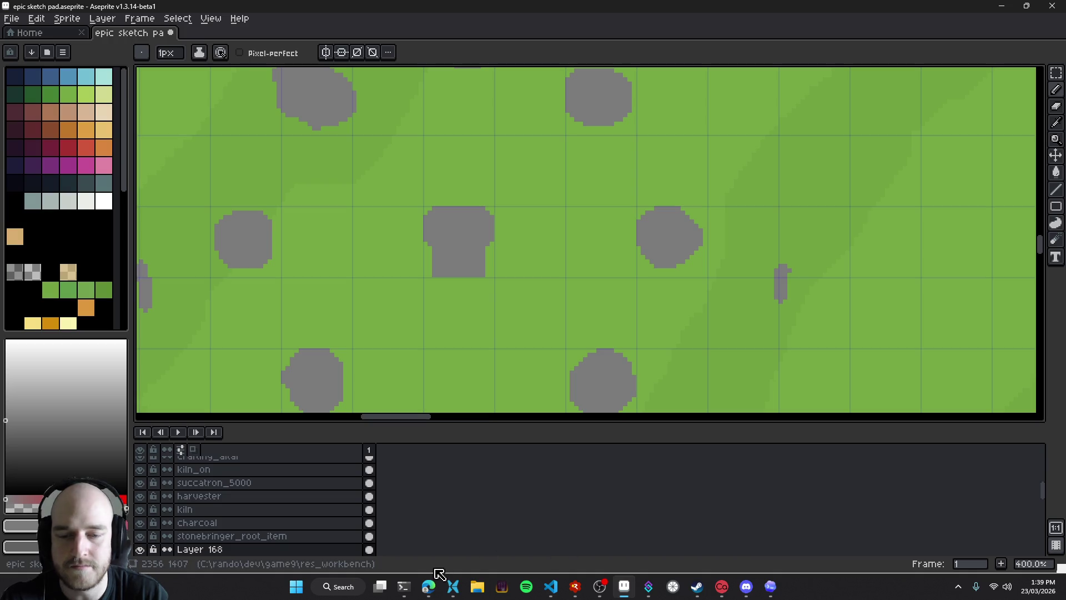
Launch PureRef from Windows search and open a recently used reference board
{"action": "left_click", "coordinate": [356, 590]}
{"action": "type", "text": "ref"}
{"action": "key", "text": "Escape"}
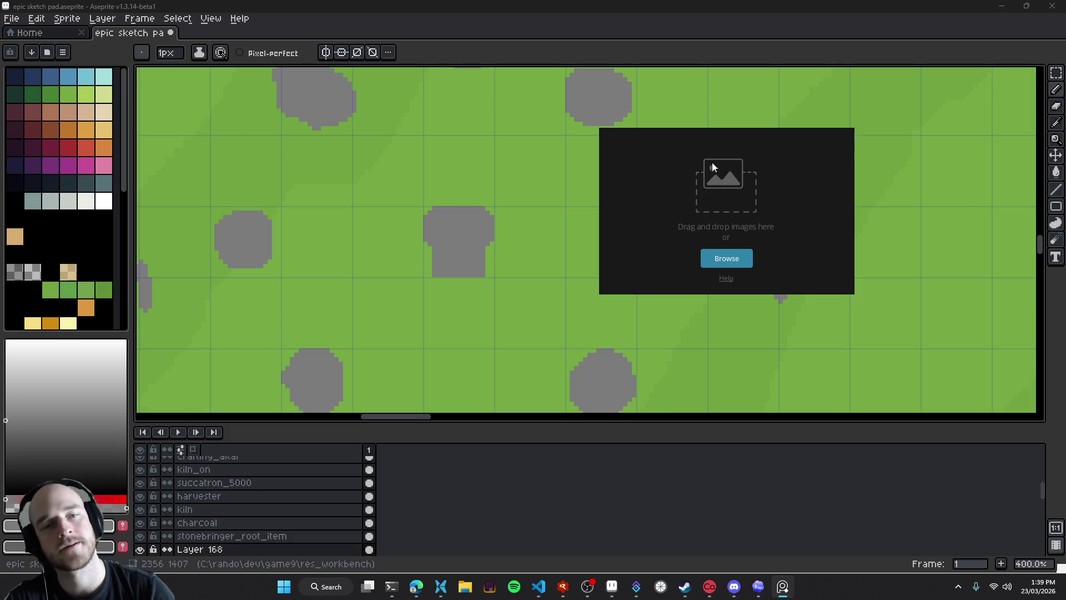
{"action": "right_click", "coordinate": [630, 189]}
{"action": "mouse_move", "coordinate": [668, 453]}
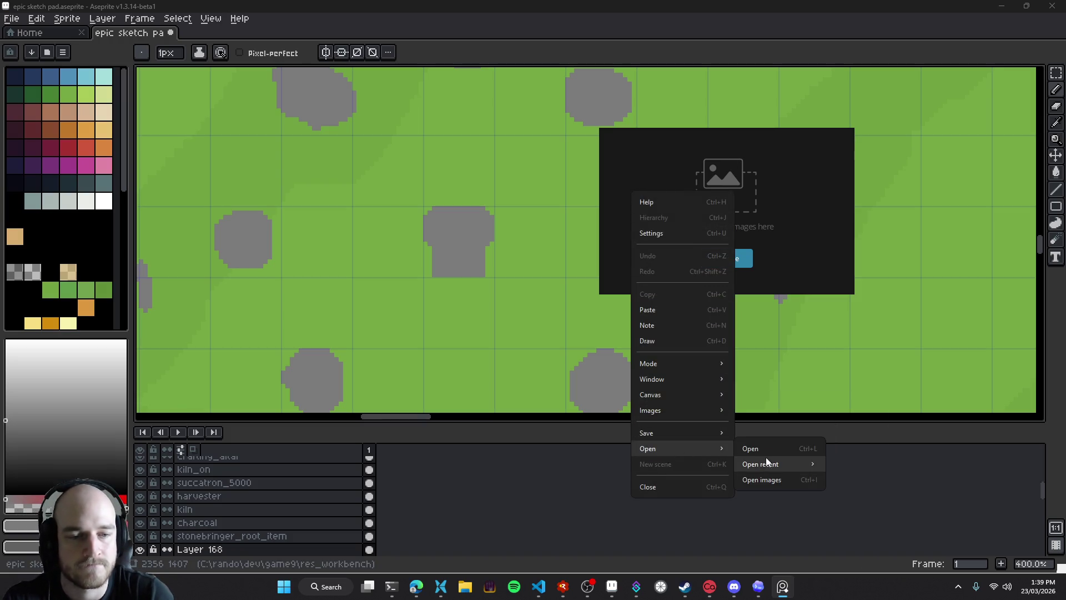
{"action": "mouse_move", "coordinate": [770, 469]}
{"action": "left_click", "coordinate": [629, 467]}
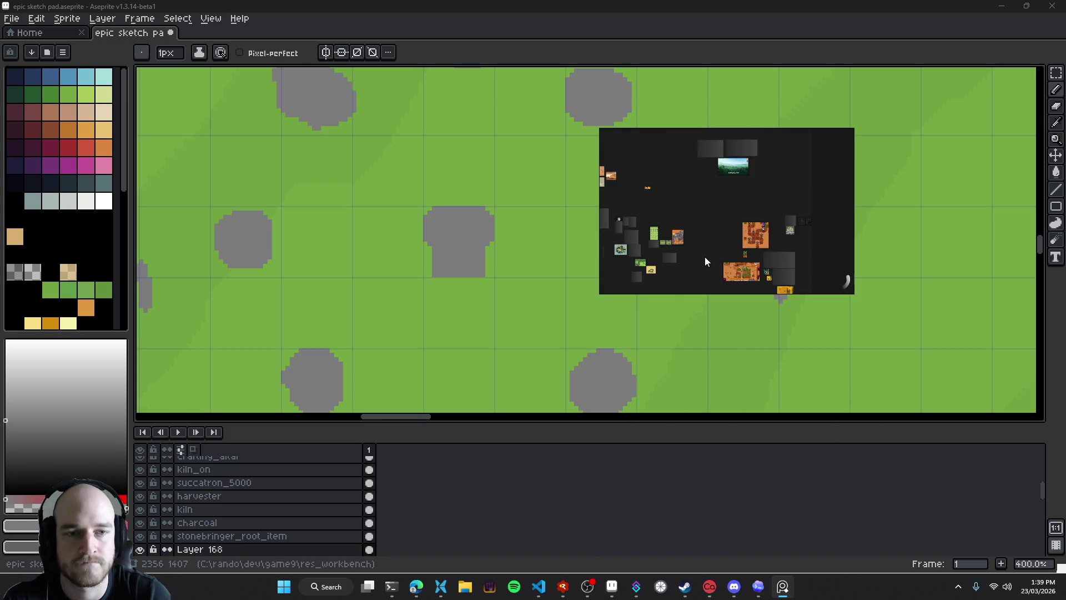
Pan and zoom the PureRef board onto the ringed altar pedestals screenshot
{"action": "left_click_drag", "start_coordinate": [767, 213], "coordinate": [672, 207]}
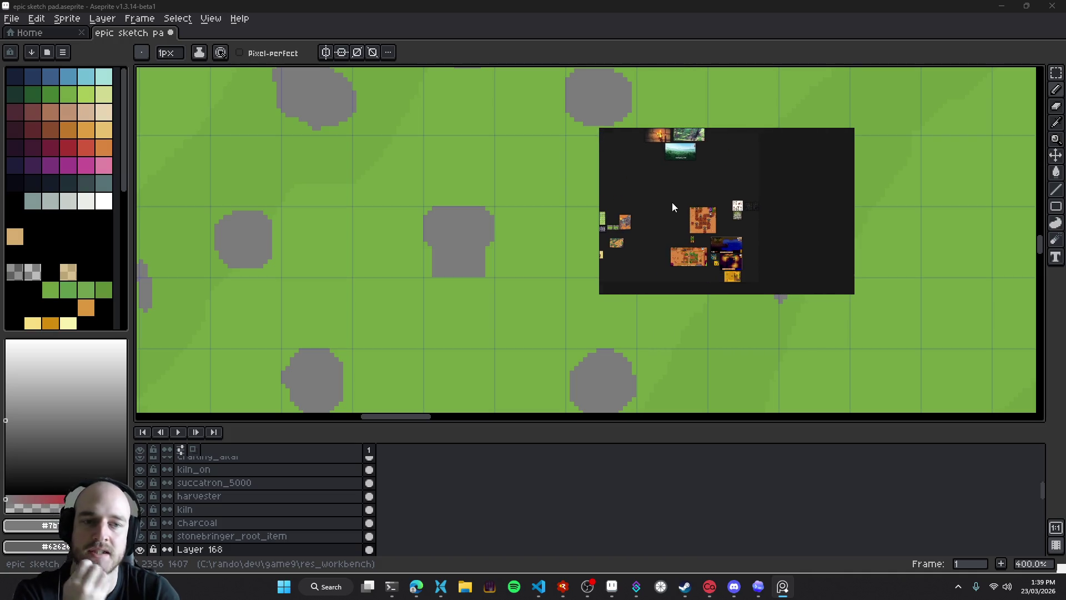
{"action": "mouse_move", "coordinate": [672, 207]}
{"action": "left_mouse_down"}
{"action": "mouse_move", "coordinate": [715, 269]}
{"action": "mouse_move", "coordinate": [737, 196]}
{"action": "left_mouse_up"}
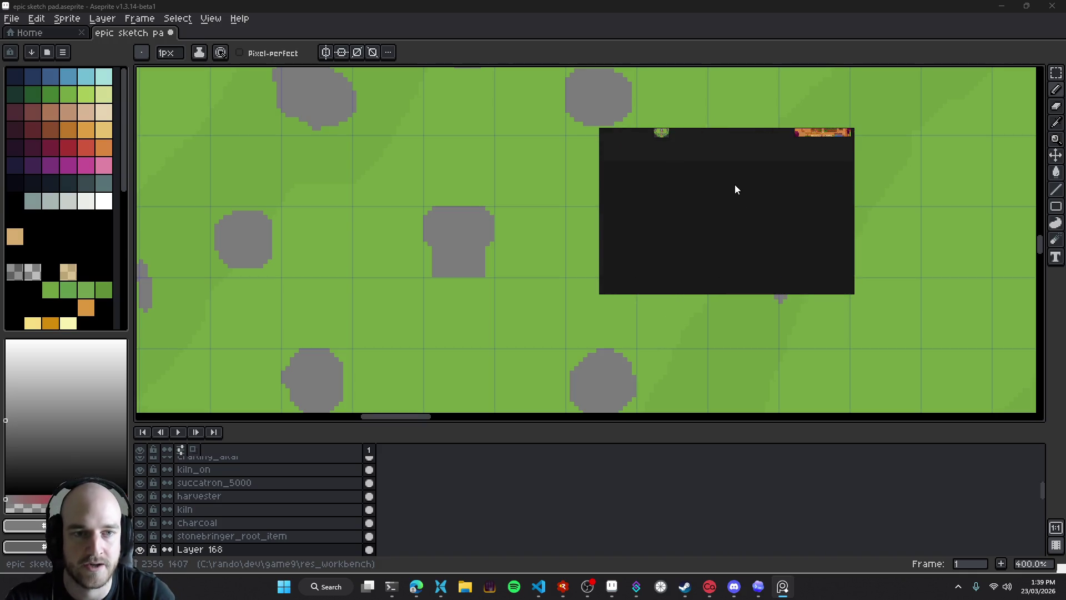
{"action": "mouse_move", "coordinate": [738, 195]}
{"action": "left_mouse_down"}
{"action": "mouse_move", "coordinate": [924, 177]}
{"action": "mouse_move", "coordinate": [918, 159]}
{"action": "left_mouse_up"}
{"action": "scroll", "coordinate": [749, 199], "scroll_direction": "up", "scroll_amount": 3}
{"action": "scroll", "coordinate": [759, 218], "scroll_direction": "up", "scroll_amount": 2}
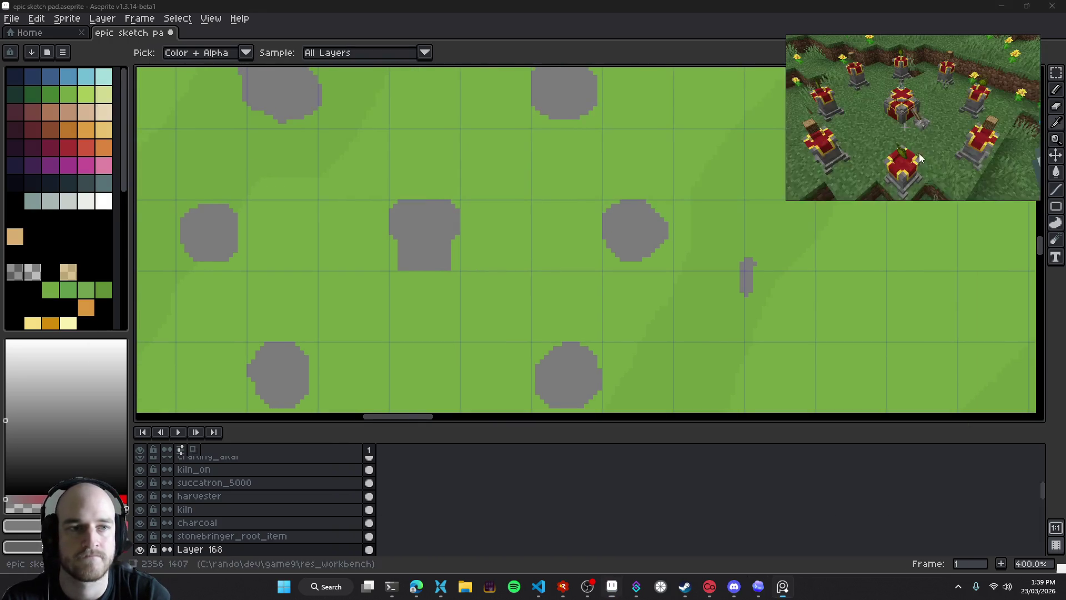
Pin the PureRef window always on top and zoom the Aseprite canvas out to 200%
{"action": "key", "text": "ctrl+shift+a"}
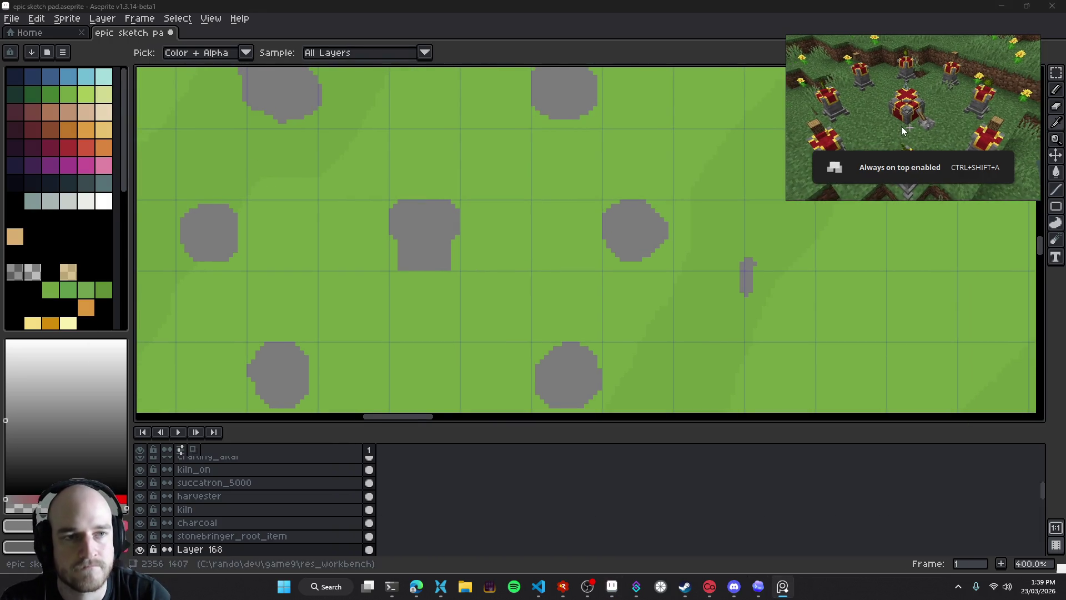
{"action": "mouse_move", "coordinate": [538, 250]}
{"action": "left_mouse_down"}
{"action": "mouse_move", "coordinate": [612, 246]}
{"action": "mouse_move", "coordinate": [574, 267]}
{"action": "left_mouse_up"}
{"action": "key", "text": "e"}
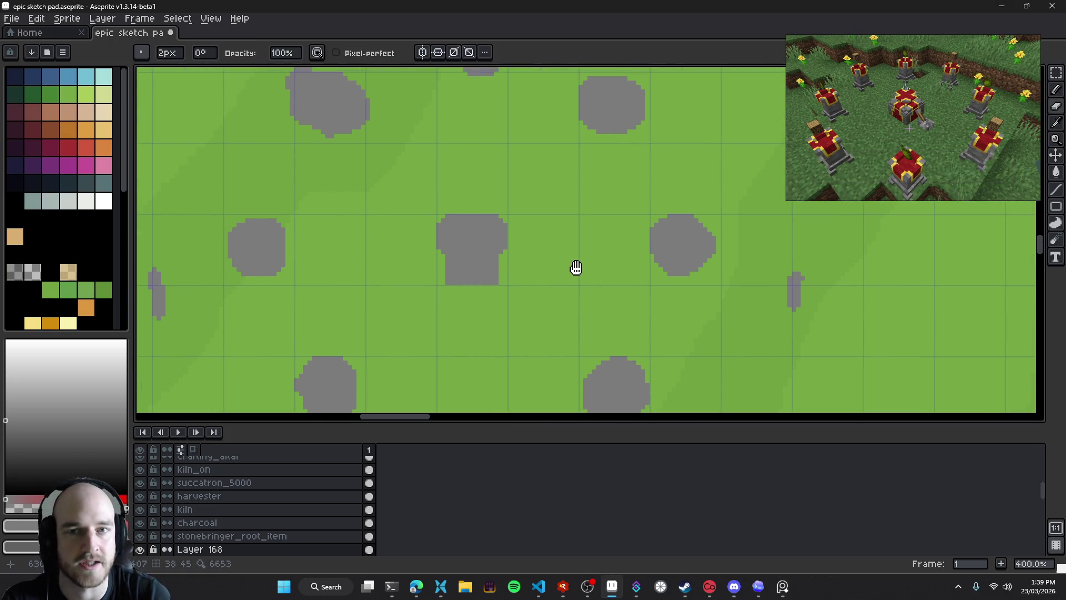
{"action": "scroll", "coordinate": [530, 244], "scroll_direction": "down", "scroll_amount": 1}
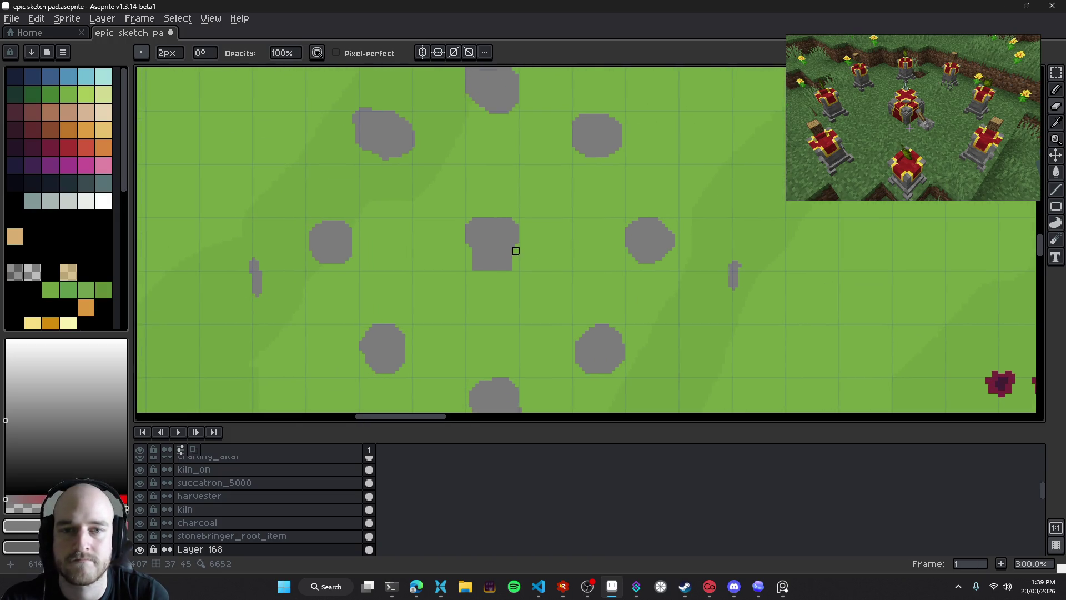
{"action": "scroll", "coordinate": [515, 223], "scroll_direction": "down", "scroll_amount": 1}
Save the sketch pad file and open the View > Preview window
{"action": "key", "text": "ctrl+s"}
{"action": "left_click", "coordinate": [214, 19]}
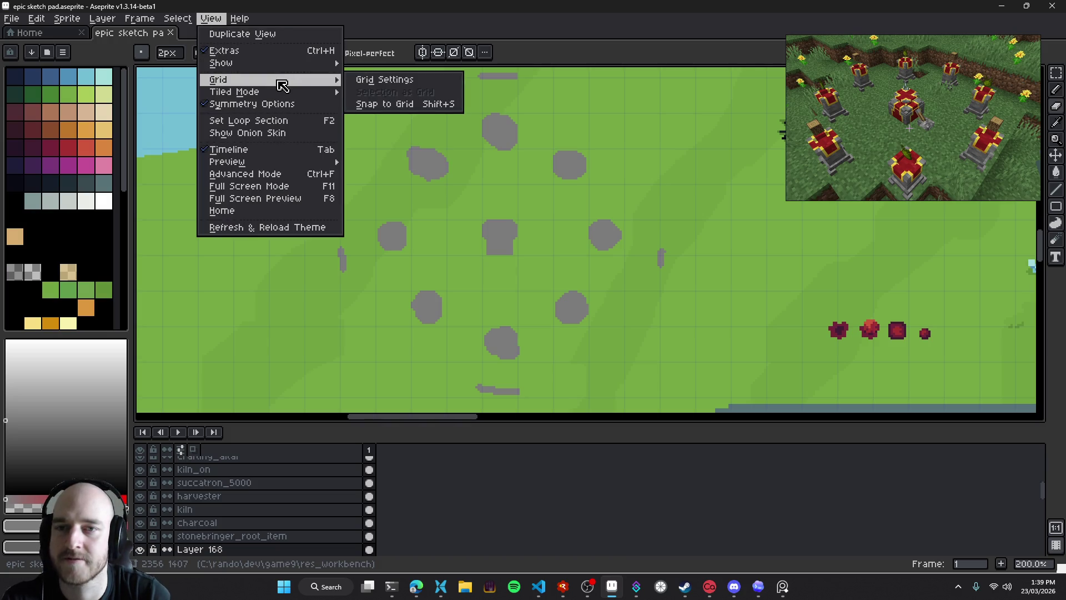
{"action": "mouse_move", "coordinate": [272, 93]}
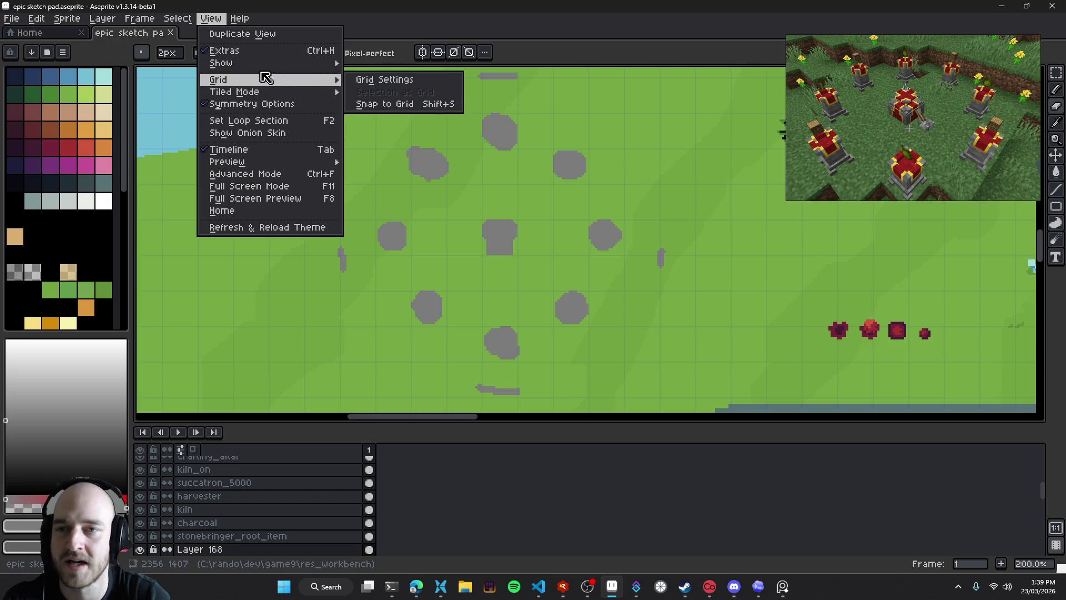
{"action": "mouse_move", "coordinate": [258, 164]}
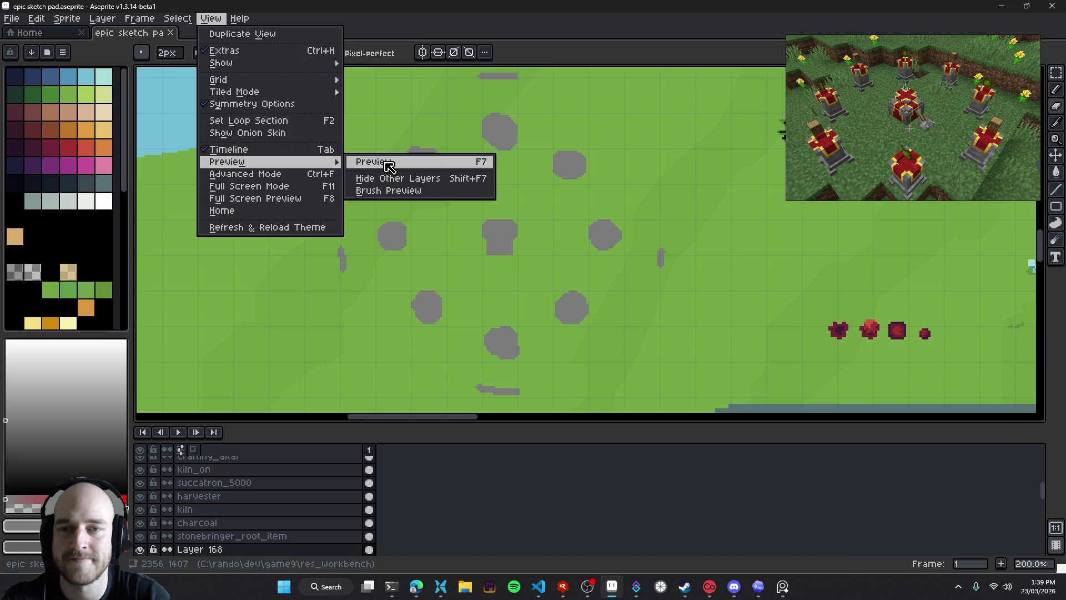
{"action": "left_click", "coordinate": [393, 167]}
Move and enlarge the Preview window over the canvas, centring it on the rock ring
{"action": "mouse_move", "coordinate": [801, 35]}
{"action": "left_mouse_down"}
{"action": "mouse_move", "coordinate": [709, 154]}
{"action": "mouse_move", "coordinate": [781, 267]}
{"action": "left_mouse_up"}
{"action": "scroll", "coordinate": [878, 371], "scroll_direction": "down", "scroll_amount": 3}
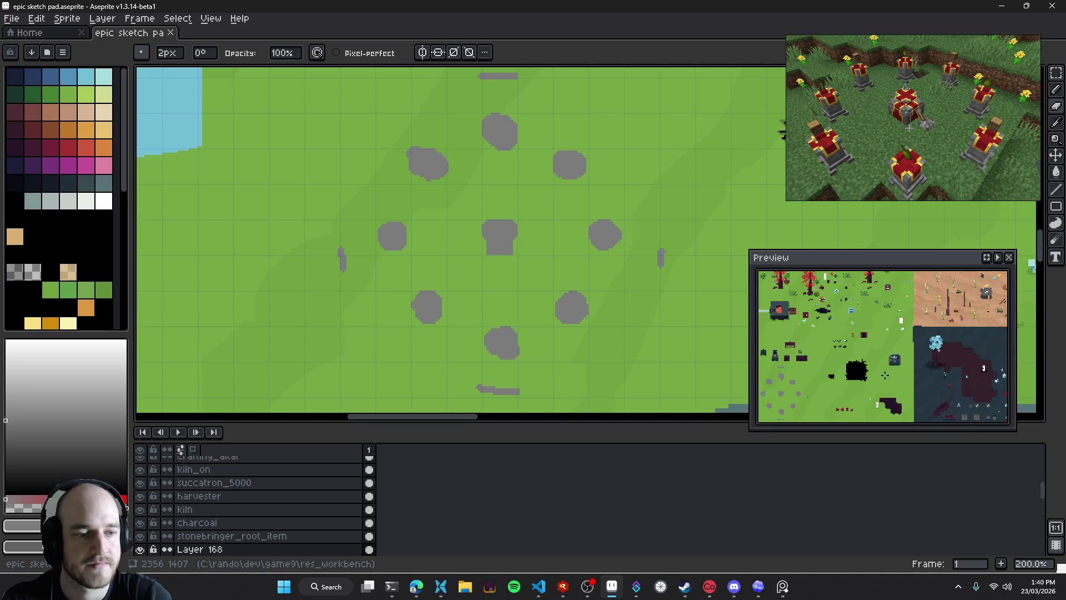
{"action": "scroll", "coordinate": [878, 372], "scroll_direction": "up", "scroll_amount": 5}
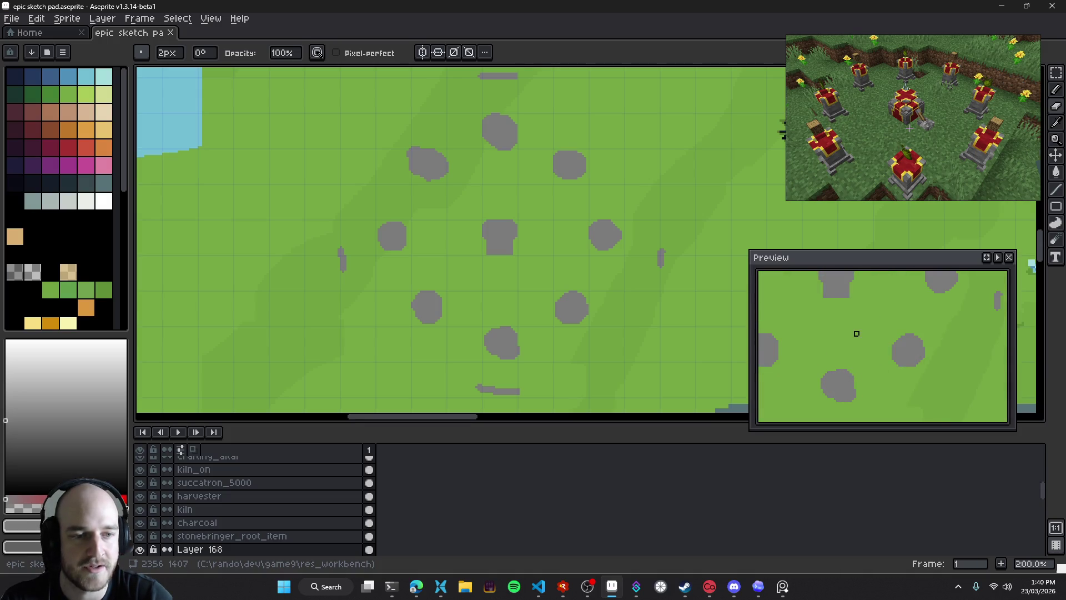
{"action": "scroll", "coordinate": [904, 367], "scroll_direction": "down", "scroll_amount": 3}
{"action": "left_click_drag", "start_coordinate": [904, 367], "coordinate": [882, 339]}
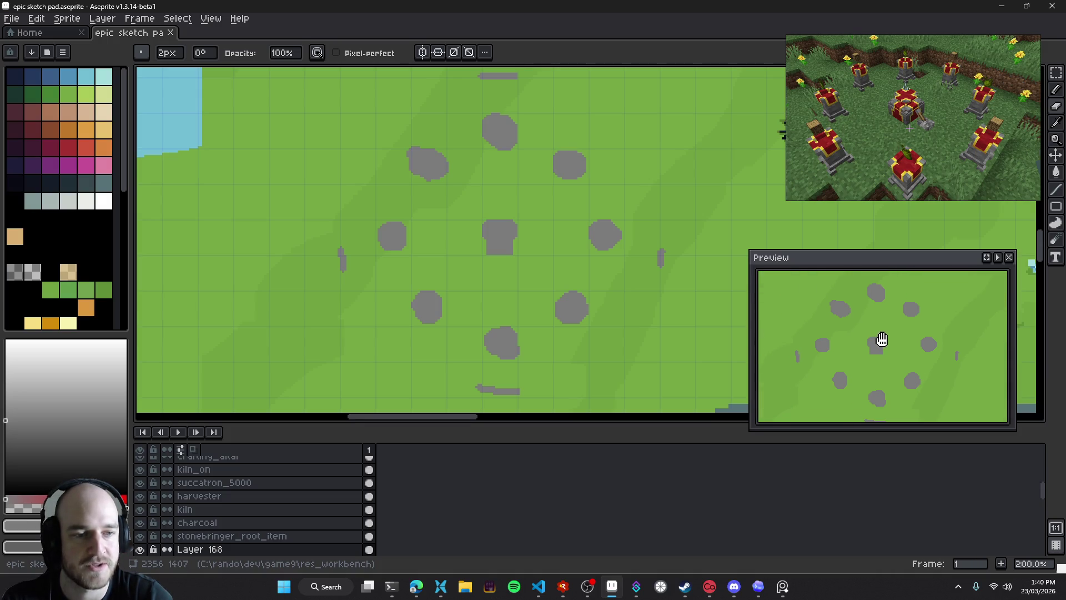
{"action": "scroll", "coordinate": [894, 347], "scroll_direction": "up", "scroll_amount": 2}
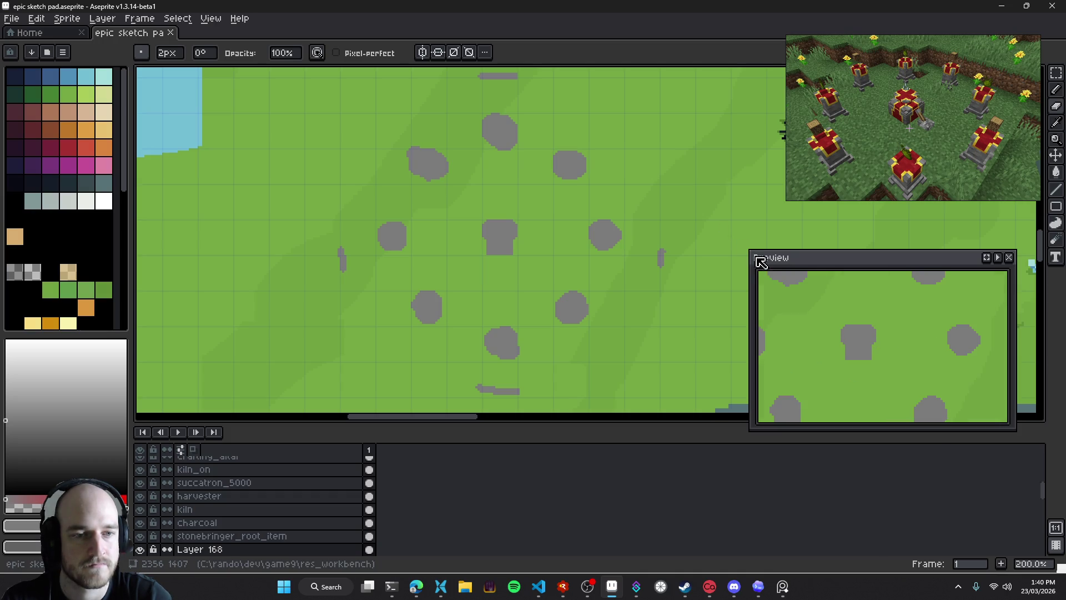
{"action": "left_click_drag", "start_coordinate": [750, 253], "coordinate": [573, 136]}
{"action": "scroll", "coordinate": [816, 331], "scroll_direction": "down", "scroll_amount": 2}
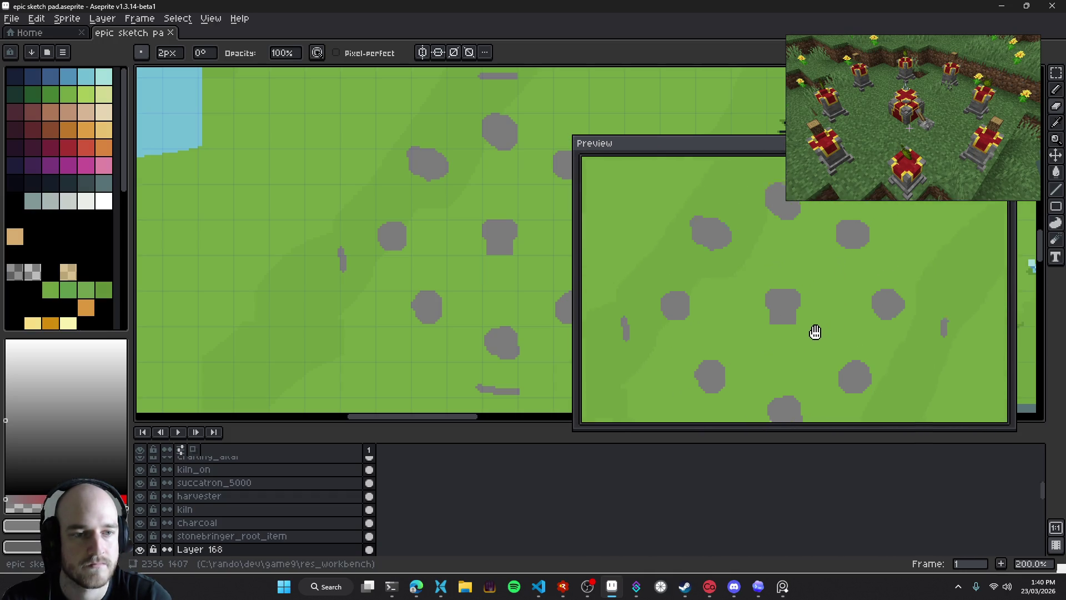
{"action": "scroll", "coordinate": [798, 316], "scroll_direction": "up", "scroll_amount": 2}
{"action": "left_click_drag", "start_coordinate": [721, 161], "coordinate": [783, 261]}
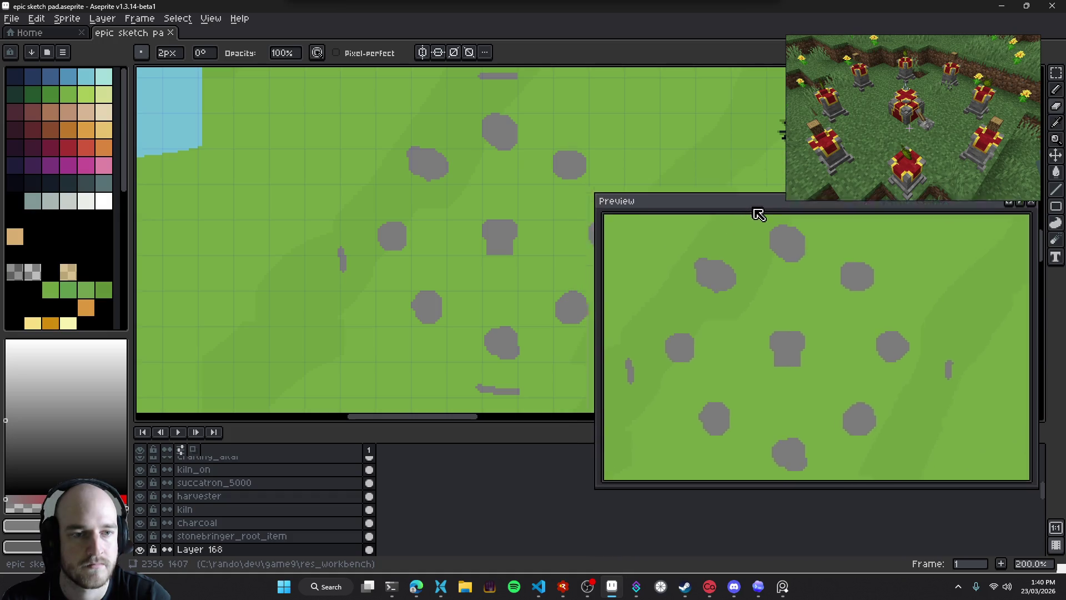
{"action": "scroll", "coordinate": [862, 383], "scroll_direction": "down", "scroll_amount": 2}
{"action": "scroll", "coordinate": [878, 389], "scroll_direction": "up", "scroll_amount": 2}
Fine-tune the Preview window's size and position until the whole rock ring is framed
{"action": "left_click_drag", "start_coordinate": [814, 377], "coordinate": [853, 376]}
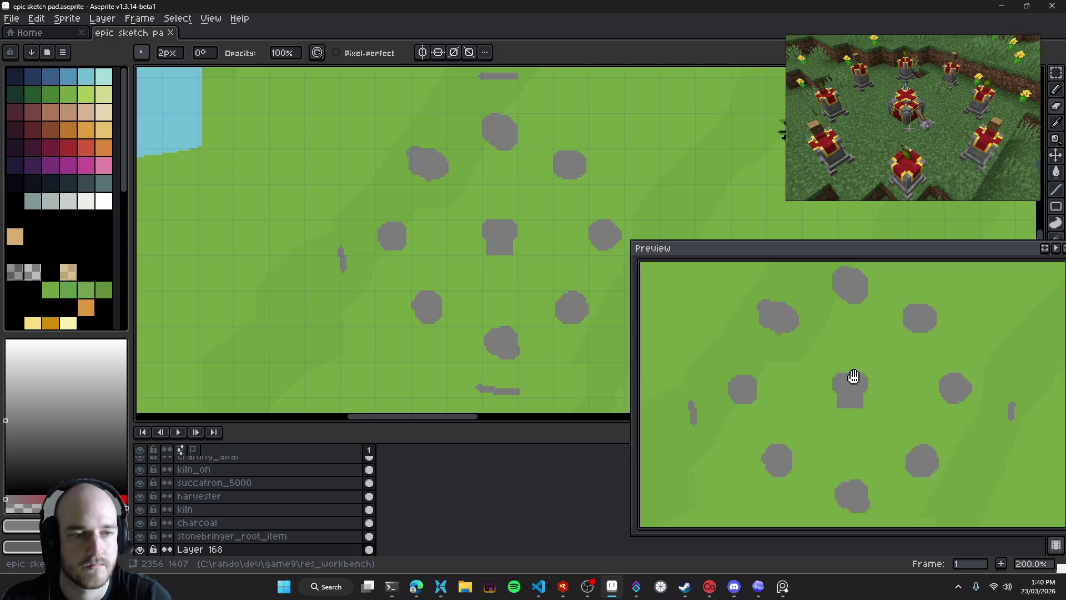
{"action": "left_click_drag", "start_coordinate": [631, 243], "coordinate": [684, 204]}
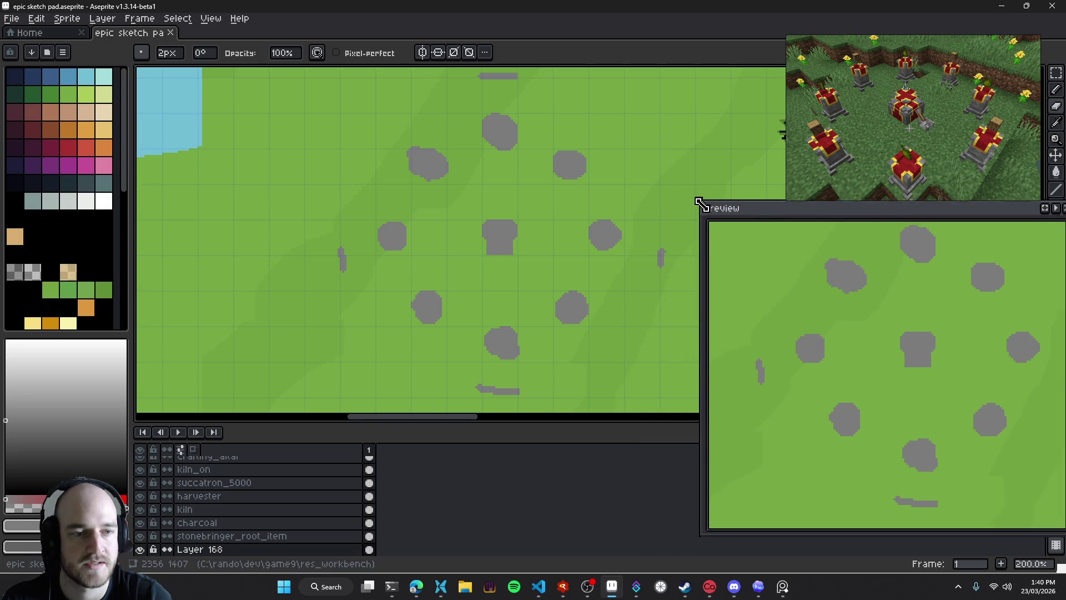
{"action": "left_click_drag", "start_coordinate": [872, 326], "coordinate": [863, 359]}
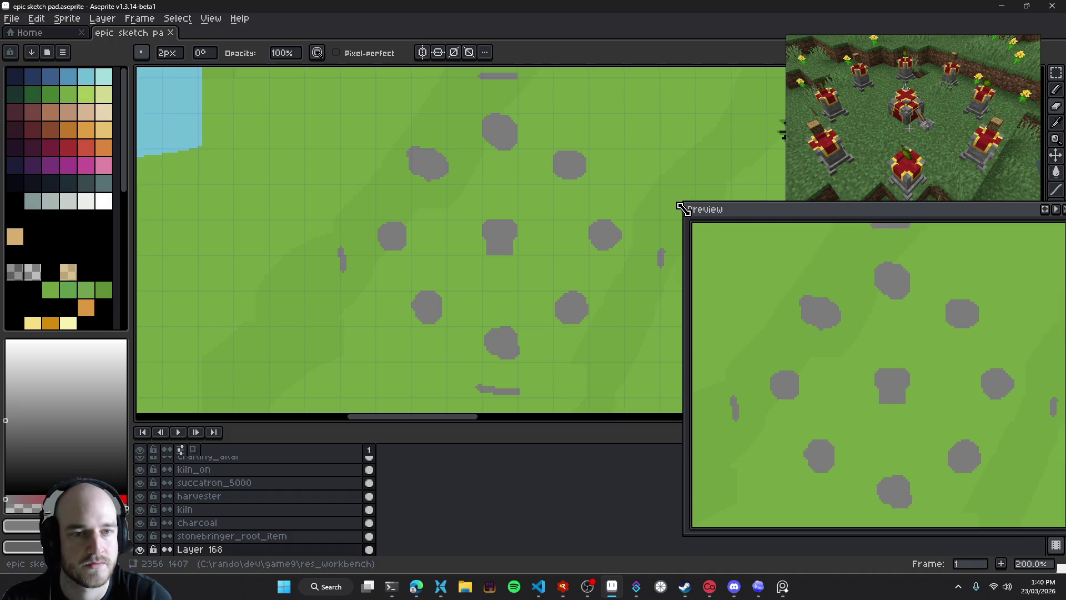
{"action": "left_click_drag", "start_coordinate": [683, 204], "coordinate": [750, 237]}
{"action": "left_click_drag", "start_coordinate": [955, 350], "coordinate": [913, 326]}
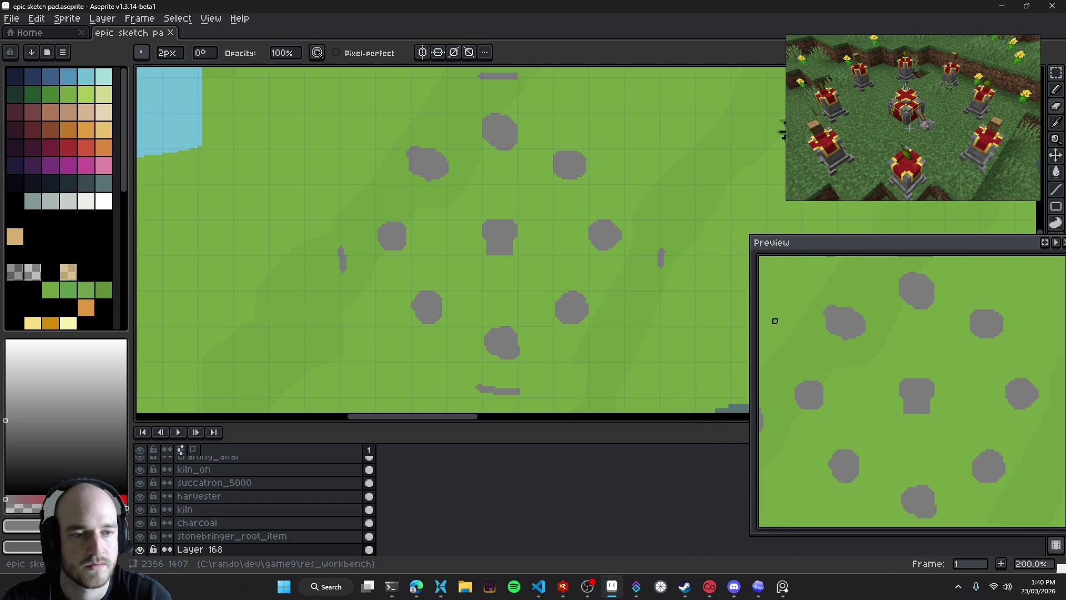
{"action": "left_click_drag", "start_coordinate": [753, 321], "coordinate": [791, 322]}
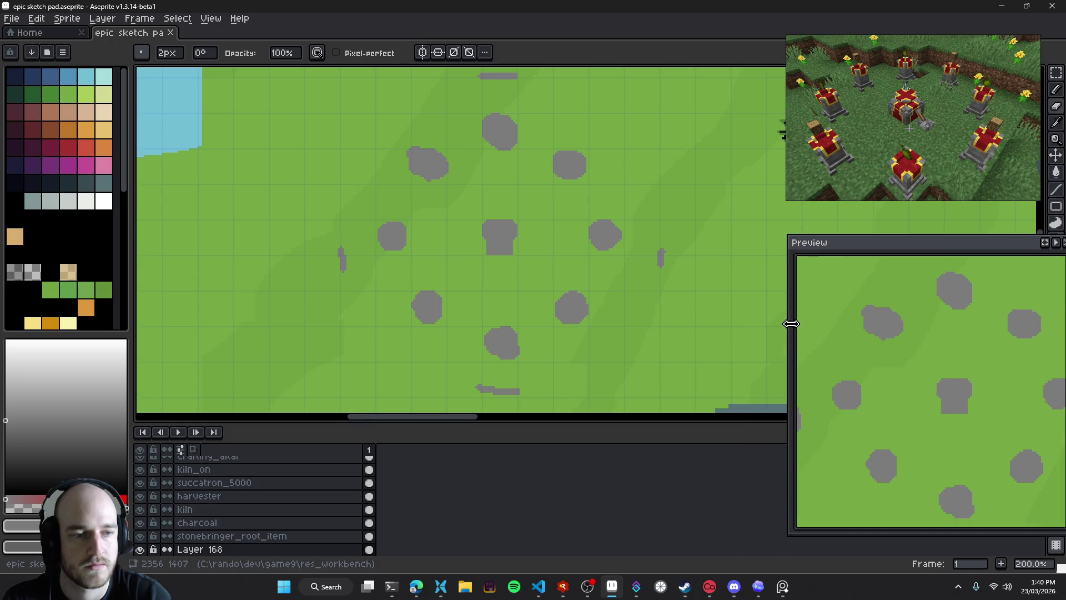
{"action": "left_click_drag", "start_coordinate": [944, 348], "coordinate": [934, 341]}
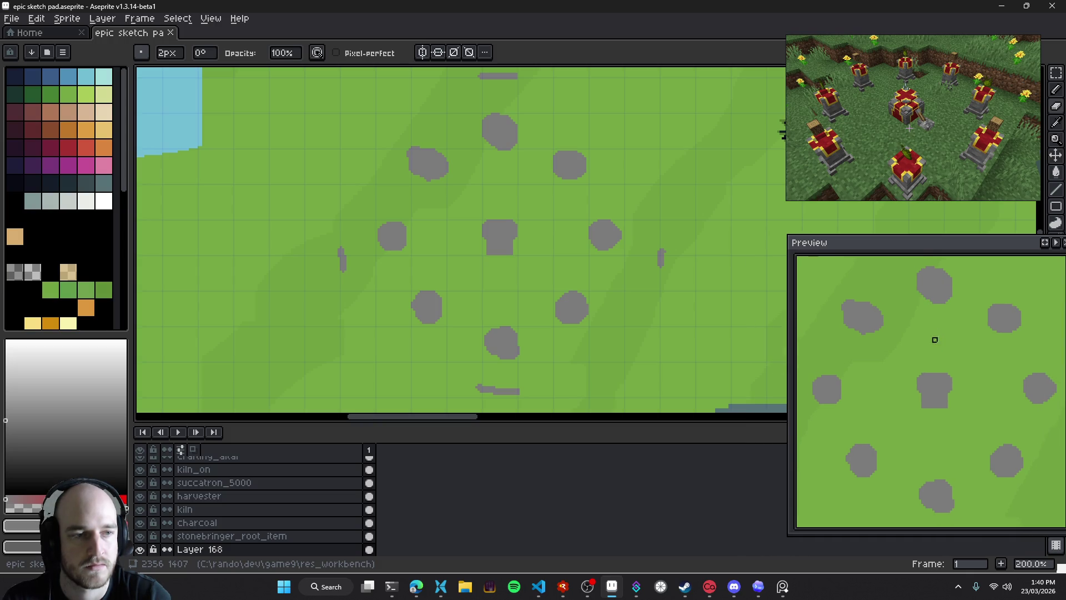
{"action": "left_click_drag", "start_coordinate": [947, 254], "coordinate": [938, 292]}
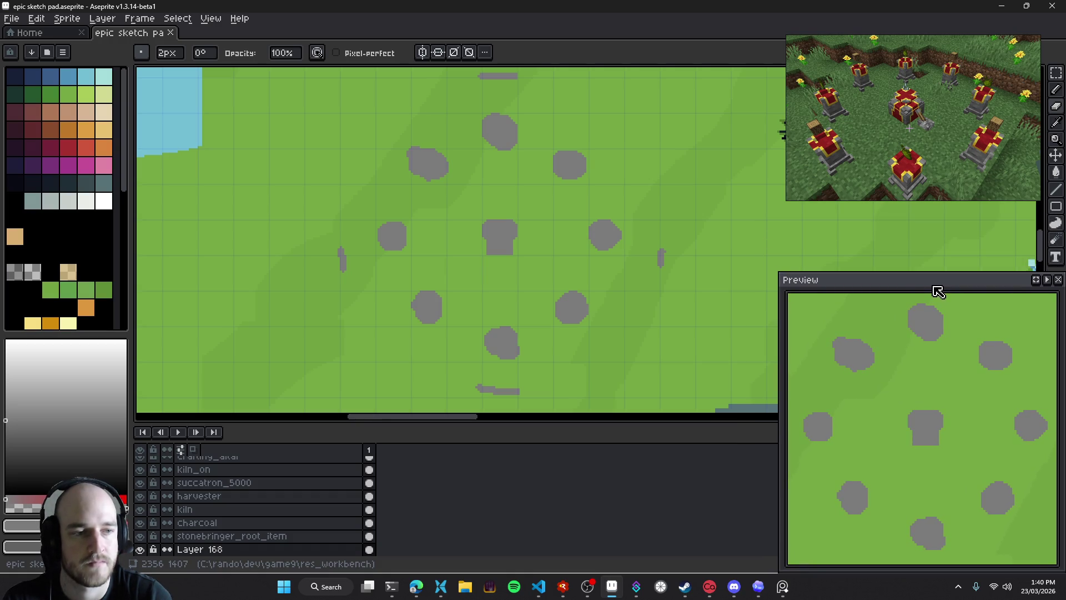
{"action": "scroll", "coordinate": [477, 250], "scroll_direction": "up", "scroll_amount": 1}
{"action": "scroll", "coordinate": [482, 253], "scroll_direction": "up", "scroll_amount": 2}
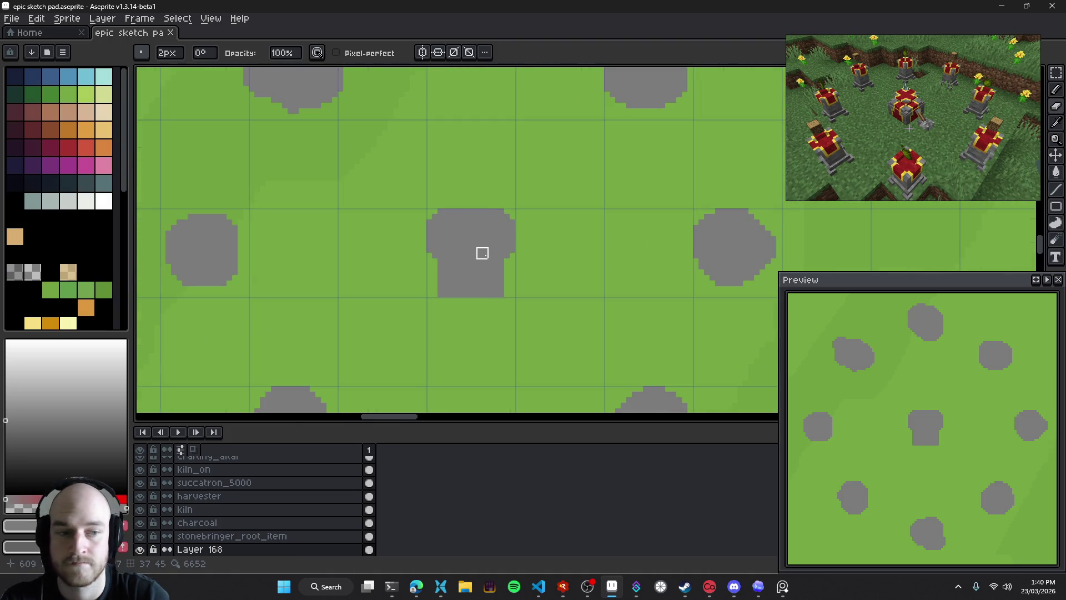
Erase the rock's lower-right edge back to grass and repaint its lower-right notch grey
{"action": "scroll", "coordinate": [421, 288], "scroll_direction": "up", "scroll_amount": 1}
{"action": "scroll", "coordinate": [451, 288], "scroll_direction": "up", "scroll_amount": 1}
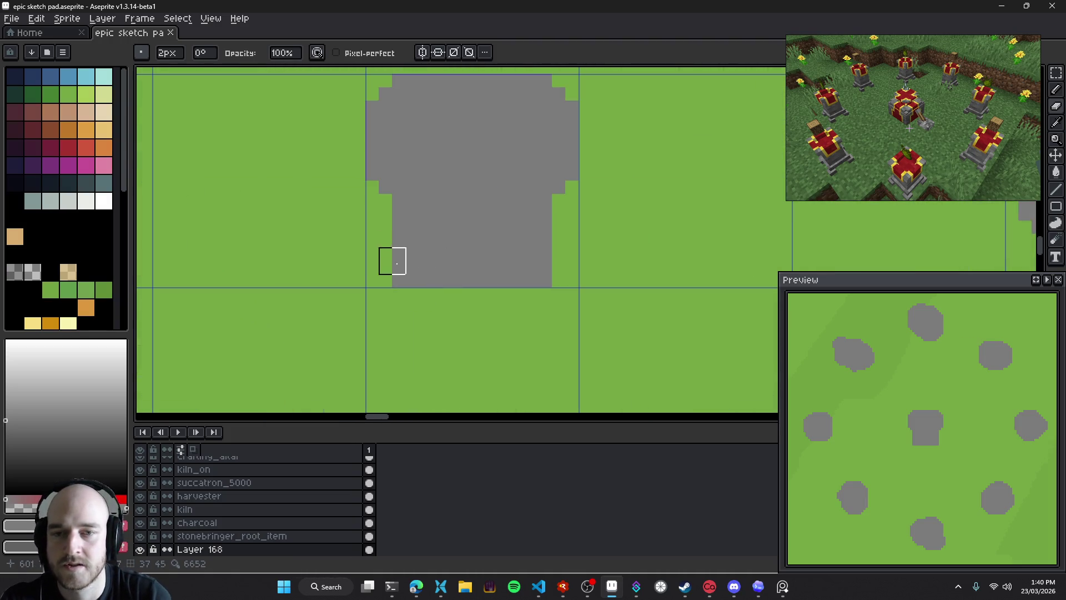
{"action": "key", "text": "minus"}
{"action": "left_click_drag", "start_coordinate": [538, 282], "coordinate": [546, 225]}
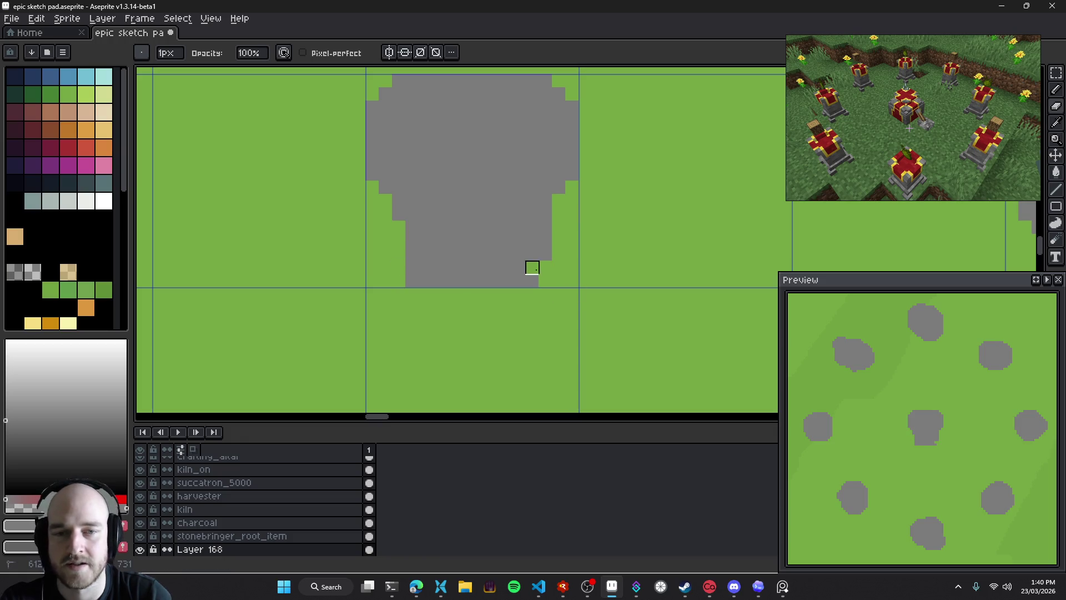
{"action": "key", "text": "b"}
{"action": "left_click", "coordinate": [532, 281]}
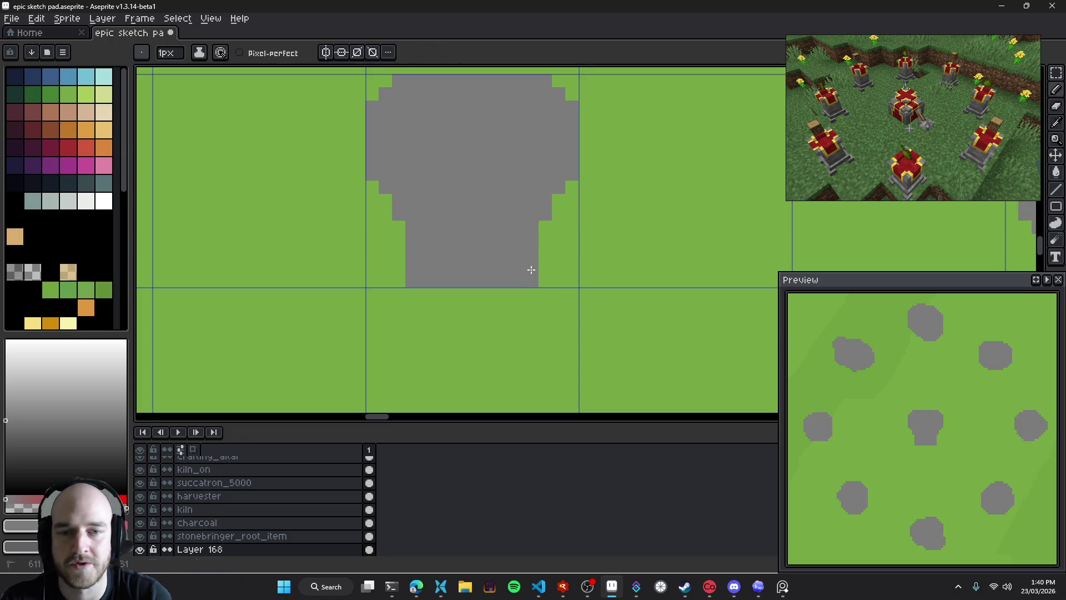
{"action": "left_click_drag", "start_coordinate": [531, 271], "coordinate": [556, 319]}
{"action": "key", "text": "e"}
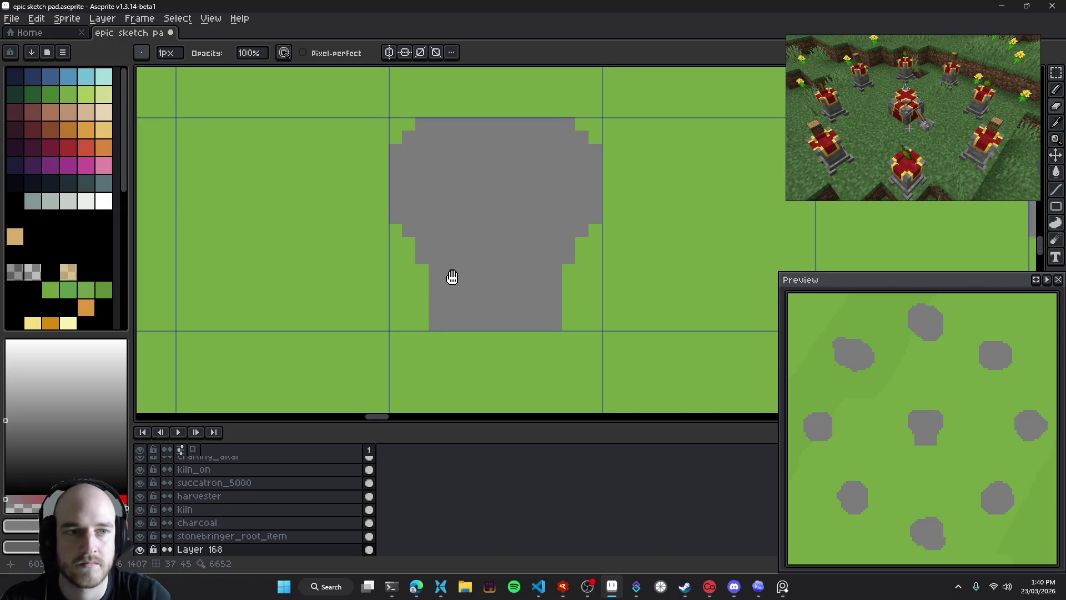
{"action": "key", "text": "b"}
Fill the altar's bottom edge and left-side notches grey with a 2px pencil, then Magic-Wand select it
{"action": "key", "text": "plus"}
{"action": "key", "text": "plus"}
{"action": "key", "text": "minus"}
{"action": "left_click_drag", "start_coordinate": [403, 317], "coordinate": [561, 300]}
{"action": "mouse_move", "coordinate": [422, 297]}
{"action": "left_mouse_down"}
{"action": "mouse_move", "coordinate": [417, 269]}
{"action": "mouse_move", "coordinate": [431, 271]}
{"action": "left_mouse_up"}
{"action": "scroll", "coordinate": [434, 266], "scroll_direction": "up", "scroll_amount": 1}
{"action": "left_click", "coordinate": [383, 254]}
{"action": "key", "text": "ctrl+z"}
{"action": "key", "text": "e"}
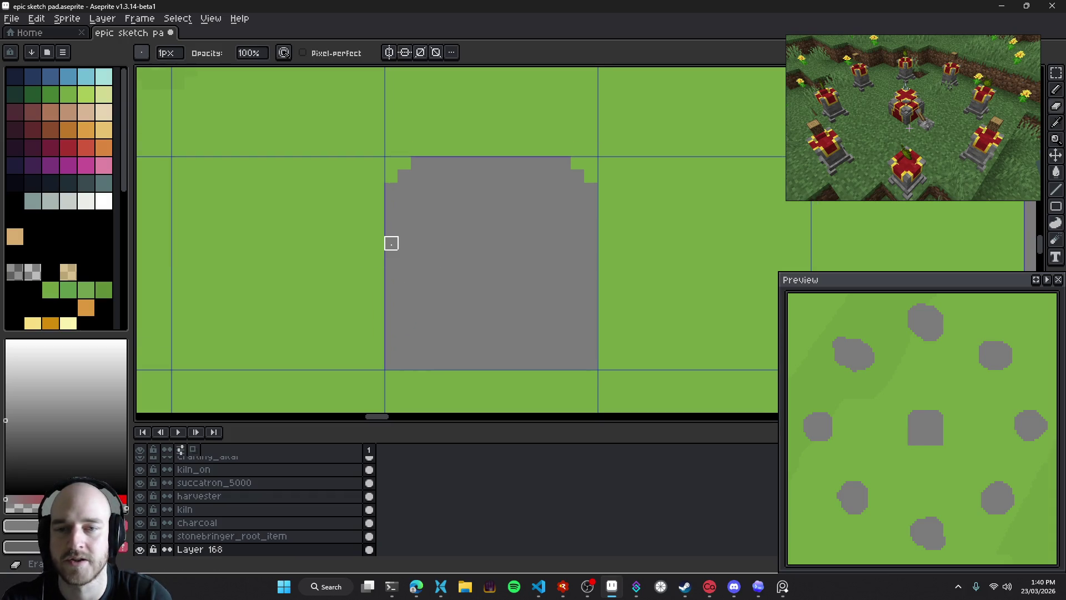
{"action": "key", "text": "w"}
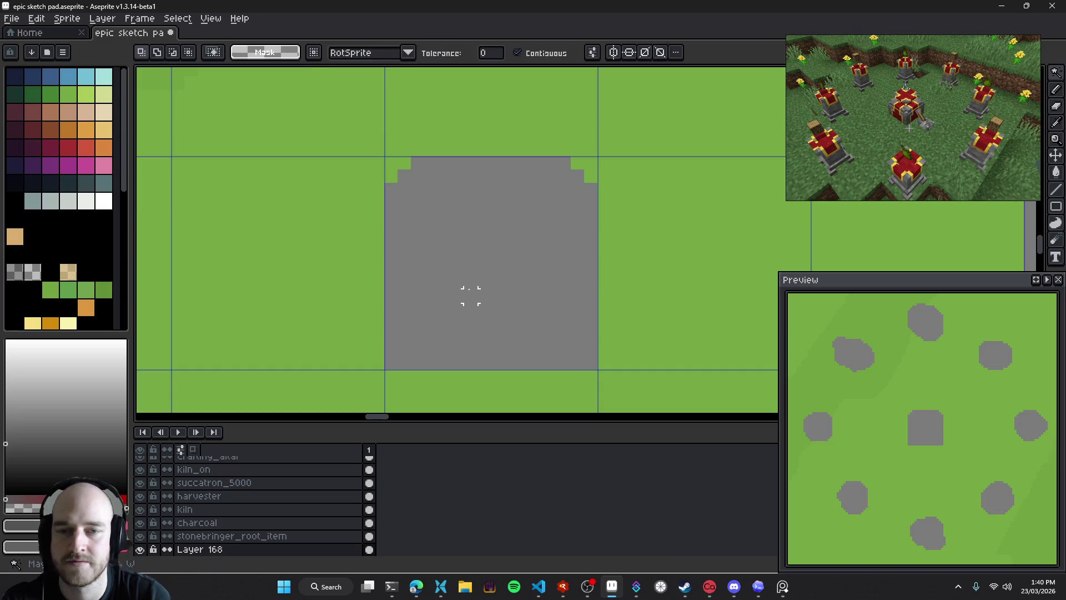
{"action": "left_click", "coordinate": [469, 298]}
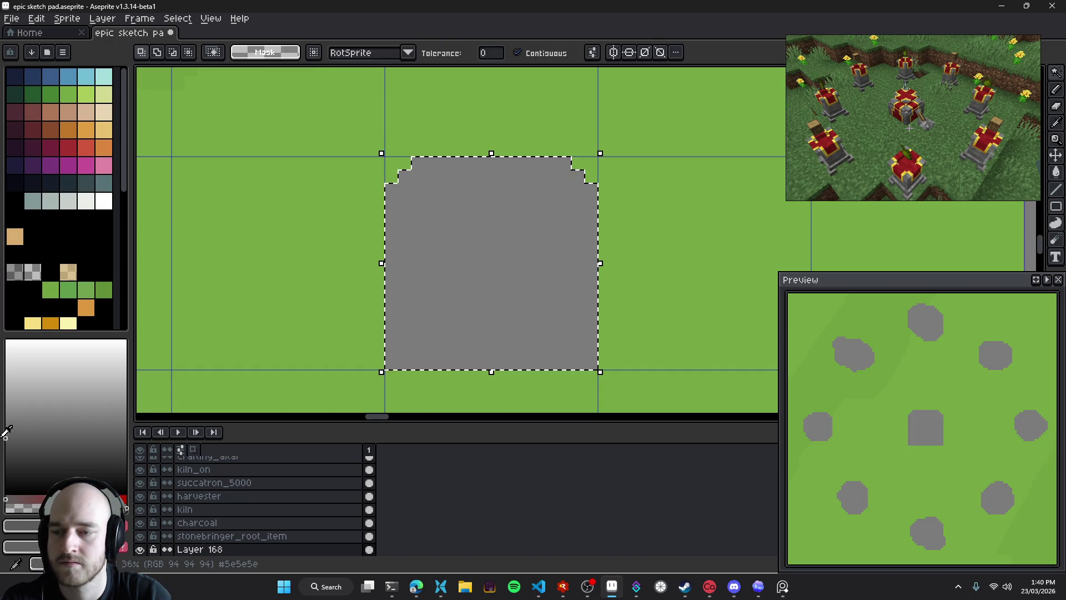
Paint a dark grey band across the altar's lower half, then reshape its top edge and notches with light grey
{"action": "key", "text": "b"}
{"action": "left_click_drag", "start_coordinate": [392, 298], "coordinate": [393, 347]}
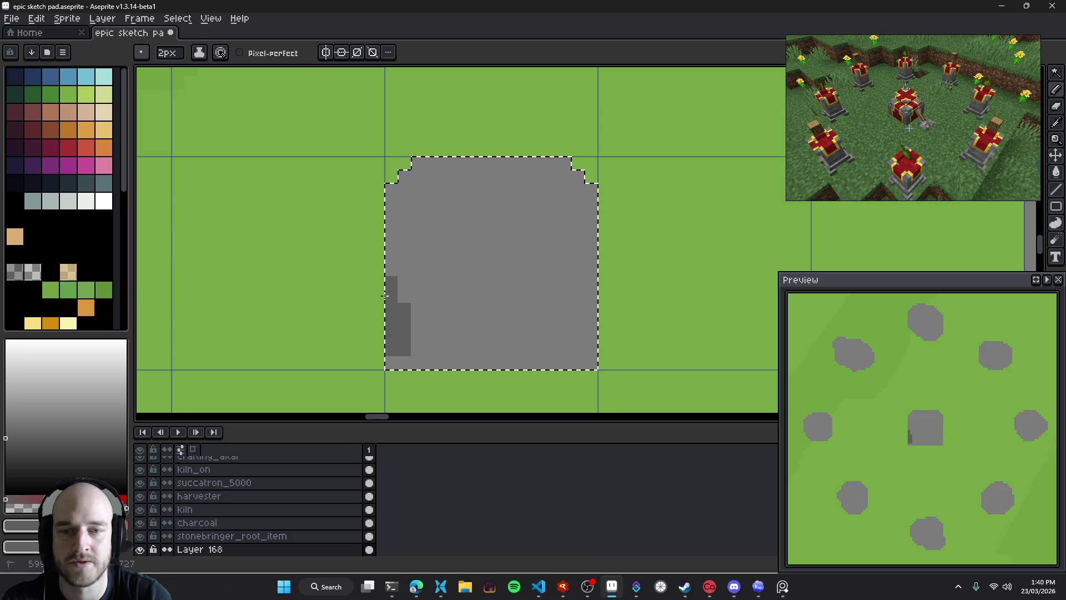
{"action": "key", "text": "ctrl+z"}
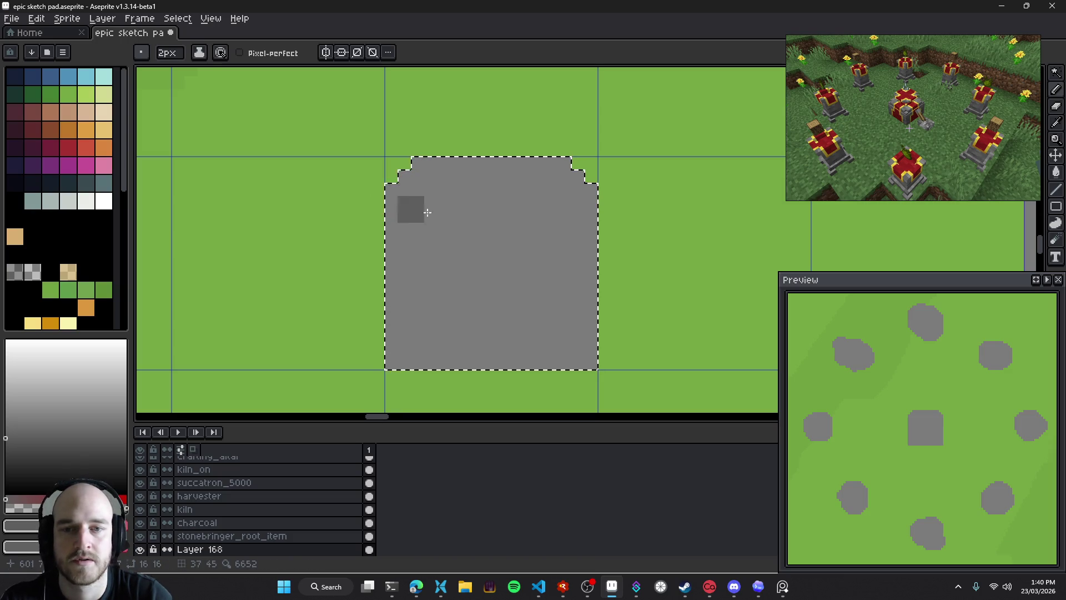
{"action": "mouse_move", "coordinate": [400, 262]}
{"action": "left_mouse_down"}
{"action": "mouse_move", "coordinate": [583, 266]}
{"action": "mouse_move", "coordinate": [519, 294]}
{"action": "mouse_move", "coordinate": [721, 374]}
{"action": "left_mouse_up"}
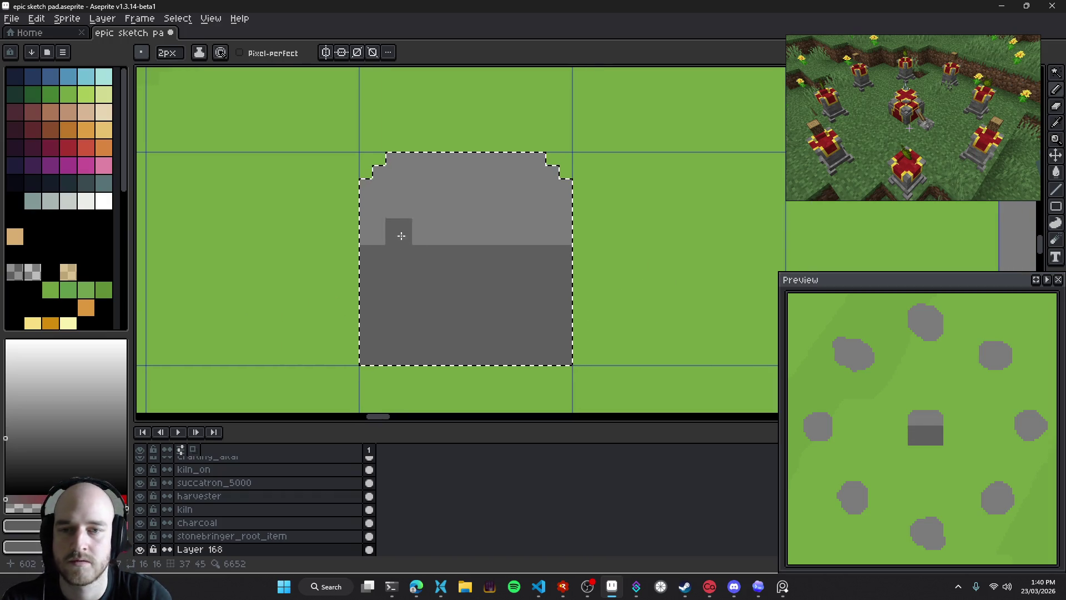
{"action": "left_click_drag", "start_coordinate": [561, 252], "coordinate": [380, 266]}
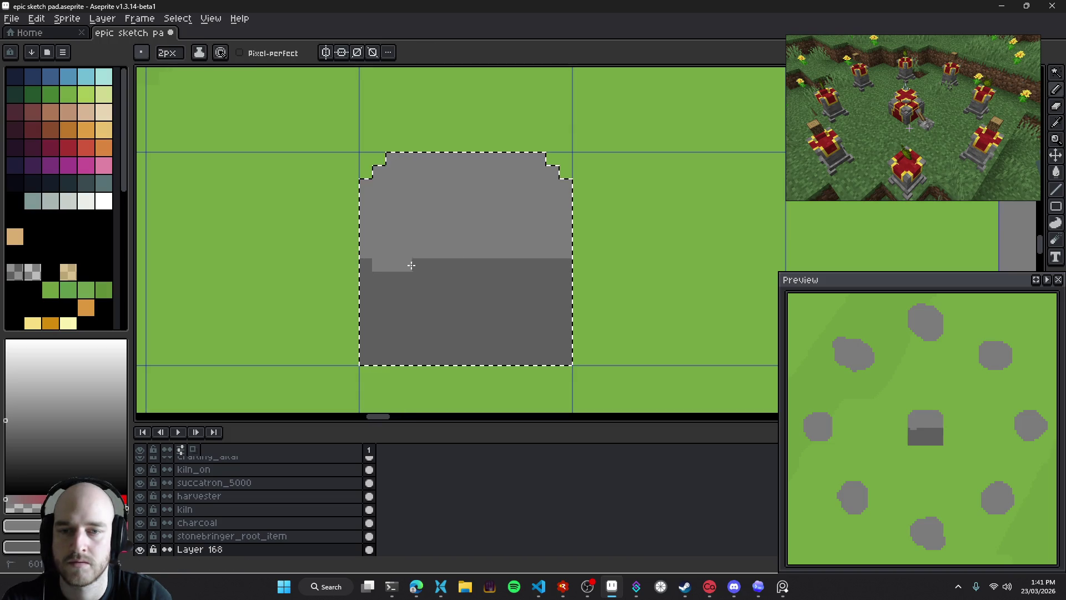
{"action": "left_click_drag", "start_coordinate": [544, 265], "coordinate": [535, 274]}
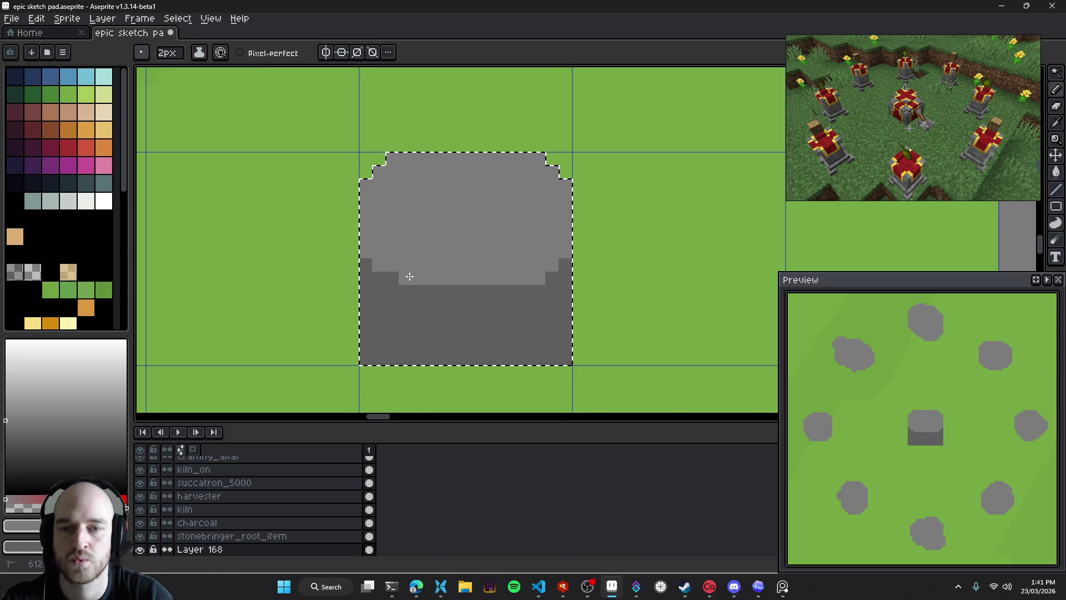
{"action": "left_click", "coordinate": [365, 262], "text": "alt"}
{"action": "mouse_move", "coordinate": [392, 278]}
{"action": "left_mouse_down"}
{"action": "mouse_move", "coordinate": [379, 266]}
{"action": "mouse_move", "coordinate": [535, 281]}
{"action": "left_mouse_up"}
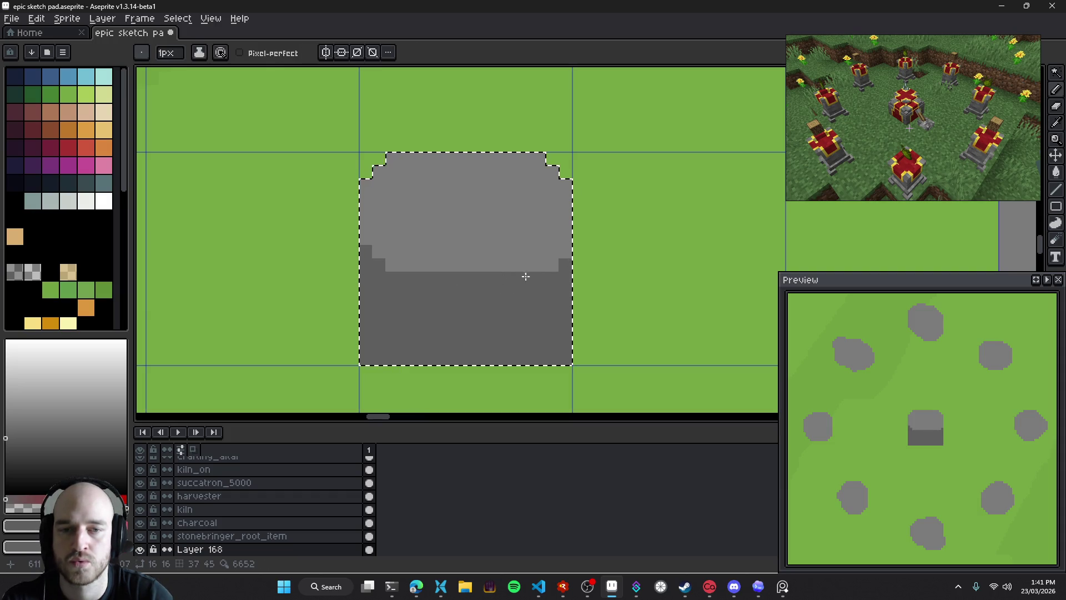
{"action": "left_click_drag", "start_coordinate": [445, 309], "coordinate": [470, 294]}
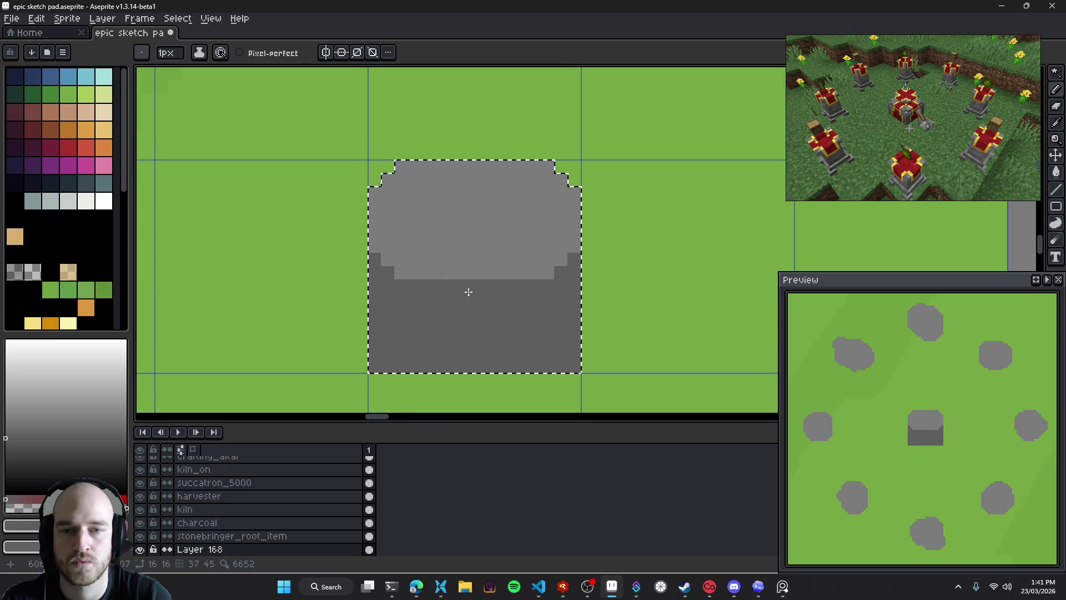
Bucket-fill the altar's upper area with a lighter grey and recolour its left column
{"action": "key", "text": "i"}
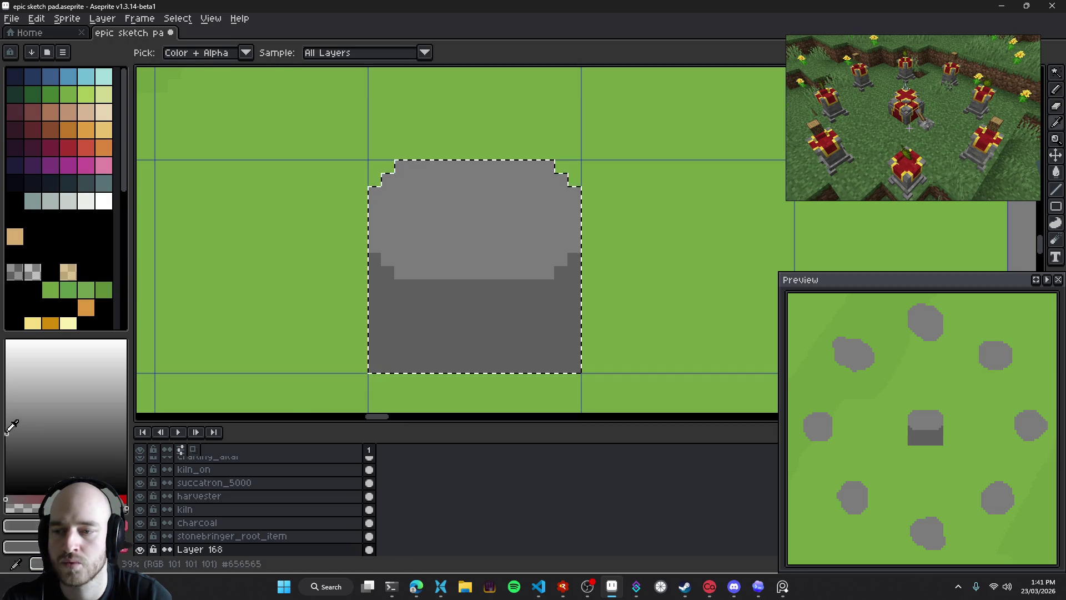
{"action": "key", "text": "b"}
{"action": "key", "text": "i"}
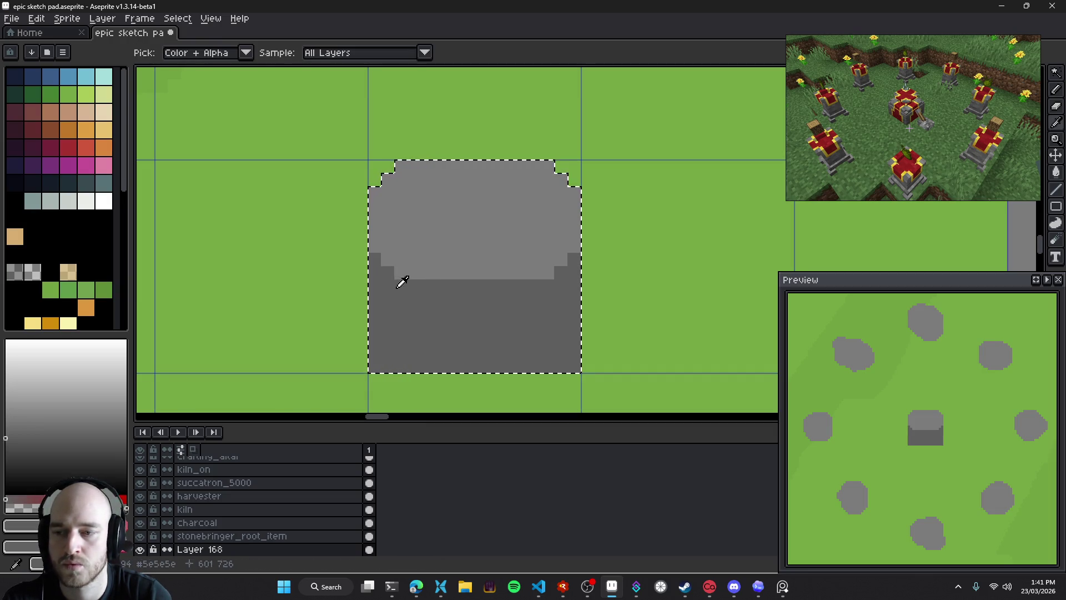
{"action": "key", "text": "b"}
{"action": "left_click", "coordinate": [22, 403]}
{"action": "key", "text": "g"}
{"action": "left_click", "coordinate": [451, 248]}
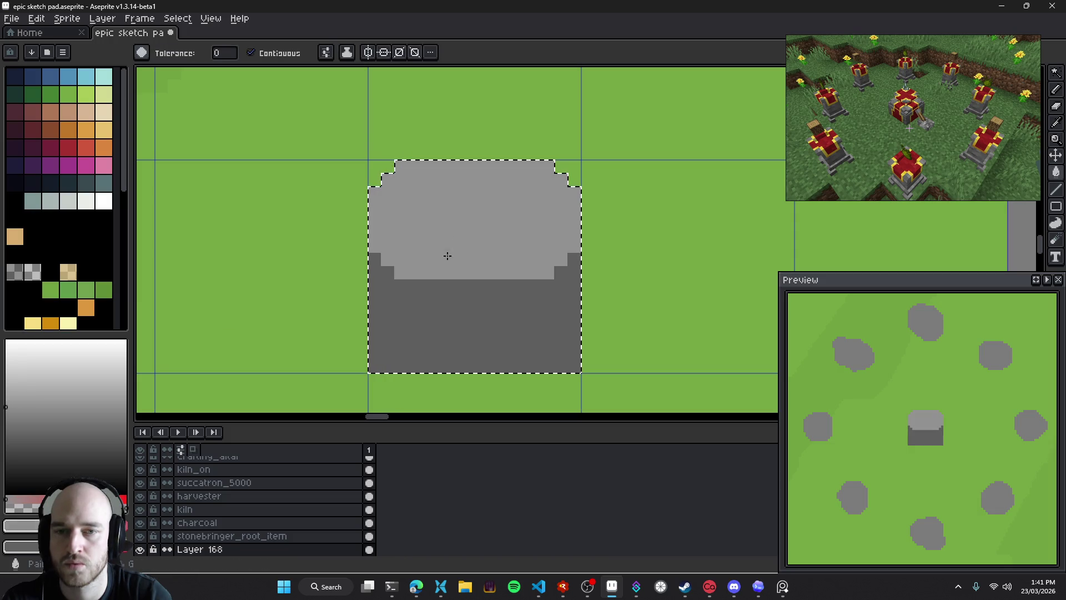
{"action": "key", "text": "b"}
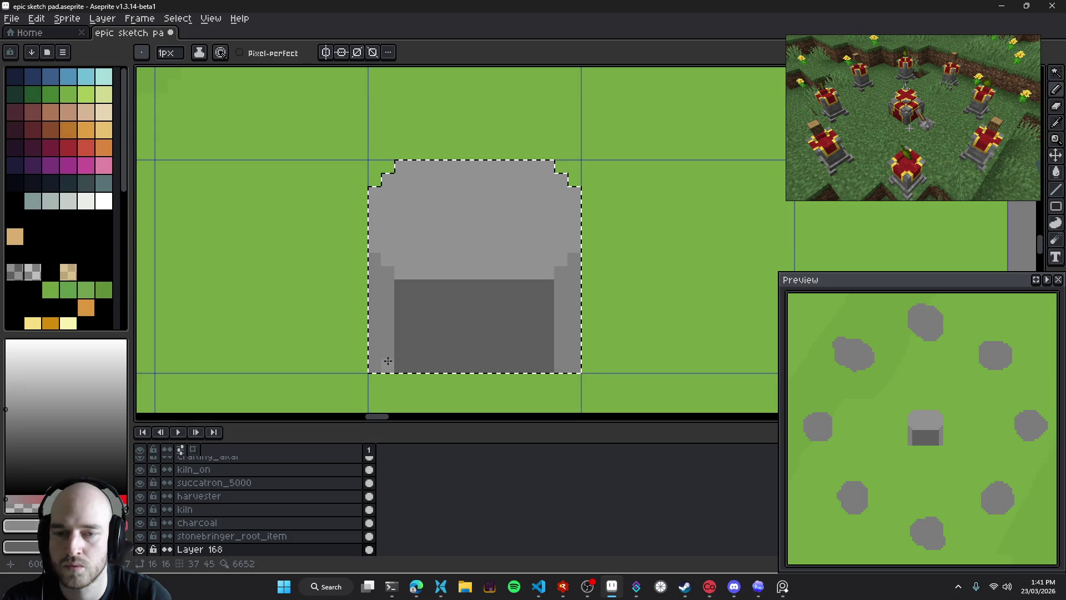
{"action": "key", "text": "g"}
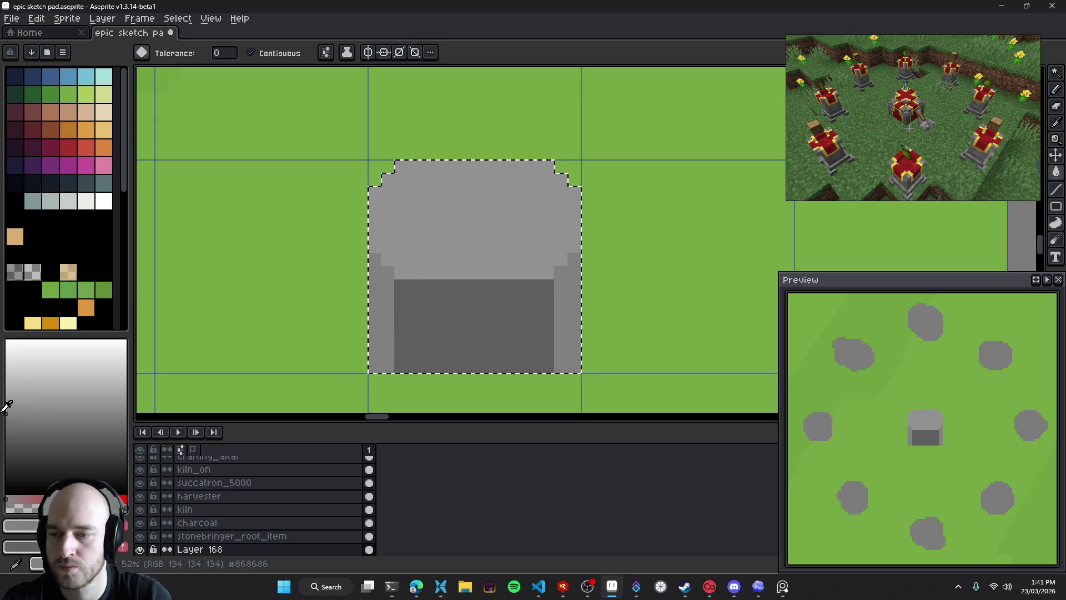
{"action": "left_click", "coordinate": [374, 352]}
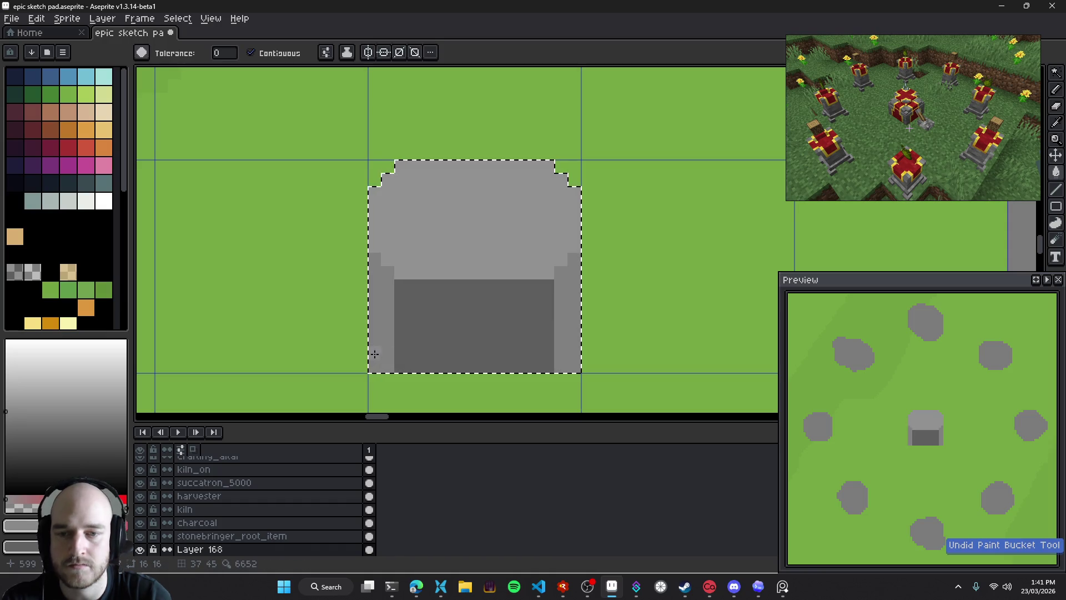
{"action": "key", "text": "b"}
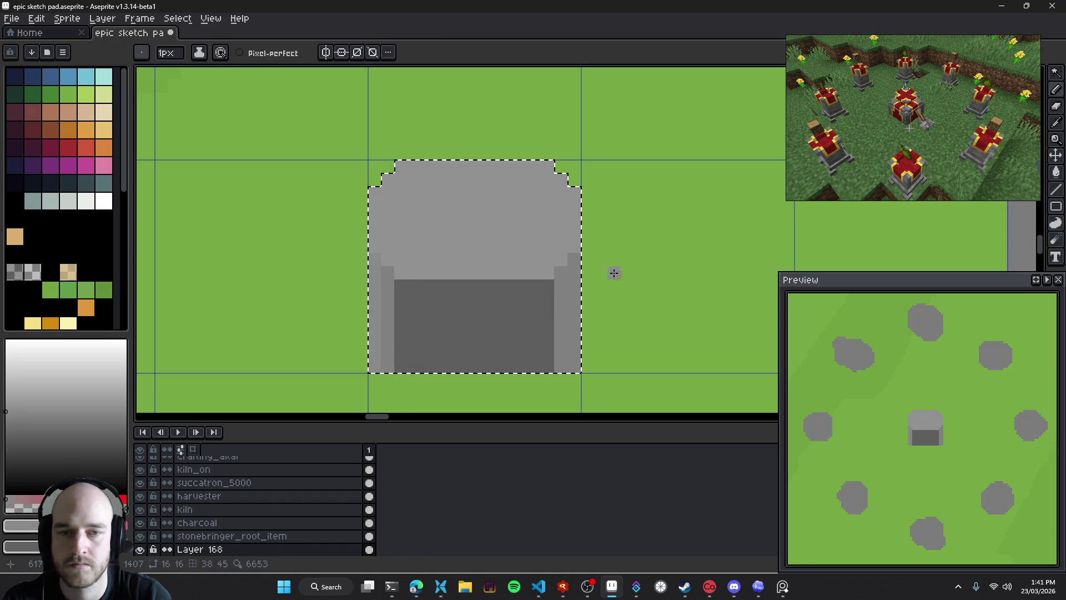
{"action": "key", "text": "i"}
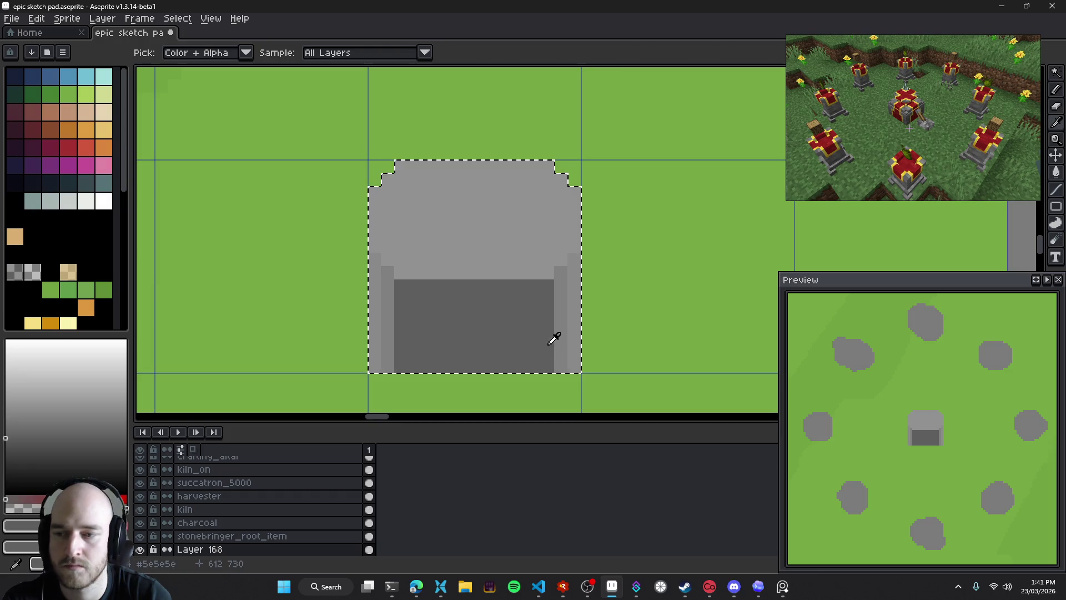
{"action": "key", "text": "b"}
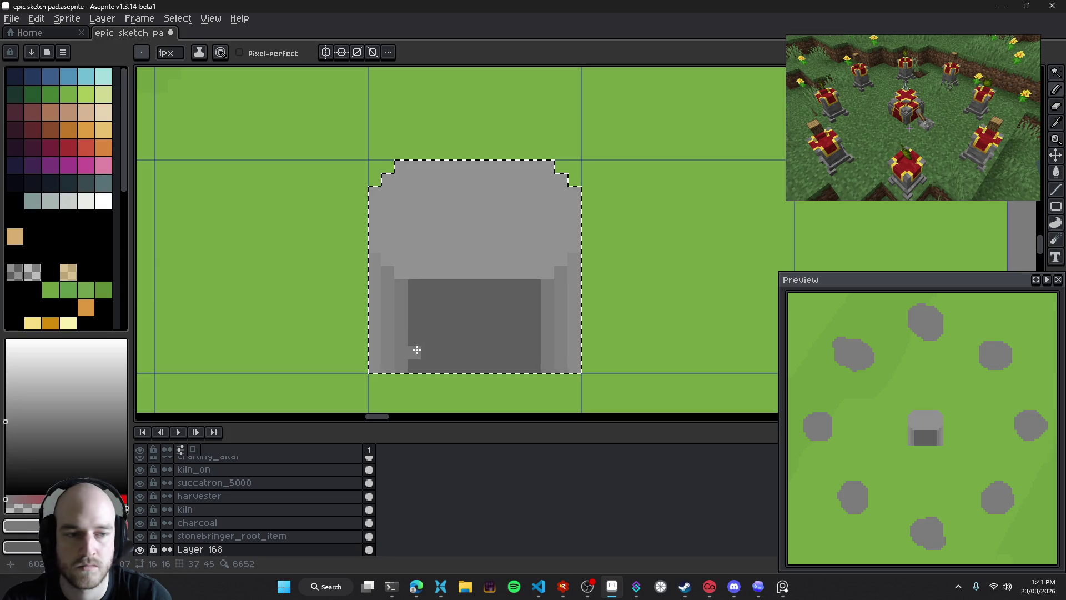
Erase the altar's bottom row of pixels, including the bottom corners and right edge
{"action": "left_click_drag", "start_coordinate": [417, 350], "coordinate": [429, 326]}
{"action": "scroll", "coordinate": [439, 346], "scroll_direction": "up", "scroll_amount": 1}
{"action": "key", "text": "e"}
{"action": "mouse_move", "coordinate": [584, 351]}
{"action": "left_mouse_down"}
{"action": "mouse_move", "coordinate": [371, 351]}
{"action": "mouse_move", "coordinate": [389, 351]}
{"action": "left_mouse_up"}
{"action": "left_click", "coordinate": [619, 351]}
{"action": "mouse_move", "coordinate": [638, 351]}
{"action": "left_mouse_down"}
{"action": "mouse_move", "coordinate": [638, 335]}
{"action": "mouse_move", "coordinate": [571, 346]}
{"action": "left_mouse_up"}
{"action": "scroll", "coordinate": [636, 362], "scroll_direction": "down", "scroll_amount": 4}
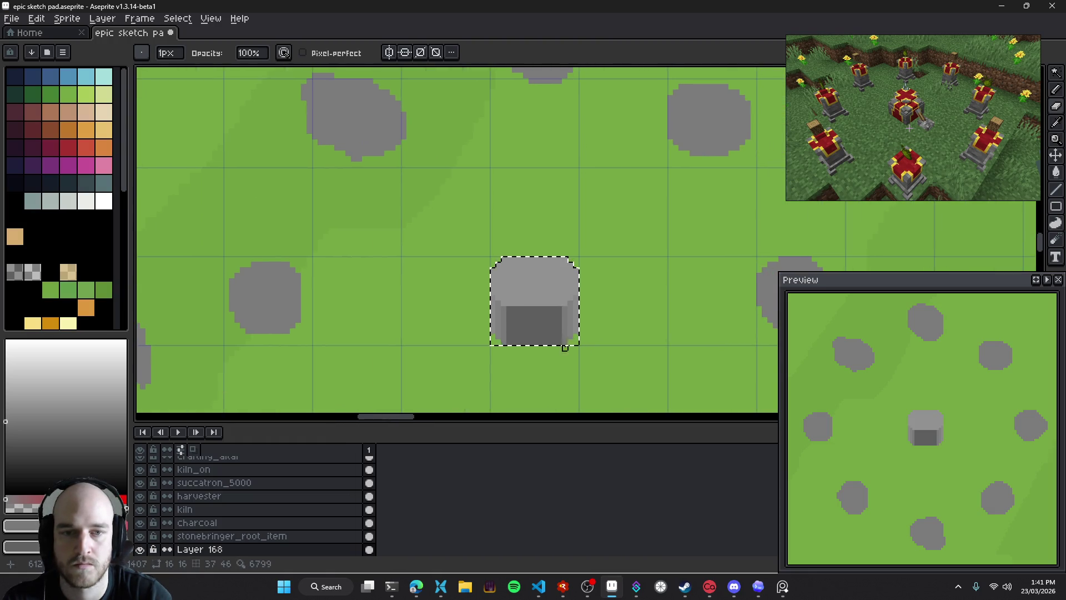
{"action": "scroll", "coordinate": [571, 346], "scroll_direction": "up", "scroll_amount": 2}
{"action": "scroll", "coordinate": [530, 343], "scroll_direction": "up", "scroll_amount": 1}
Repaint the dark front face's two edge columns in a lighter sampled grey
{"action": "key", "text": "i"}
{"action": "left_click", "coordinate": [458, 288]}
{"action": "key", "text": "b"}
{"action": "left_click_drag", "start_coordinate": [467, 272], "coordinate": [467, 354]}
{"action": "left_click_drag", "start_coordinate": [588, 273], "coordinate": [588, 352]}
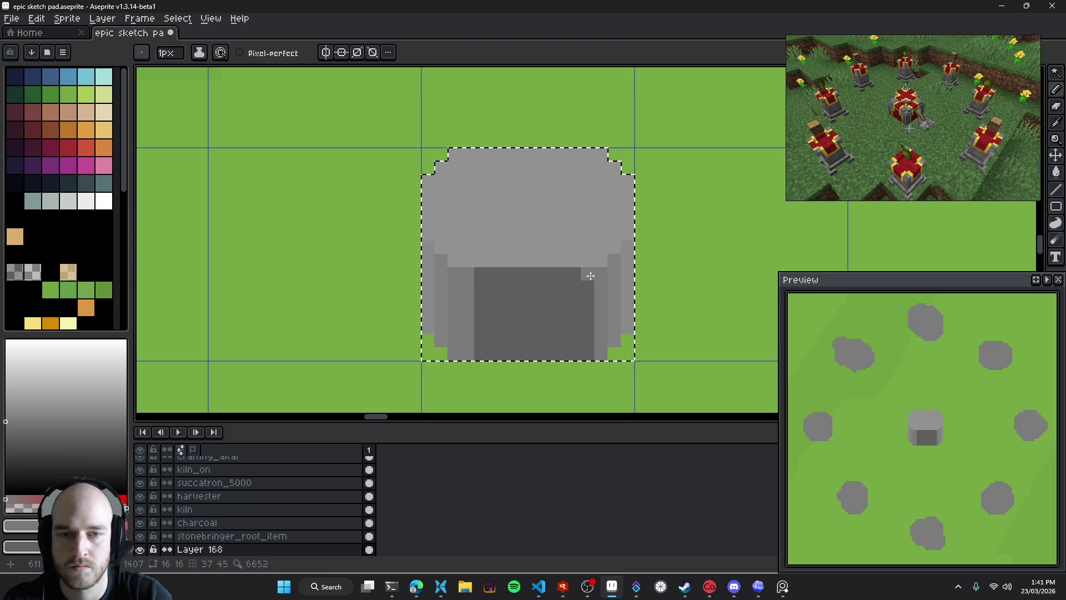
{"action": "left_click", "coordinate": [490, 312], "text": "alt"}
{"action": "left_click_drag", "start_coordinate": [7, 438], "coordinate": [6, 428]}
Paint darker grey columns on the altar's left and right sides
{"action": "key", "text": "g"}
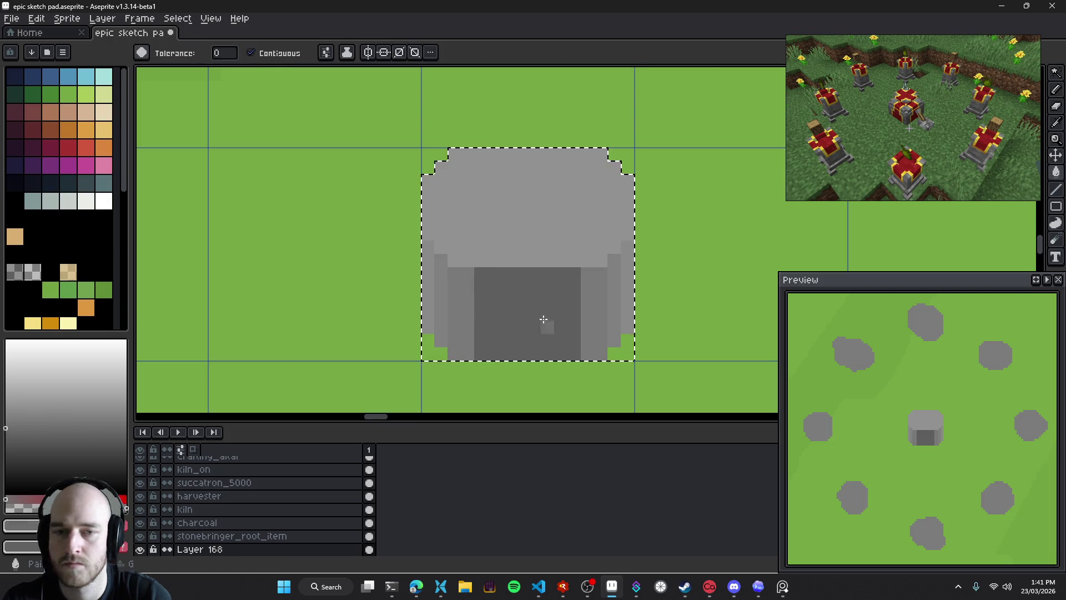
{"action": "left_click_drag", "start_coordinate": [537, 332], "coordinate": [524, 324]}
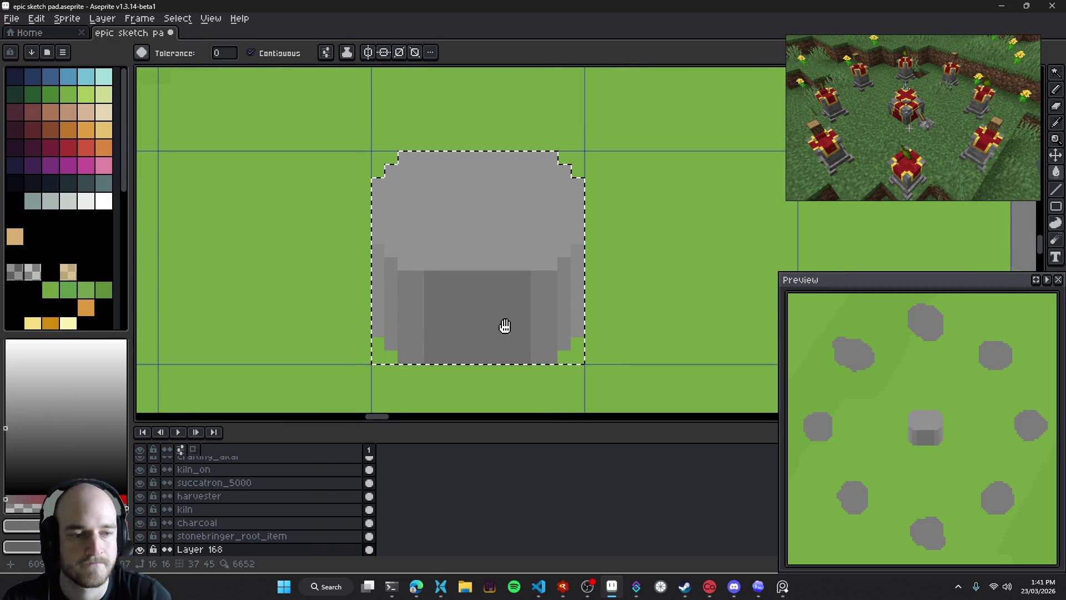
{"action": "key", "text": "b"}
{"action": "left_click", "coordinate": [481, 322], "text": "alt"}
{"action": "left_click_drag", "start_coordinate": [433, 285], "coordinate": [434, 366]}
{"action": "left_click_drag", "start_coordinate": [555, 360], "coordinate": [552, 283]}
{"action": "left_click_drag", "start_coordinate": [504, 323], "coordinate": [504, 330]}
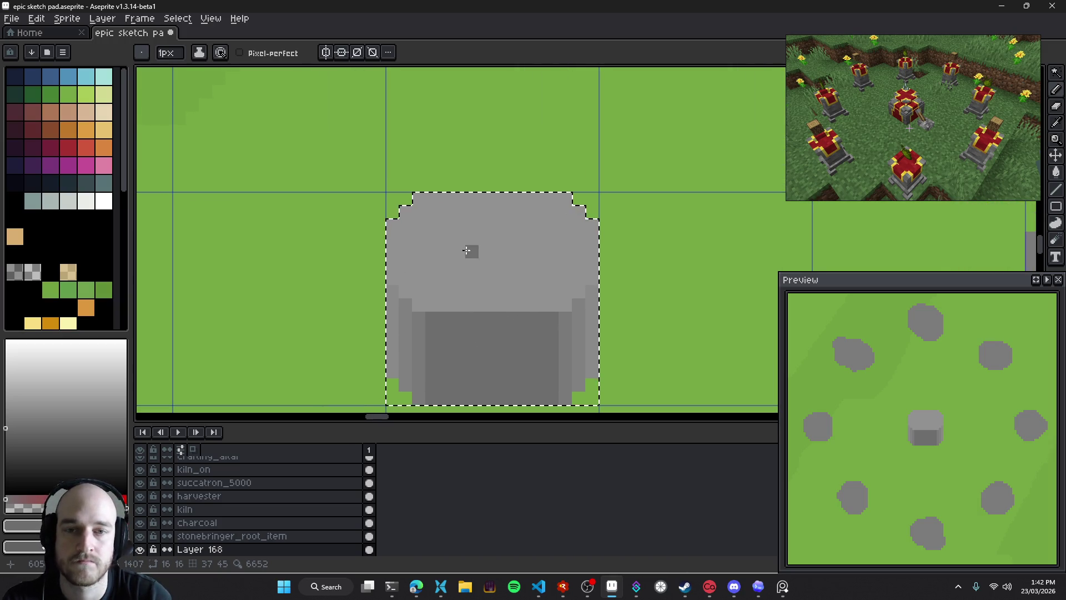
Sample greys from the altar and dab lighter grey onto the top surface with a smaller brush
{"action": "key", "text": "alt"}
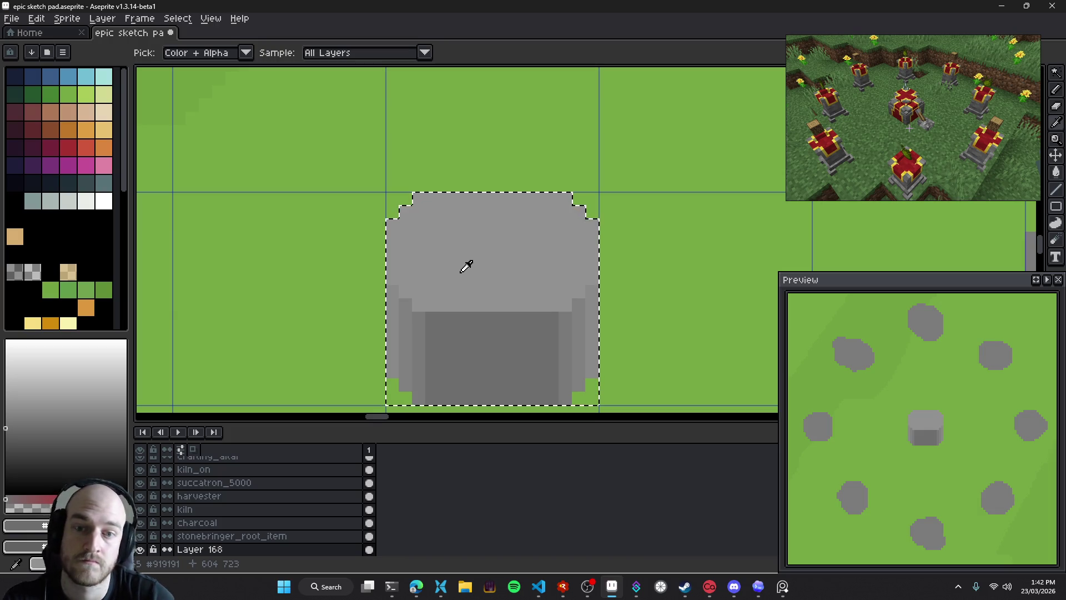
{"action": "left_click", "coordinate": [459, 242], "text": "alt"}
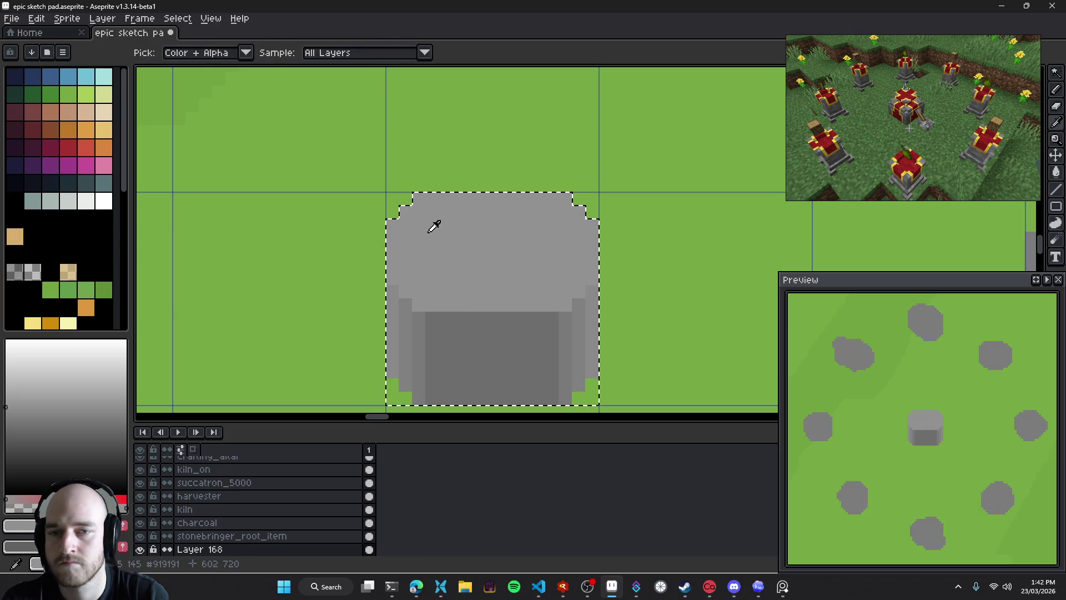
{"action": "left_click", "coordinate": [431, 214], "text": "alt"}
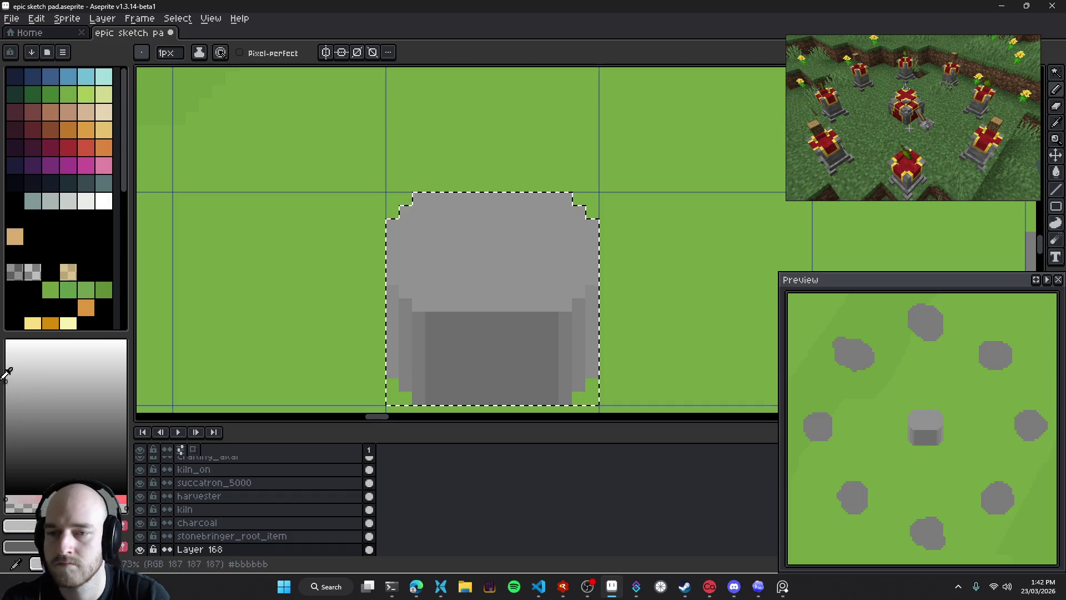
{"action": "left_click", "coordinate": [425, 206], "text": "alt"}
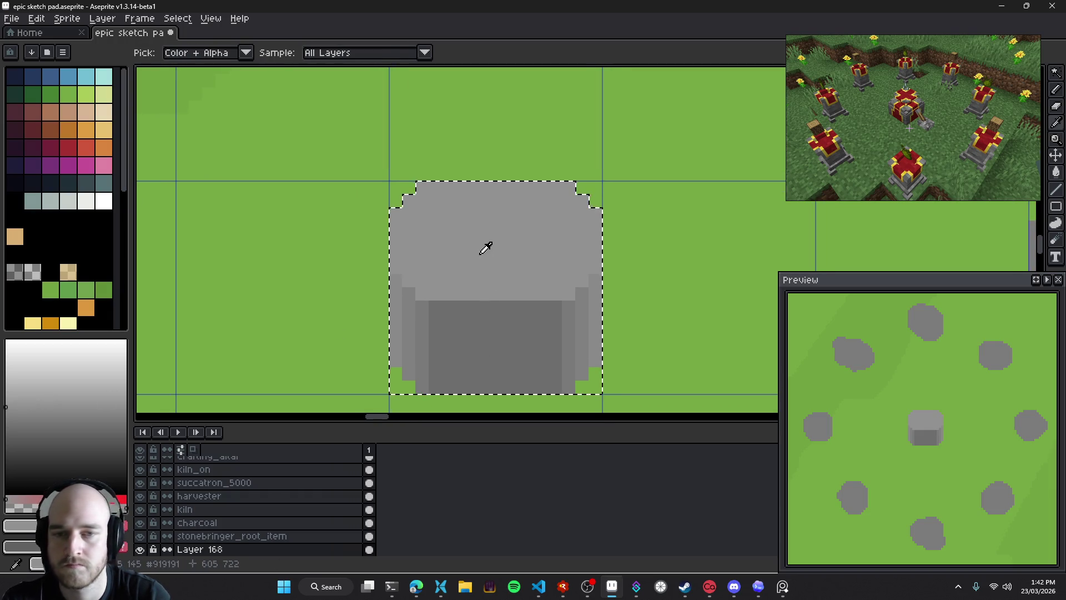
{"action": "left_click", "coordinate": [444, 214]}
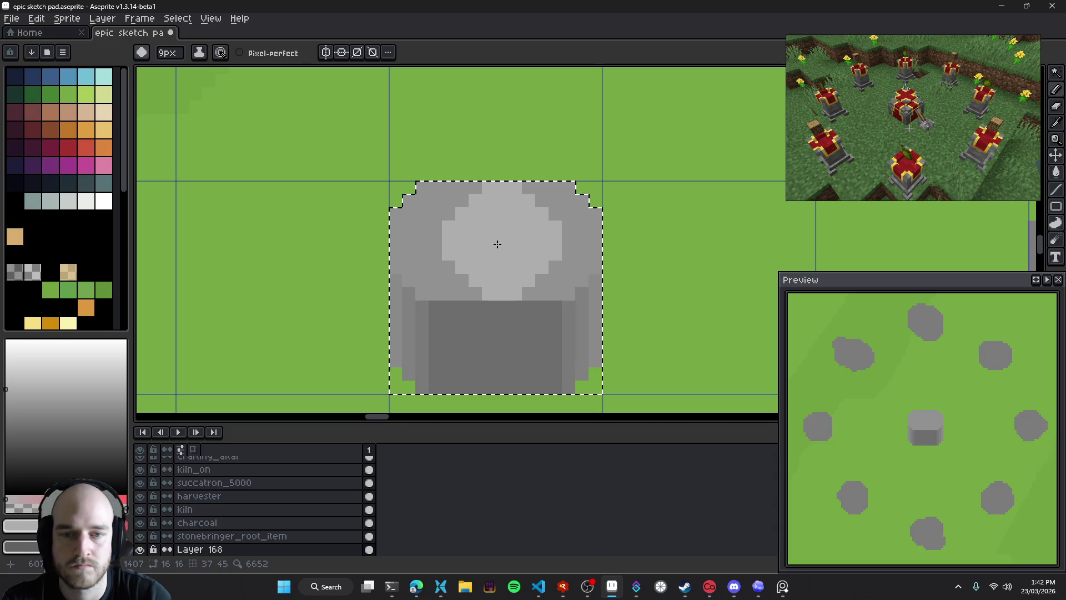
{"action": "key", "text": "minus"}
{"action": "key", "text": "minus"}
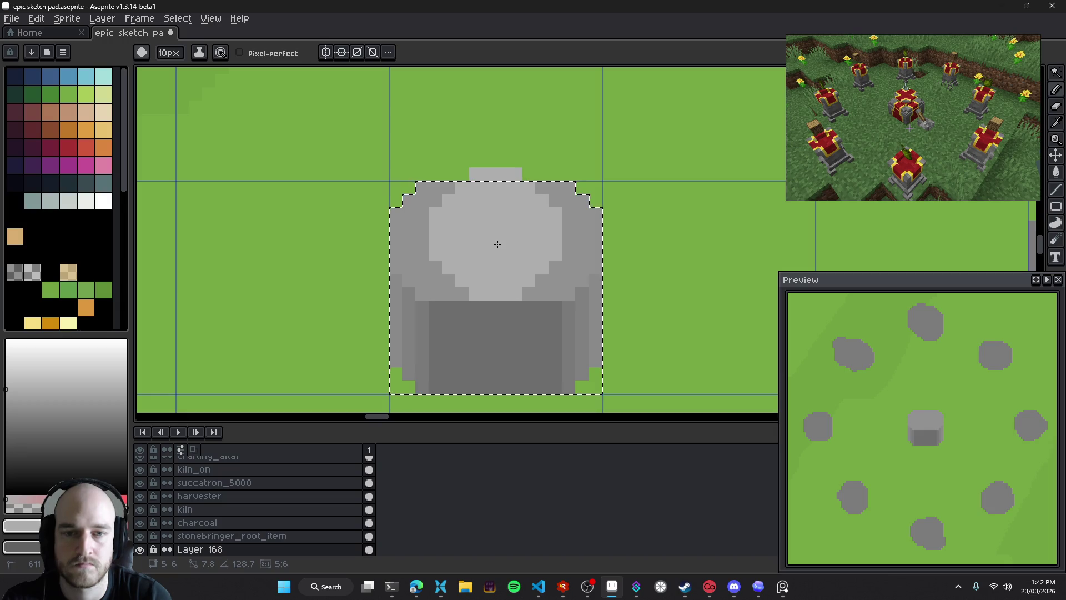
{"action": "left_click", "coordinate": [498, 244]}
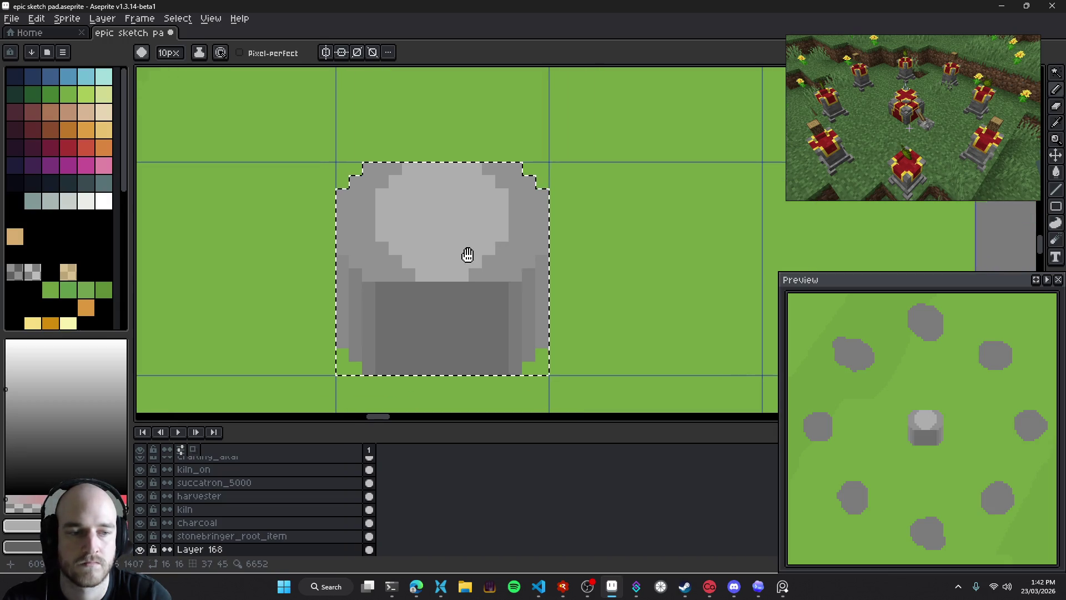
{"action": "key", "text": "minus"}
{"action": "key", "text": "minus"}
{"action": "key", "text": "minus"}
{"action": "key", "text": "minus"}
{"action": "key", "text": "minus"}
{"action": "key", "text": "minus"}
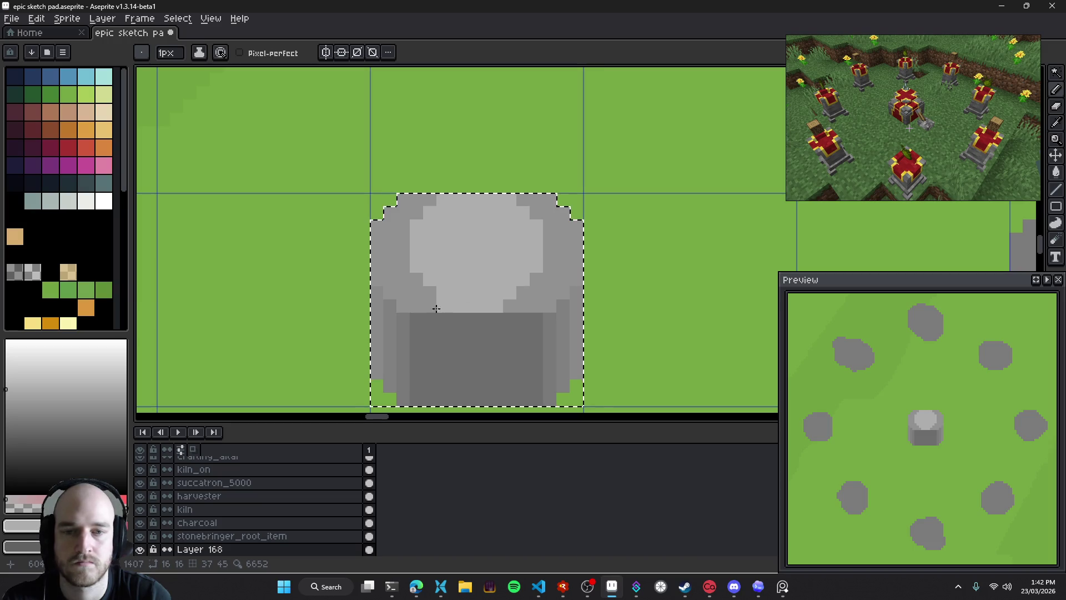
{"action": "left_click", "coordinate": [509, 305]}
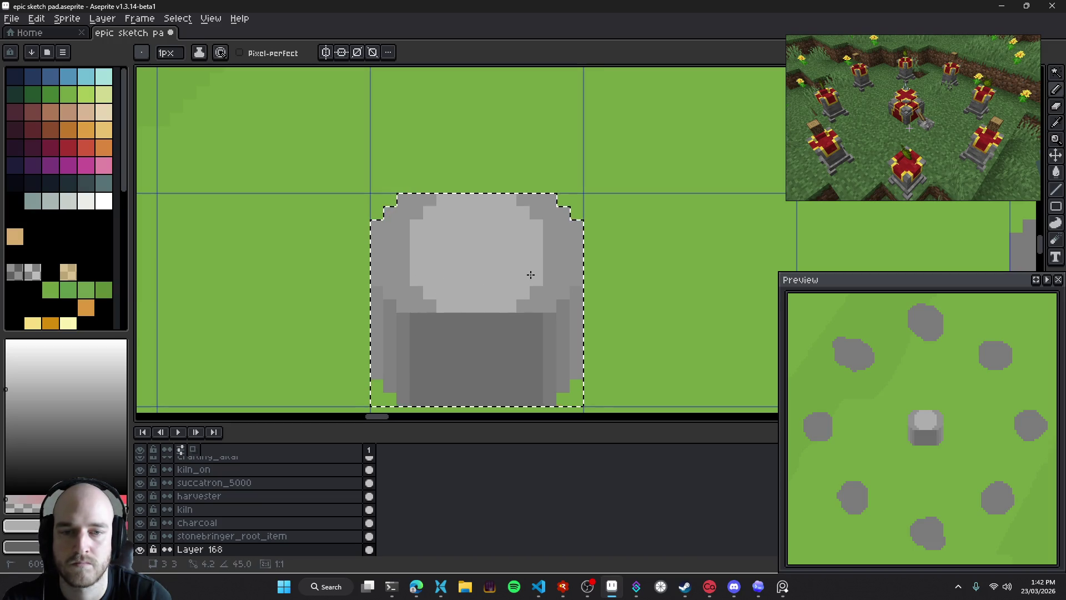
Draw a medium-grey rim row along the bottom of the light top, undoing a stray pixel
{"action": "left_click_drag", "start_coordinate": [593, 248], "coordinate": [581, 251]}
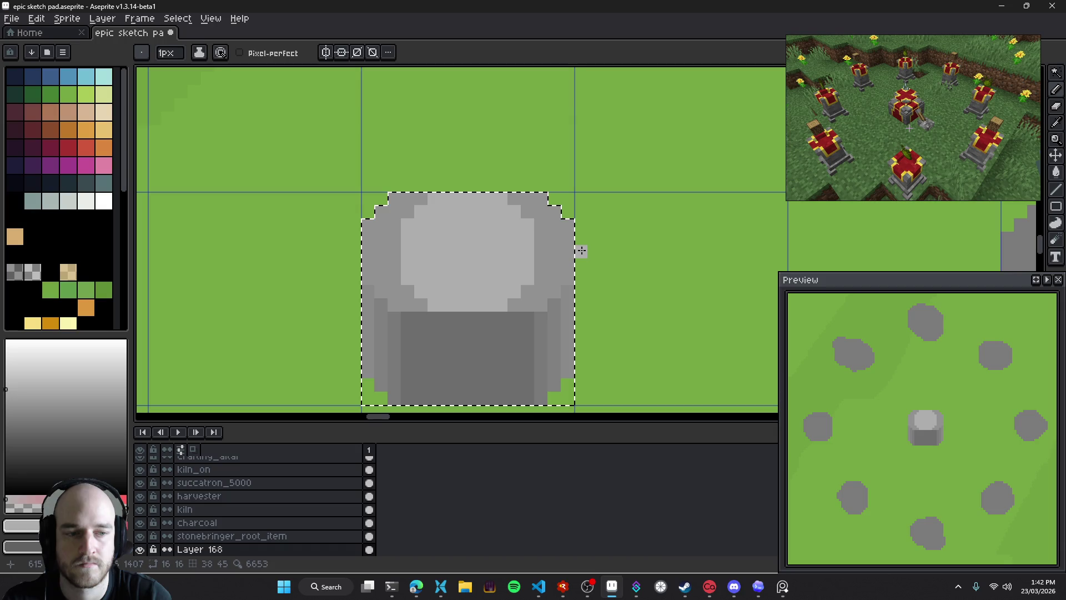
{"action": "left_click", "coordinate": [542, 290], "text": "alt"}
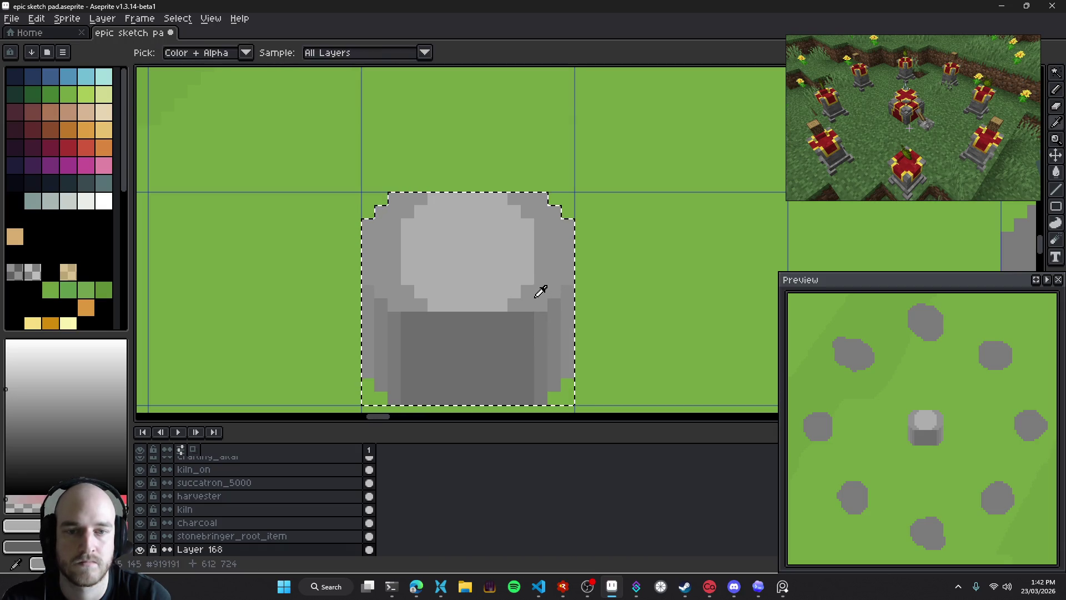
{"action": "left_click_drag", "start_coordinate": [507, 305], "coordinate": [432, 304]}
{"action": "left_click", "coordinate": [507, 313]}
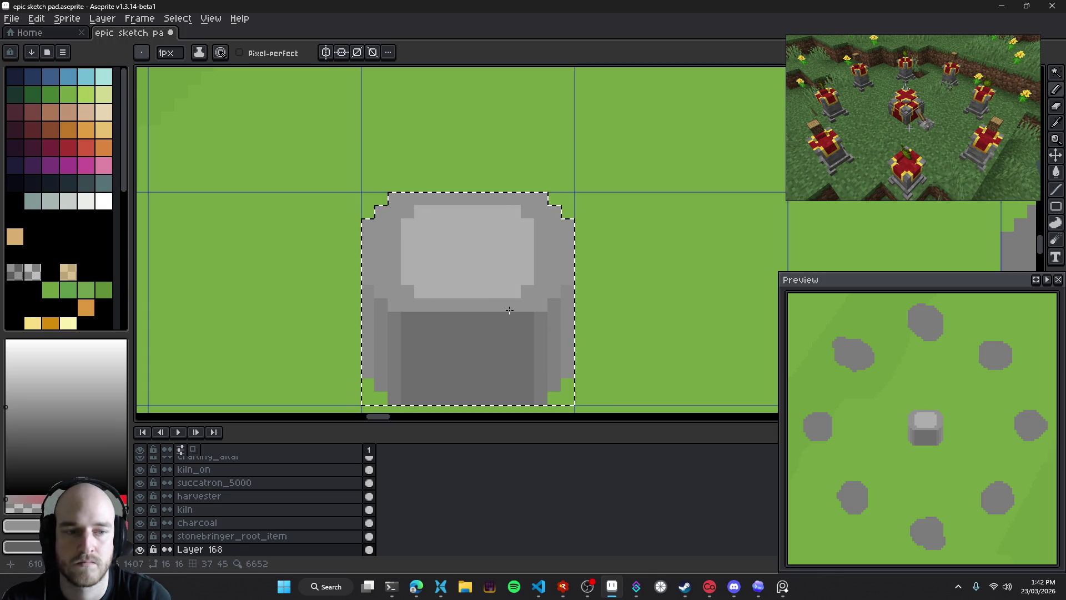
{"action": "left_click_drag", "start_coordinate": [506, 313], "coordinate": [533, 310]}
{"action": "key", "text": "ctrl+z"}
{"action": "scroll", "coordinate": [547, 292], "scroll_direction": "up", "scroll_amount": 1}
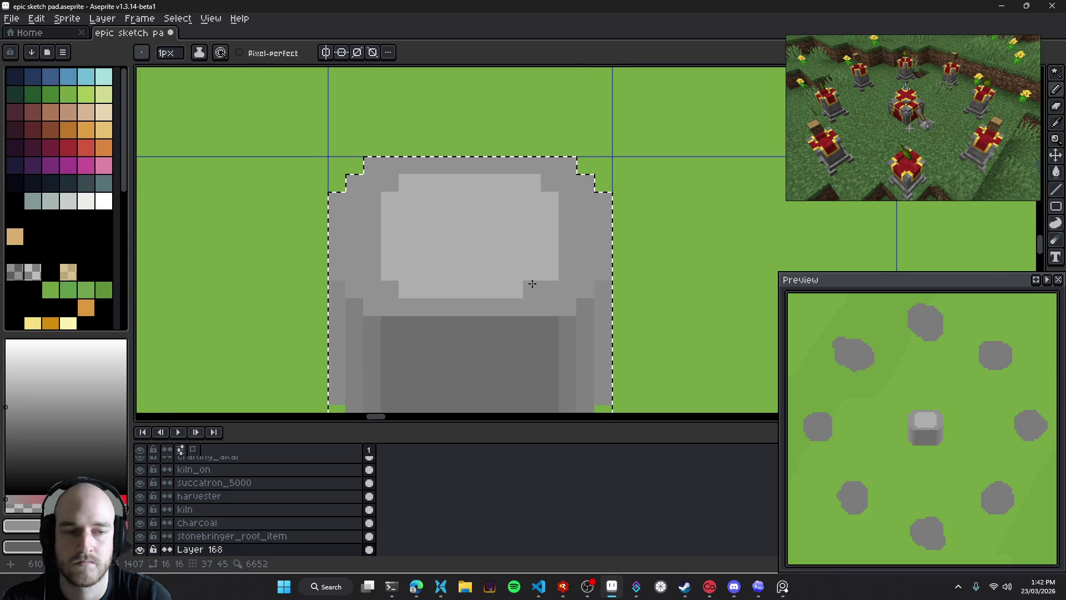
Try lightening two pixels below the light area, then undo them
{"action": "key", "text": "alt"}
{"action": "left_click", "coordinate": [6, 392]}
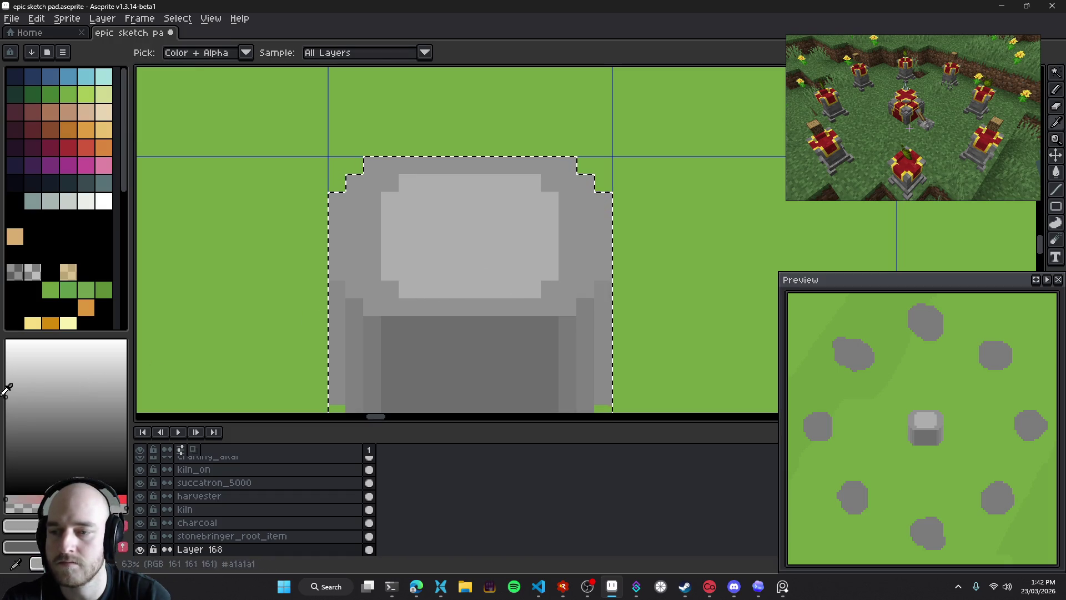
{"action": "left_click", "coordinate": [390, 289]}
{"action": "left_click", "coordinate": [411, 308]}
{"action": "key", "text": "ctrl+z"}
{"action": "key", "text": "ctrl+z"}
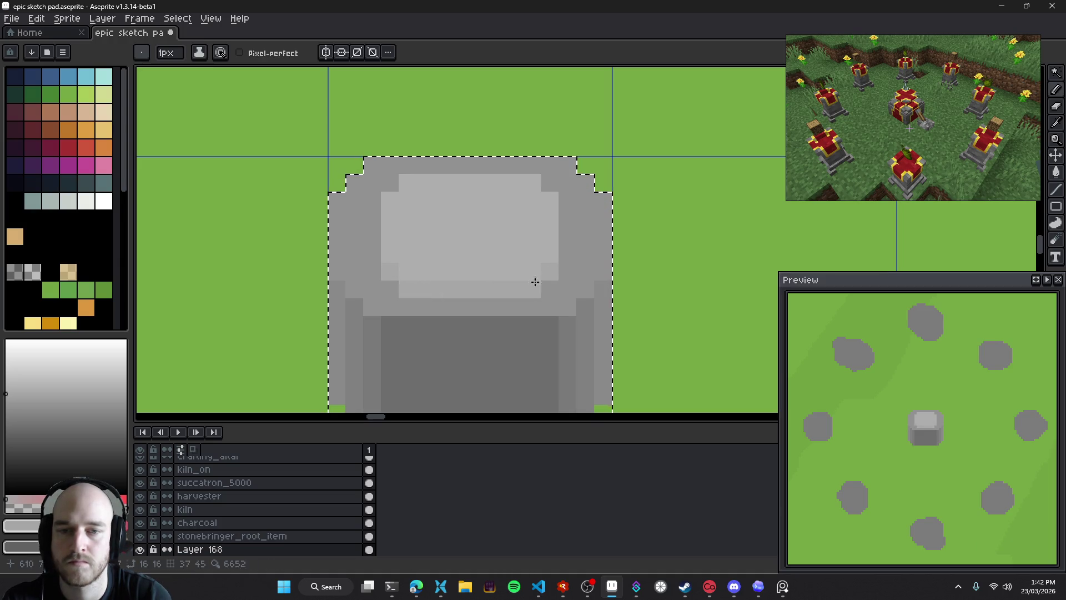
Try a darker grey pixel on the light top, then undo it
{"action": "left_click", "coordinate": [7, 404]}
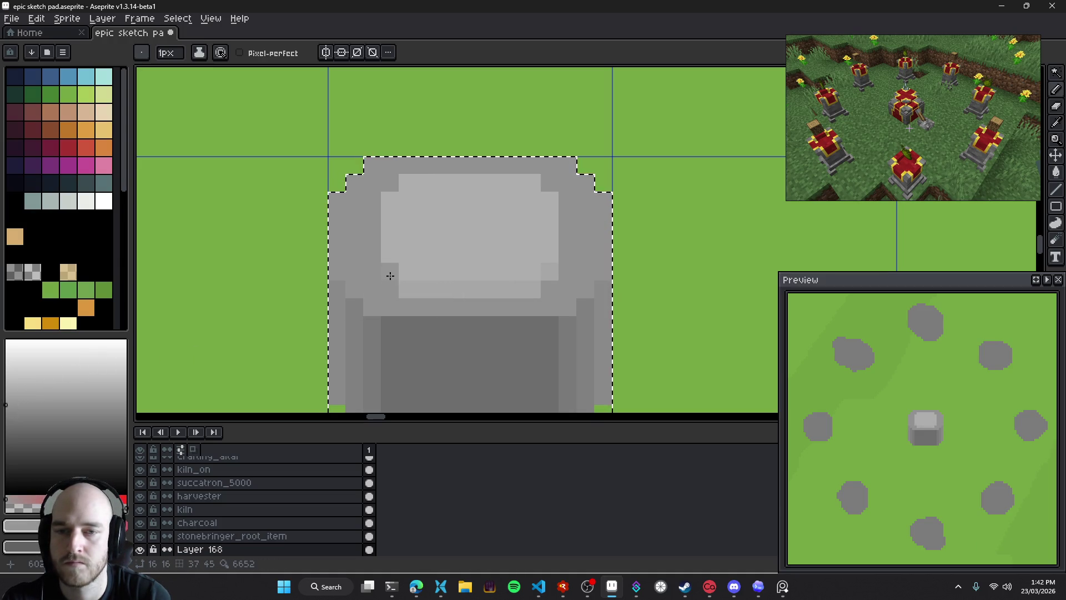
{"action": "key", "text": "i"}
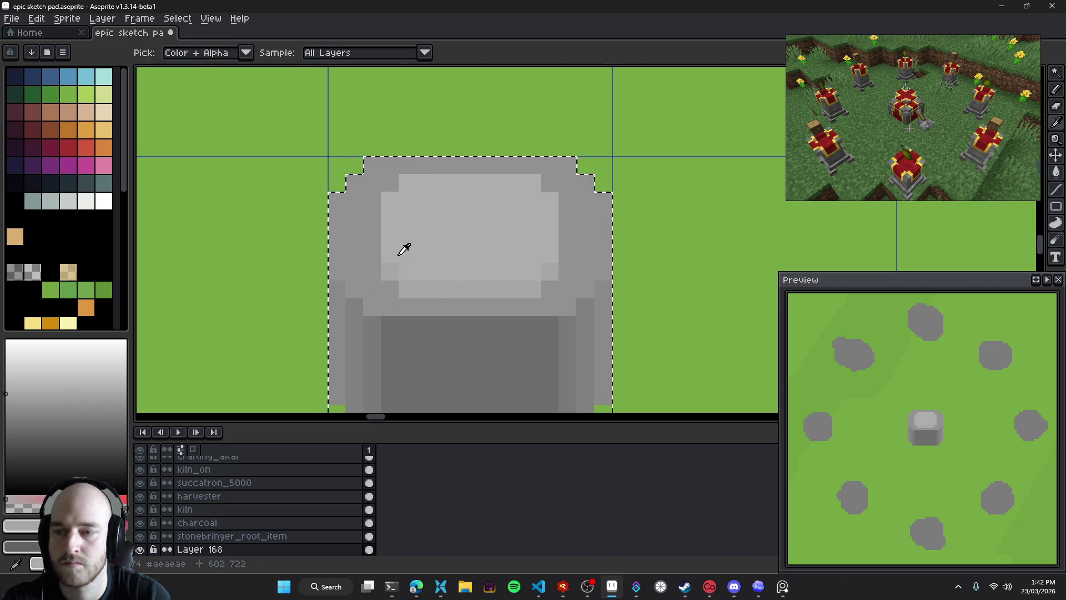
{"action": "key", "text": "b"}
{"action": "left_click", "coordinate": [391, 272]}
{"action": "key", "text": "ctrl+z"}
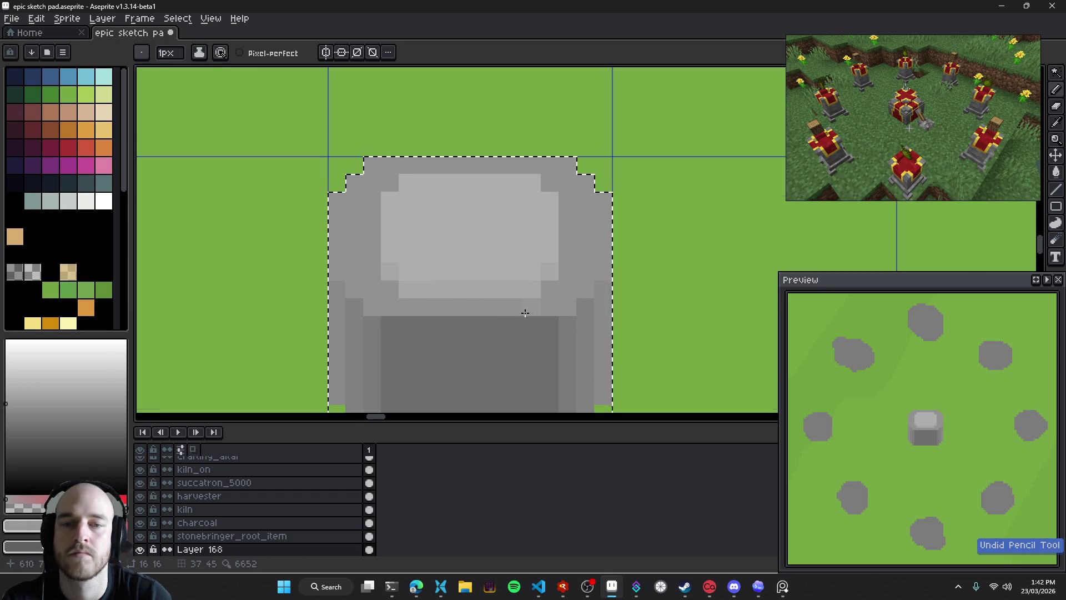
{"action": "scroll", "coordinate": [545, 331], "scroll_direction": "down", "scroll_amount": 6}
{"action": "scroll", "coordinate": [545, 331], "scroll_direction": "down", "scroll_amount": 3}
{"action": "scroll", "coordinate": [544, 330], "scroll_direction": "up", "scroll_amount": 3}
{"action": "scroll", "coordinate": [533, 320], "scroll_direction": "up", "scroll_amount": 3}
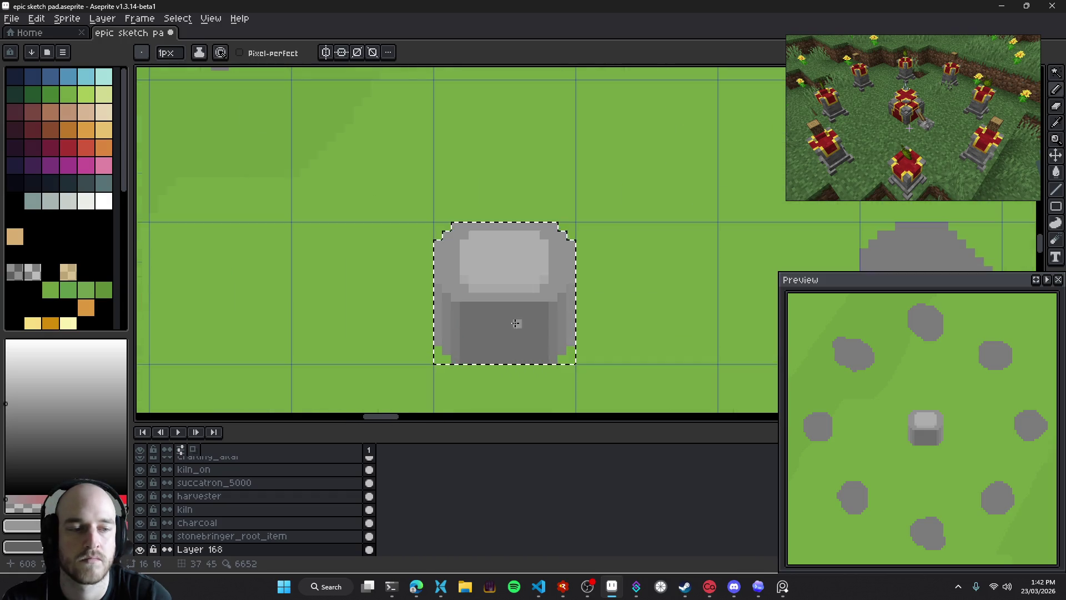
Deselect the altar and erase its left and right edge pixel columns
{"action": "scroll", "coordinate": [526, 302], "scroll_direction": "up", "scroll_amount": 2}
{"action": "mouse_move", "coordinate": [525, 302]}
{"action": "left_mouse_down"}
{"action": "mouse_move", "coordinate": [458, 297]}
{"action": "mouse_move", "coordinate": [495, 322]}
{"action": "mouse_move", "coordinate": [493, 265]}
{"action": "mouse_move", "coordinate": [506, 272]}
{"action": "left_mouse_up"}
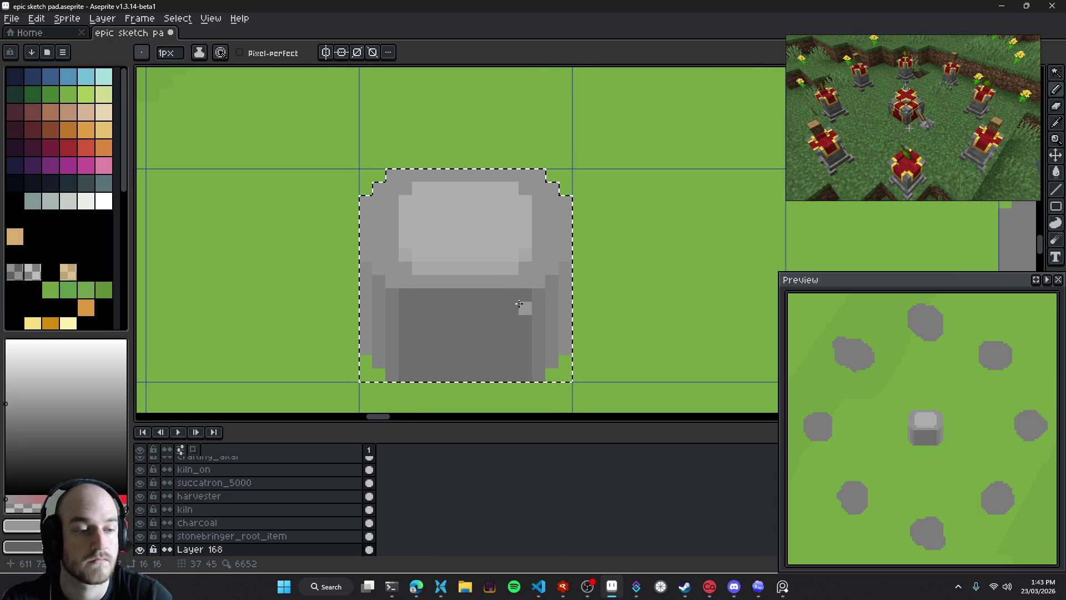
{"action": "key", "text": "ctrl+d"}
{"action": "key", "text": "e"}
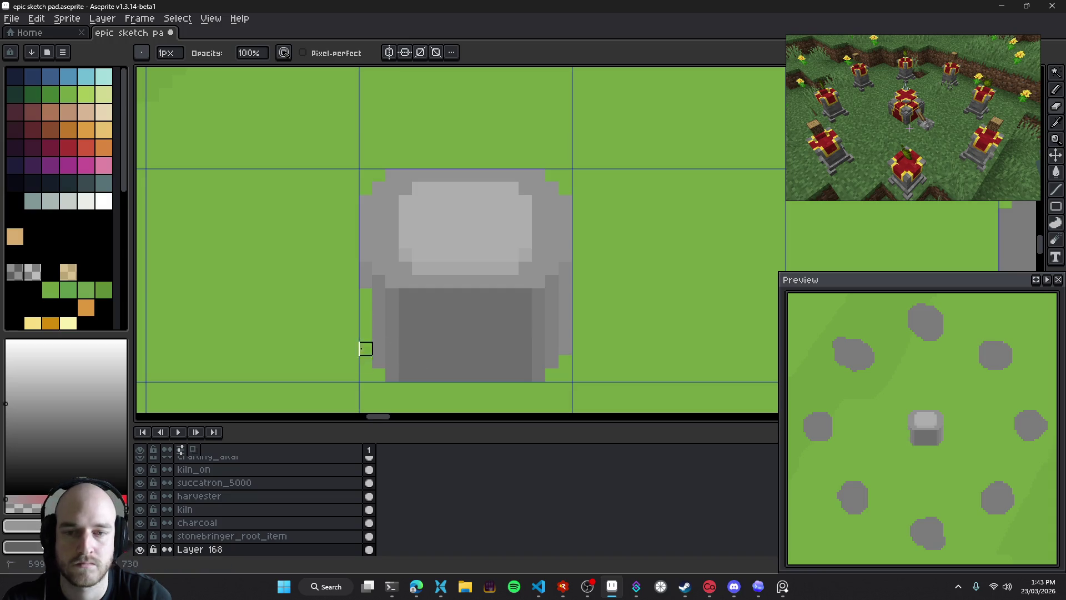
{"action": "left_click", "coordinate": [365, 308]}
{"action": "left_click_drag", "start_coordinate": [365, 322], "coordinate": [366, 348]}
{"action": "left_click_drag", "start_coordinate": [565, 309], "coordinate": [578, 376]}
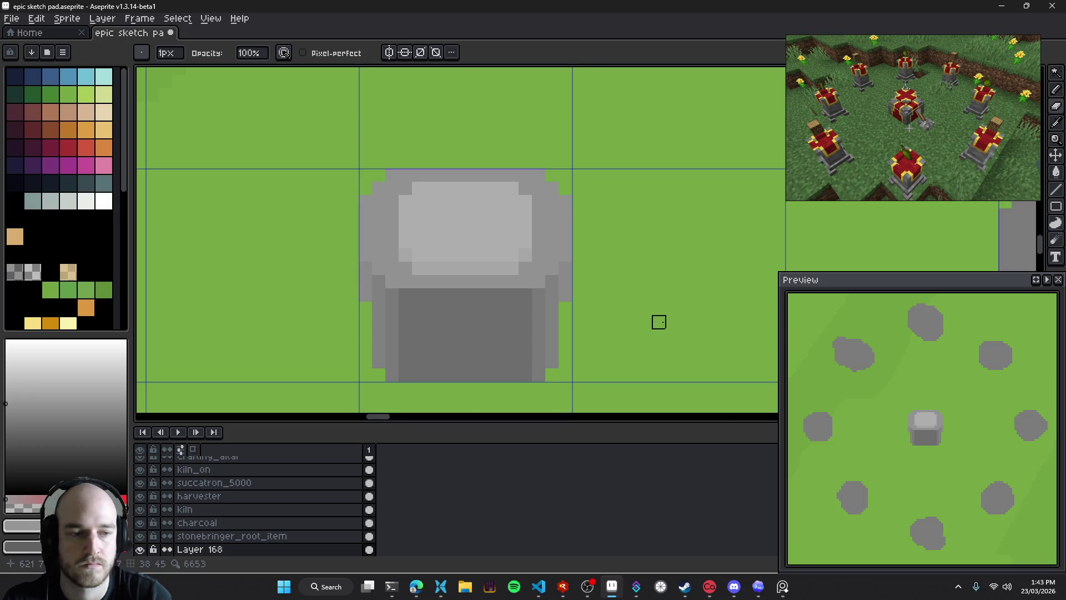
{"action": "scroll", "coordinate": [634, 340], "scroll_direction": "down", "scroll_amount": 2}
{"action": "scroll", "coordinate": [636, 346], "scroll_direction": "up", "scroll_amount": 2}
{"action": "scroll", "coordinate": [581, 340], "scroll_direction": "up", "scroll_amount": 1}
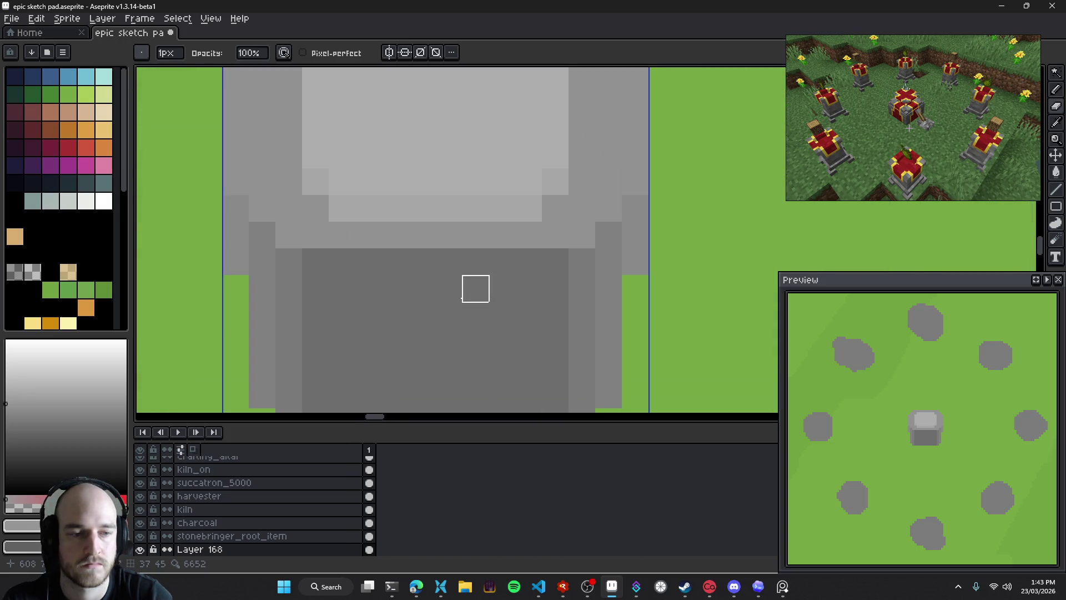
Repaint the dark band in a sampled lighter grey and run a darker row across it
{"action": "key", "text": "i"}
{"action": "left_click", "coordinate": [324, 281]}
{"action": "key", "text": "b"}
{"action": "mouse_move", "coordinate": [345, 290]}
{"action": "left_mouse_down"}
{"action": "mouse_move", "coordinate": [557, 305]}
{"action": "mouse_move", "coordinate": [485, 283]}
{"action": "mouse_move", "coordinate": [493, 287]}
{"action": "left_mouse_up"}
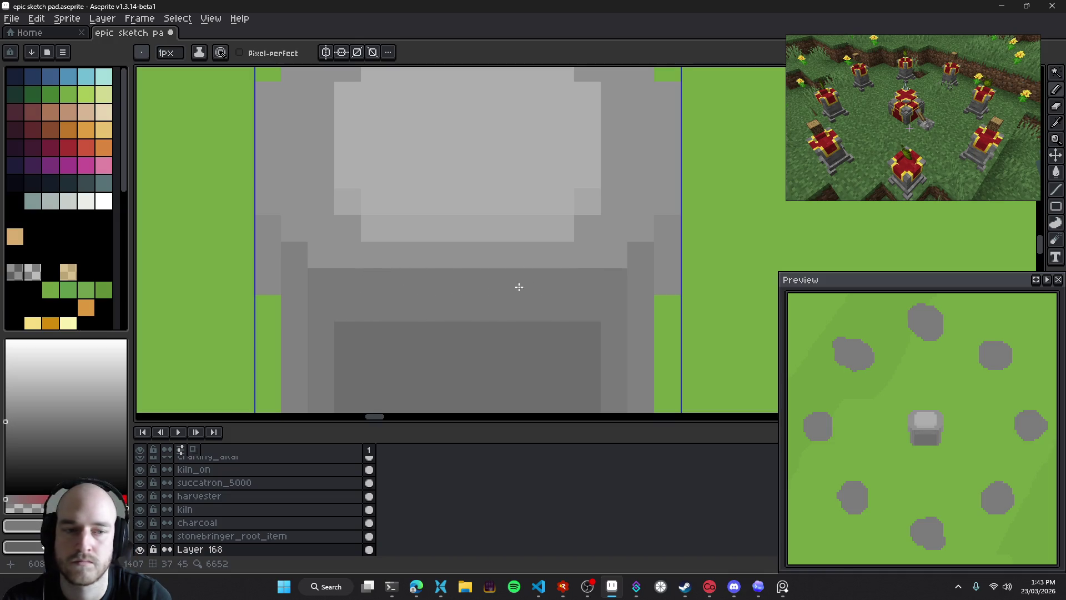
{"action": "scroll", "coordinate": [571, 309], "scroll_direction": "down", "scroll_amount": 4}
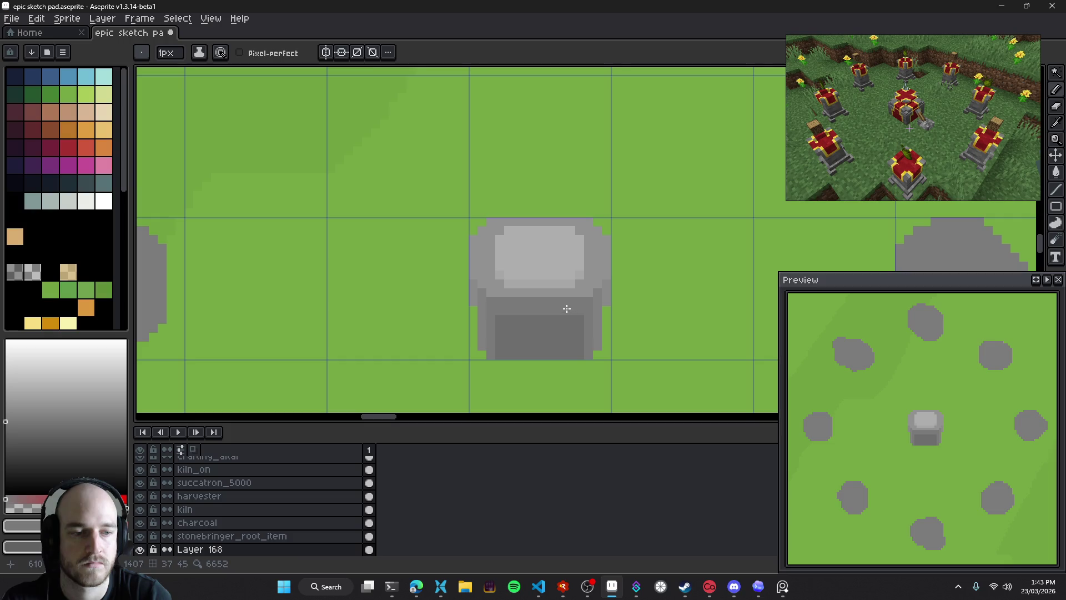
{"action": "scroll", "coordinate": [568, 308], "scroll_direction": "up", "scroll_amount": 5}
{"action": "scroll", "coordinate": [543, 288], "scroll_direction": "down", "scroll_amount": 1}
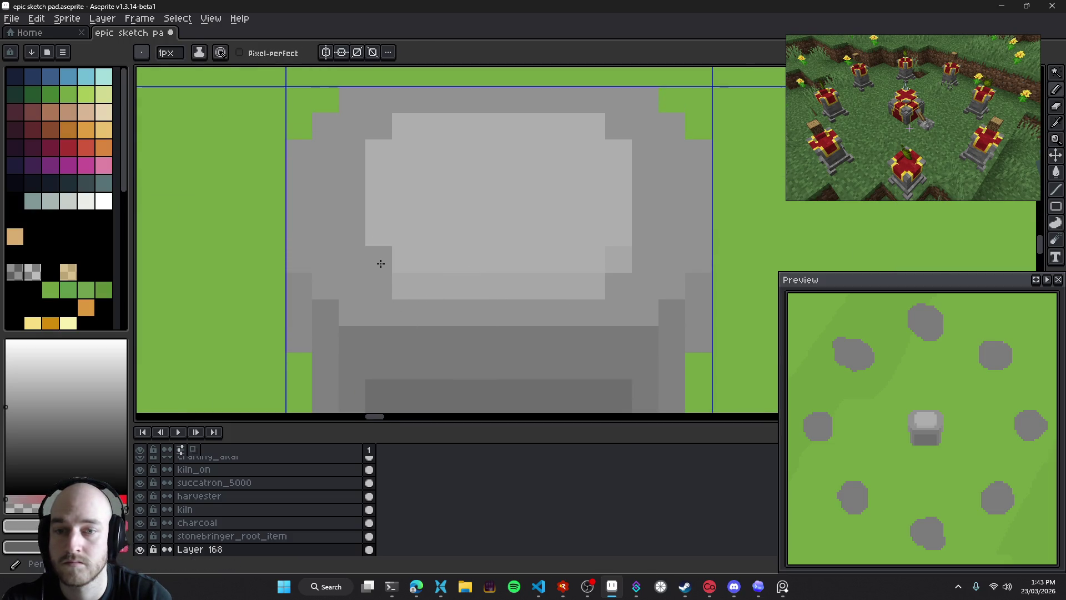
{"action": "left_click_drag", "start_coordinate": [400, 286], "coordinate": [591, 286]}
{"action": "left_click", "coordinate": [618, 260]}
Paint a light-grey row just below the light block
{"action": "scroll", "coordinate": [575, 293], "scroll_direction": "down", "scroll_amount": 5}
{"action": "scroll", "coordinate": [576, 296], "scroll_direction": "down", "scroll_amount": 4}
{"action": "scroll", "coordinate": [576, 295], "scroll_direction": "up", "scroll_amount": 3}
{"action": "scroll", "coordinate": [493, 252], "scroll_direction": "up", "scroll_amount": 2}
{"action": "left_click_drag", "start_coordinate": [476, 290], "coordinate": [579, 289]}
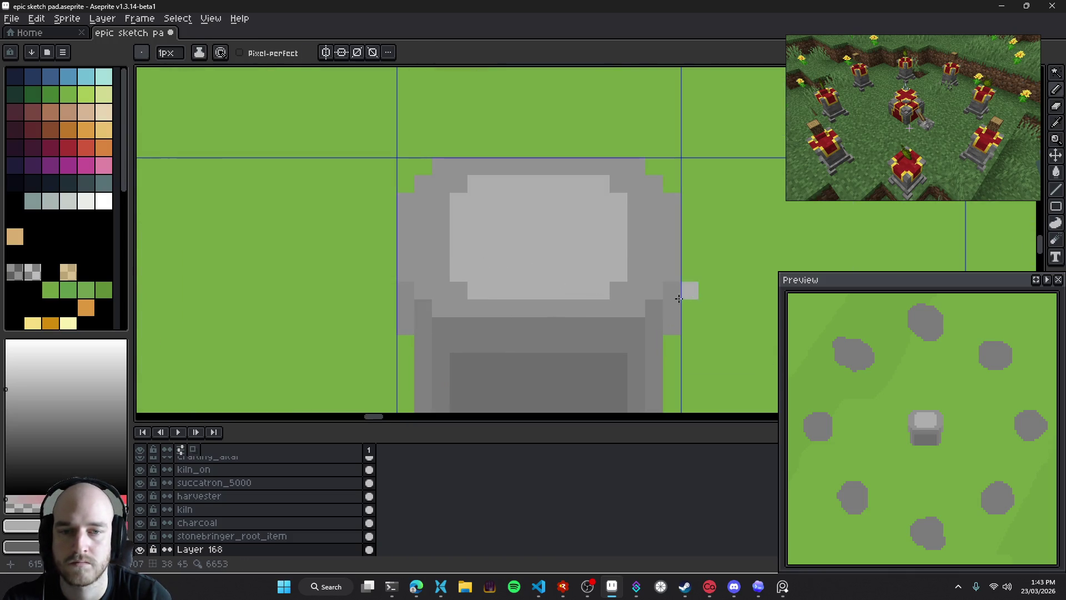
Add a darker grey shadow row under the light block with stepped corner pixels
{"action": "left_click", "coordinate": [15, 272]}
{"action": "left_click", "coordinate": [464, 279]}
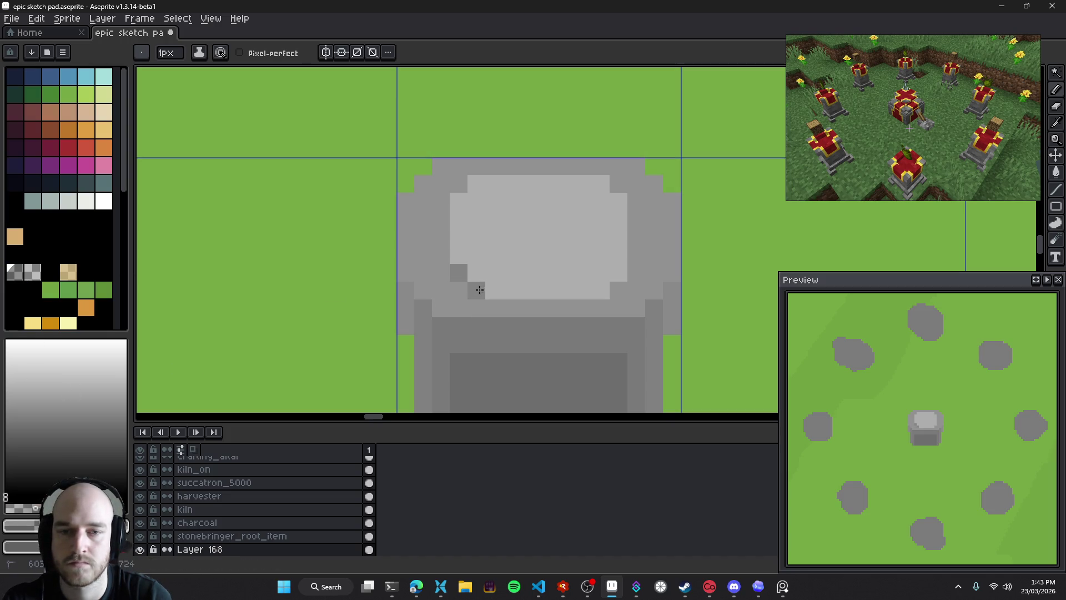
{"action": "left_click_drag", "start_coordinate": [479, 290], "coordinate": [600, 290]}
{"action": "left_click", "coordinate": [619, 272]}
{"action": "left_click_drag", "start_coordinate": [614, 336], "coordinate": [572, 345]}
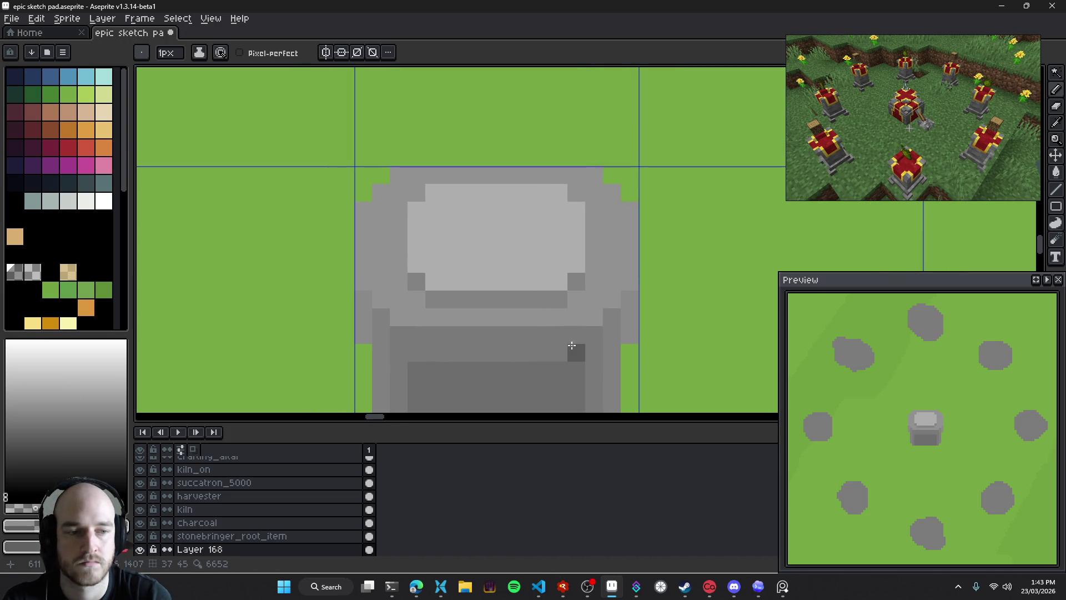
{"action": "left_click_drag", "start_coordinate": [472, 303], "coordinate": [458, 302]}
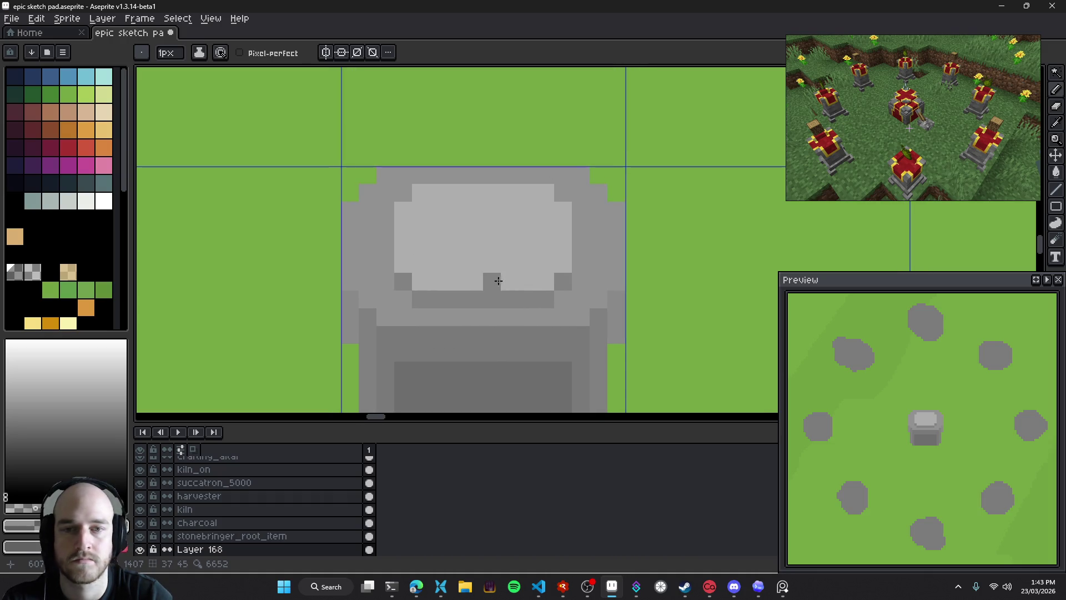
{"action": "scroll", "coordinate": [497, 279], "scroll_direction": "down", "scroll_amount": 3}
{"action": "scroll", "coordinate": [517, 311], "scroll_direction": "down", "scroll_amount": 3}
{"action": "scroll", "coordinate": [526, 332], "scroll_direction": "down", "scroll_amount": 1}
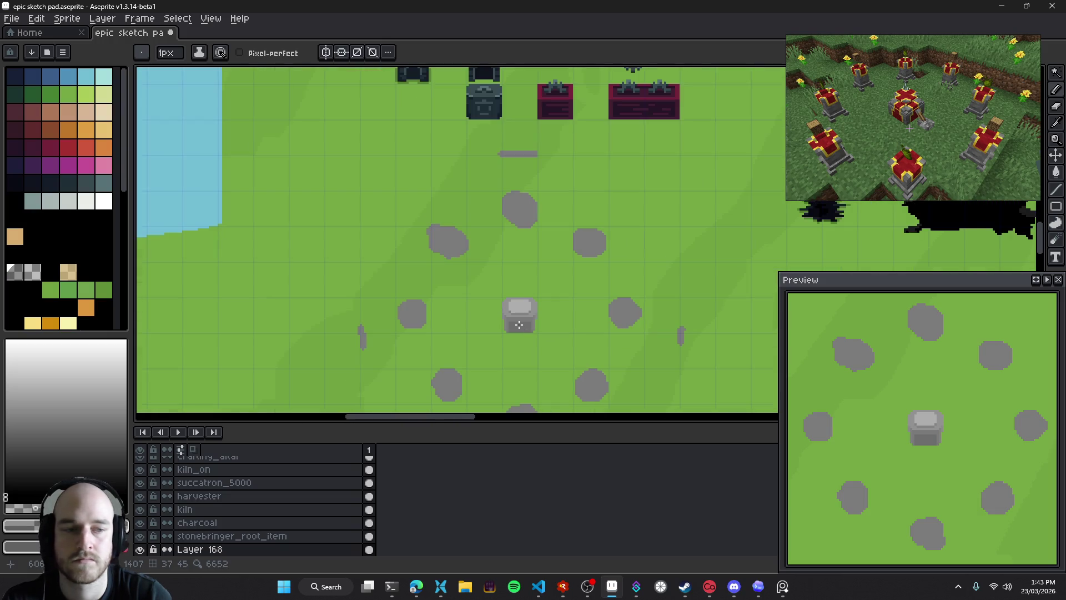
{"action": "scroll", "coordinate": [495, 330], "scroll_direction": "up", "scroll_amount": 1}
{"action": "scroll", "coordinate": [505, 283], "scroll_direction": "up", "scroll_amount": 1}
{"action": "scroll", "coordinate": [614, 351], "scroll_direction": "up", "scroll_amount": 1}
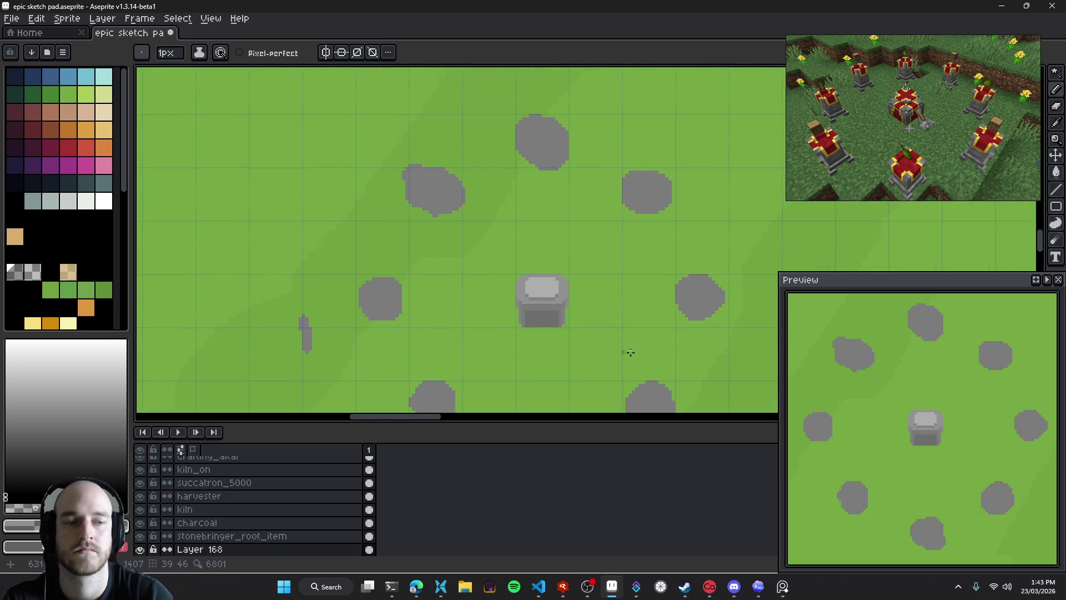
Zoom in on the rounded grey blob in the upper right of the canvas
{"action": "scroll", "coordinate": [532, 297], "scroll_direction": "up", "scroll_amount": 1}
{"action": "scroll", "coordinate": [461, 261], "scroll_direction": "up", "scroll_amount": 3}
{"action": "scroll", "coordinate": [405, 243], "scroll_direction": "right", "scroll_amount": 4}
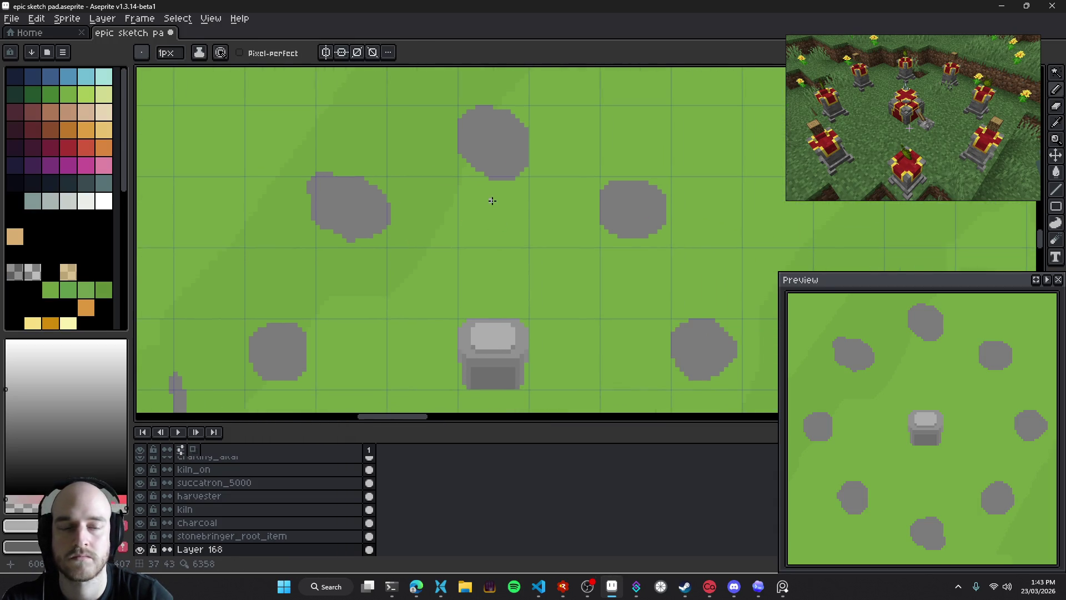
{"action": "scroll", "coordinate": [488, 276], "scroll_direction": "up", "scroll_amount": 2}
{"action": "scroll", "coordinate": [502, 241], "scroll_direction": "down", "scroll_amount": 1}
{"action": "scroll", "coordinate": [436, 252], "scroll_direction": "right", "scroll_amount": 4}
{"action": "scroll", "coordinate": [516, 240], "scroll_direction": "up", "scroll_amount": 5}
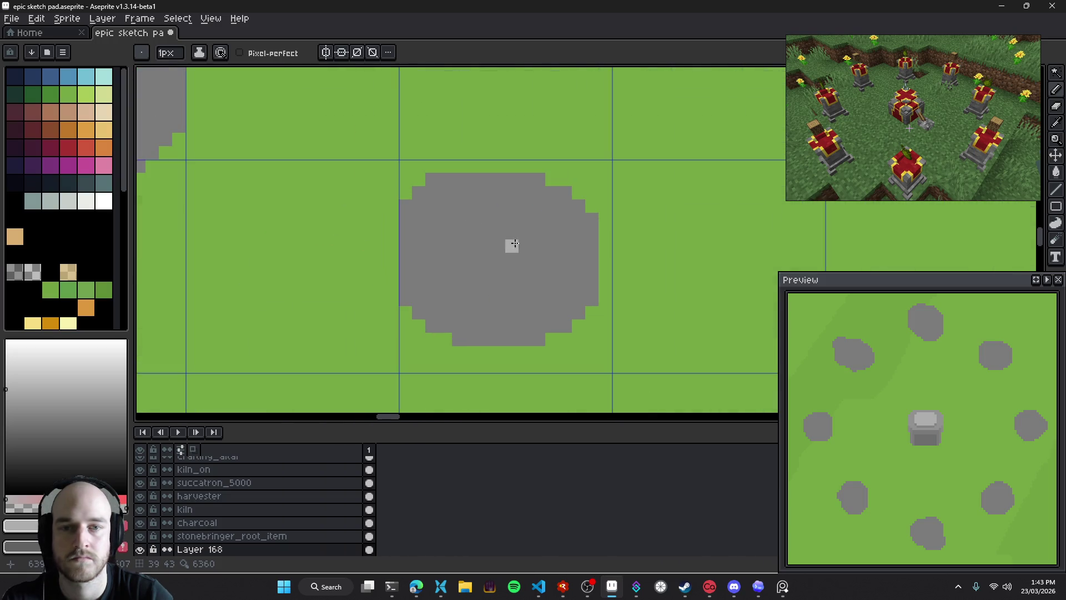
{"action": "scroll", "coordinate": [515, 298], "scroll_direction": "up", "scroll_amount": 1}
{"action": "key", "text": "e"}
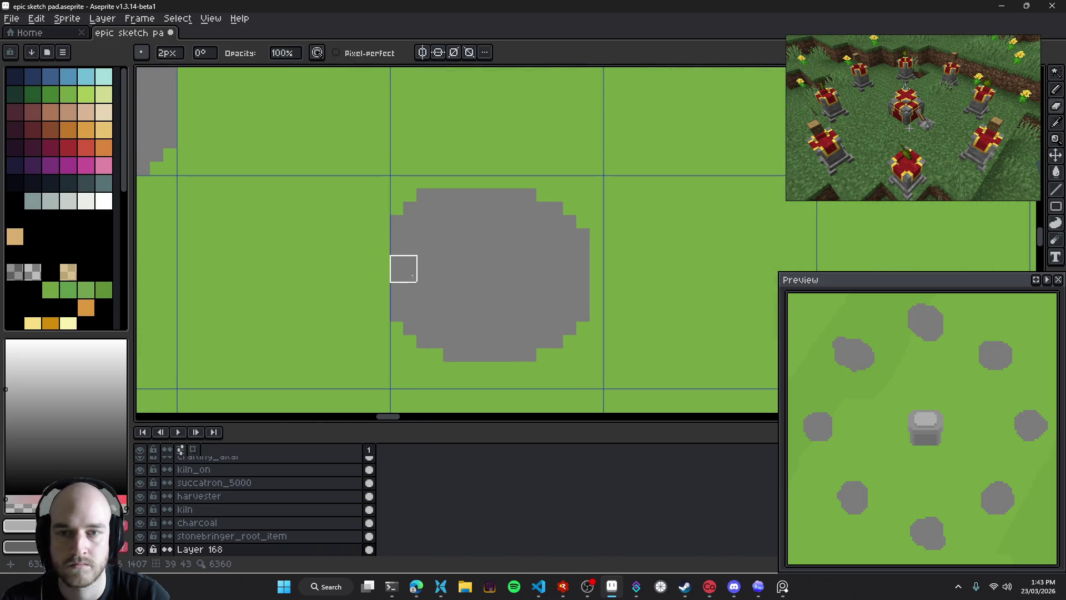
{"action": "key", "text": "b"}
{"action": "scroll", "coordinate": [428, 311], "scroll_direction": "down", "scroll_amount": 3}
{"action": "scroll", "coordinate": [429, 311], "scroll_direction": "down", "scroll_amount": 3}
{"action": "scroll", "coordinate": [428, 311], "scroll_direction": "left", "scroll_amount": 2}
{"action": "scroll", "coordinate": [436, 309], "scroll_direction": "down", "scroll_amount": 2}
{"action": "scroll", "coordinate": [436, 309], "scroll_direction": "left", "scroll_amount": 2}
Erase the blob's rounded left side, right side and top to leave a rectangle
{"action": "key", "text": "i"}
{"action": "scroll", "coordinate": [419, 322], "scroll_direction": "up", "scroll_amount": 3}
{"action": "key", "text": "g"}
{"action": "scroll", "coordinate": [499, 235], "scroll_direction": "down", "scroll_amount": 3}
{"action": "scroll", "coordinate": [499, 235], "scroll_direction": "right", "scroll_amount": 1}
{"action": "key", "text": "e"}
{"action": "scroll", "coordinate": [501, 257], "scroll_direction": "up", "scroll_amount": 1}
{"action": "scroll", "coordinate": [506, 222], "scroll_direction": "up", "scroll_amount": 2}
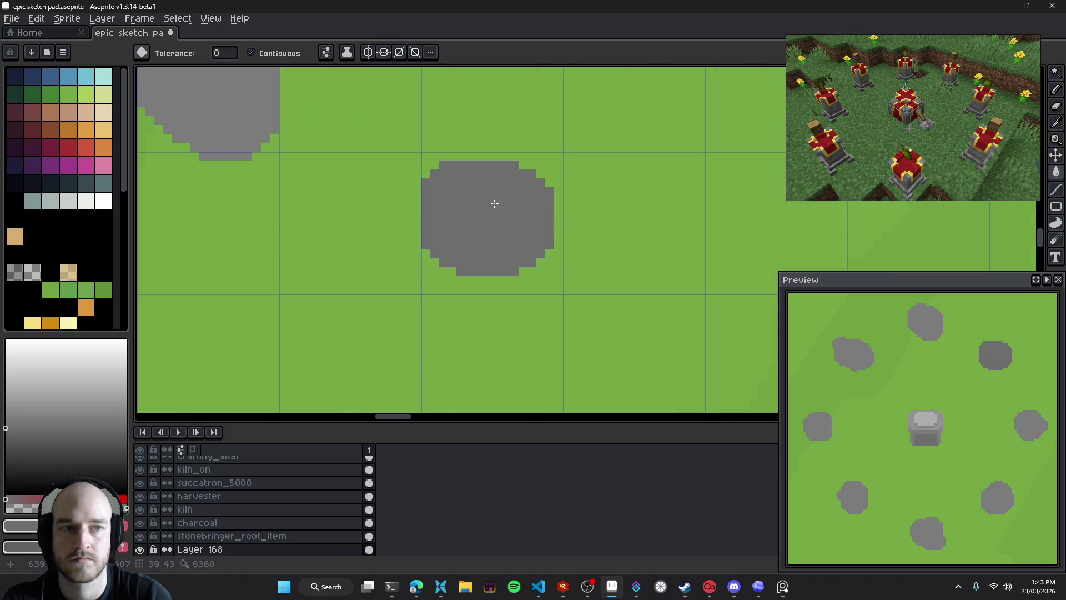
{"action": "left_click_drag", "start_coordinate": [425, 172], "coordinate": [425, 314]}
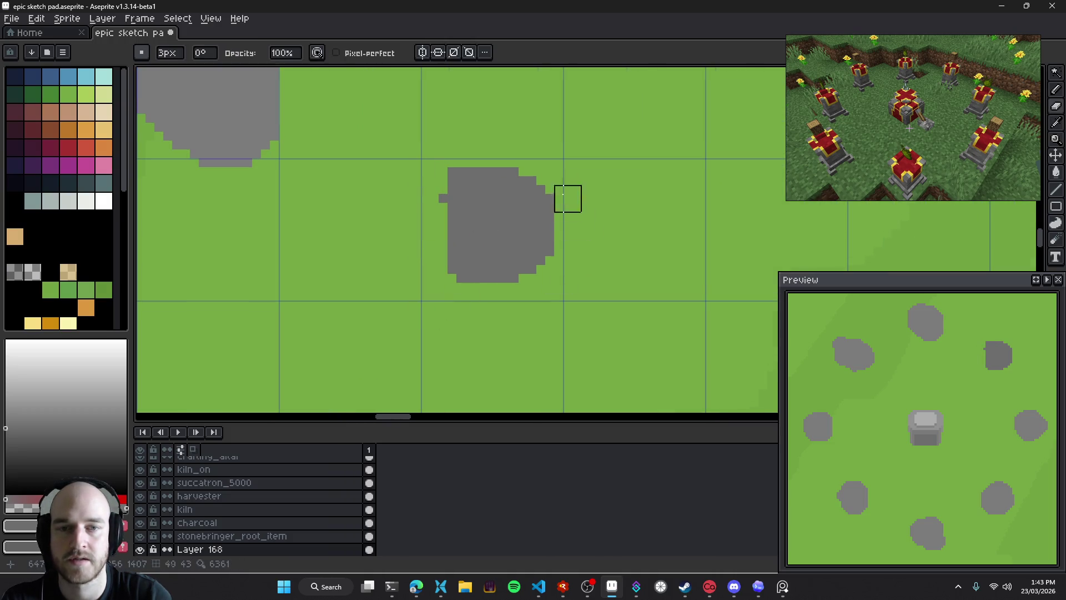
{"action": "left_click_drag", "start_coordinate": [549, 183], "coordinate": [549, 305]}
{"action": "mouse_move", "coordinate": [433, 207]}
{"action": "left_mouse_down"}
{"action": "mouse_move", "coordinate": [414, 178]}
{"action": "mouse_move", "coordinate": [530, 176]}
{"action": "left_mouse_up"}
Lasso-select the area around the squared grey block
{"action": "key", "text": "b"}
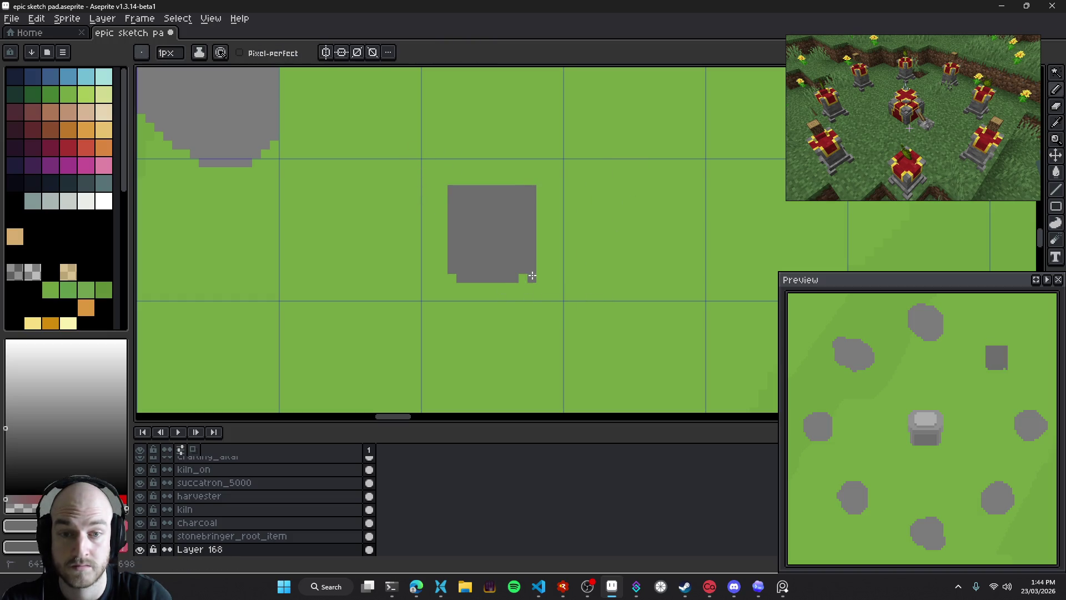
{"action": "key", "text": "v"}
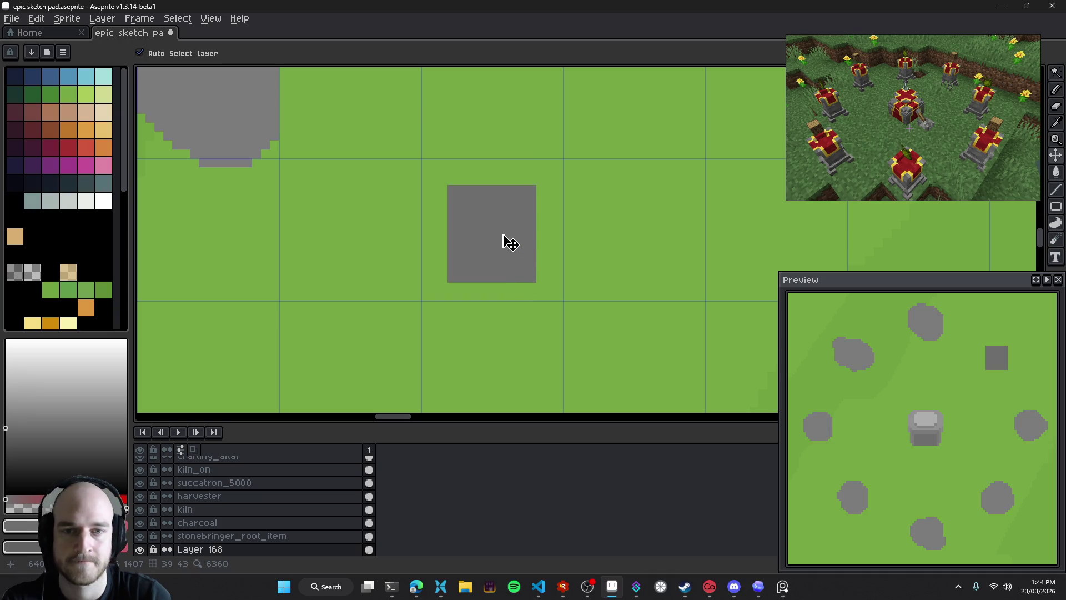
{"action": "key", "text": "q"}
{"action": "left_click_drag", "start_coordinate": [409, 207], "coordinate": [550, 167]}
Cut the grey square, paste it in place on new Layer 169, and save the sprite
{"action": "key", "text": "Delete"}
{"action": "key", "text": "shift+n"}
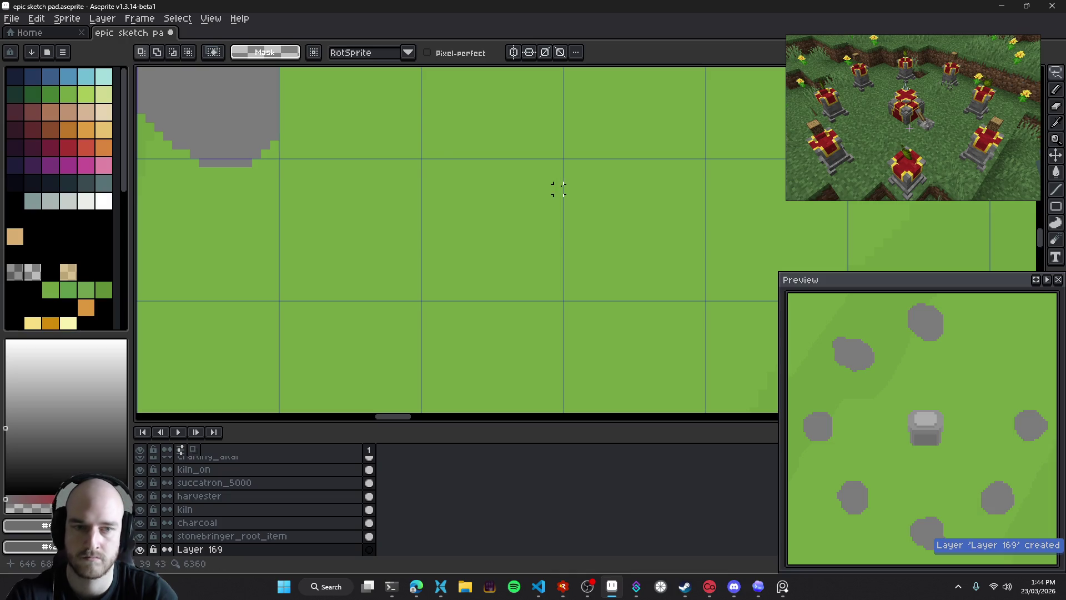
{"action": "key", "text": "ctrl+v"}
{"action": "key", "text": "Return"}
{"action": "key", "text": "i"}
{"action": "key", "text": "m"}
{"action": "key", "text": "ctrl+s"}
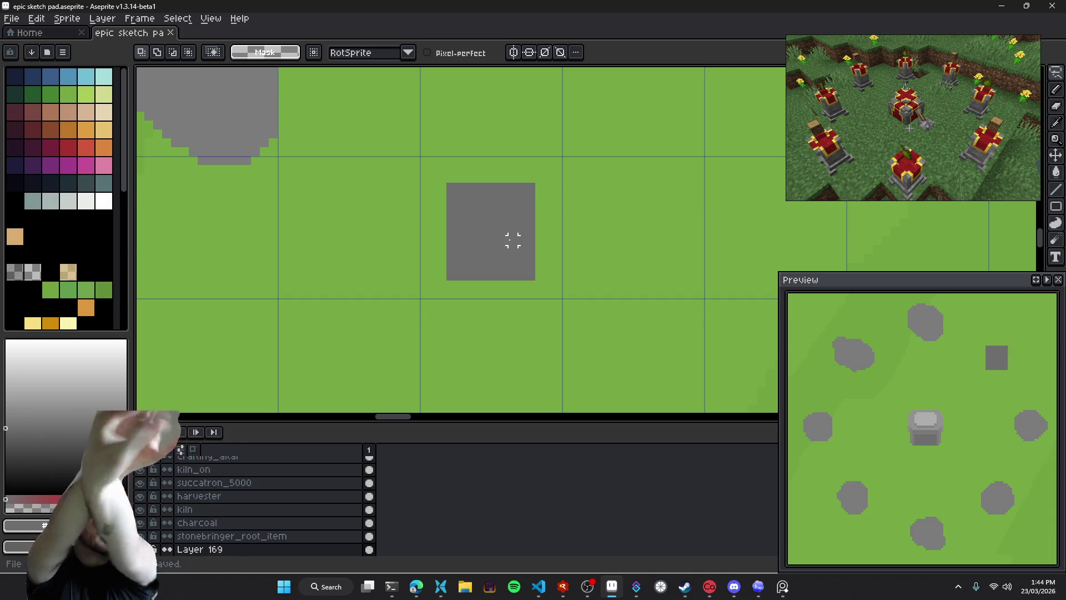
Draw a strip of grey pixels along the square's bottom edge with the pencil
{"action": "key", "text": "e"}
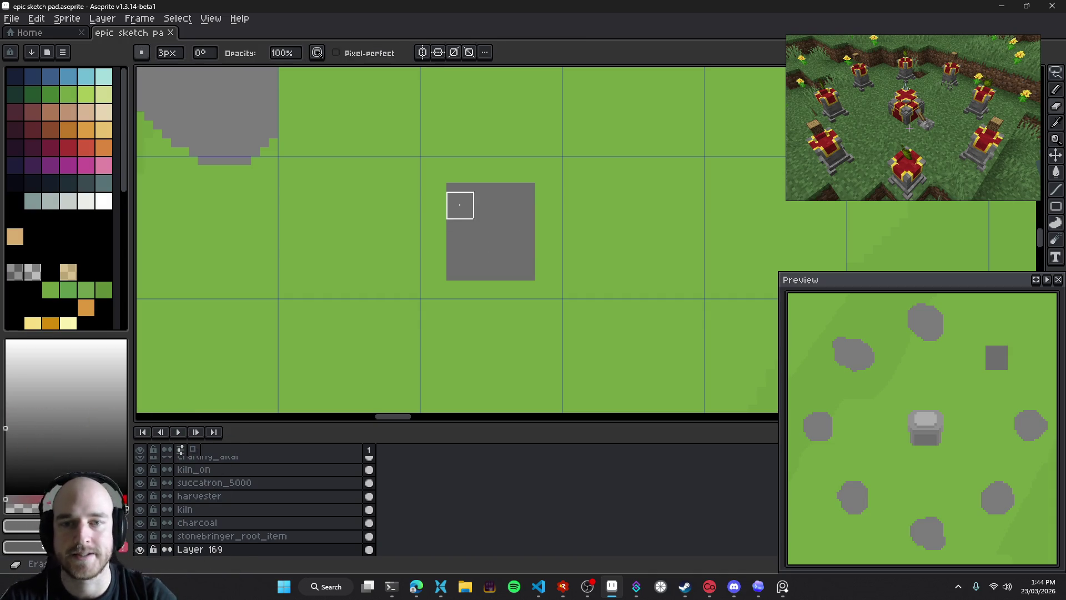
{"action": "key", "text": "b"}
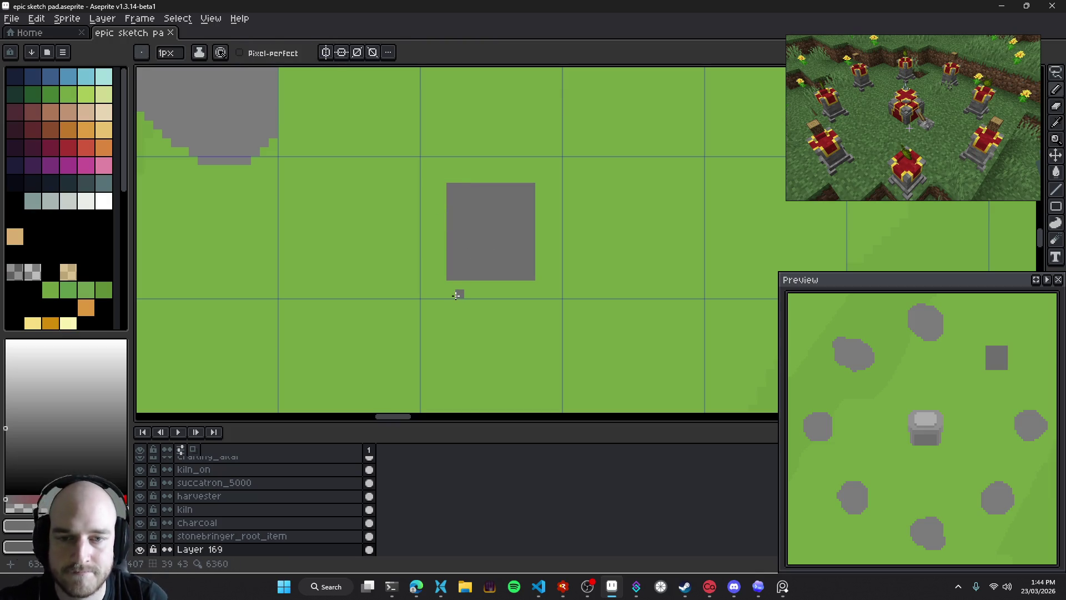
{"action": "left_click_drag", "start_coordinate": [455, 295], "coordinate": [530, 288]}
Add a small grey block on top and centre the vertical symmetry axis on the shape
{"action": "left_click_drag", "start_coordinate": [482, 178], "coordinate": [482, 197]}
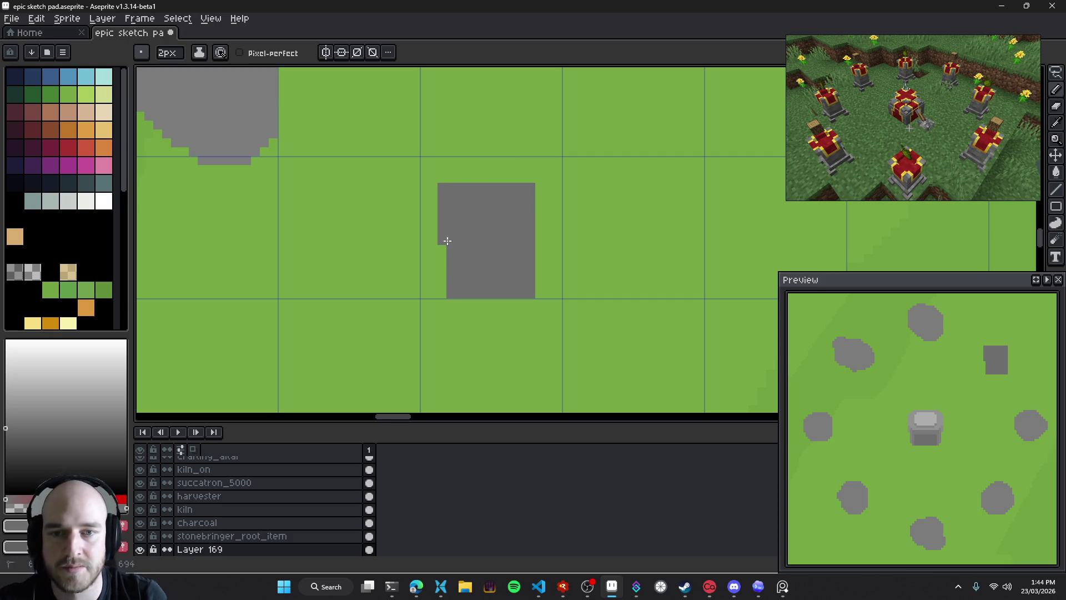
{"action": "scroll", "coordinate": [471, 239], "scroll_direction": "down", "scroll_amount": 3}
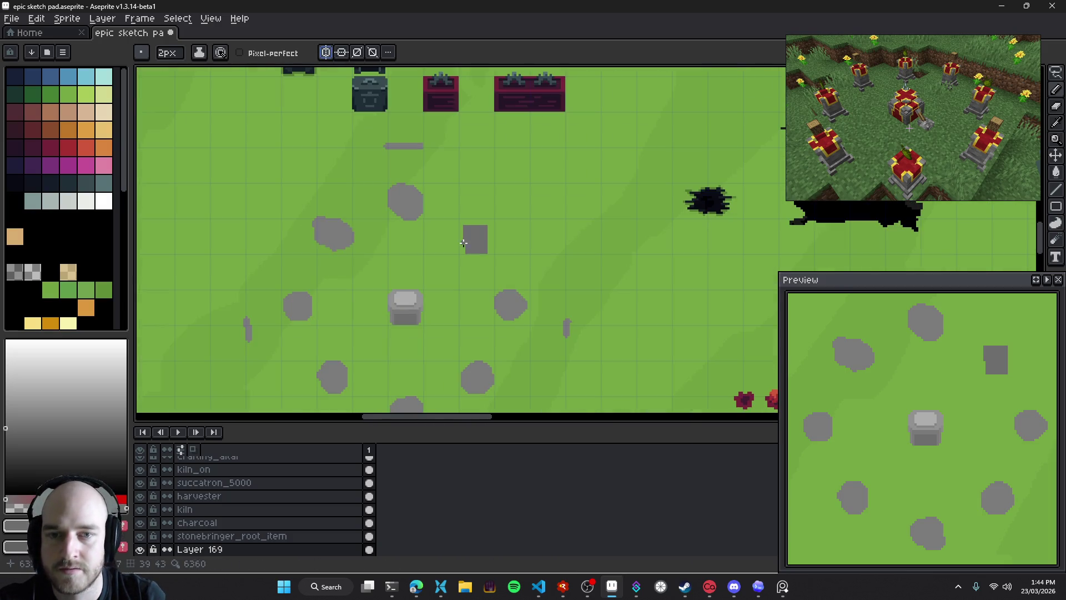
{"action": "scroll", "coordinate": [495, 227], "scroll_direction": "down", "scroll_amount": 3}
{"action": "left_click_drag", "start_coordinate": [682, 67], "coordinate": [535, 70]}
{"action": "scroll", "coordinate": [499, 252], "scroll_direction": "up", "scroll_amount": 5}
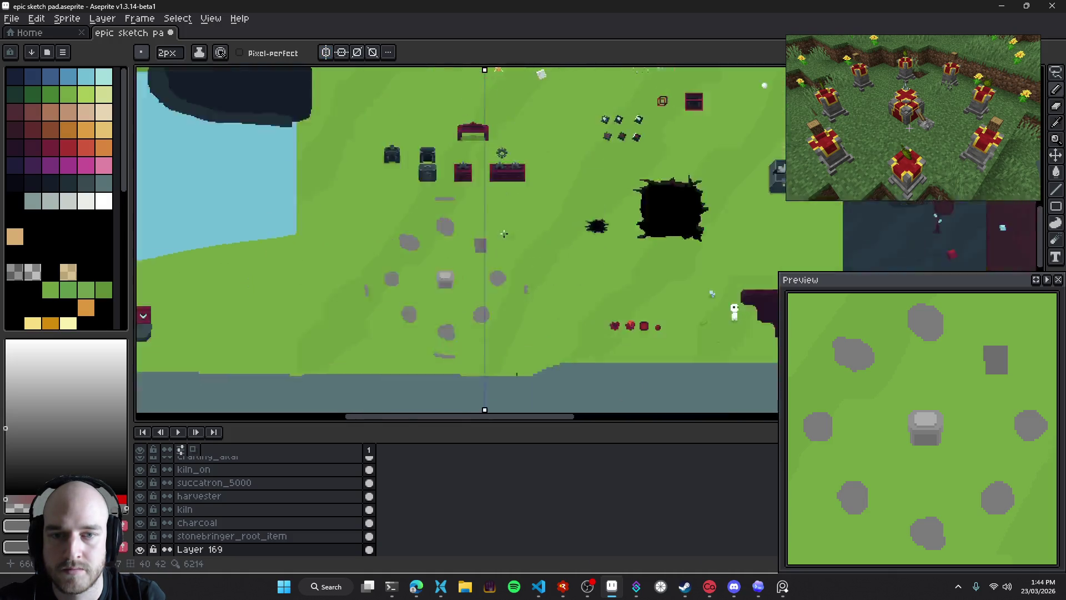
{"action": "left_click_drag", "start_coordinate": [478, 71], "coordinate": [449, 70]}
{"action": "scroll", "coordinate": [450, 291], "scroll_direction": "down", "scroll_amount": 1}
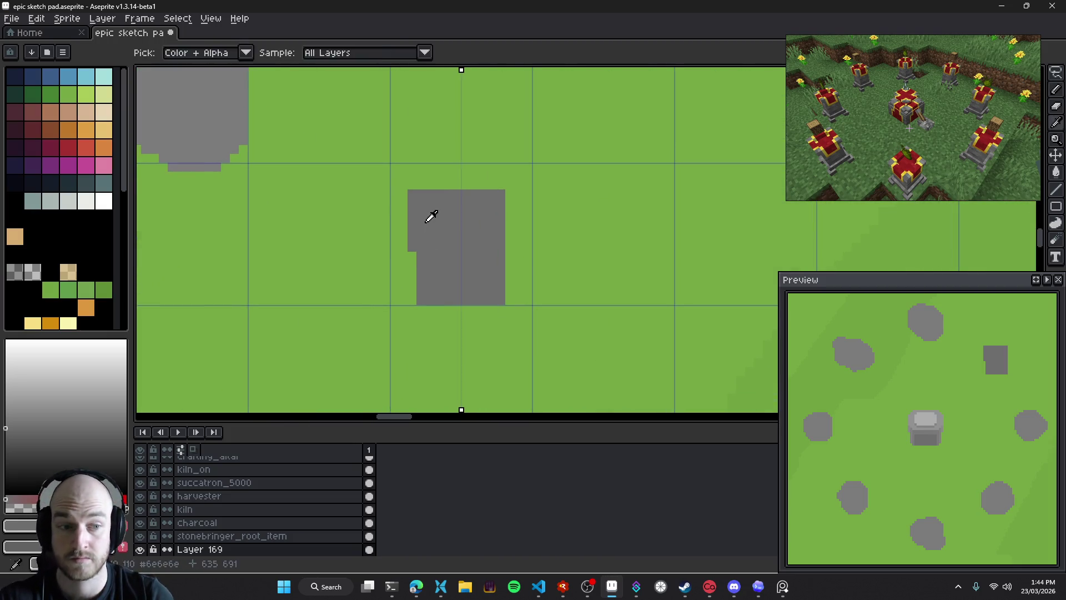
Paint mirrored sides and top, then erase the bulges back to a plain rectangle
{"action": "left_click", "coordinate": [409, 200]}
{"action": "mouse_move", "coordinate": [409, 200]}
{"action": "left_mouse_down"}
{"action": "mouse_move", "coordinate": [415, 207]}
{"action": "mouse_move", "coordinate": [459, 189]}
{"action": "left_mouse_up"}
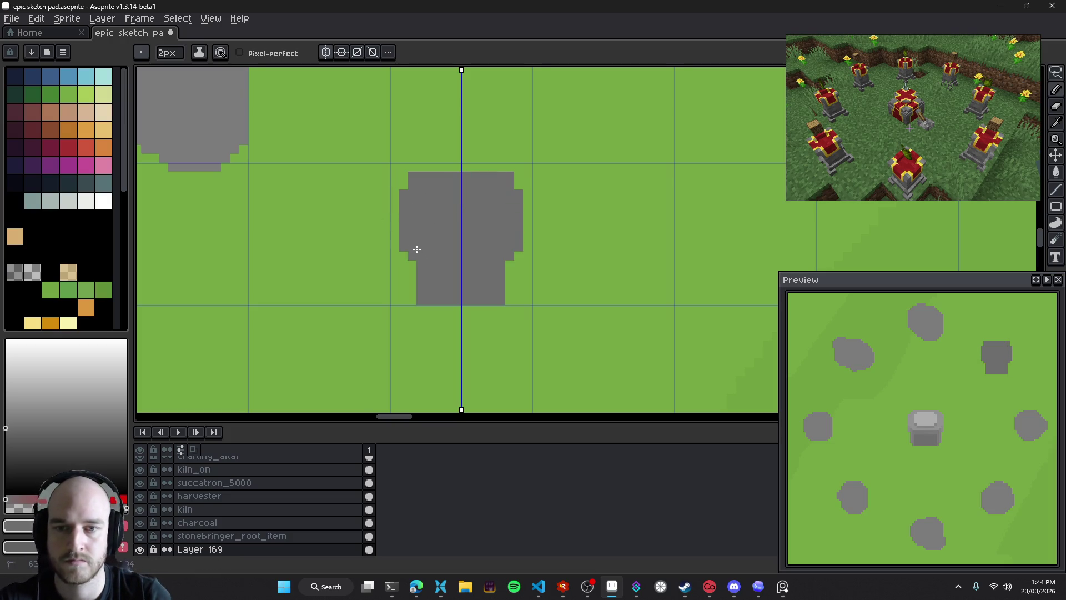
{"action": "mouse_move", "coordinate": [431, 262]}
{"action": "left_mouse_down"}
{"action": "mouse_move", "coordinate": [416, 309]}
{"action": "mouse_move", "coordinate": [393, 298]}
{"action": "left_mouse_up"}
{"action": "key", "text": "e"}
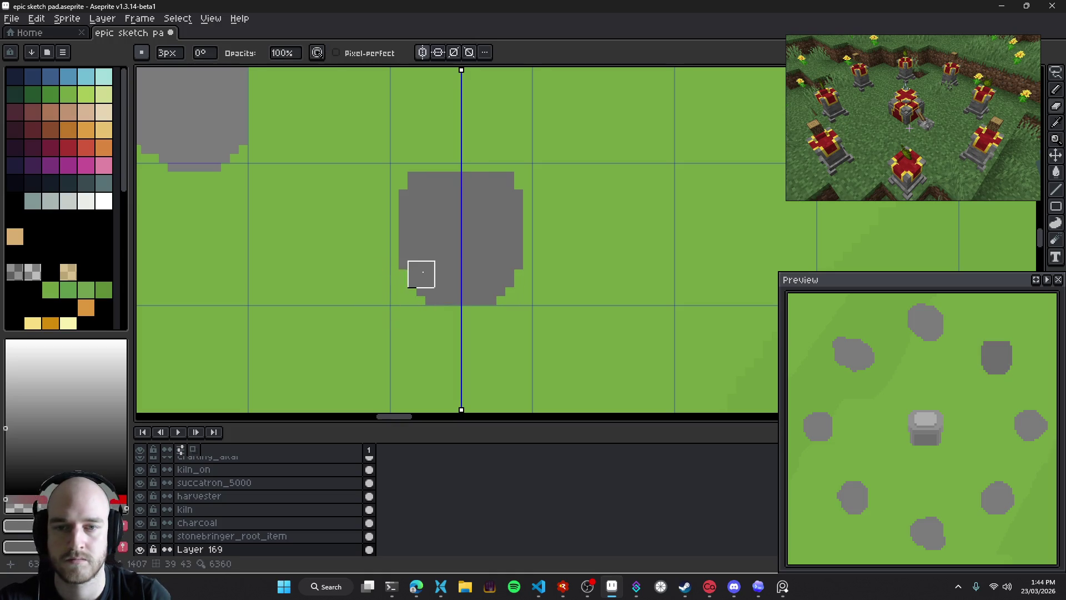
{"action": "key", "text": "b"}
{"action": "key", "text": "e"}
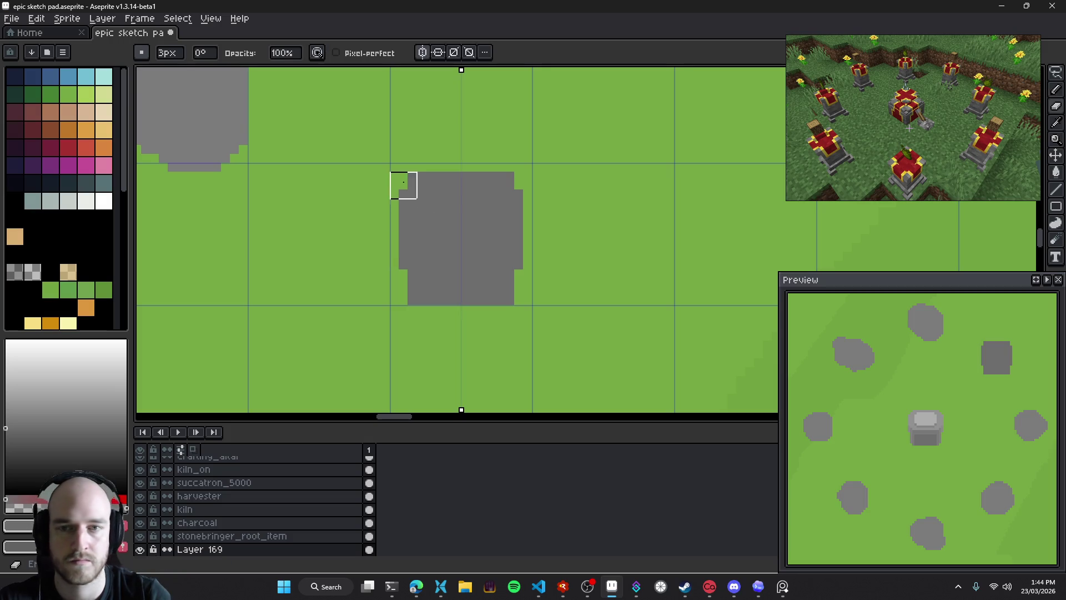
{"action": "left_click_drag", "start_coordinate": [405, 183], "coordinate": [395, 300]}
{"action": "left_click_drag", "start_coordinate": [403, 194], "coordinate": [402, 326]}
Widen the top and erase the sides so a narrower stem forms below
{"action": "key", "text": "b"}
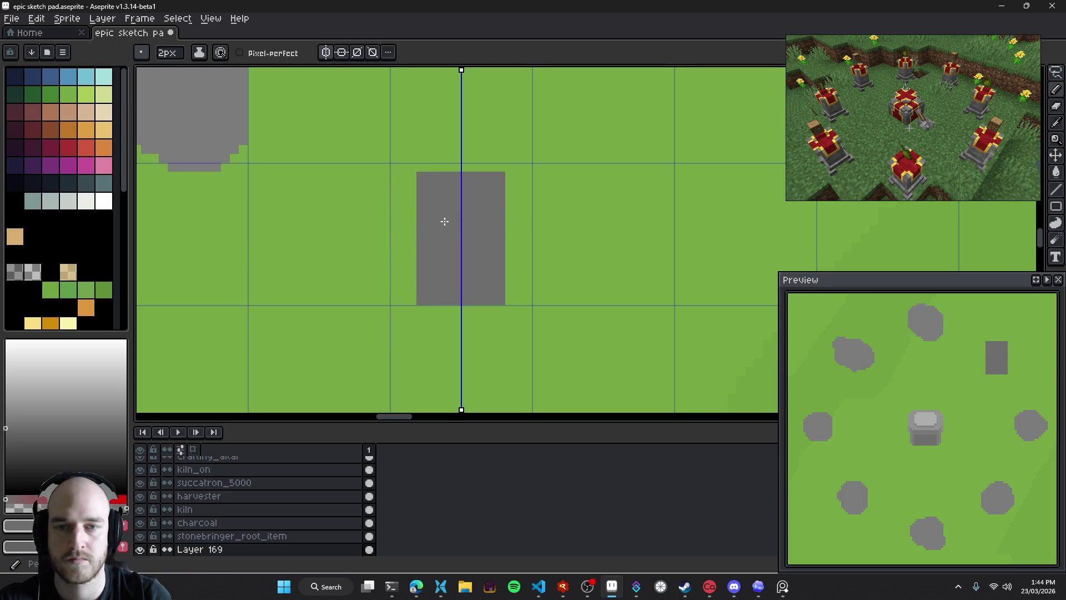
{"action": "mouse_move", "coordinate": [416, 222]}
{"action": "left_mouse_down"}
{"action": "mouse_move", "coordinate": [420, 186]}
{"action": "mouse_move", "coordinate": [410, 221]}
{"action": "left_mouse_up"}
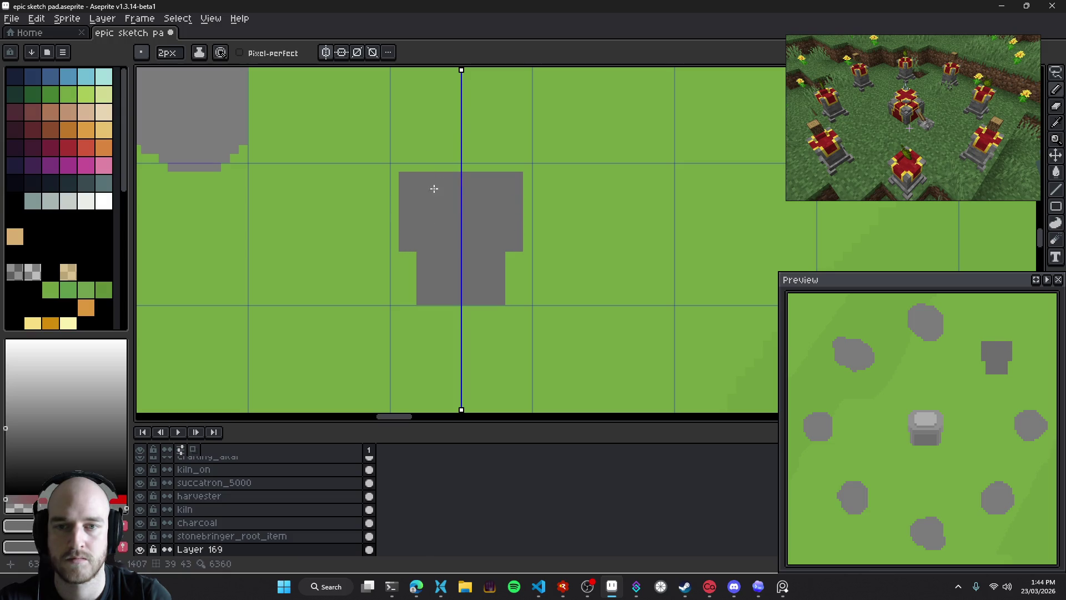
{"action": "mouse_move", "coordinate": [437, 241]}
{"action": "left_mouse_down"}
{"action": "mouse_move", "coordinate": [469, 240]}
{"action": "mouse_move", "coordinate": [471, 231]}
{"action": "mouse_move", "coordinate": [448, 221]}
{"action": "mouse_move", "coordinate": [486, 218]}
{"action": "left_mouse_up"}
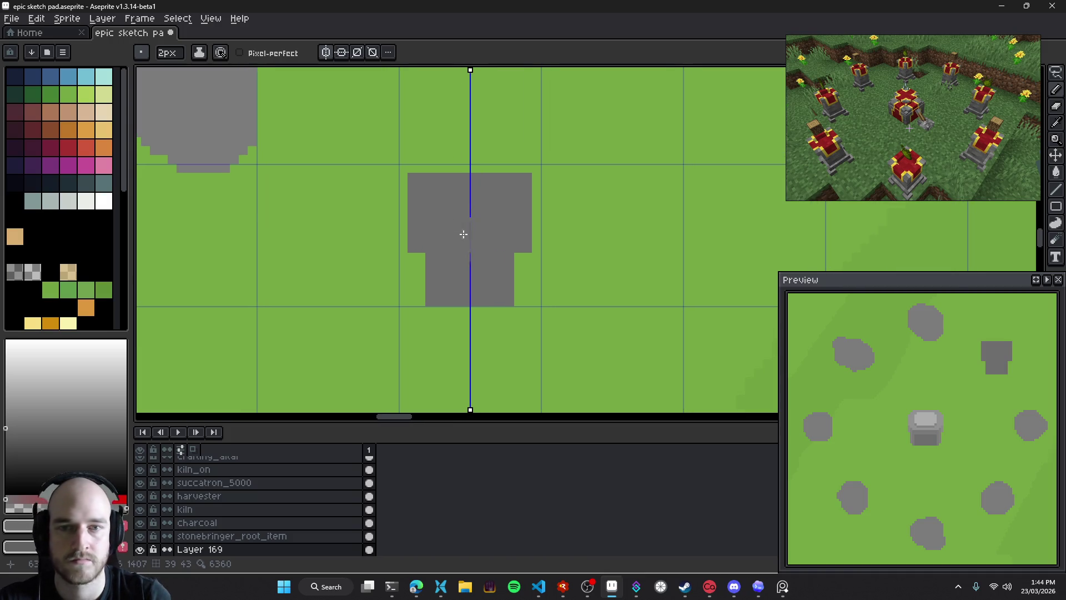
{"action": "key", "text": "e"}
{"action": "left_click_drag", "start_coordinate": [409, 178], "coordinate": [410, 291]}
{"action": "mouse_move", "coordinate": [410, 167]}
{"action": "left_mouse_down"}
{"action": "mouse_move", "coordinate": [555, 168]}
{"action": "mouse_move", "coordinate": [466, 177]}
{"action": "mouse_move", "coordinate": [428, 200]}
{"action": "mouse_move", "coordinate": [427, 234]}
{"action": "left_mouse_up"}
{"action": "key", "text": "b"}
{"action": "scroll", "coordinate": [501, 307], "scroll_direction": "down", "scroll_amount": 2}
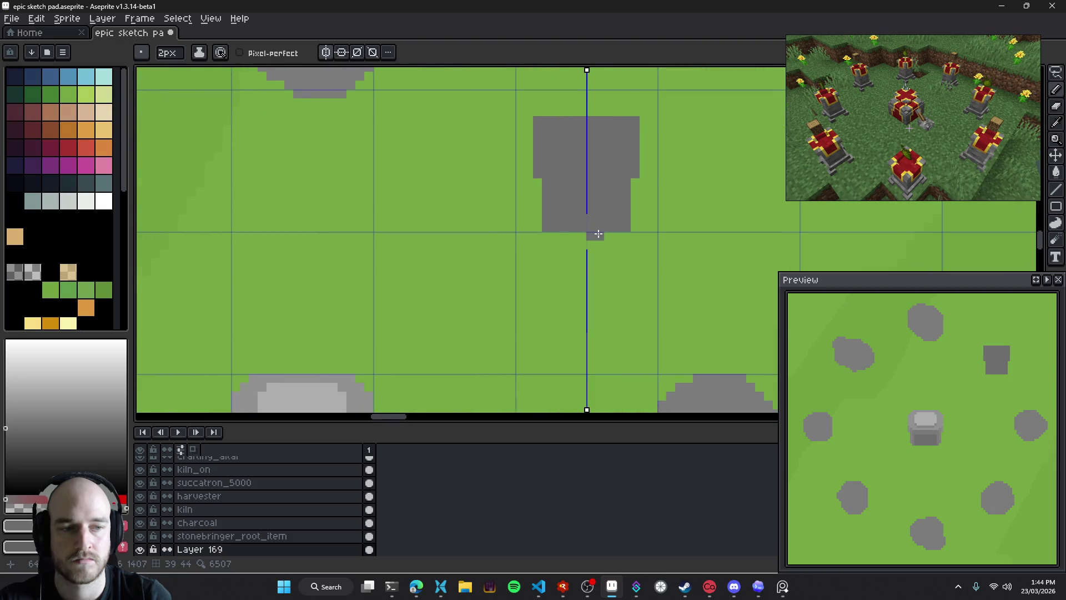
Raise and flatten the top edge of the grey shape
{"action": "scroll", "coordinate": [611, 281], "scroll_direction": "down", "scroll_amount": 1}
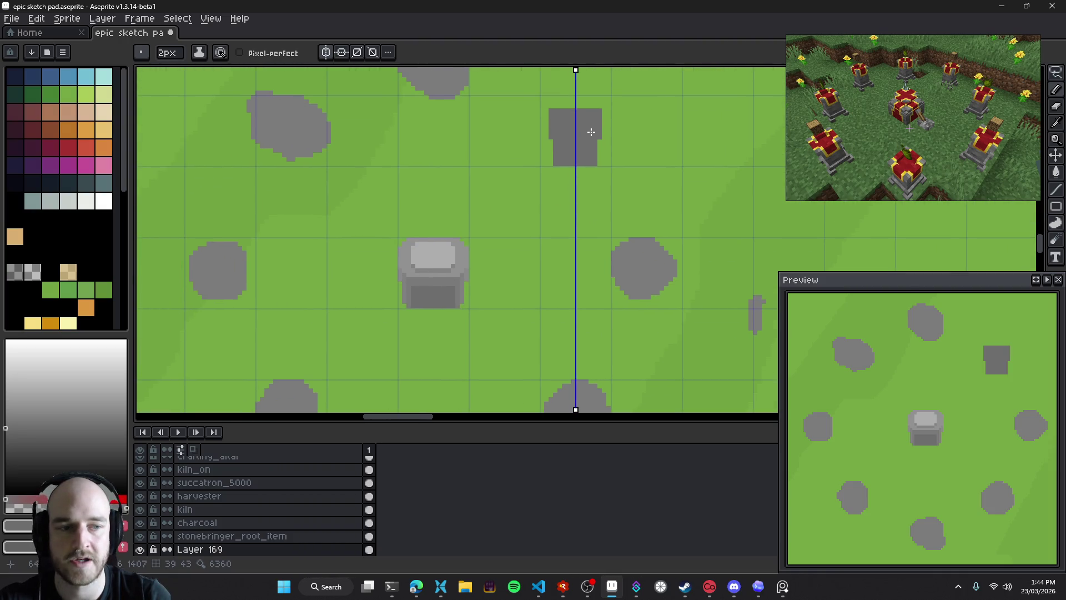
{"action": "scroll", "coordinate": [517, 205], "scroll_direction": "up", "scroll_amount": 1}
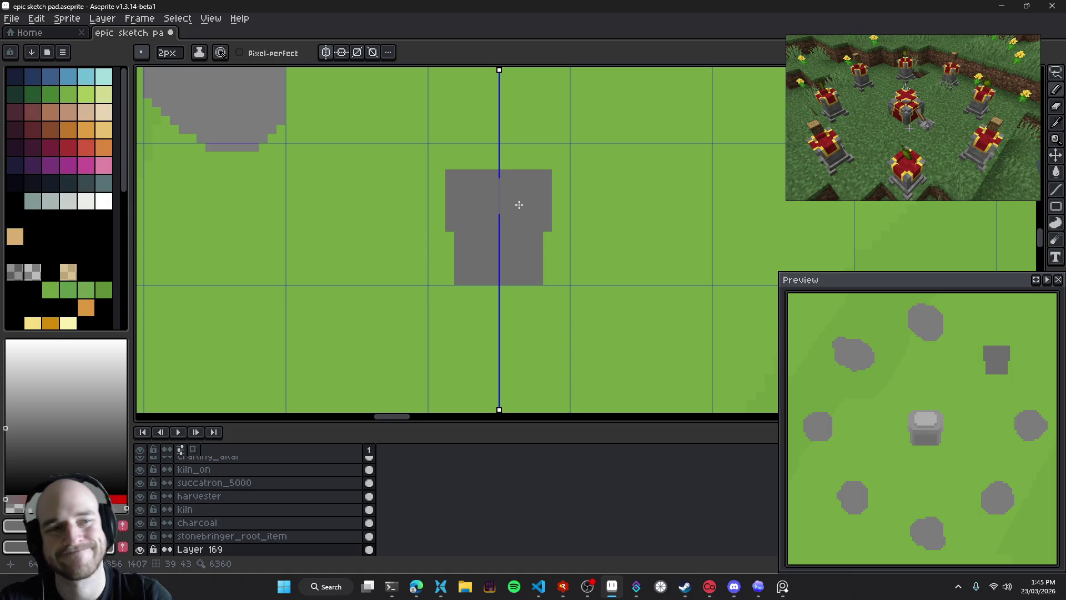
{"action": "scroll", "coordinate": [510, 210], "scroll_direction": "down", "scroll_amount": 1}
{"action": "mouse_move", "coordinate": [438, 277]}
{"action": "left_mouse_down"}
{"action": "mouse_move", "coordinate": [552, 167]}
{"action": "mouse_move", "coordinate": [532, 203]}
{"action": "mouse_move", "coordinate": [462, 245]}
{"action": "left_mouse_up"}
{"action": "scroll", "coordinate": [488, 217], "scroll_direction": "up", "scroll_amount": 1}
{"action": "scroll", "coordinate": [501, 195], "scroll_direction": "up", "scroll_amount": 1}
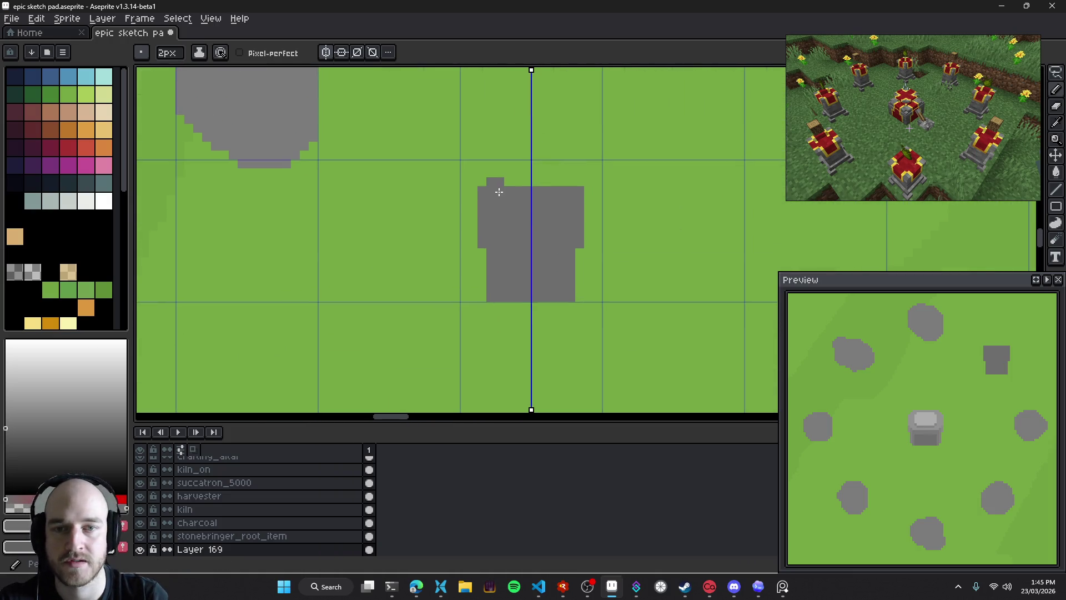
{"action": "mouse_move", "coordinate": [487, 178]}
{"action": "left_mouse_down"}
{"action": "mouse_move", "coordinate": [575, 177]}
{"action": "mouse_move", "coordinate": [549, 178]}
{"action": "left_mouse_up"}
{"action": "mouse_move", "coordinate": [535, 244]}
{"action": "left_mouse_down"}
{"action": "mouse_move", "coordinate": [424, 238]}
{"action": "mouse_move", "coordinate": [577, 270]}
{"action": "left_mouse_up"}
Erase the lower edges into a stepped T and fill the lower steps with grey
{"action": "scroll", "coordinate": [550, 271], "scroll_direction": "up", "scroll_amount": 1}
{"action": "key", "text": "e"}
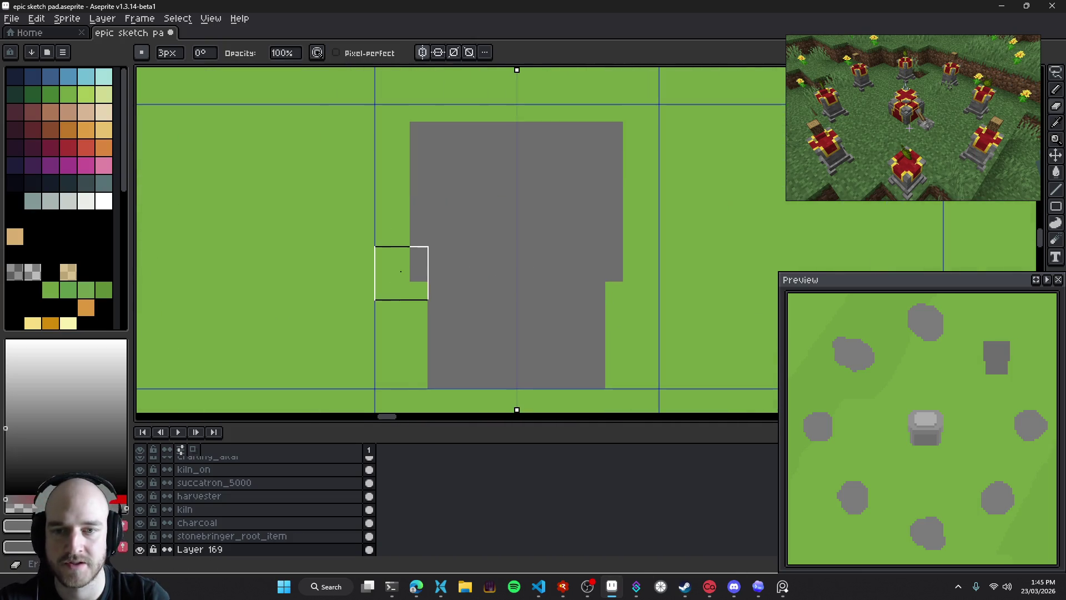
{"action": "scroll", "coordinate": [458, 342], "scroll_direction": "down", "scroll_amount": 1}
{"action": "scroll", "coordinate": [458, 341], "scroll_direction": "down", "scroll_amount": 4}
{"action": "scroll", "coordinate": [530, 244], "scroll_direction": "up", "scroll_amount": 3}
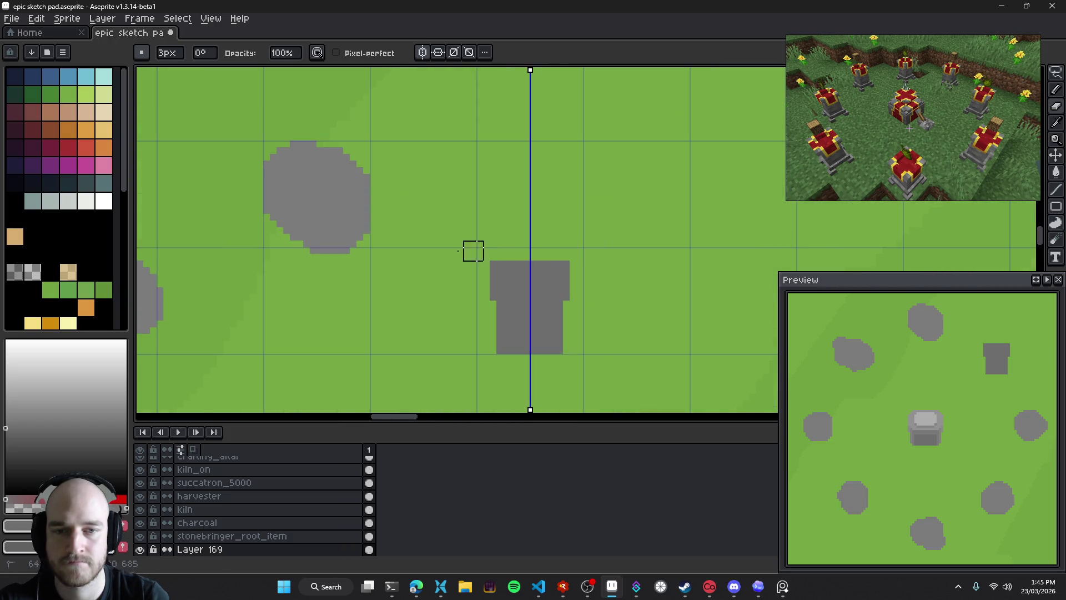
{"action": "left_click_drag", "start_coordinate": [475, 316], "coordinate": [447, 279]}
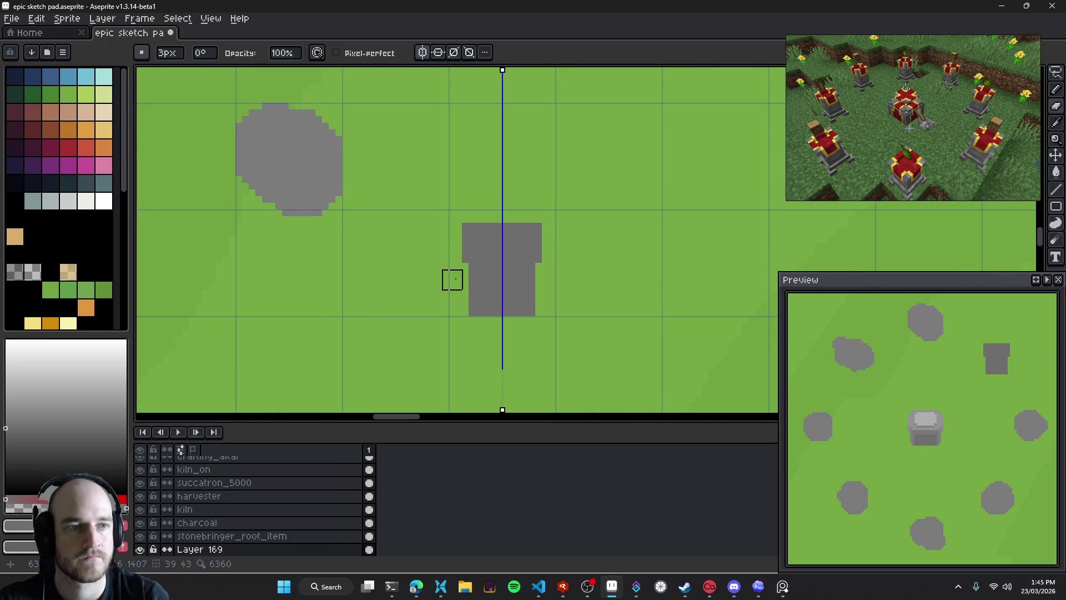
{"action": "scroll", "coordinate": [482, 300], "scroll_direction": "up", "scroll_amount": 1}
{"action": "scroll", "coordinate": [482, 300], "scroll_direction": "up", "scroll_amount": 1}
{"action": "left_click_drag", "start_coordinate": [451, 246], "coordinate": [451, 399]}
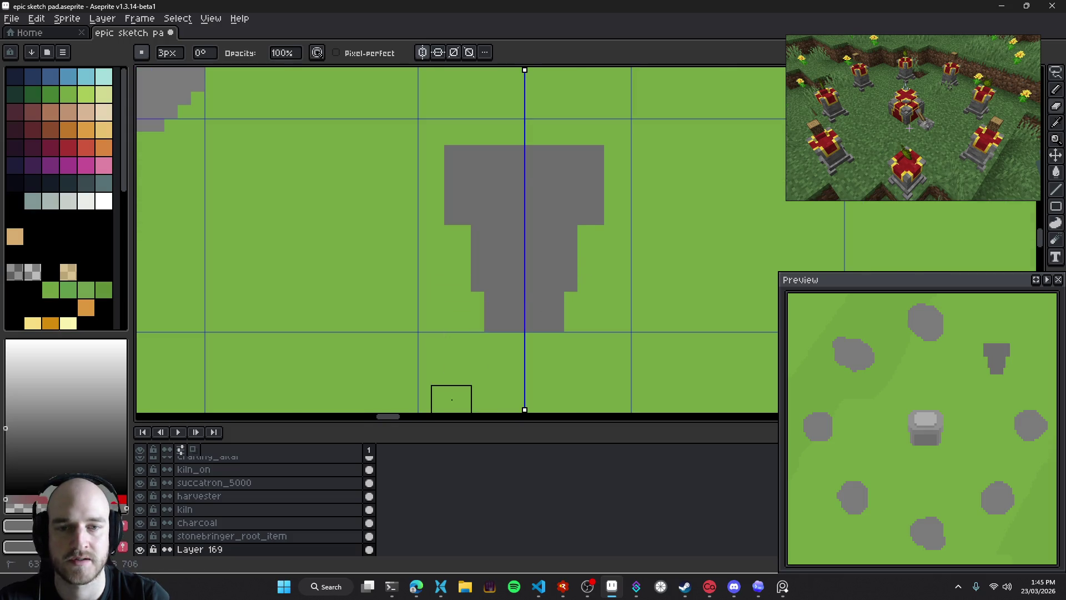
{"action": "left_click", "coordinate": [512, 288], "text": "alt"}
{"action": "key", "text": "b"}
{"action": "mouse_move", "coordinate": [479, 327]}
{"action": "left_mouse_down"}
{"action": "mouse_move", "coordinate": [504, 299]}
{"action": "mouse_move", "coordinate": [478, 322]}
{"action": "left_mouse_up"}
Set the eraser to 4px, then switch to Edge and open a new blank tab
{"action": "scroll", "coordinate": [516, 250], "scroll_direction": "down", "scroll_amount": 2}
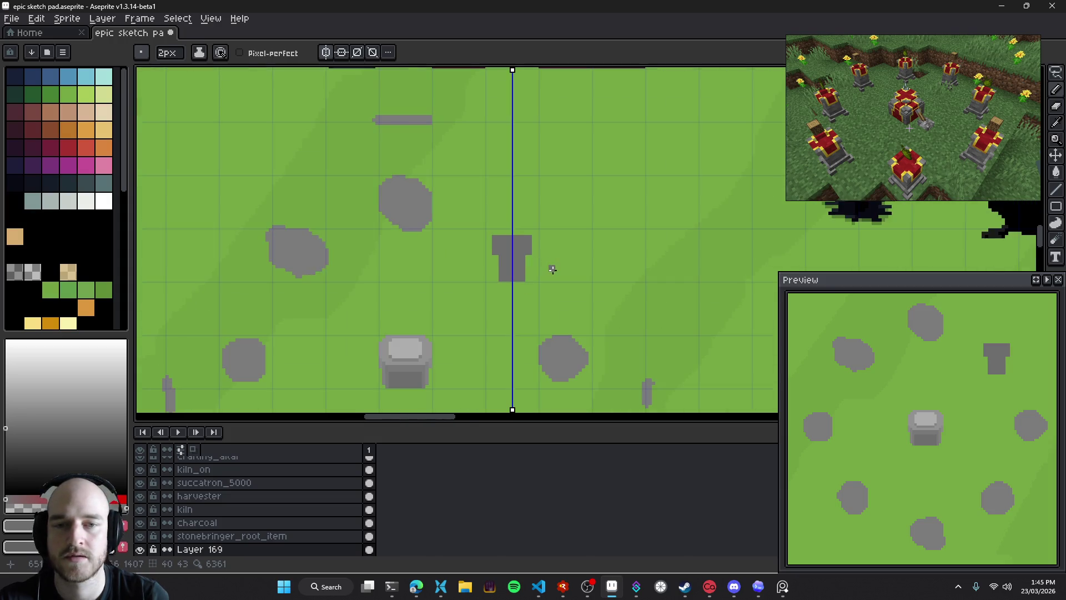
{"action": "scroll", "coordinate": [552, 269], "scroll_direction": "down", "scroll_amount": 1}
{"action": "scroll", "coordinate": [525, 284], "scroll_direction": "up", "scroll_amount": 1}
{"action": "scroll", "coordinate": [522, 245], "scroll_direction": "up", "scroll_amount": 1}
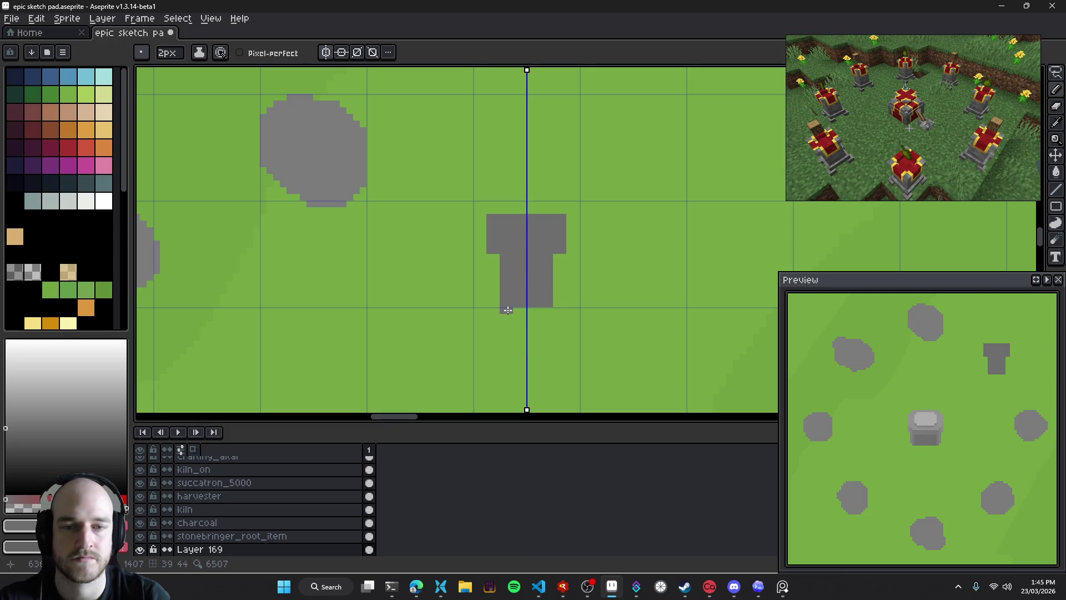
{"action": "scroll", "coordinate": [515, 286], "scroll_direction": "down", "scroll_amount": 1}
{"action": "left_click_drag", "start_coordinate": [498, 311], "coordinate": [579, 237]}
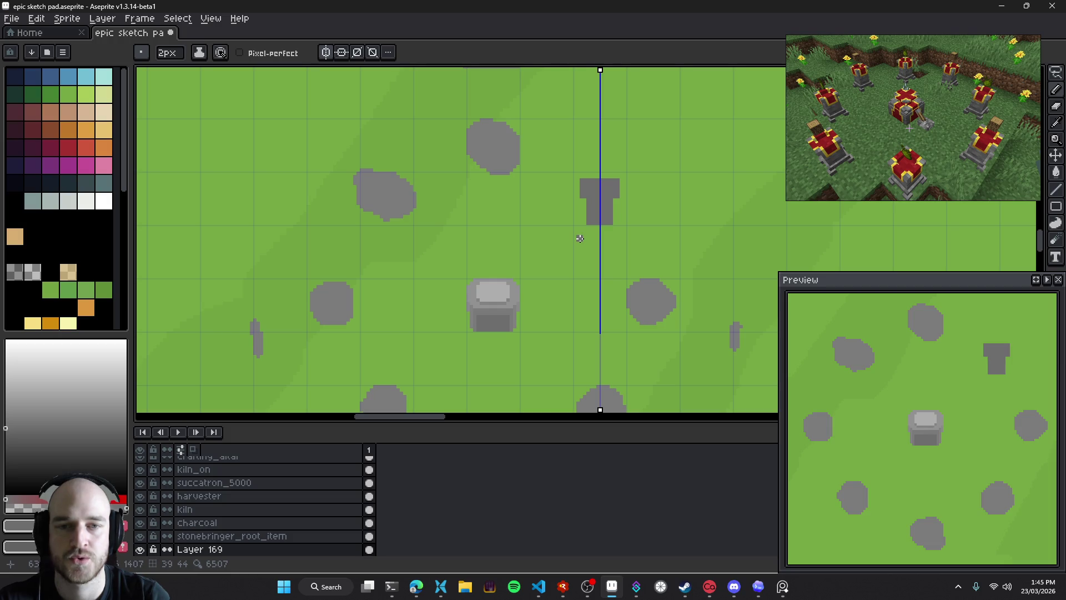
{"action": "mouse_move", "coordinate": [580, 238]}
{"action": "left_mouse_down"}
{"action": "mouse_move", "coordinate": [552, 214]}
{"action": "mouse_move", "coordinate": [569, 262]}
{"action": "left_mouse_up"}
{"action": "key", "text": "e"}
{"action": "key", "text": "plus"}
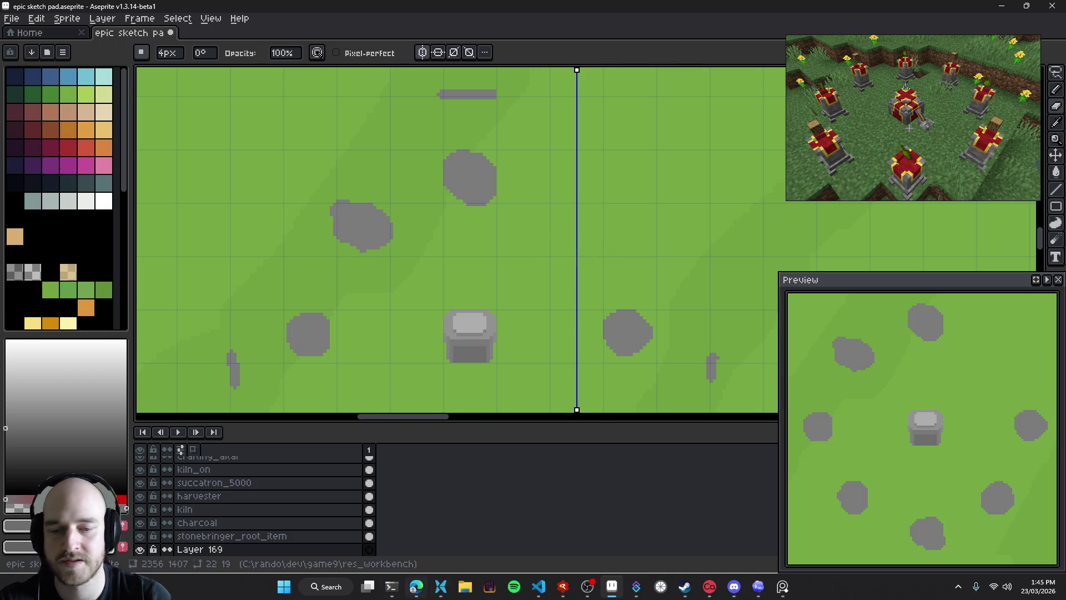
{"action": "left_click", "coordinate": [413, 589]}
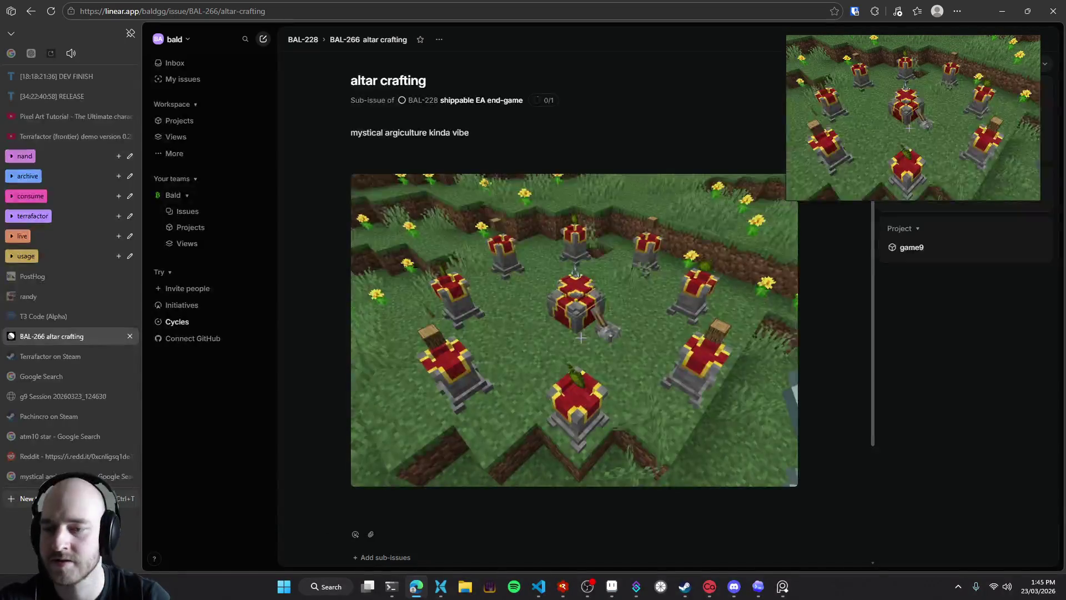
{"action": "key", "text": "ctrl+t"}
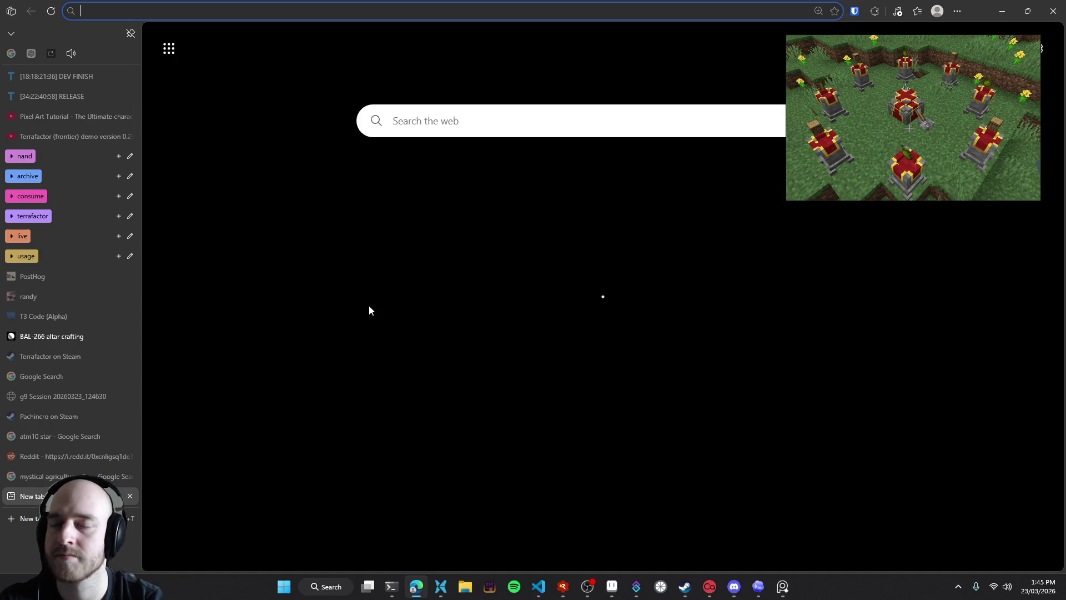
Search Google Images for 'cult of the lamb cult circle' and browse the results
{"action": "type", "text": "cult of the lamb"}
{"action": "key", "text": "Return"}
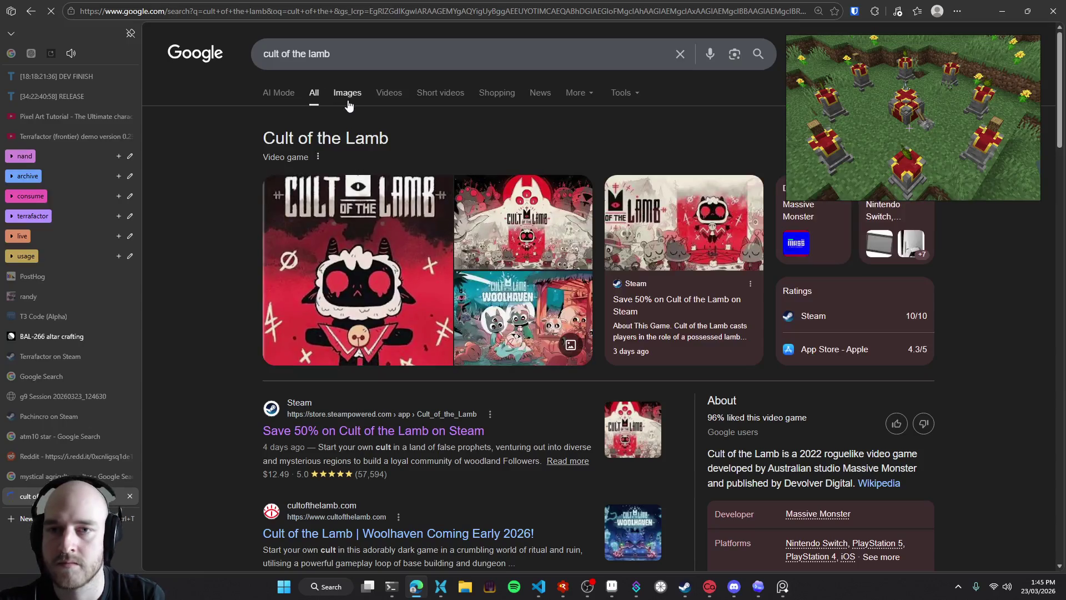
{"action": "left_click", "coordinate": [348, 102]}
{"action": "left_click", "coordinate": [398, 59]}
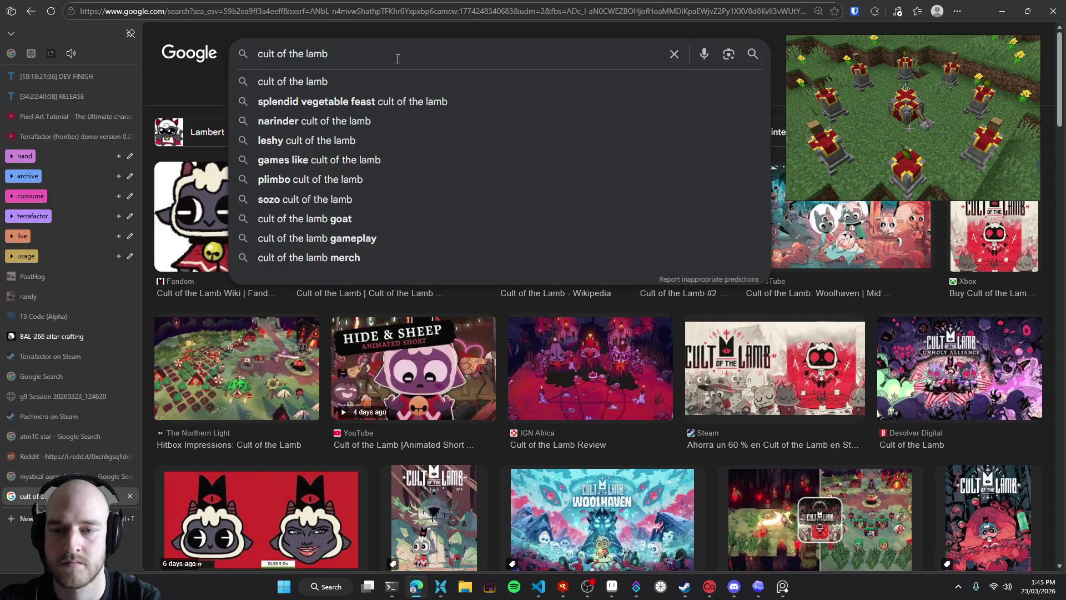
{"action": "type", "text": " cult circle"}
{"action": "key", "text": "Return"}
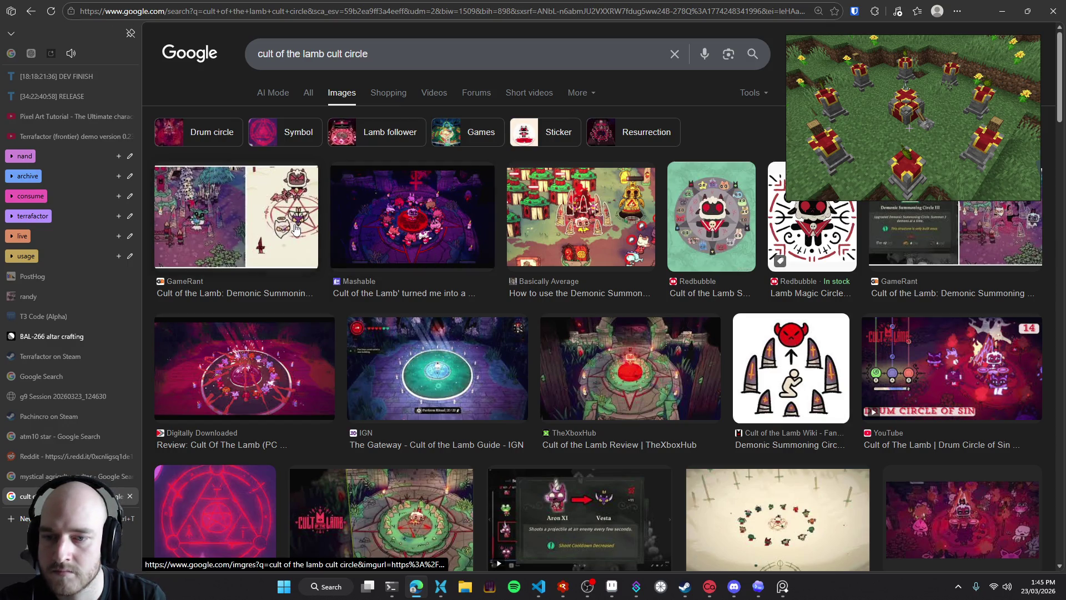
{"action": "scroll", "coordinate": [295, 229], "scroll_direction": "down", "scroll_amount": 2}
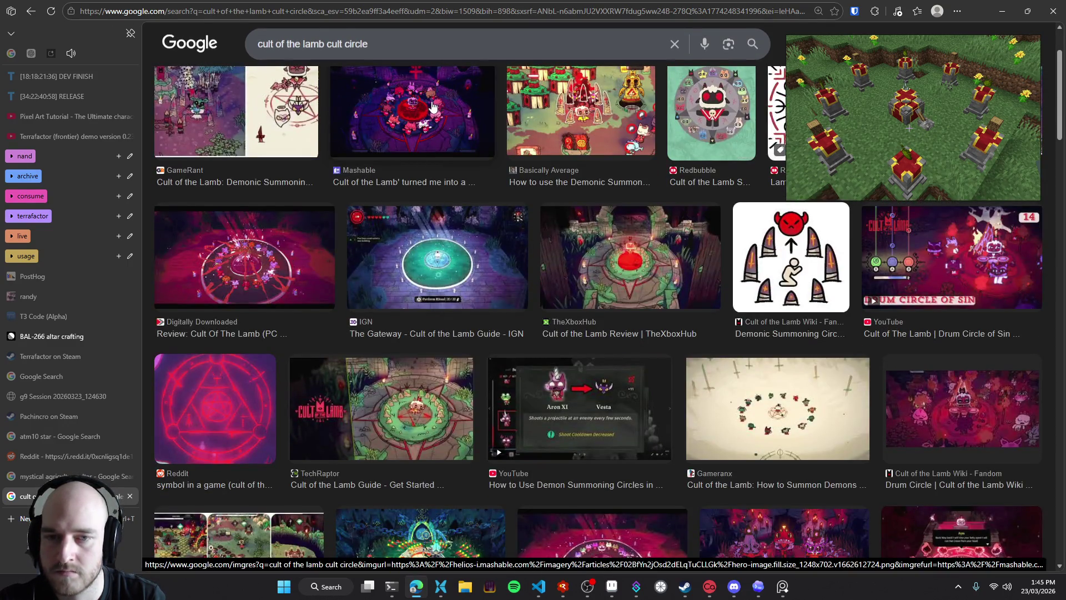
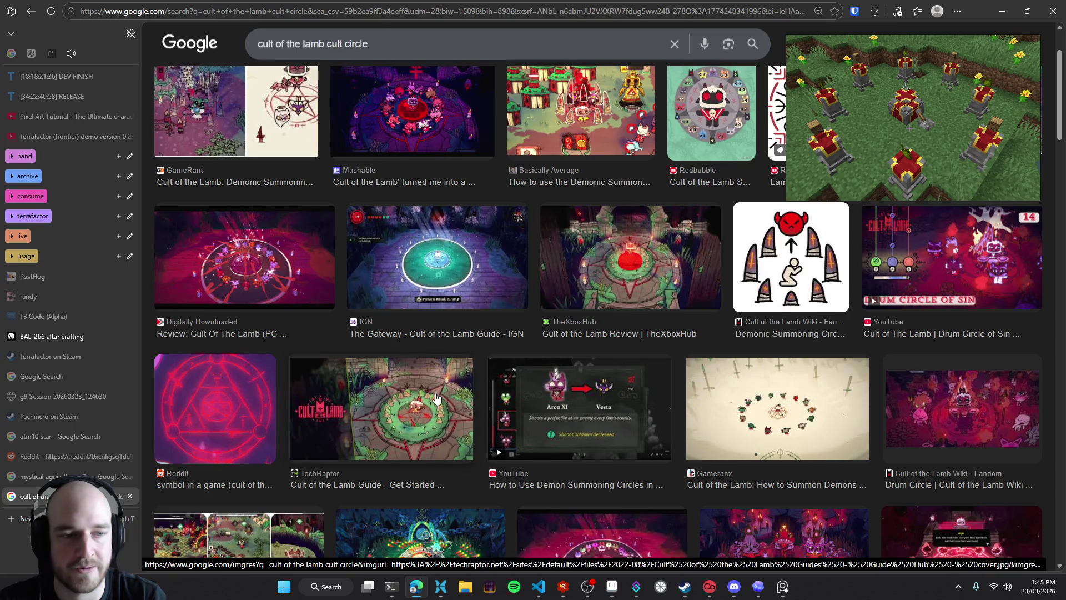
Copy the Cult of the Lamb ritual circle wallpaper image from Google Images
{"action": "scroll", "coordinate": [437, 399], "scroll_direction": "down", "scroll_amount": 2}
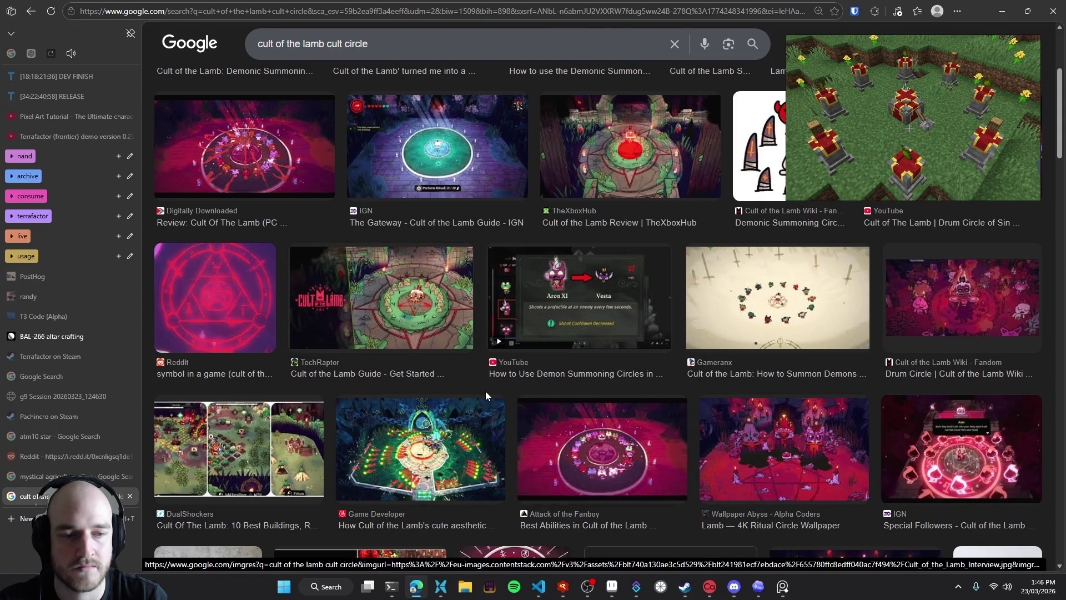
{"action": "left_click", "coordinate": [783, 462]}
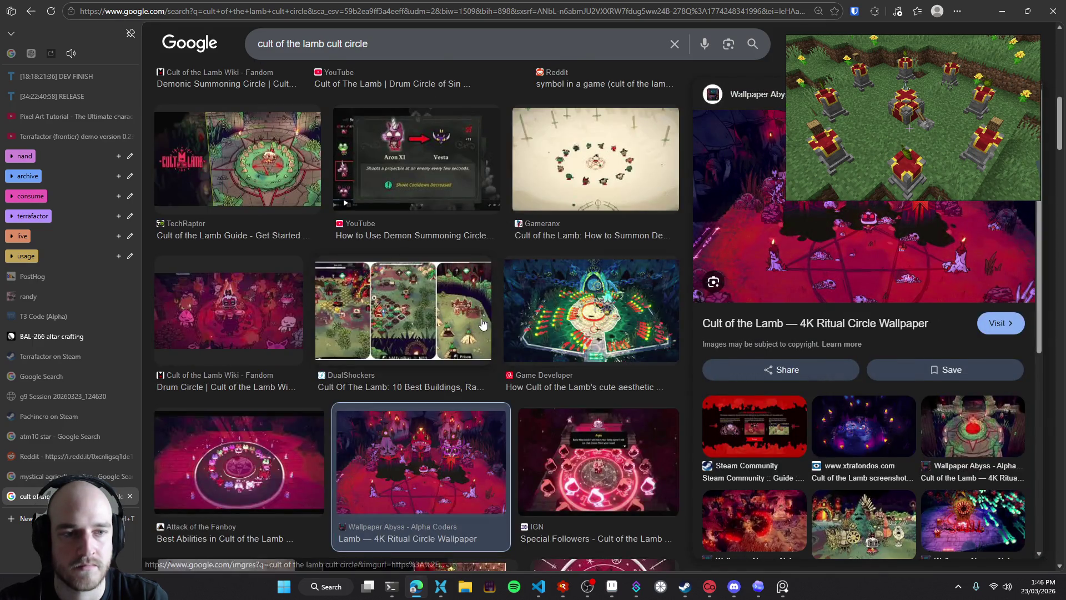
{"action": "right_click", "coordinate": [819, 261]}
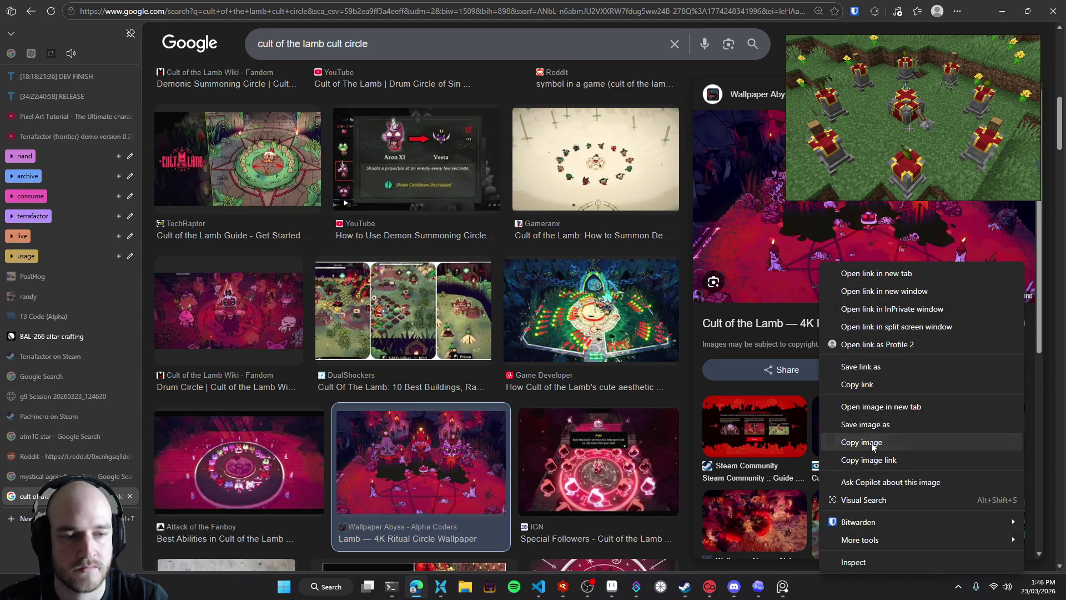
{"action": "left_click", "coordinate": [872, 445]}
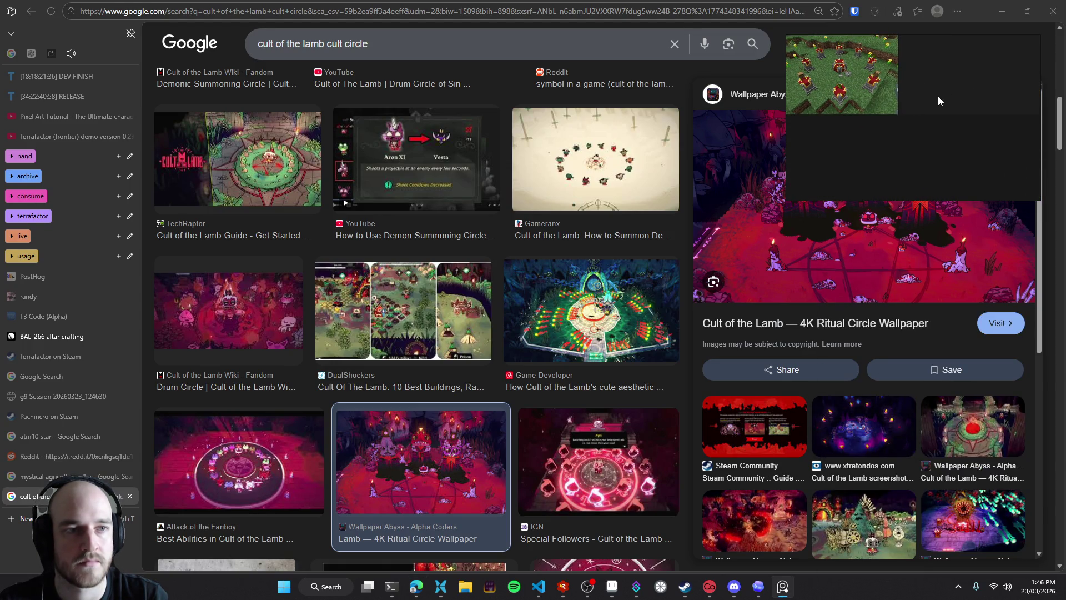
Search Google Images for 'pentagram pixel art'
{"action": "left_click_drag", "start_coordinate": [440, 45], "coordinate": [218, 51]}
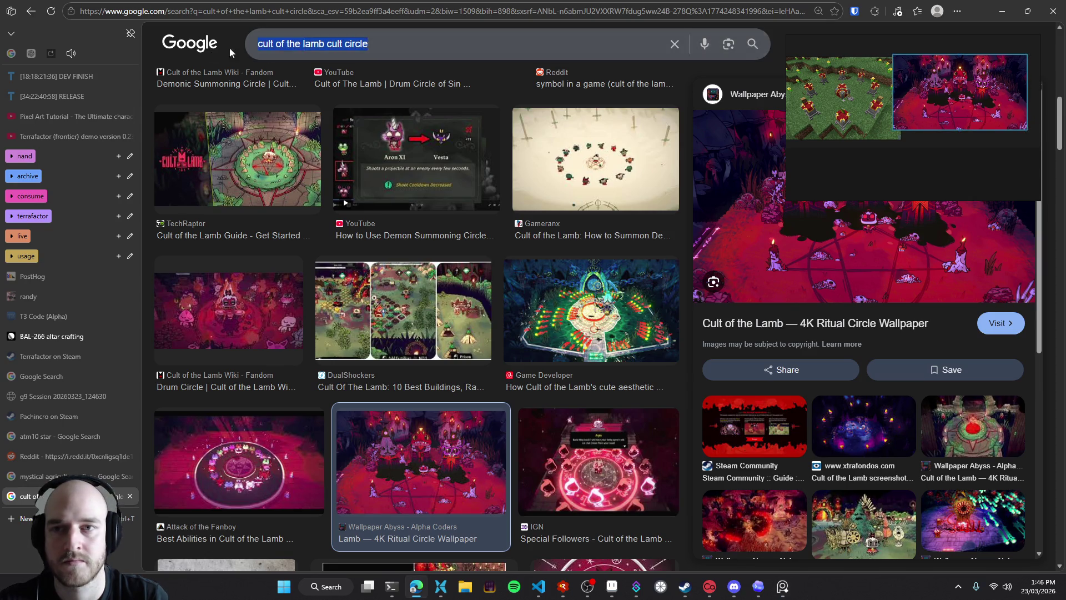
{"action": "type", "text": "pentagram"}
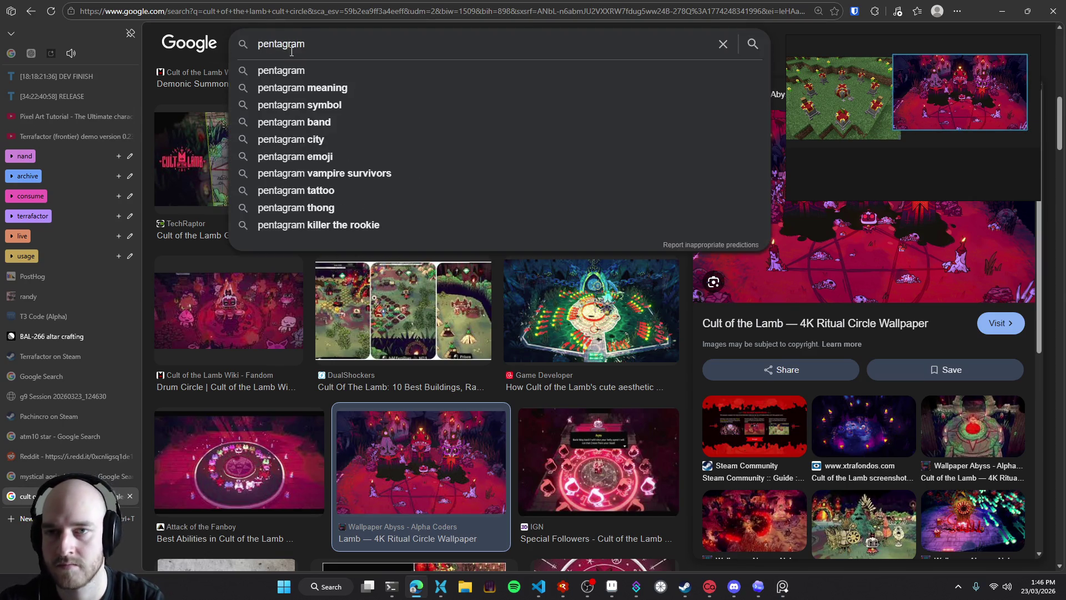
{"action": "key", "text": "Return"}
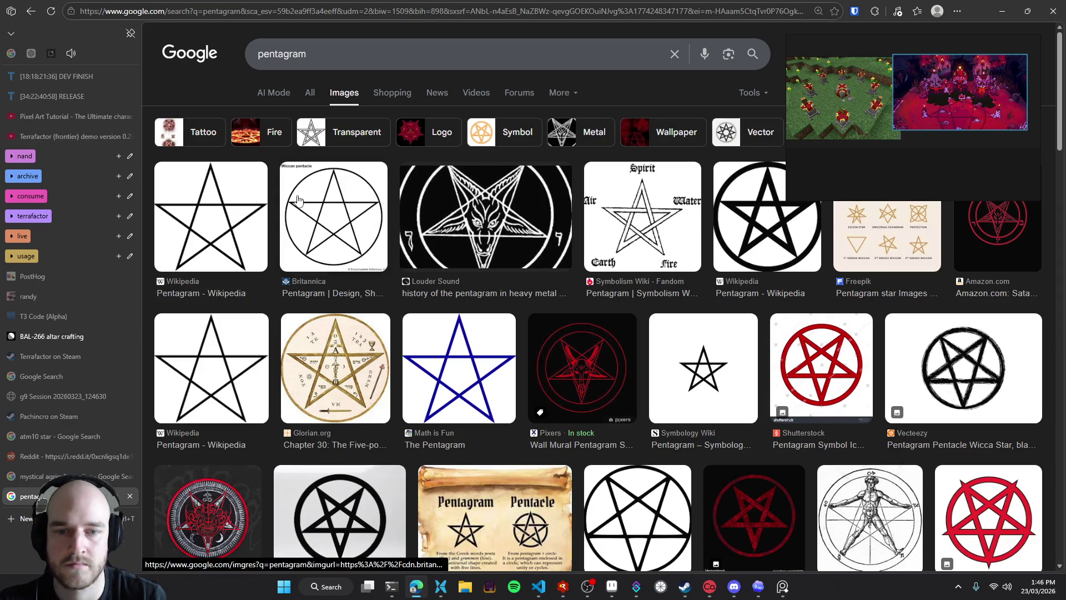
{"action": "left_click", "coordinate": [341, 55]}
{"action": "type", "text": "pixe"}
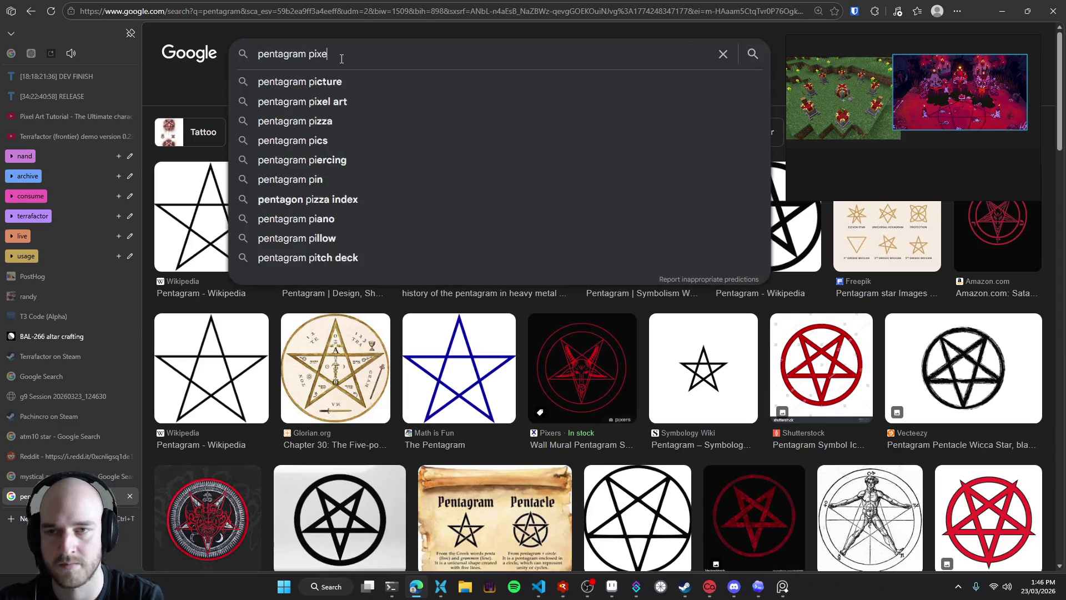
{"action": "type", "text": "l art"}
{"action": "key", "text": "Return"}
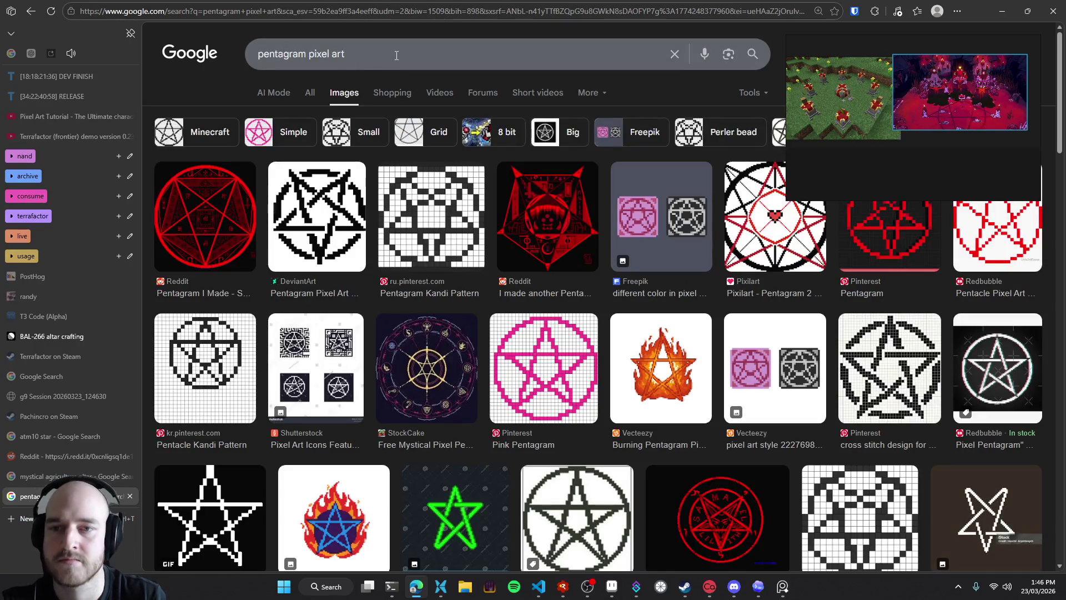
Copy the DeviantArt pixel-art pentagram and paste it onto the reference board
{"action": "left_click", "coordinate": [330, 214]}
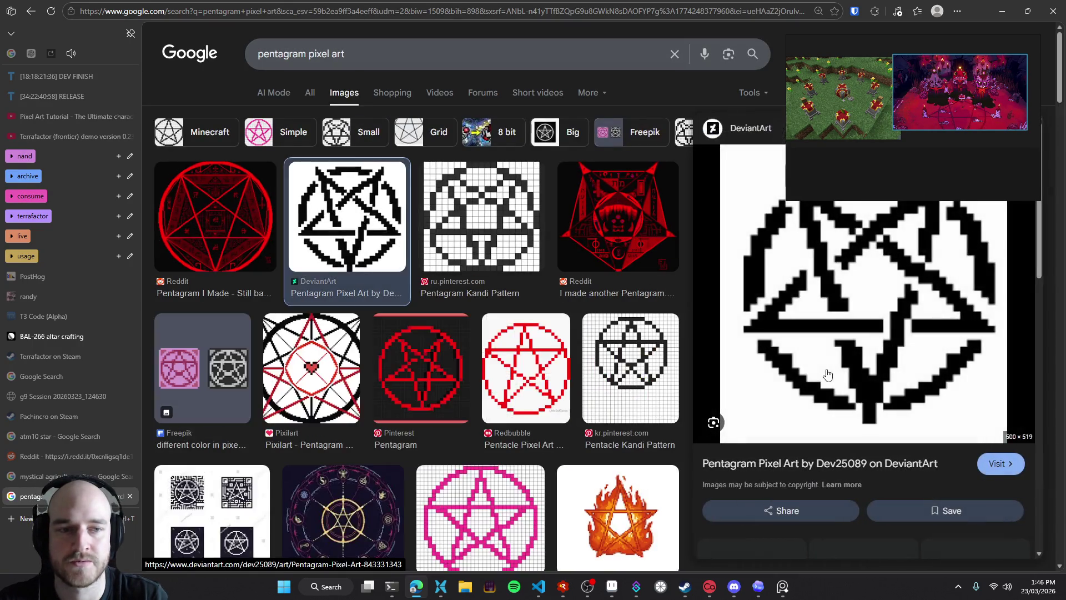
{"action": "right_click", "coordinate": [853, 302]}
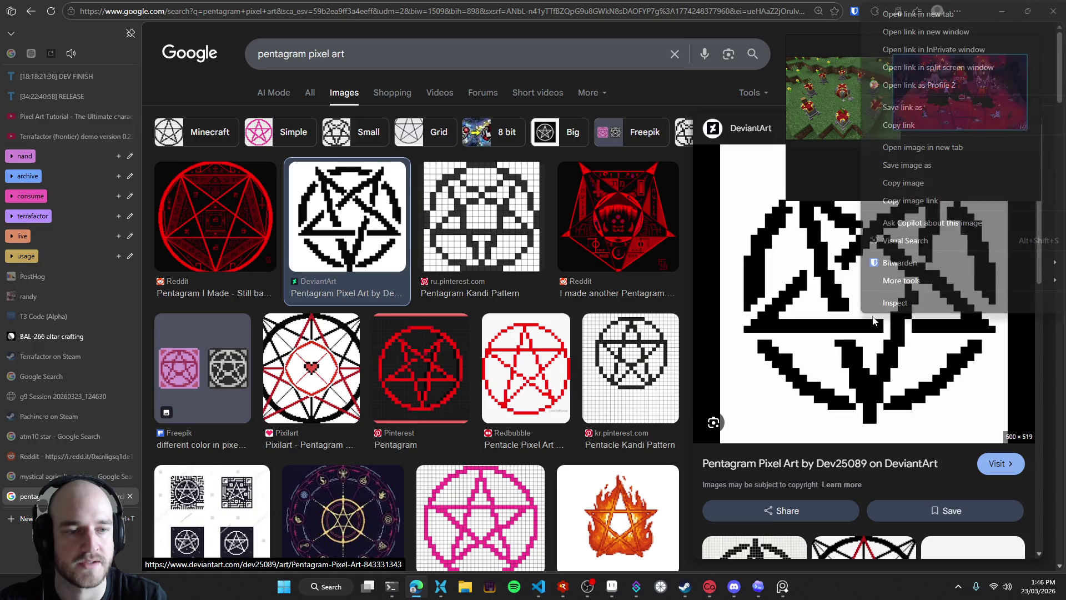
{"action": "left_click", "coordinate": [907, 183]}
{"action": "key", "text": "ctrl+v"}
{"action": "left_click_drag", "start_coordinate": [907, 129], "coordinate": [914, 148]}
{"action": "left_click", "coordinate": [956, 145]}
Close the Google Images and Reddit tabs and return to the pixel-art sketch
{"action": "scroll", "coordinate": [900, 154], "scroll_direction": "down", "scroll_amount": 1}
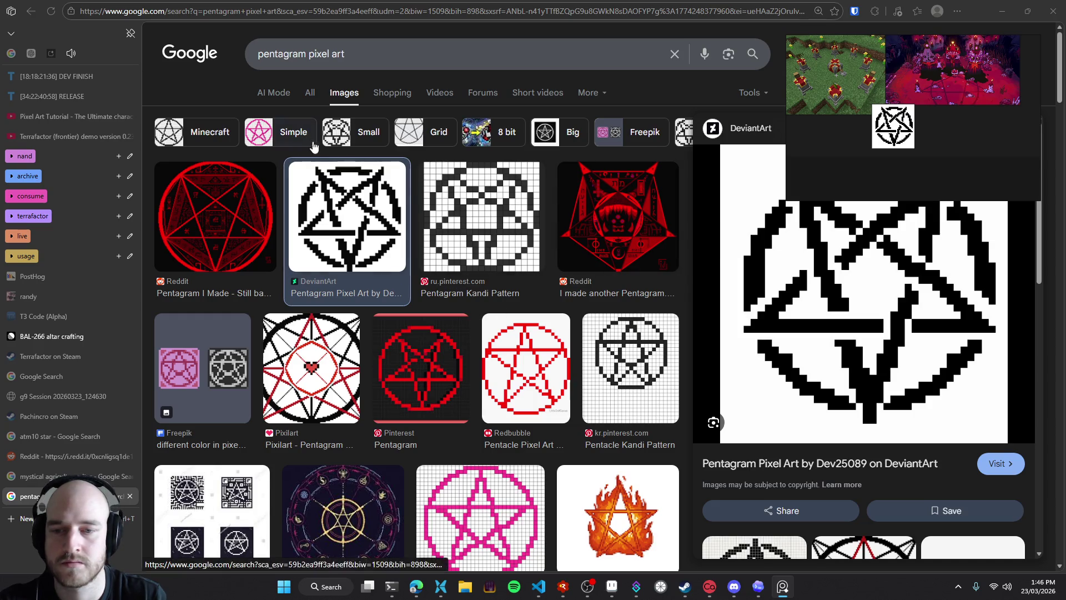
{"action": "key", "text": "ctrl+w"}
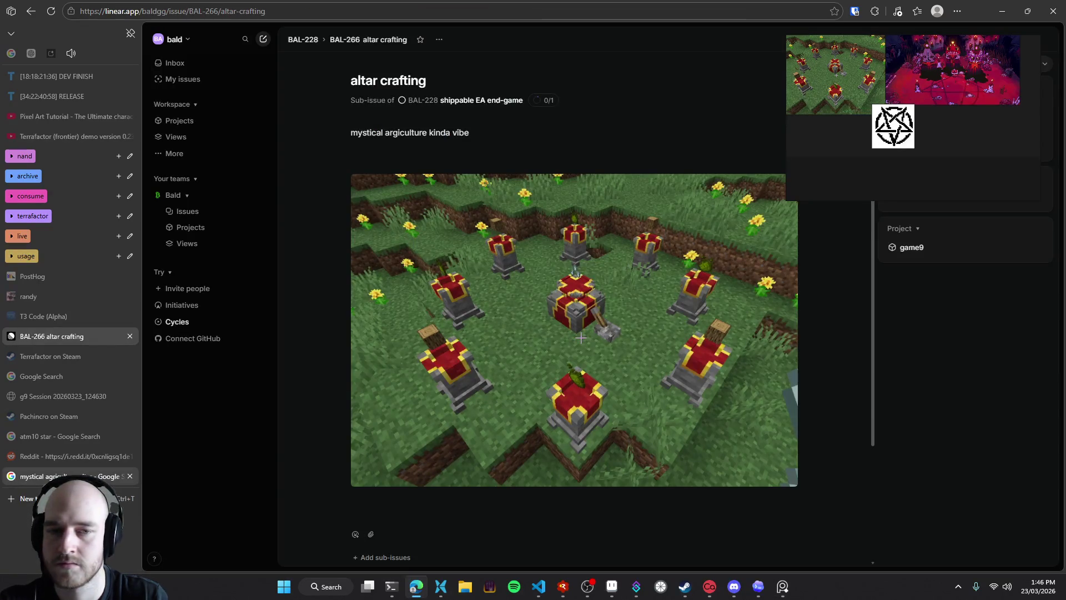
{"action": "middle_click", "coordinate": [68, 458]}
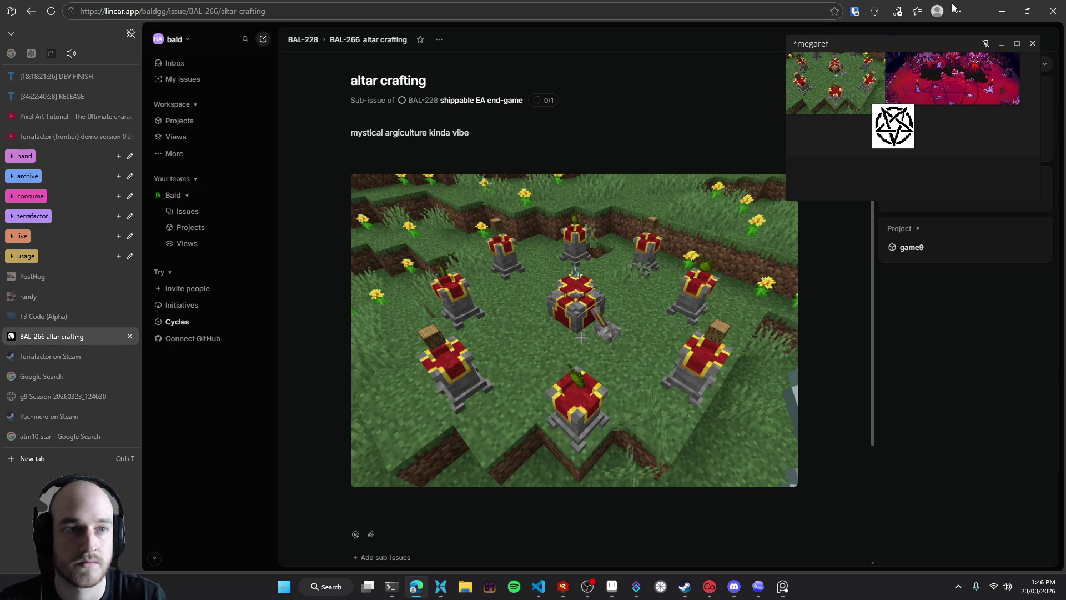
{"action": "left_click", "coordinate": [612, 586]}
Enlarge the eraser and wipe out the upper and left grey rocks around the pedestal
{"action": "left_click_drag", "start_coordinate": [579, 388], "coordinate": [541, 308]}
{"action": "scroll", "coordinate": [541, 308], "scroll_direction": "down", "scroll_amount": 2}
{"action": "scroll", "coordinate": [496, 248], "scroll_direction": "down", "scroll_amount": 3}
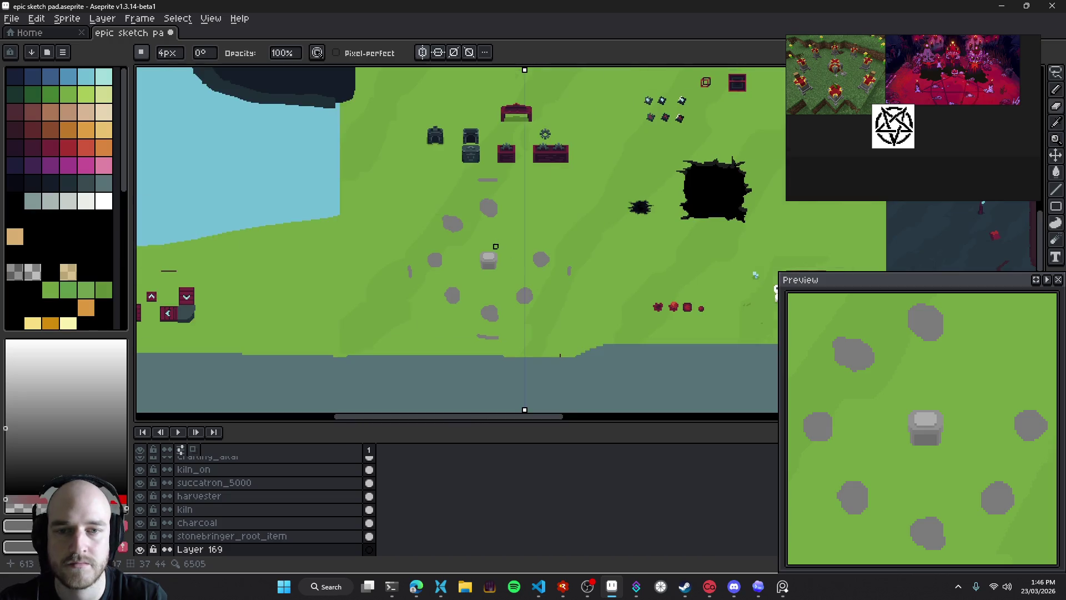
{"action": "scroll", "coordinate": [492, 230], "scroll_direction": "up", "scroll_amount": 3}
{"action": "key", "text": "plus"}
{"action": "key", "text": "plus"}
{"action": "key", "text": "plus"}
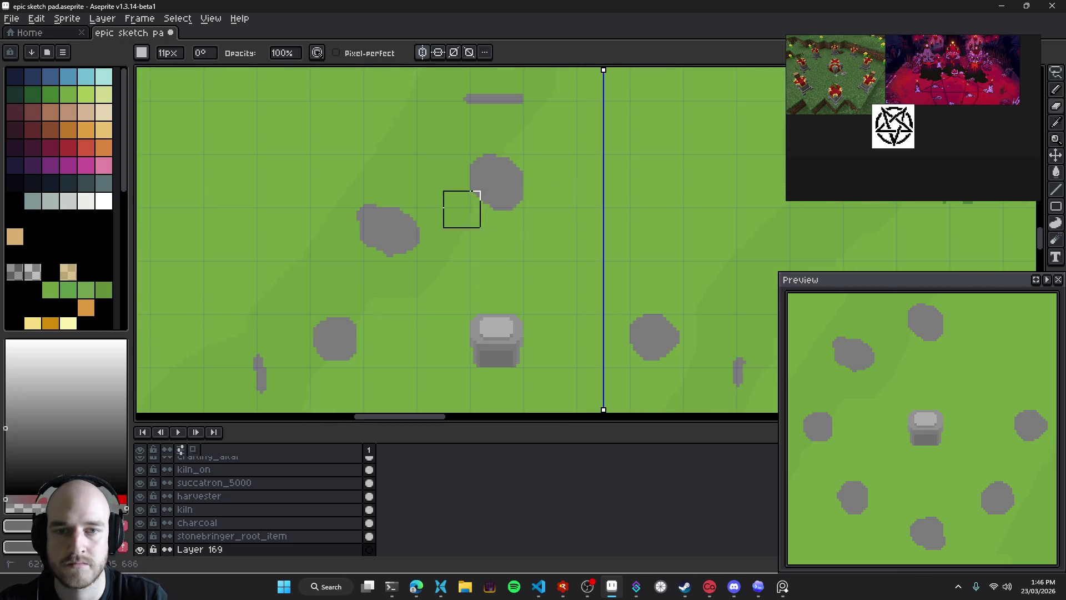
{"action": "key", "text": "plus"}
{"action": "mouse_move", "coordinate": [524, 202]}
{"action": "left_mouse_down"}
{"action": "mouse_move", "coordinate": [341, 274]}
{"action": "mouse_move", "coordinate": [216, 383]}
{"action": "left_mouse_up"}
Erase the remaining rocks around and below the pedestal, restoring the accidentally erased kiln
{"action": "scroll", "coordinate": [277, 277], "scroll_direction": "down", "scroll_amount": 3}
{"action": "mouse_move", "coordinate": [357, 181]}
{"action": "left_mouse_down"}
{"action": "mouse_move", "coordinate": [595, 338]}
{"action": "mouse_move", "coordinate": [616, 269]}
{"action": "left_mouse_up"}
{"action": "scroll", "coordinate": [617, 269], "scroll_direction": "right", "scroll_amount": 3}
{"action": "left_click_drag", "start_coordinate": [619, 172], "coordinate": [600, 200]}
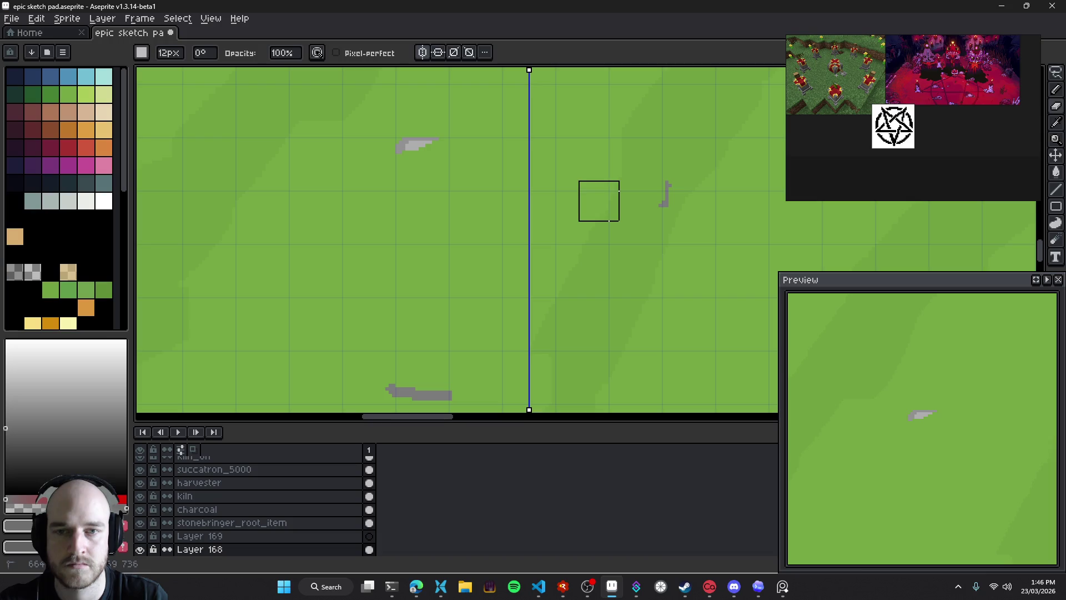
{"action": "key", "text": "ctrl+z"}
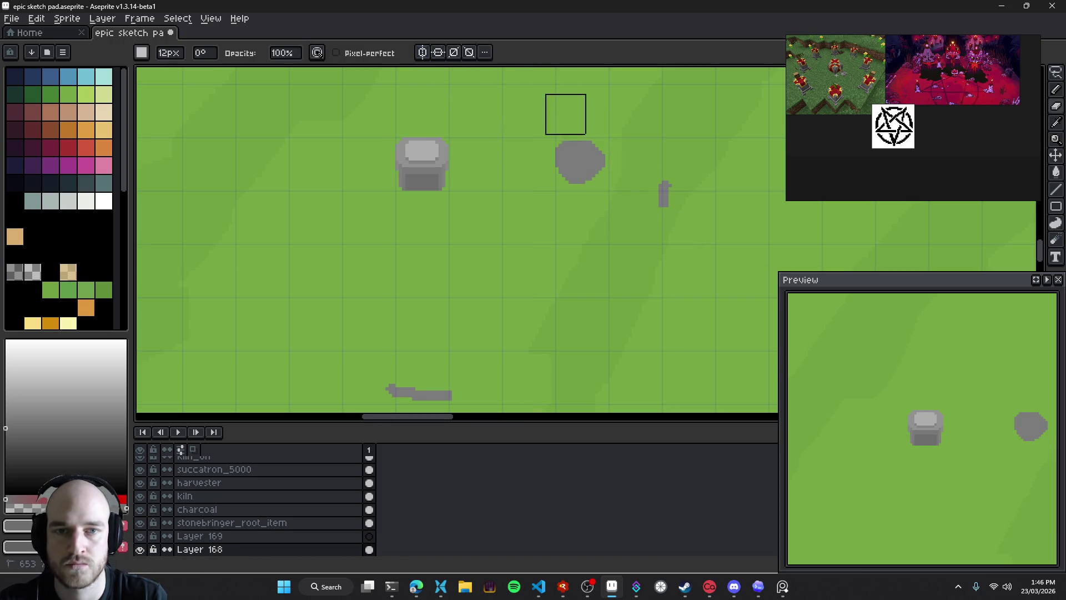
{"action": "left_click_drag", "start_coordinate": [567, 115], "coordinate": [606, 148]}
{"action": "left_click_drag", "start_coordinate": [450, 394], "coordinate": [389, 391]}
Add a new layer for the stones and switch to the Pencil
{"action": "scroll", "coordinate": [533, 338], "scroll_direction": "up", "scroll_amount": 2}
{"action": "scroll", "coordinate": [533, 339], "scroll_direction": "left", "scroll_amount": 1}
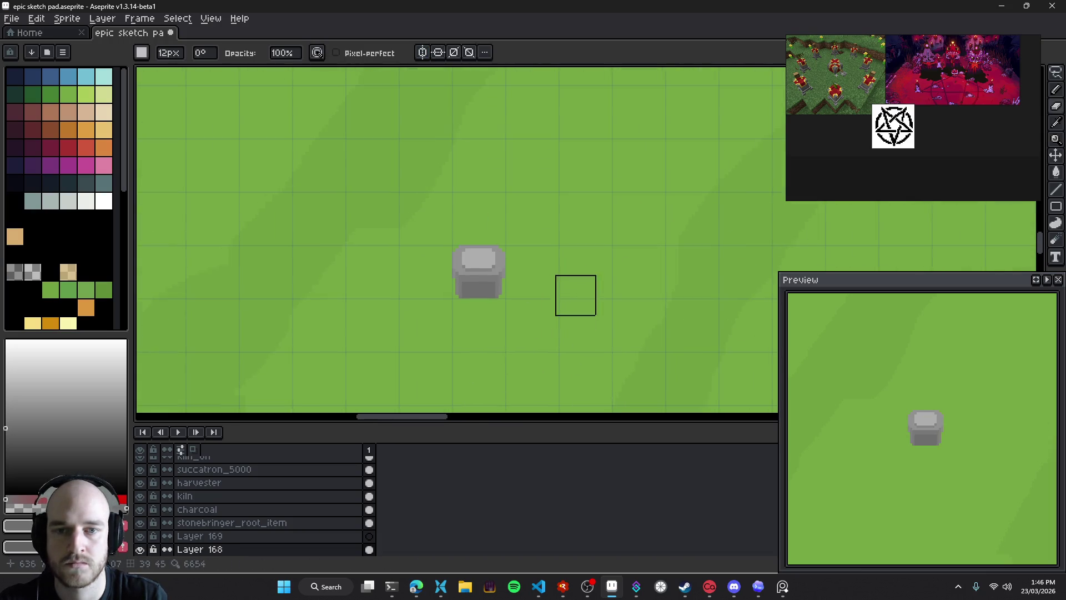
{"action": "scroll", "coordinate": [559, 292], "scroll_direction": "down", "scroll_amount": 4}
{"action": "scroll", "coordinate": [559, 291], "scroll_direction": "up", "scroll_amount": 3}
{"action": "key", "text": "v"}
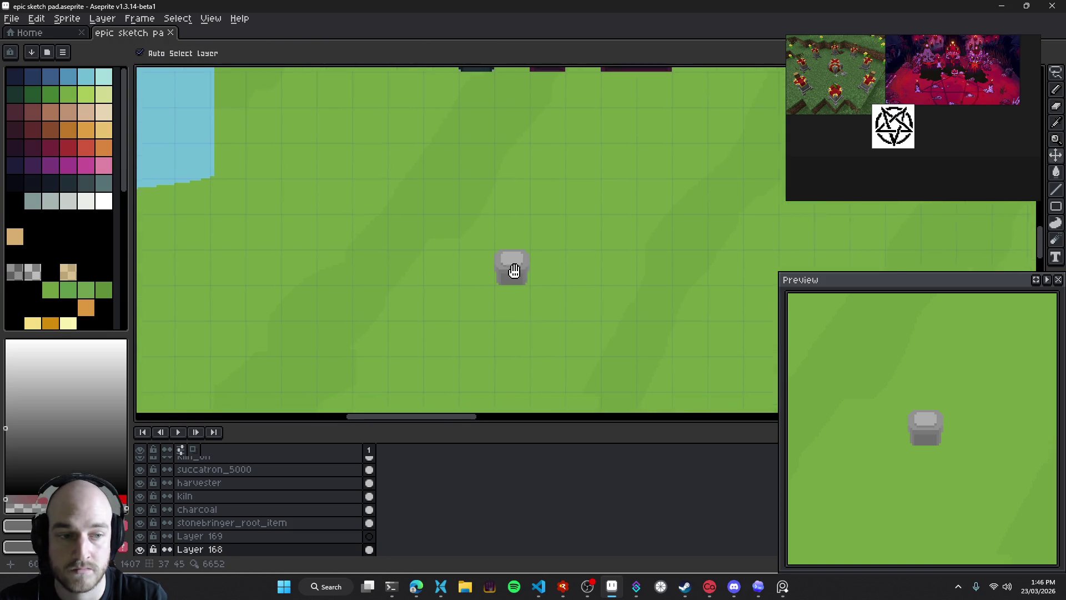
{"action": "scroll", "coordinate": [531, 279], "scroll_direction": "right", "scroll_amount": 1}
{"action": "scroll", "coordinate": [571, 245], "scroll_direction": "right", "scroll_amount": 2}
{"action": "key", "text": "shift+n"}
{"action": "scroll", "coordinate": [497, 228], "scroll_direction": "up", "scroll_amount": 3}
{"action": "key", "text": "b"}
{"action": "scroll", "coordinate": [469, 276], "scroll_direction": "down", "scroll_amount": 1}
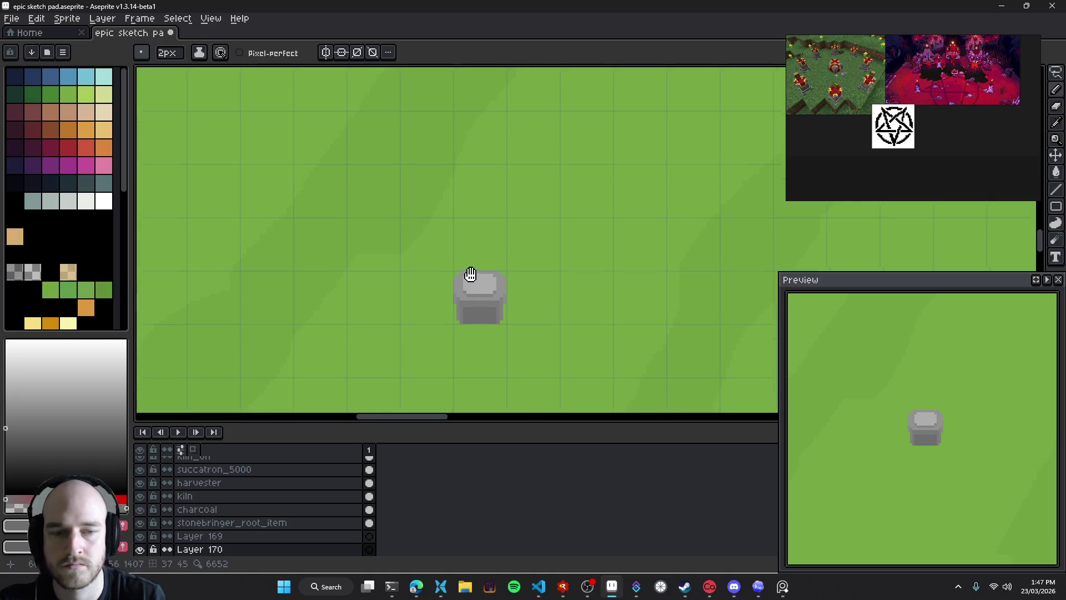
Enlarge the brush and paint the first grey stone above-left of the pedestal
{"action": "left_click_drag", "start_coordinate": [481, 214], "coordinate": [353, 259]}
{"action": "key", "text": "ctrl+z"}
{"action": "scroll", "coordinate": [447, 255], "scroll_direction": "up", "scroll_amount": 1}
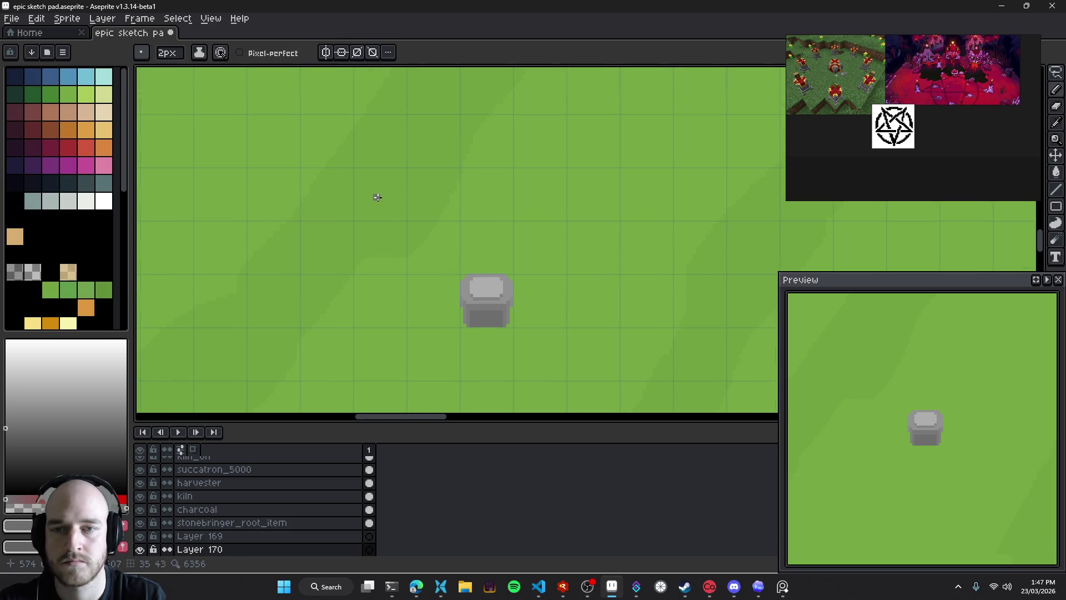
{"action": "left_click_drag", "start_coordinate": [427, 235], "coordinate": [414, 234]}
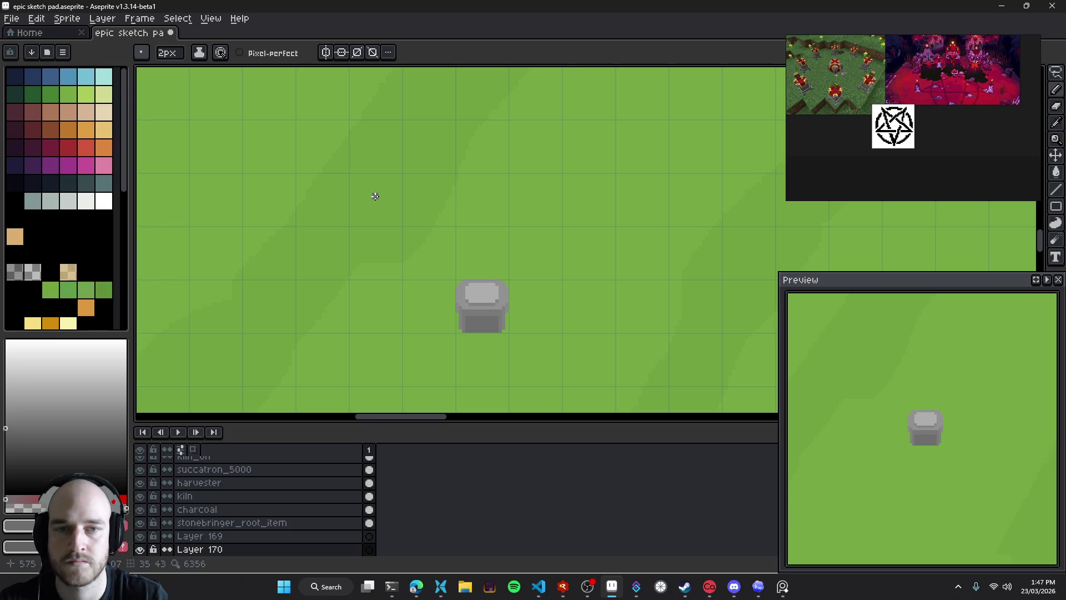
{"action": "key", "text": "ctrl+z"}
{"action": "key", "text": "plus"}
{"action": "key", "text": "plus"}
{"action": "key", "text": "plus"}
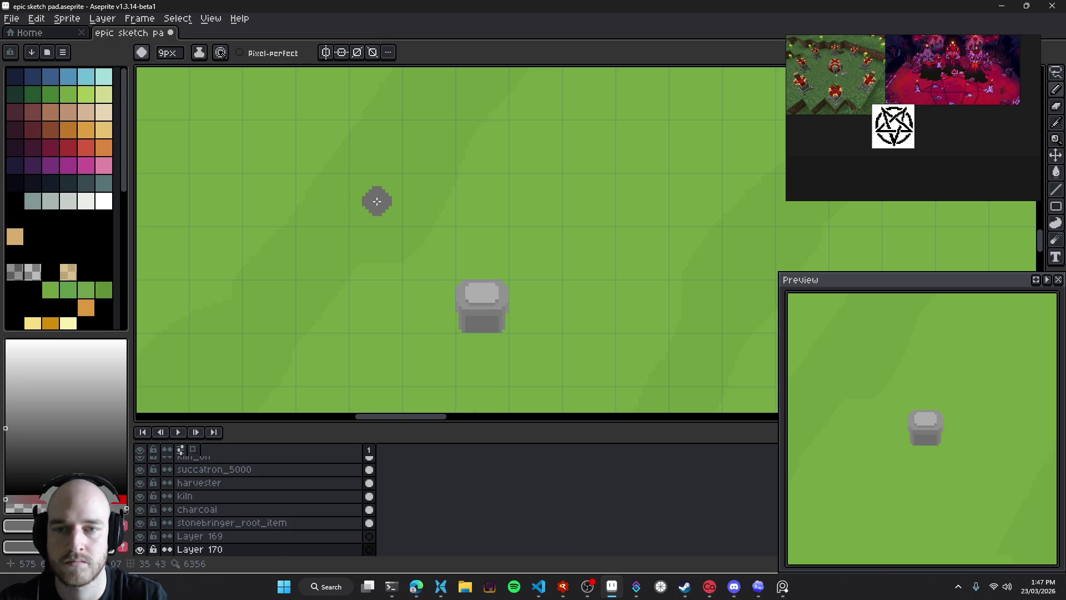
{"action": "left_click", "coordinate": [377, 201]}
Paint grey stones above-right of, below, and beside the bottom of the pedestal
{"action": "left_click", "coordinate": [589, 202]}
{"action": "left_click_drag", "start_coordinate": [526, 320], "coordinate": [529, 203]}
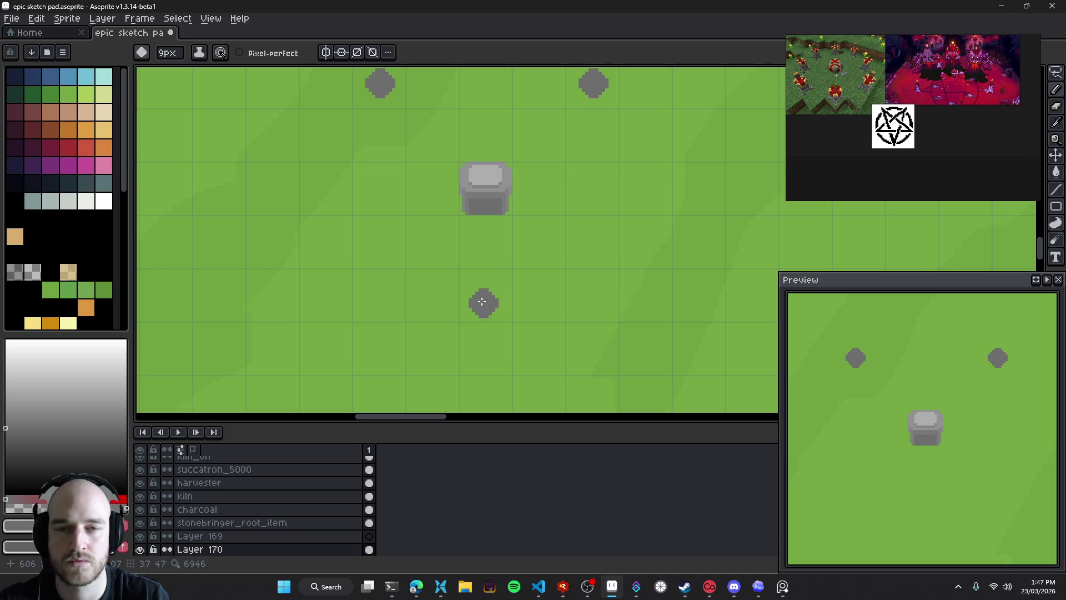
{"action": "left_click", "coordinate": [482, 301]}
{"action": "left_click_drag", "start_coordinate": [511, 203], "coordinate": [506, 255]}
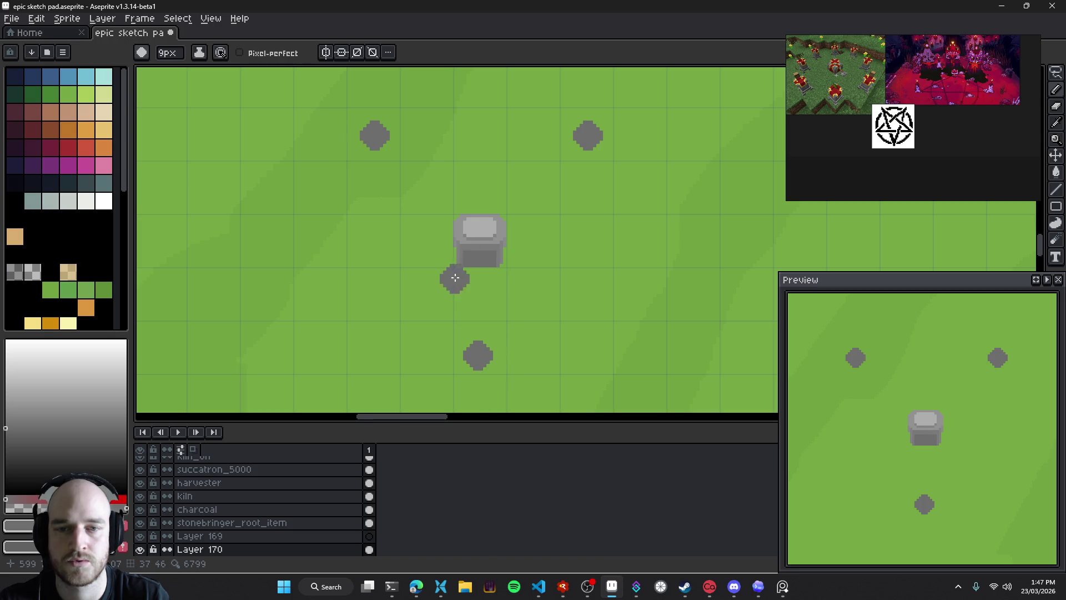
{"action": "left_click_drag", "start_coordinate": [462, 272], "coordinate": [479, 281]}
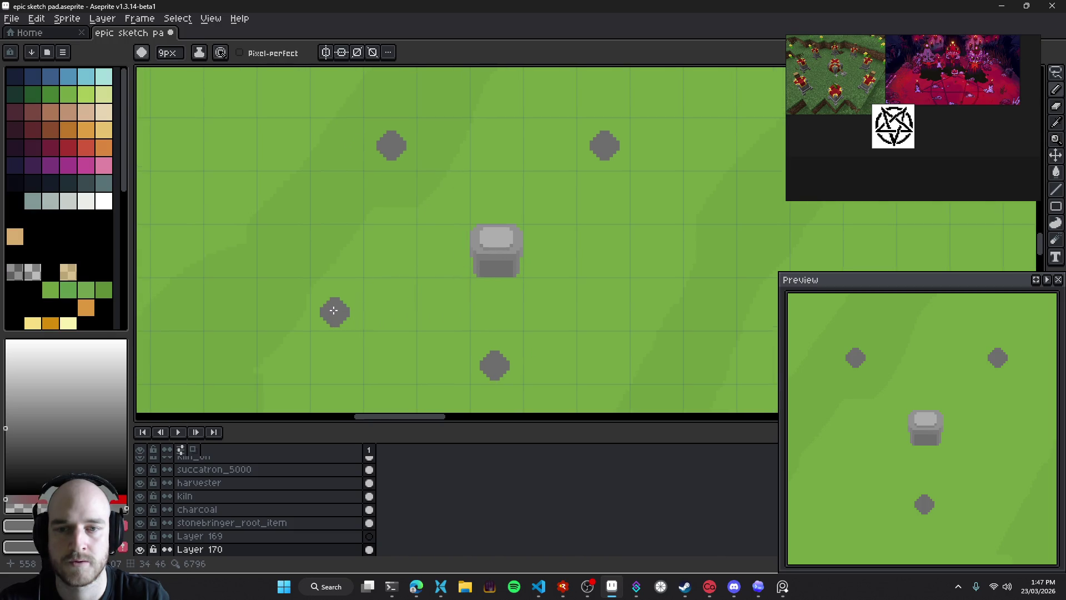
{"action": "left_click_drag", "start_coordinate": [333, 309], "coordinate": [353, 272]}
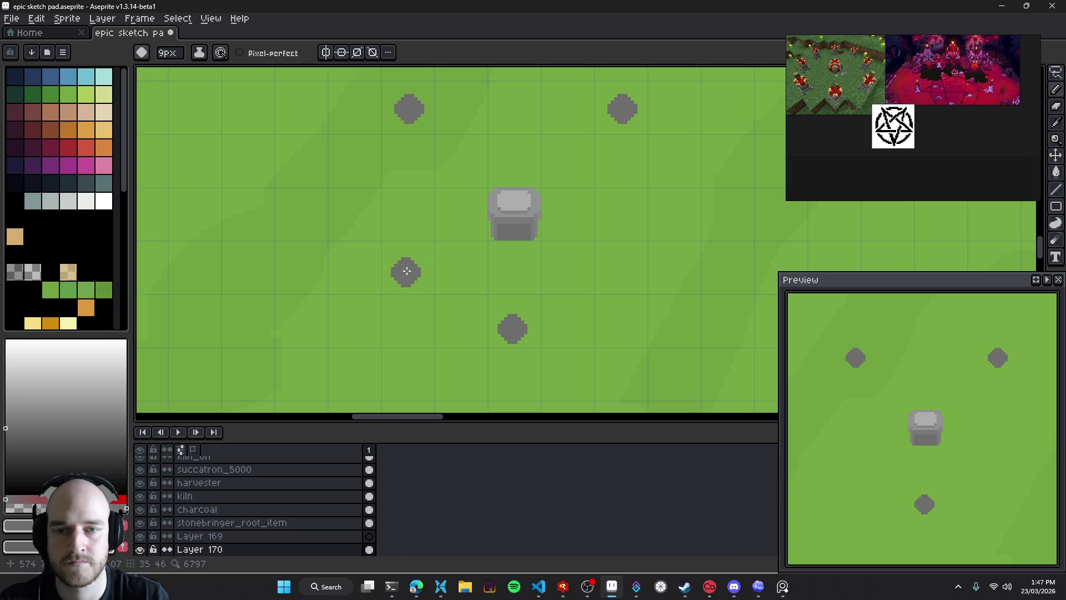
{"action": "left_click", "coordinate": [356, 271]}
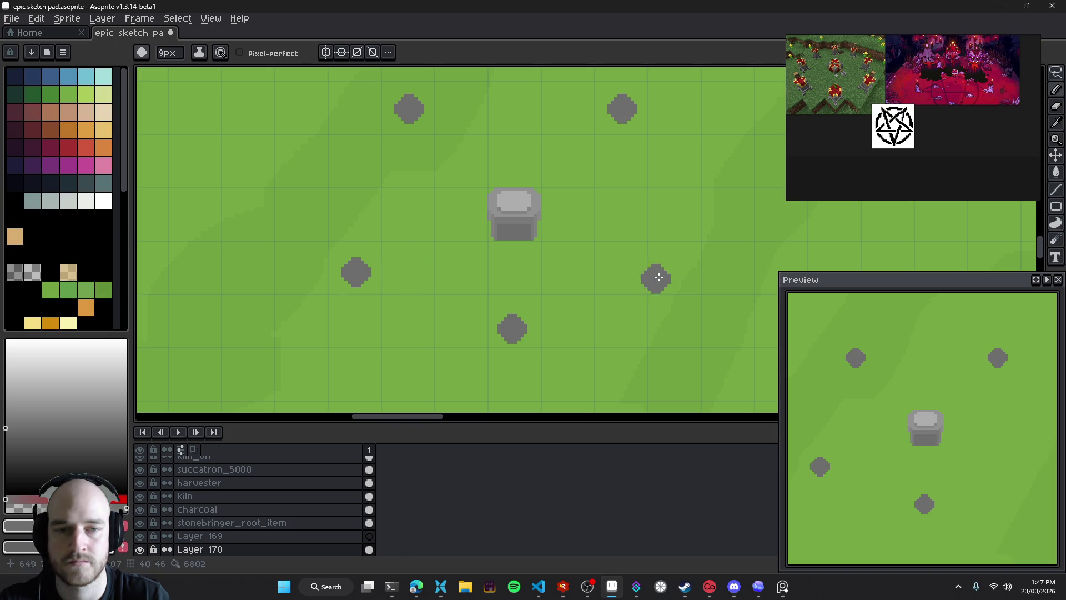
Add the remaining stone dabs to the ring and redraw the bottom stone lower
{"action": "left_click", "coordinate": [672, 269]}
{"action": "left_click_drag", "start_coordinate": [600, 304], "coordinate": [579, 270]}
{"action": "left_click_drag", "start_coordinate": [492, 295], "coordinate": [492, 339]}
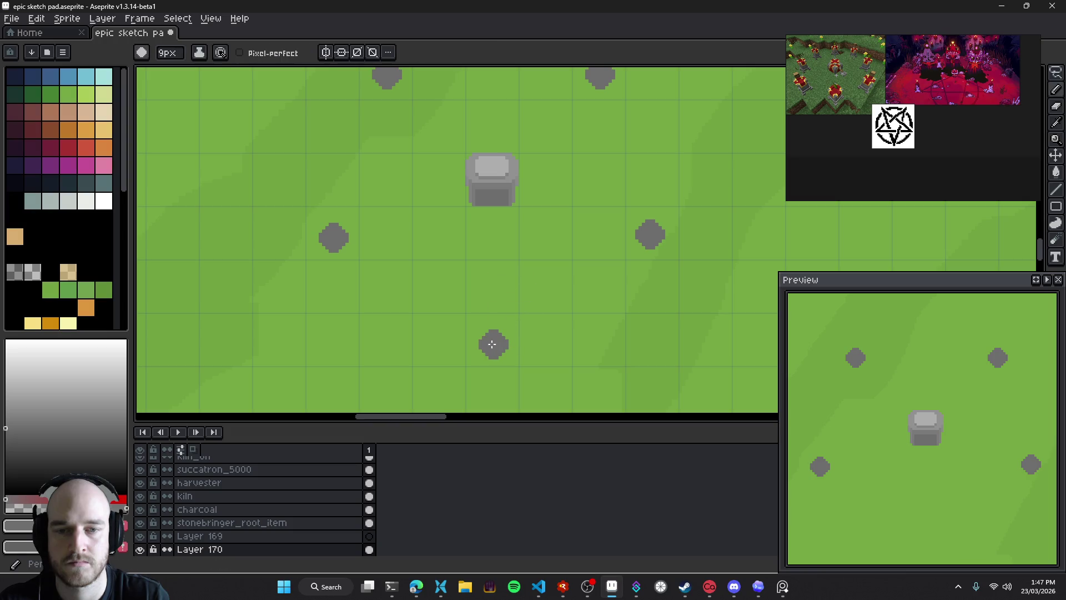
{"action": "scroll", "coordinate": [551, 291], "scroll_direction": "up", "scroll_amount": 2}
{"action": "left_click_drag", "start_coordinate": [551, 291], "coordinate": [542, 230]}
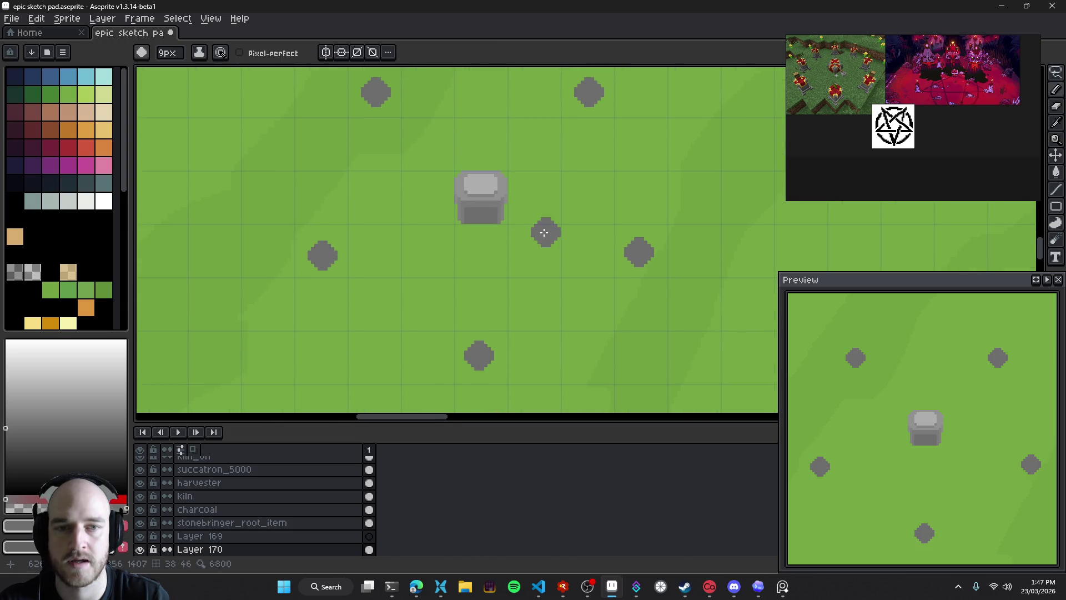
Return to the pencil and set the brush to 3px for line work
{"action": "key", "text": "e"}
{"action": "mouse_move", "coordinate": [548, 301]}
{"action": "left_mouse_down"}
{"action": "mouse_move", "coordinate": [550, 240]}
{"action": "mouse_move", "coordinate": [556, 247]}
{"action": "left_mouse_up"}
{"action": "scroll", "coordinate": [552, 321], "scroll_direction": "up", "scroll_amount": 2}
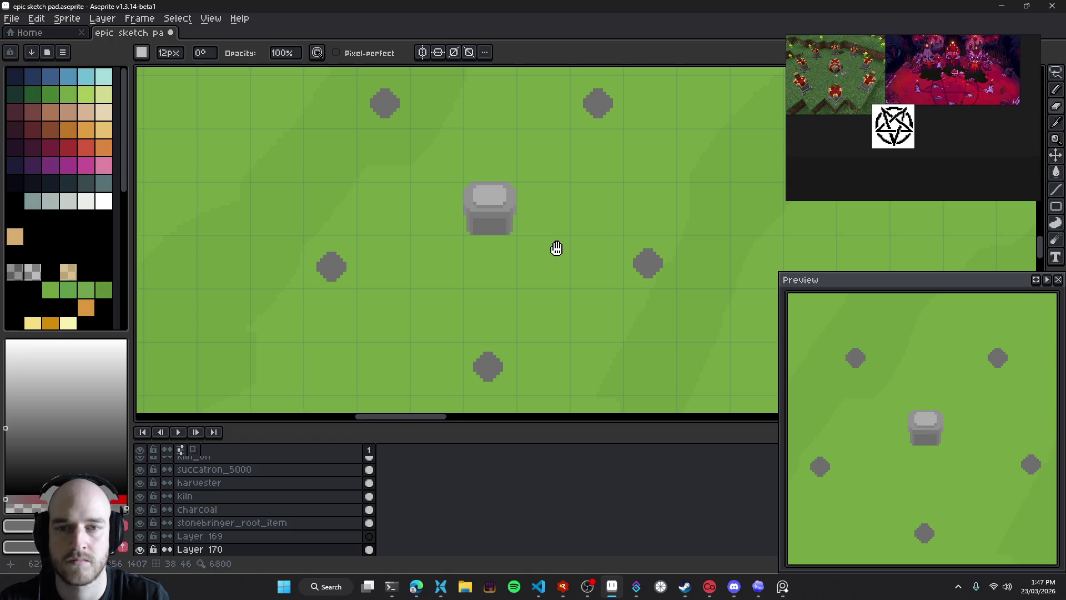
{"action": "key", "text": "b"}
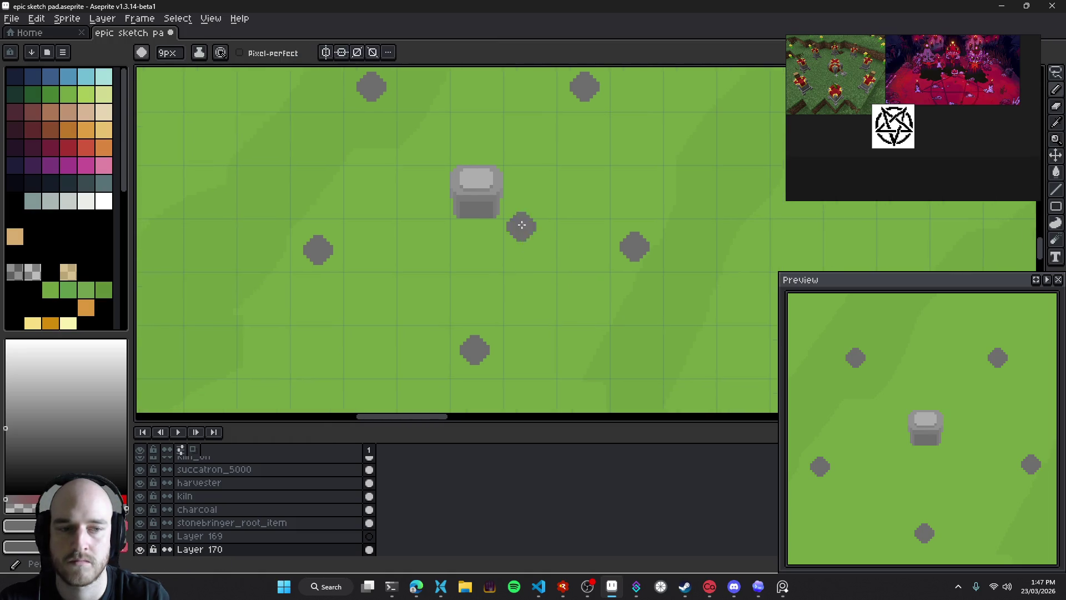
{"action": "mouse_move", "coordinate": [390, 156]}
{"action": "left_mouse_down"}
{"action": "mouse_move", "coordinate": [409, 193]}
{"action": "mouse_move", "coordinate": [393, 164]}
{"action": "left_mouse_up"}
{"action": "key", "text": "plus"}
{"action": "scroll", "coordinate": [447, 167], "scroll_direction": "down", "scroll_amount": 2}
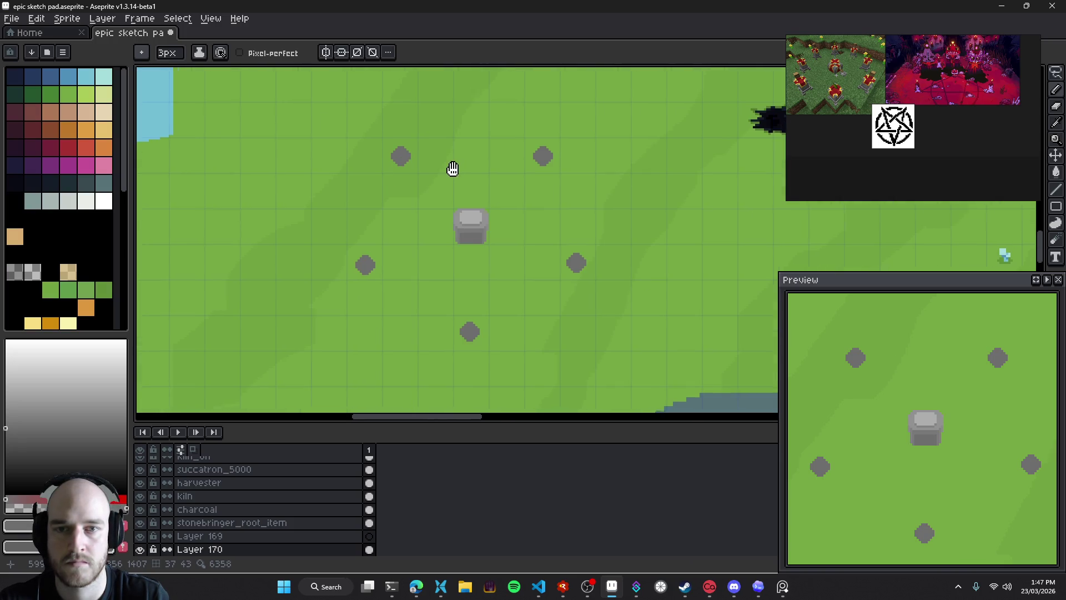
{"action": "key", "text": "l"}
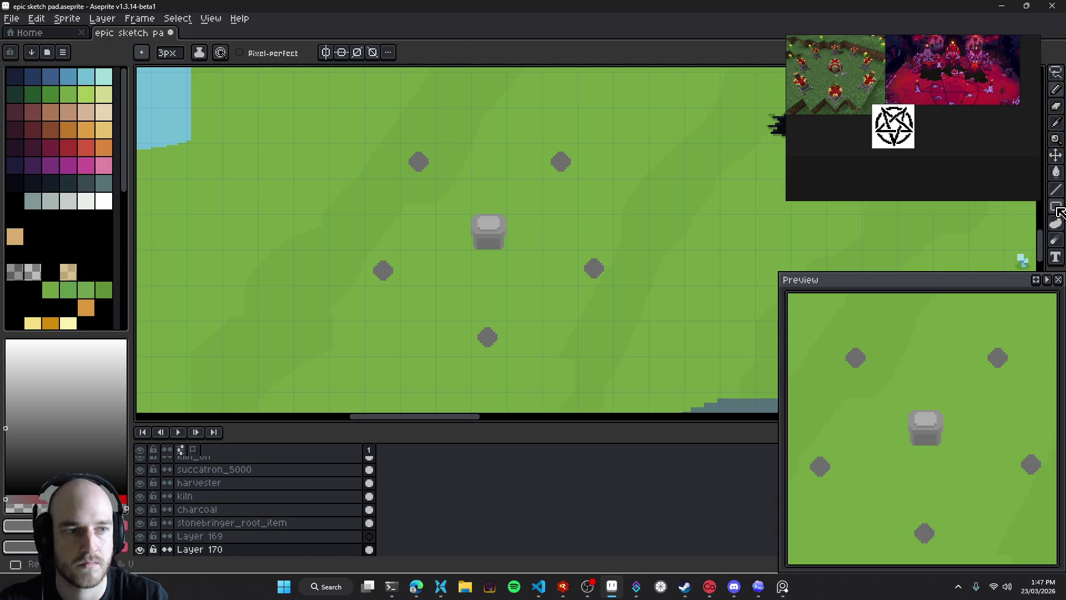
Choose the Ellipse tool and draw a circle around the stones on new Layer 171
{"action": "left_click", "coordinate": [1058, 211]}
{"action": "left_click", "coordinate": [1016, 210]}
{"action": "left_click_drag", "start_coordinate": [404, 164], "coordinate": [664, 365]}
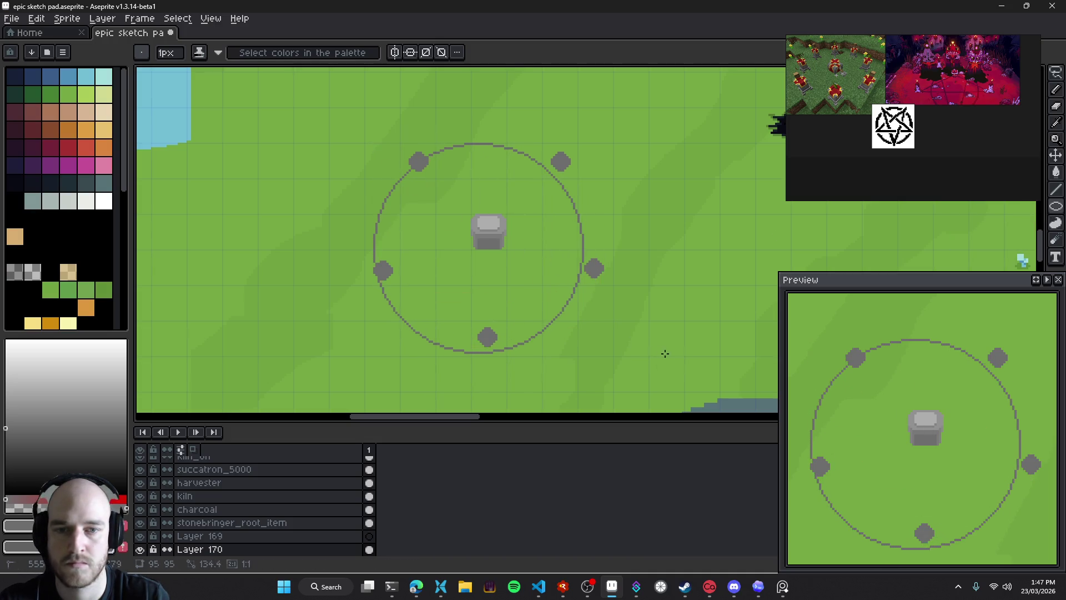
{"action": "key", "text": "ctrl+z"}
{"action": "mouse_move", "coordinate": [560, 263]}
{"action": "left_mouse_down"}
{"action": "mouse_move", "coordinate": [569, 268]}
{"action": "mouse_move", "coordinate": [567, 257]}
{"action": "left_mouse_up"}
{"action": "key", "text": "shift+n"}
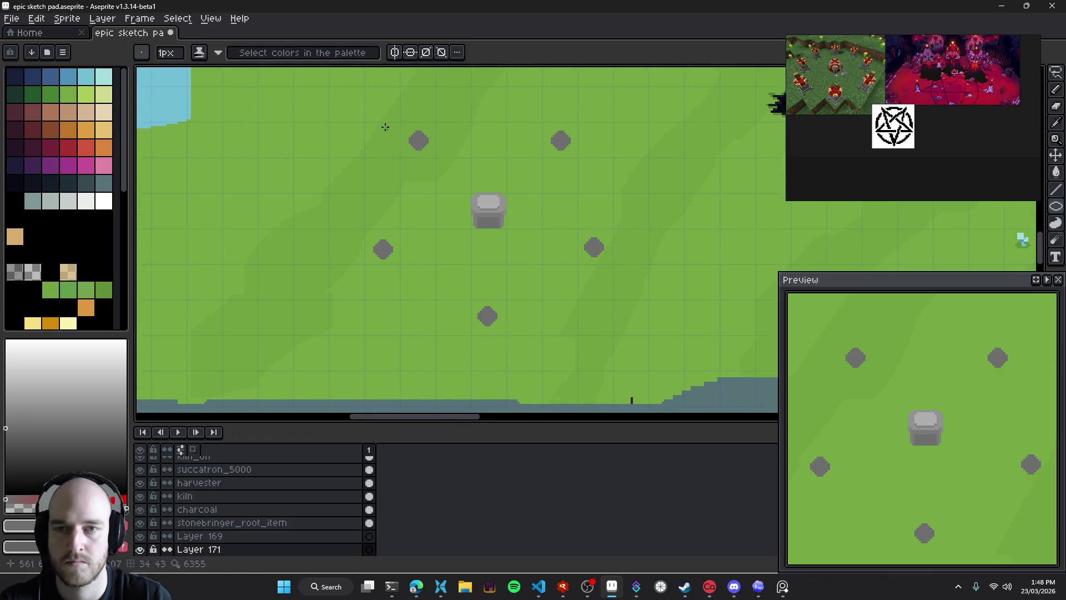
{"action": "left_click_drag", "start_coordinate": [372, 111], "coordinate": [571, 308]}
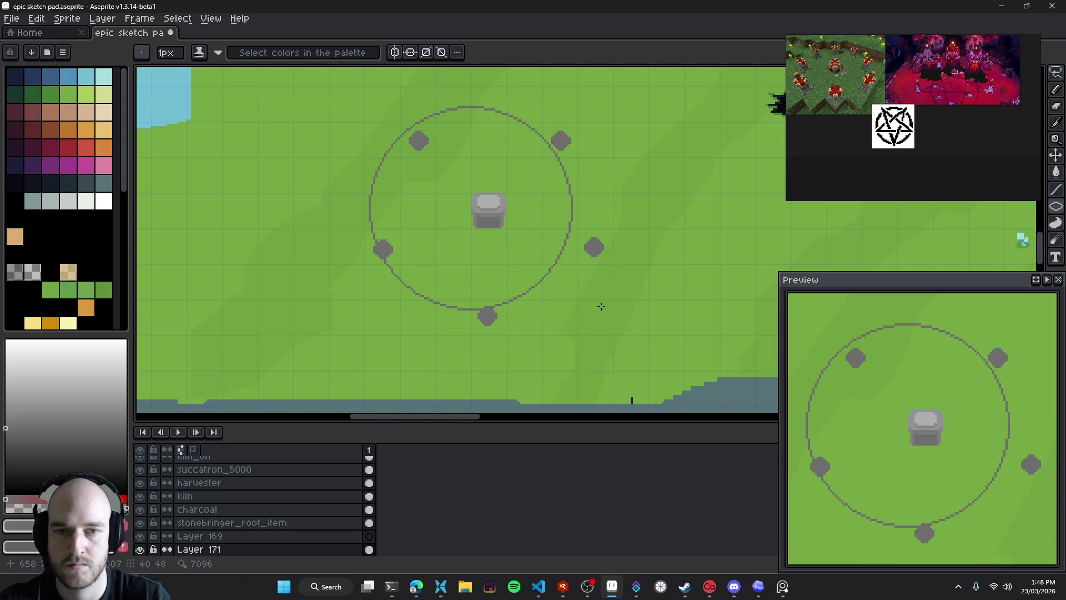
Try centring the circle on the stones by nudging it, then undo it
{"action": "key", "text": "v"}
{"action": "left_click_drag", "start_coordinate": [574, 236], "coordinate": [592, 245]}
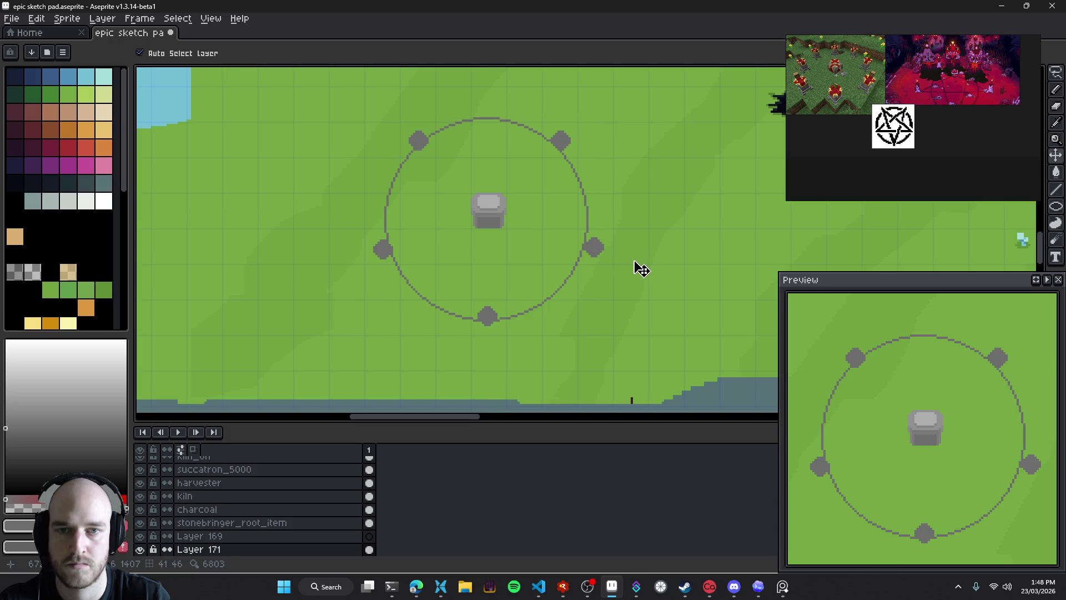
{"action": "key", "text": "ctrl"}
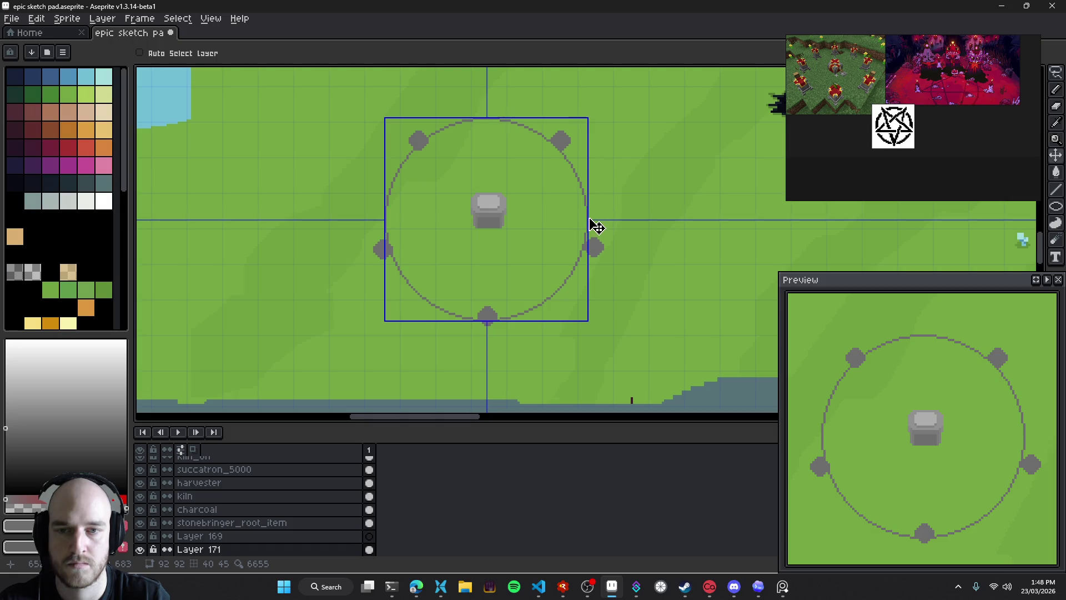
{"action": "left_click_drag", "start_coordinate": [591, 219], "coordinate": [591, 213]}
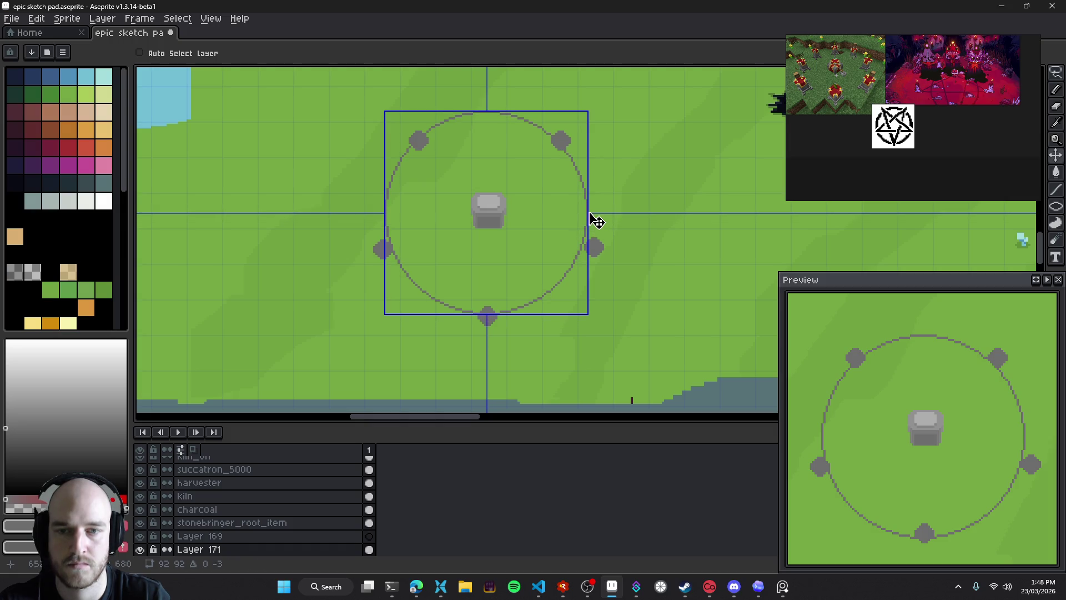
{"action": "left_click_drag", "start_coordinate": [591, 215], "coordinate": [596, 214]}
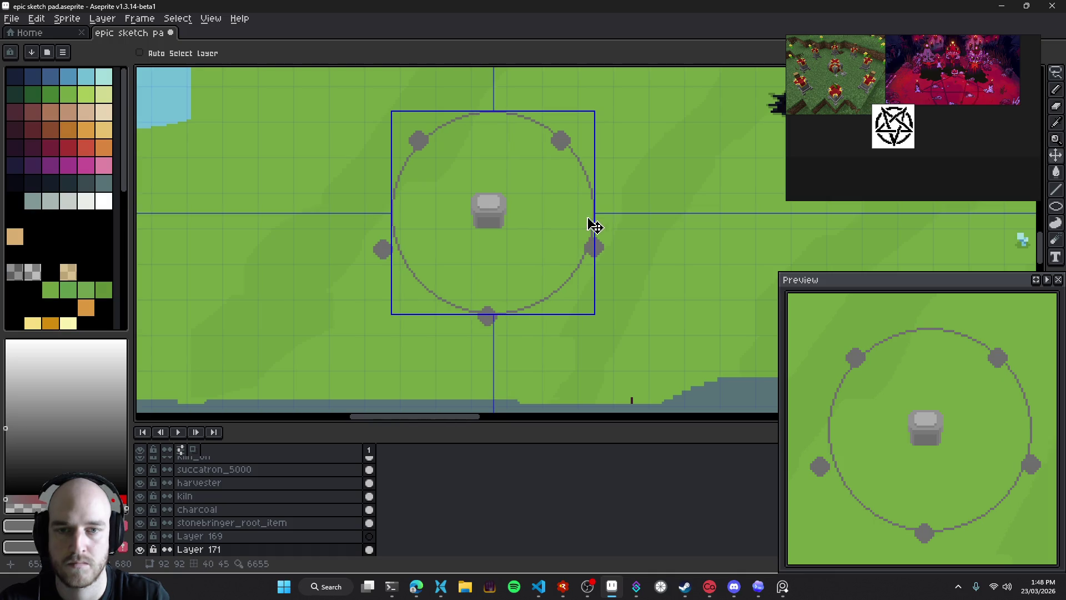
{"action": "key", "text": "ctrl+z"}
{"action": "key", "text": "ctrl+z"}
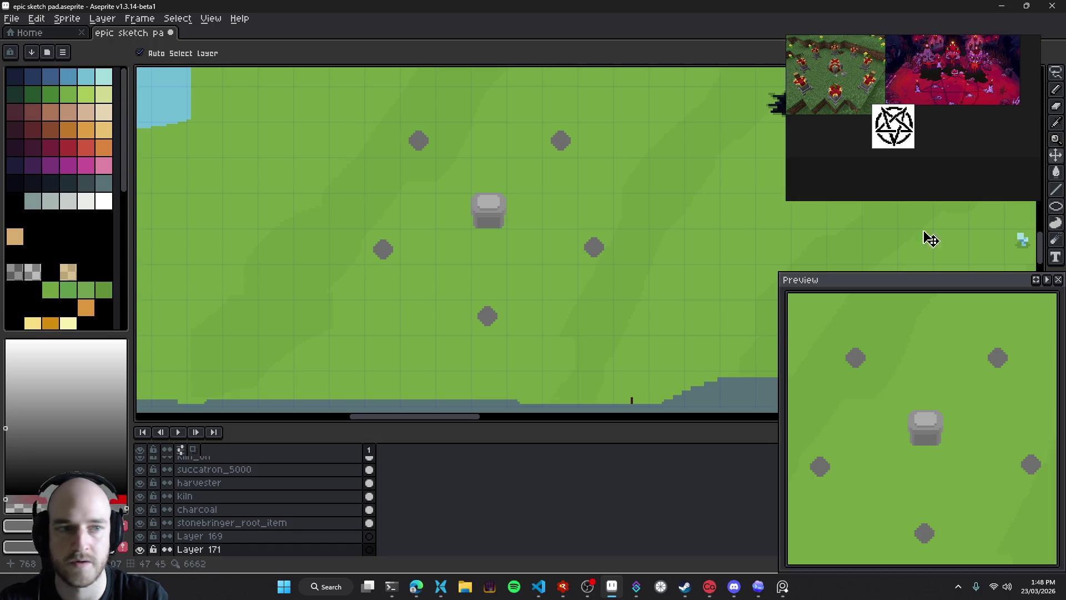
Try larger enclosing circles around the stones and undo each attempt
{"action": "left_click", "coordinate": [1057, 213]}
{"action": "scroll", "coordinate": [322, 90], "scroll_direction": "right", "scroll_amount": 1}
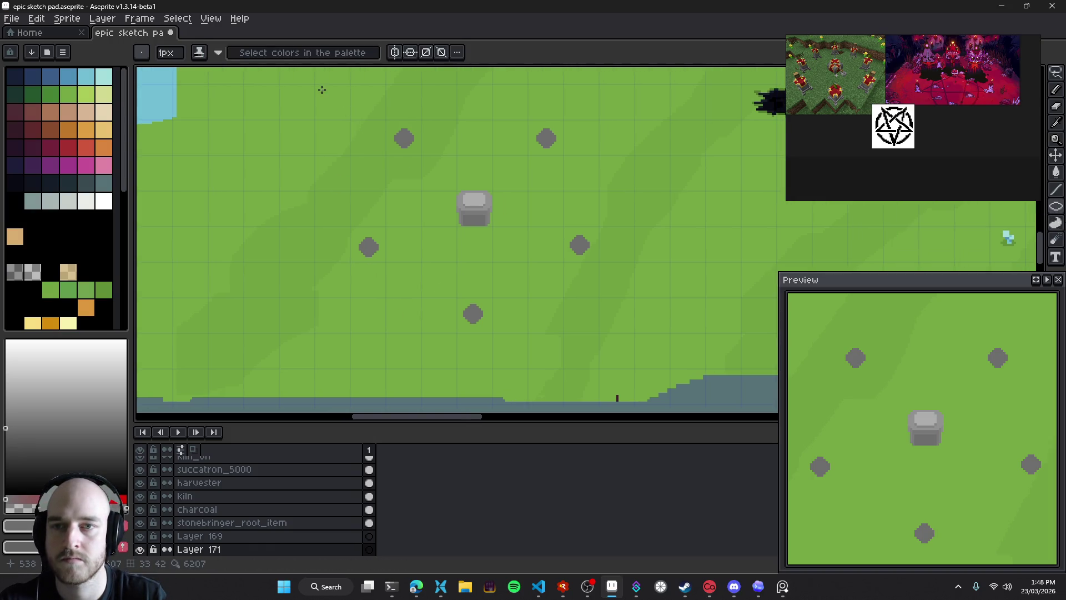
{"action": "left_click_drag", "start_coordinate": [315, 84], "coordinate": [599, 369]}
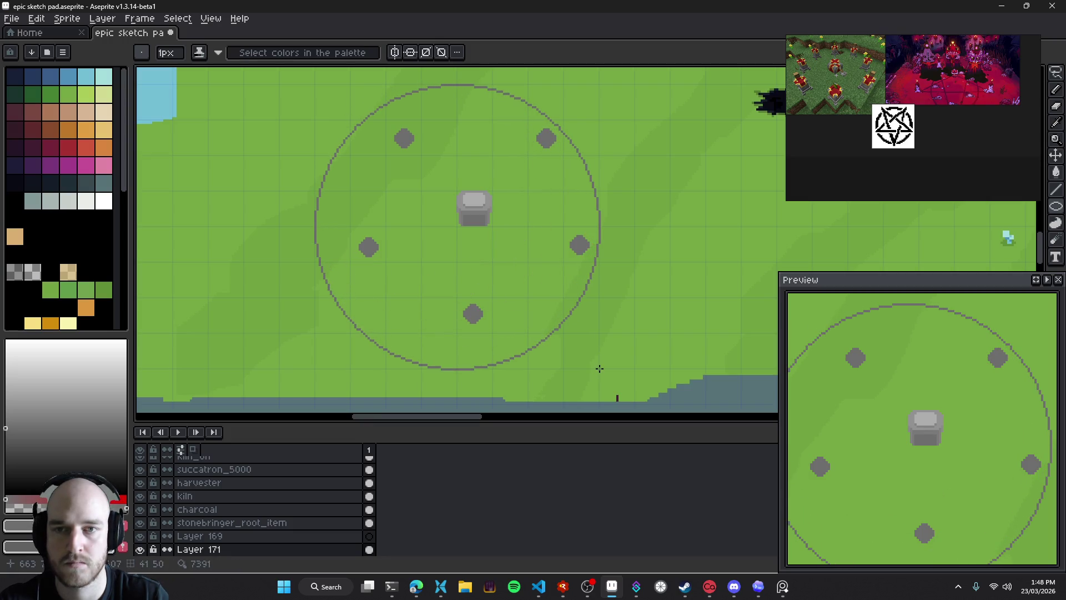
{"action": "key", "text": "ctrl+z"}
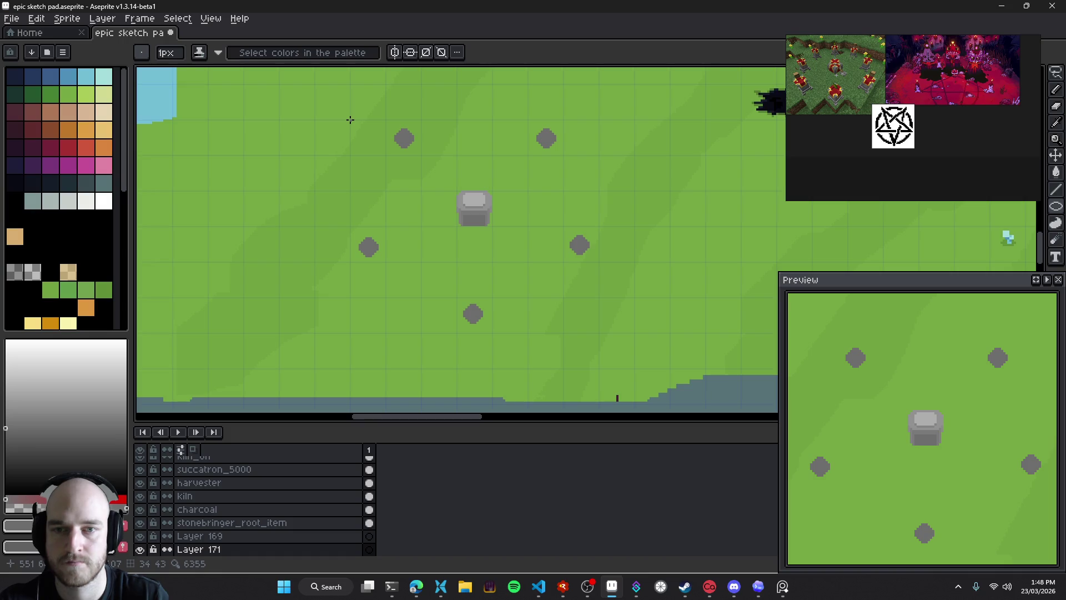
{"action": "key", "text": "ctrl+z"}
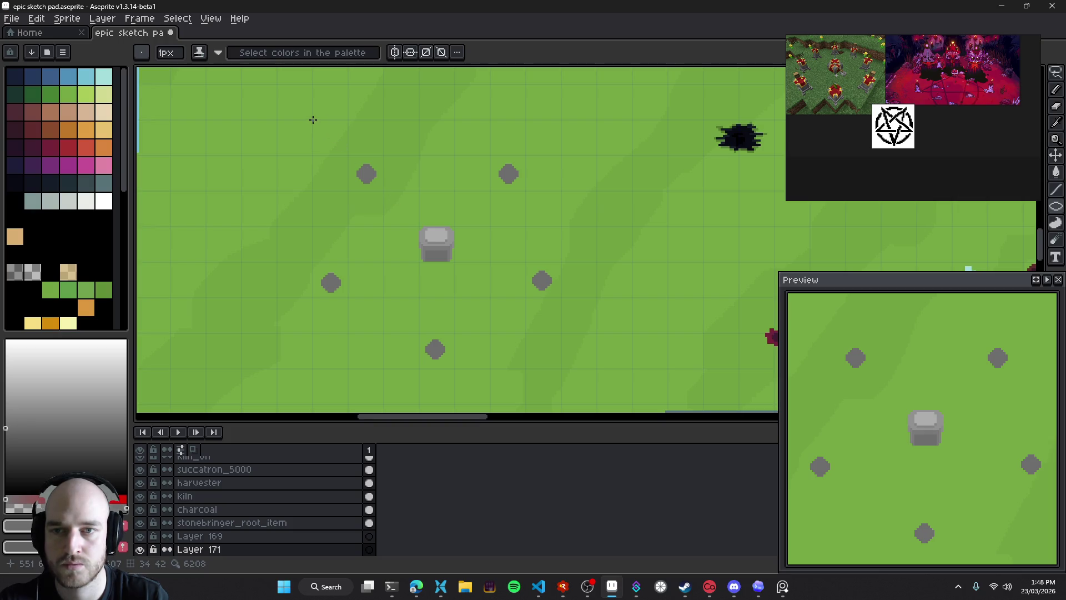
{"action": "mouse_move", "coordinate": [315, 121]}
{"action": "left_mouse_down"}
{"action": "mouse_move", "coordinate": [562, 370]}
{"action": "mouse_move", "coordinate": [557, 333]}
{"action": "left_mouse_up"}
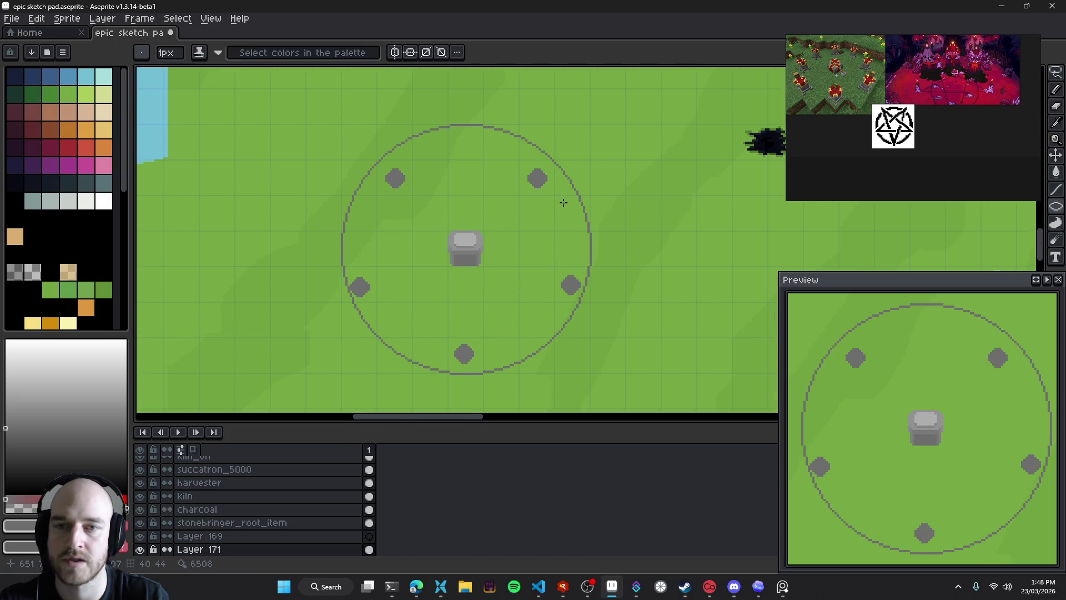
{"action": "key", "text": "v"}
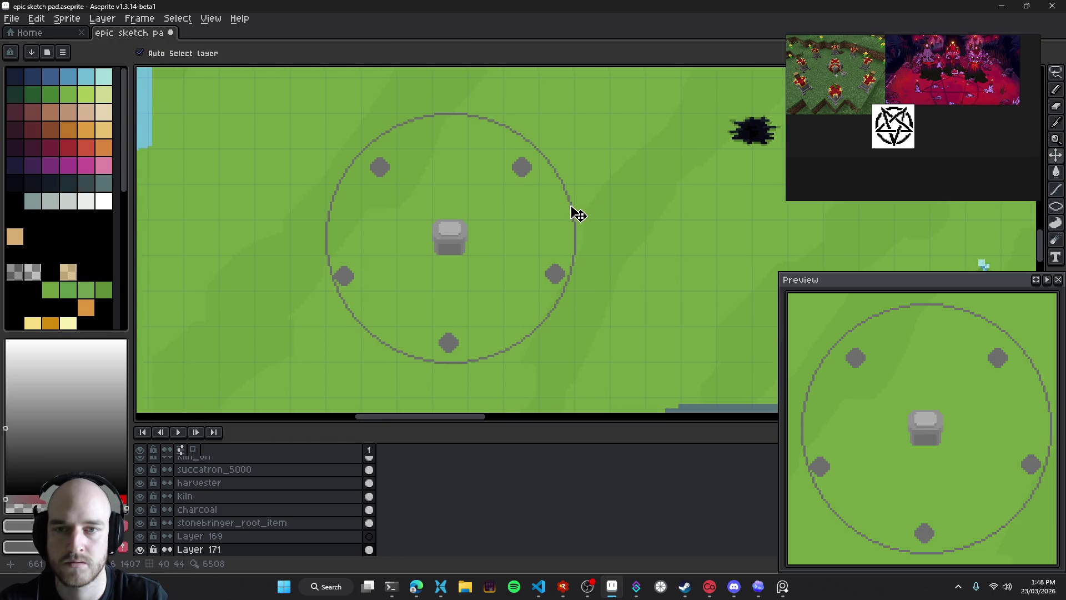
{"action": "key", "text": "ctrl+z"}
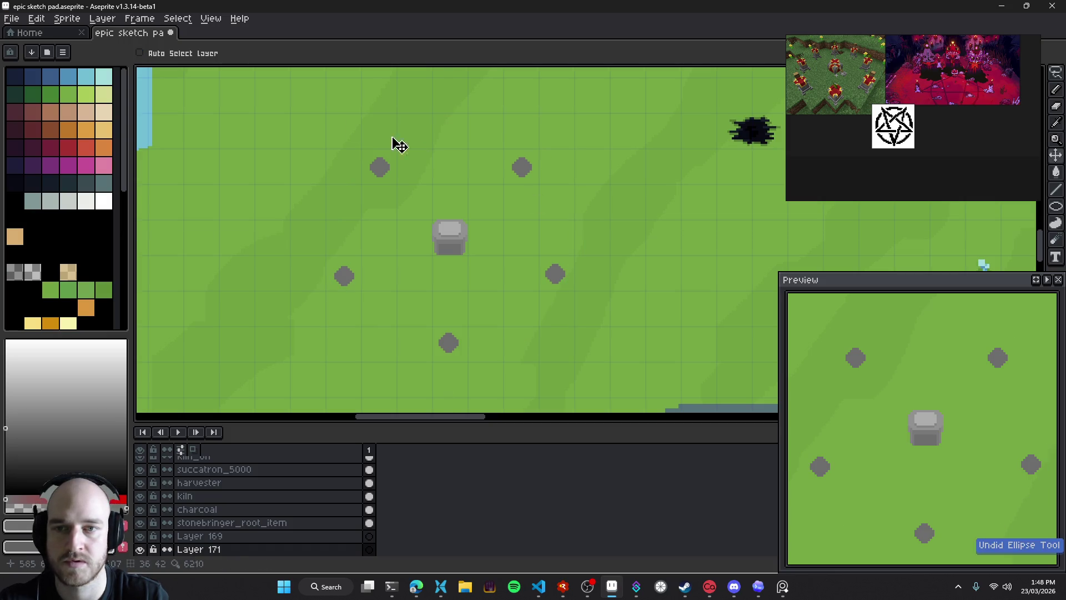
Draw the final circle passing through all five stones
{"action": "left_click", "coordinate": [1056, 206]}
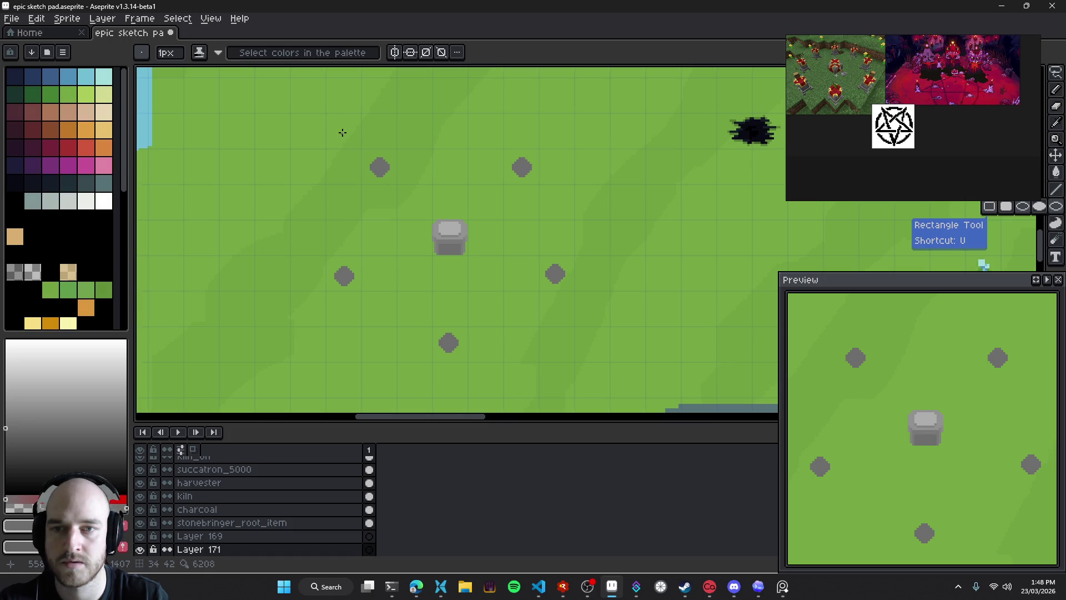
{"action": "left_click_drag", "start_coordinate": [341, 131], "coordinate": [524, 348]}
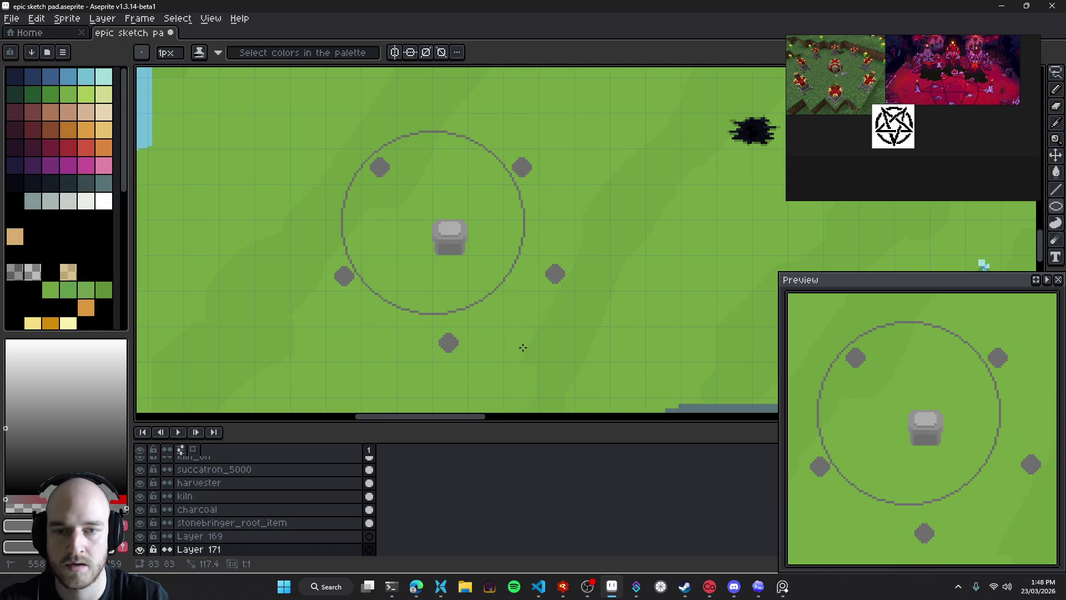
{"action": "left_click_drag", "start_coordinate": [523, 348], "coordinate": [435, 225]}
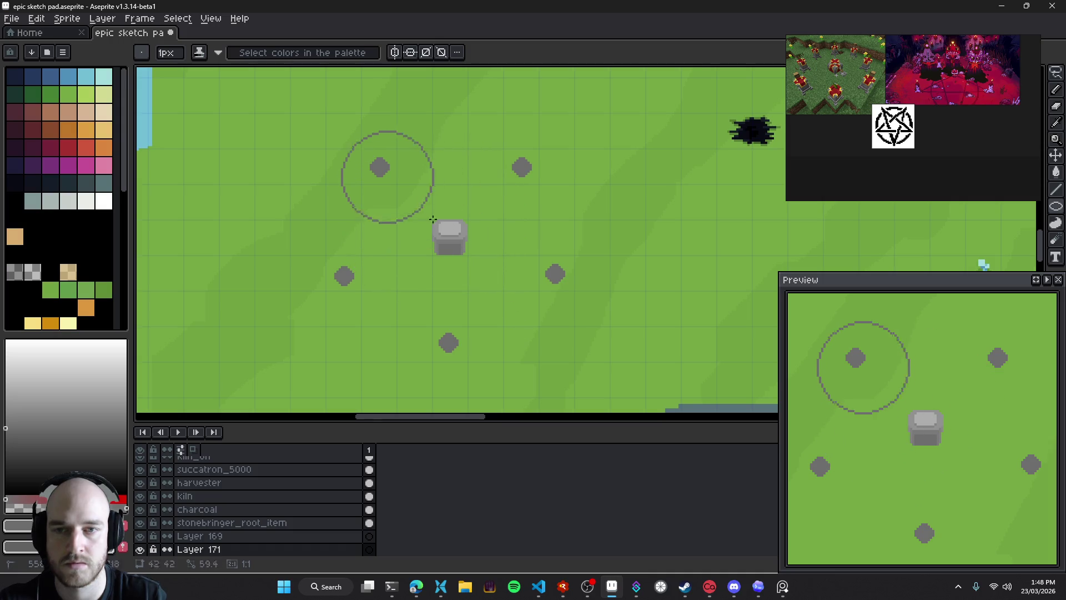
{"action": "key", "text": "ctrl+z"}
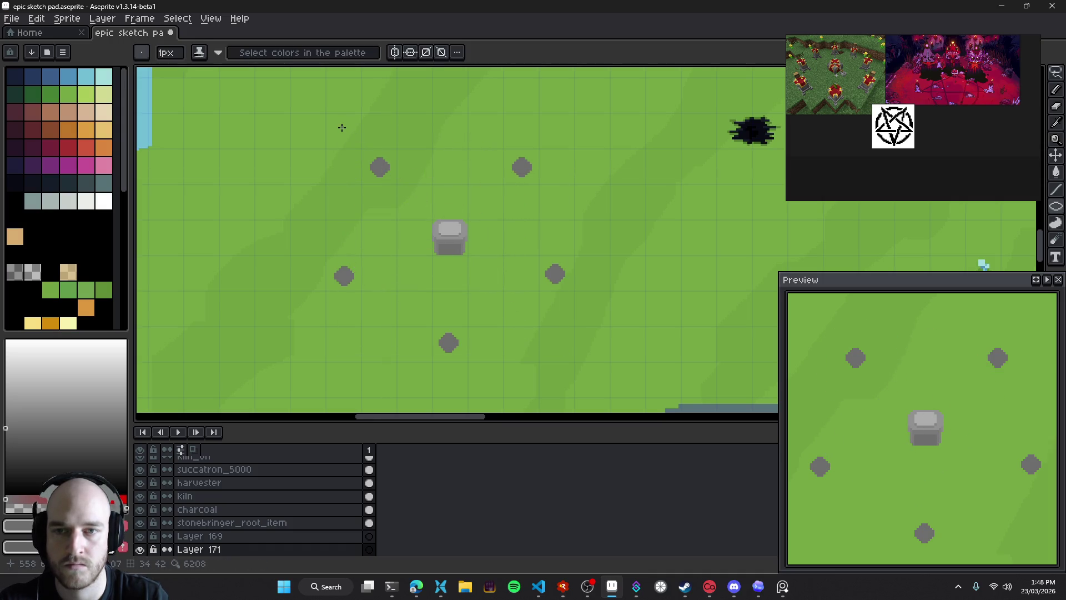
{"action": "left_click_drag", "start_coordinate": [343, 131], "coordinate": [558, 346]}
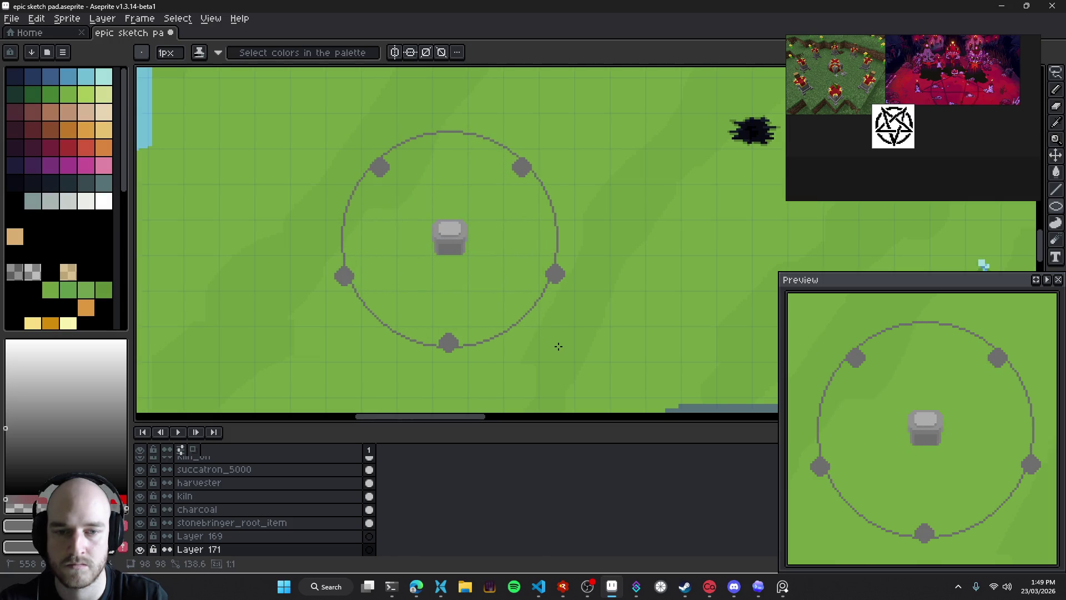
Shift the circle one pixel left and move the left and bottom stones onto it
{"action": "key", "text": "v"}
{"action": "left_click_drag", "start_coordinate": [457, 139], "coordinate": [453, 139]}
{"action": "left_click_drag", "start_coordinate": [451, 349], "coordinate": [449, 344]}
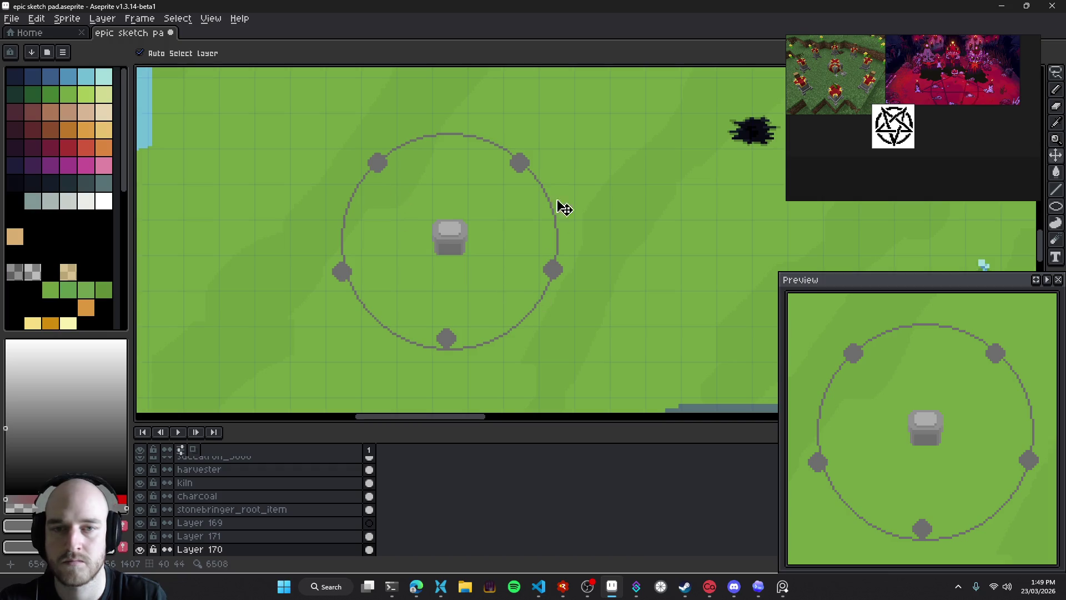
{"action": "key", "text": "q"}
{"action": "left_click_drag", "start_coordinate": [349, 251], "coordinate": [350, 284]}
{"action": "left_click_drag", "start_coordinate": [450, 322], "coordinate": [460, 349]}
{"action": "left_click", "coordinate": [607, 303]}
Move the right, upper-right and upper-left stones onto the circle
{"action": "mouse_move", "coordinate": [575, 252]}
{"action": "left_mouse_down"}
{"action": "mouse_move", "coordinate": [583, 306]}
{"action": "mouse_move", "coordinate": [572, 286]}
{"action": "left_mouse_up"}
{"action": "mouse_move", "coordinate": [566, 183]}
{"action": "left_mouse_down"}
{"action": "mouse_move", "coordinate": [533, 149]}
{"action": "mouse_move", "coordinate": [483, 188]}
{"action": "left_mouse_up"}
{"action": "left_click_drag", "start_coordinate": [536, 168], "coordinate": [539, 168]}
{"action": "left_click_drag", "start_coordinate": [388, 139], "coordinate": [403, 148]}
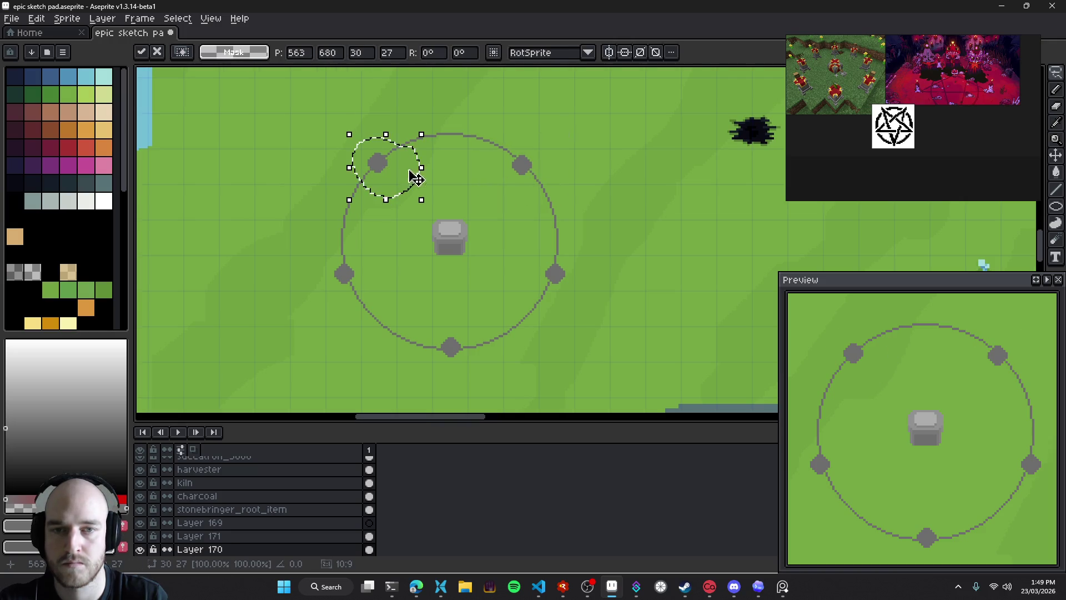
{"action": "left_click", "coordinate": [483, 183]}
{"action": "left_click_drag", "start_coordinate": [483, 183], "coordinate": [533, 185]}
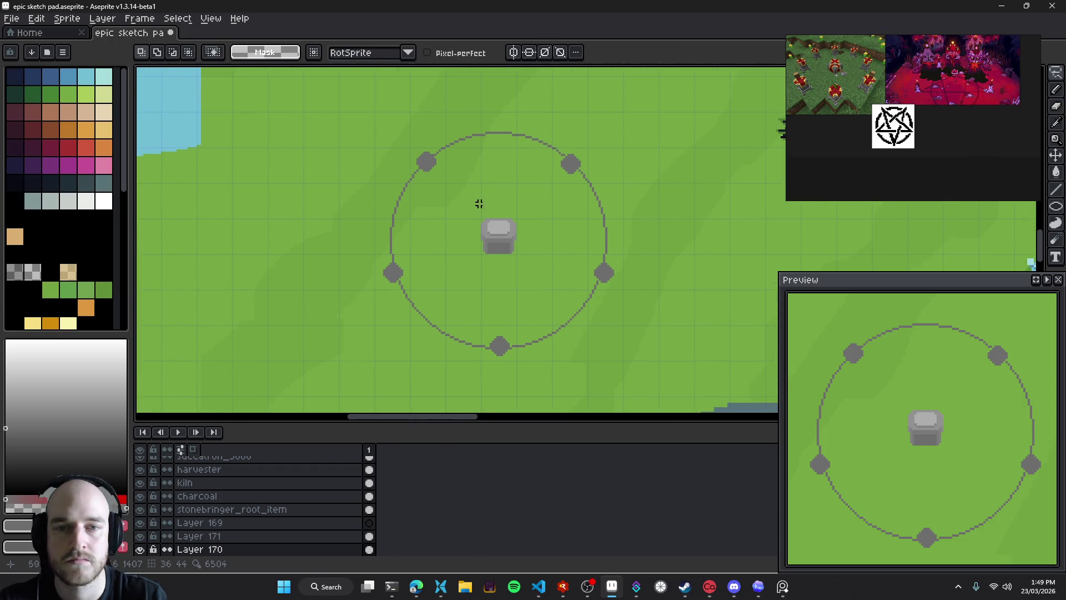
Save the sketch and draw a 3px grey line from the upper-left stone inward
{"action": "scroll", "coordinate": [480, 208], "scroll_direction": "right", "scroll_amount": 2}
{"action": "scroll", "coordinate": [486, 219], "scroll_direction": "up", "scroll_amount": 2}
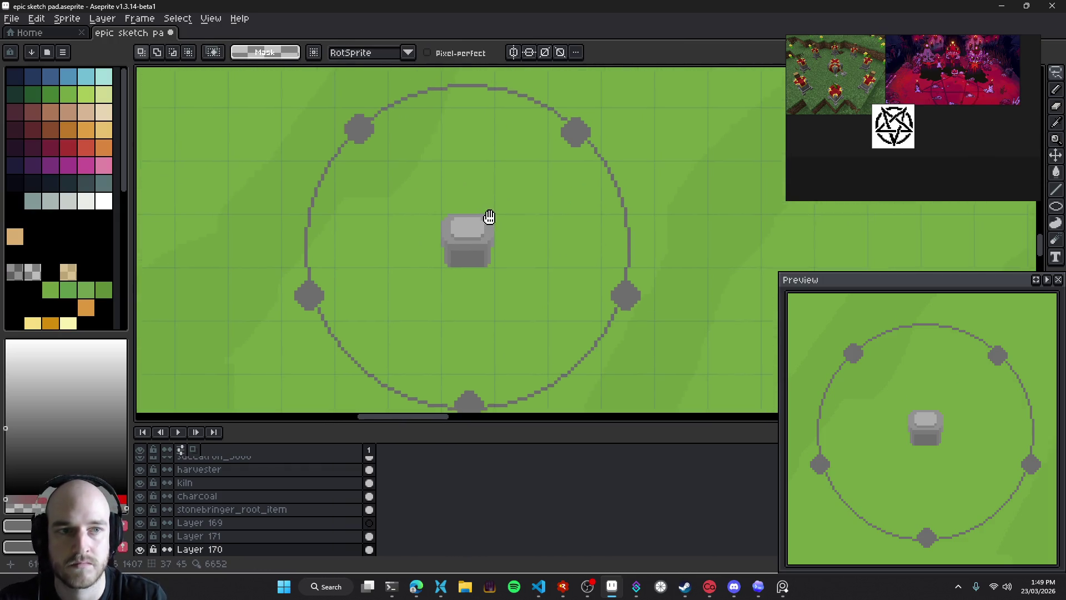
{"action": "left_click_drag", "start_coordinate": [486, 219], "coordinate": [494, 232]}
{"action": "key", "text": "ctrl+s"}
{"action": "key", "text": "b"}
{"action": "left_click_drag", "start_coordinate": [388, 161], "coordinate": [453, 244]}
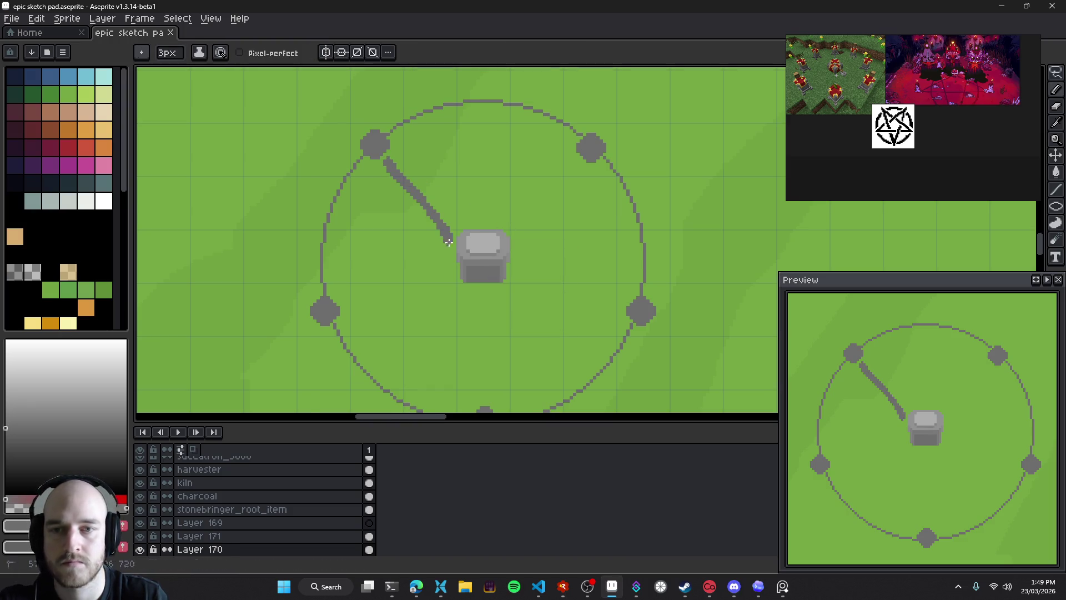
Try pentagram lines from the top-left stone, reducing the brush to 2px and undoing attempts
{"action": "key", "text": "ctrl+z"}
{"action": "scroll", "coordinate": [383, 141], "scroll_direction": "down", "scroll_amount": 2}
{"action": "scroll", "coordinate": [382, 141], "scroll_direction": "right", "scroll_amount": 1}
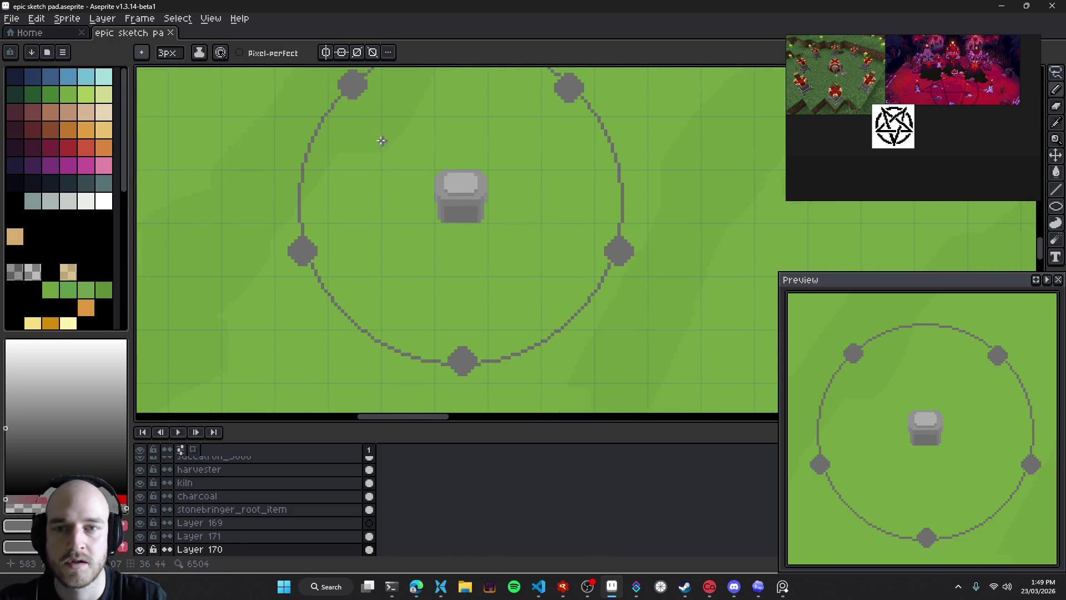
{"action": "left_click_drag", "start_coordinate": [365, 108], "coordinate": [461, 350]}
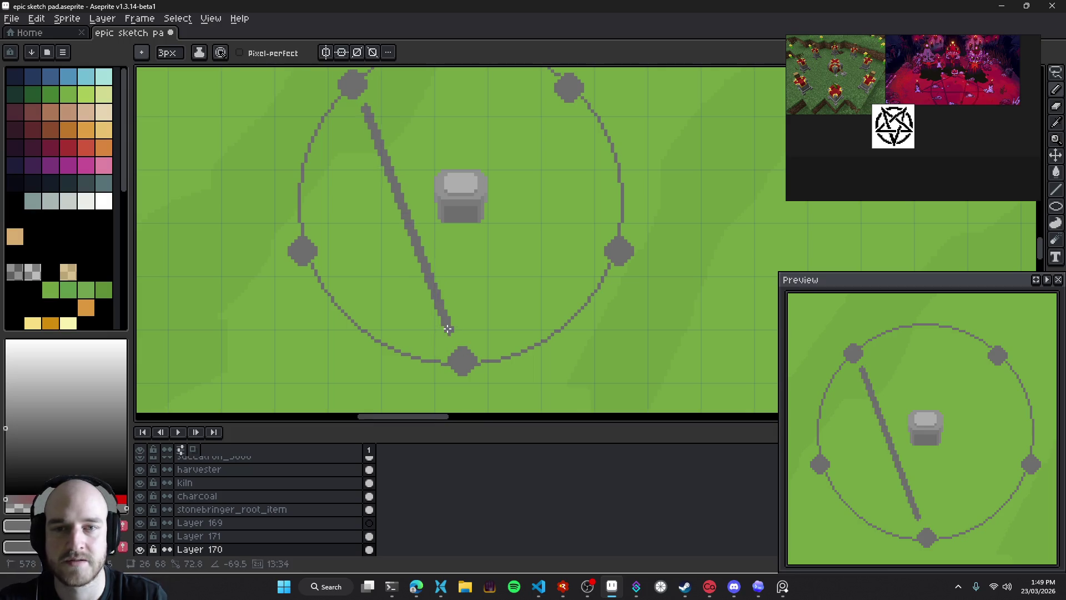
{"action": "key", "text": "ctrl+z"}
{"action": "key", "text": "minus"}
{"action": "left_click_drag", "start_coordinate": [361, 105], "coordinate": [449, 336]}
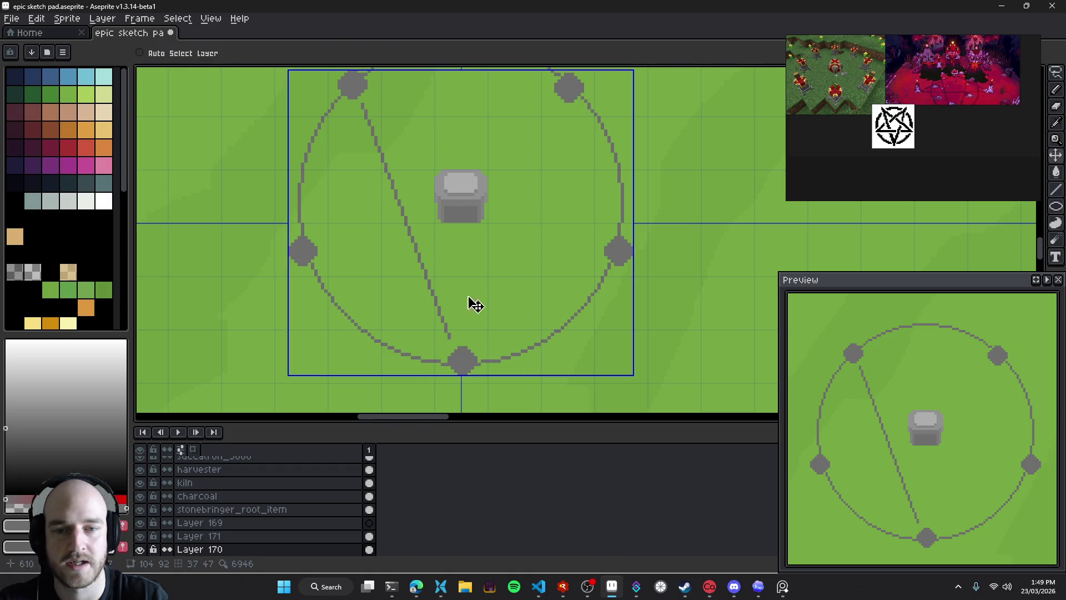
{"action": "key", "text": "ctrl+z"}
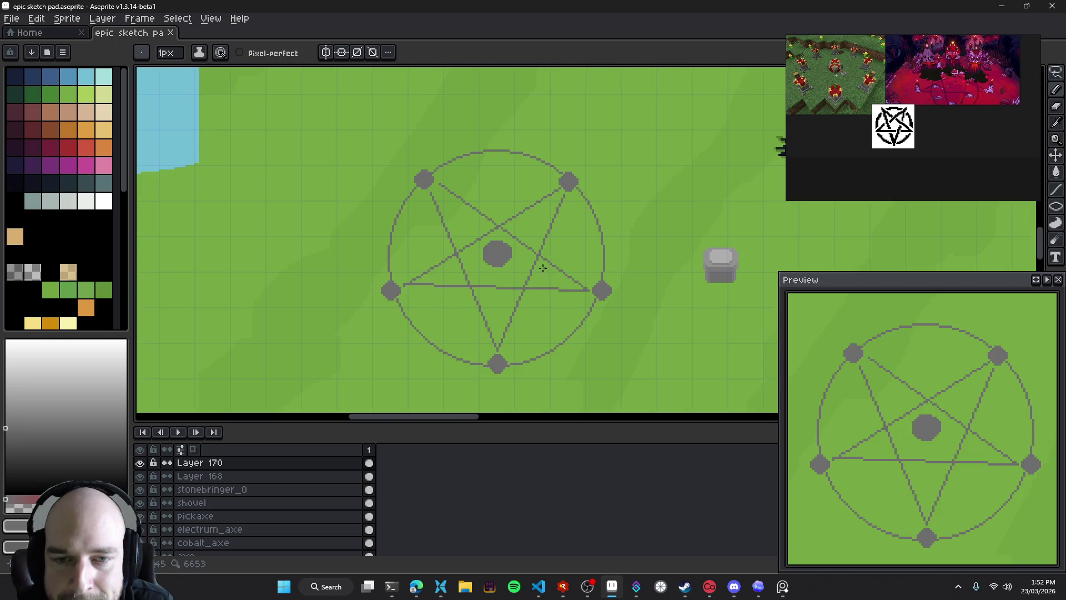
Nudge the centre dot and move the pentagram of stones far left of the circle
{"action": "key", "text": "v"}
{"action": "mouse_move", "coordinate": [484, 255]}
{"action": "left_mouse_down"}
{"action": "mouse_move", "coordinate": [493, 258]}
{"action": "mouse_move", "coordinate": [508, 205]}
{"action": "left_mouse_up"}
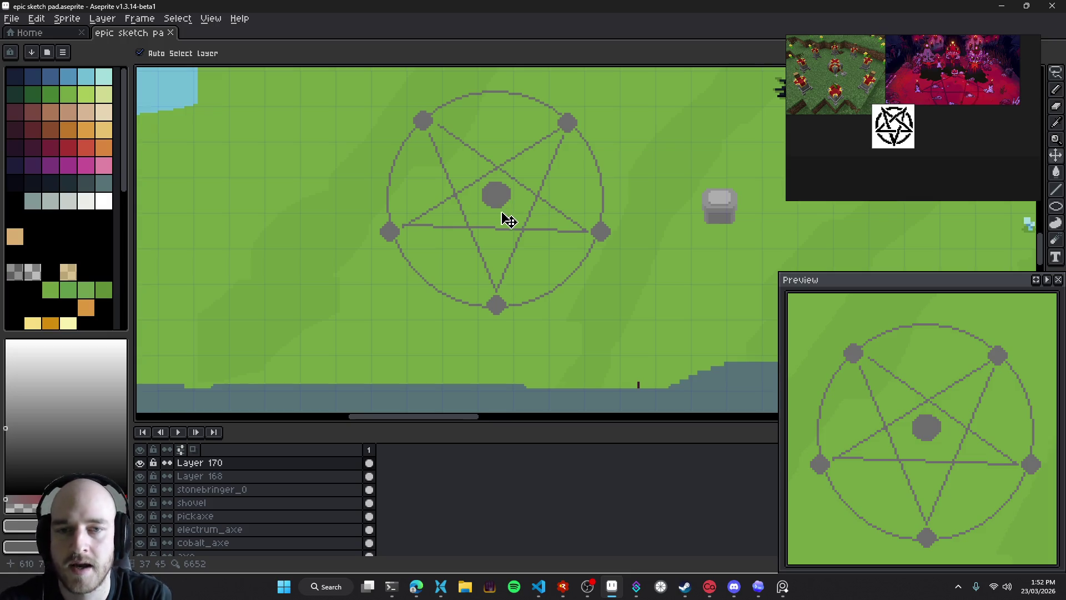
{"action": "left_click_drag", "start_coordinate": [510, 221], "coordinate": [523, 226]}
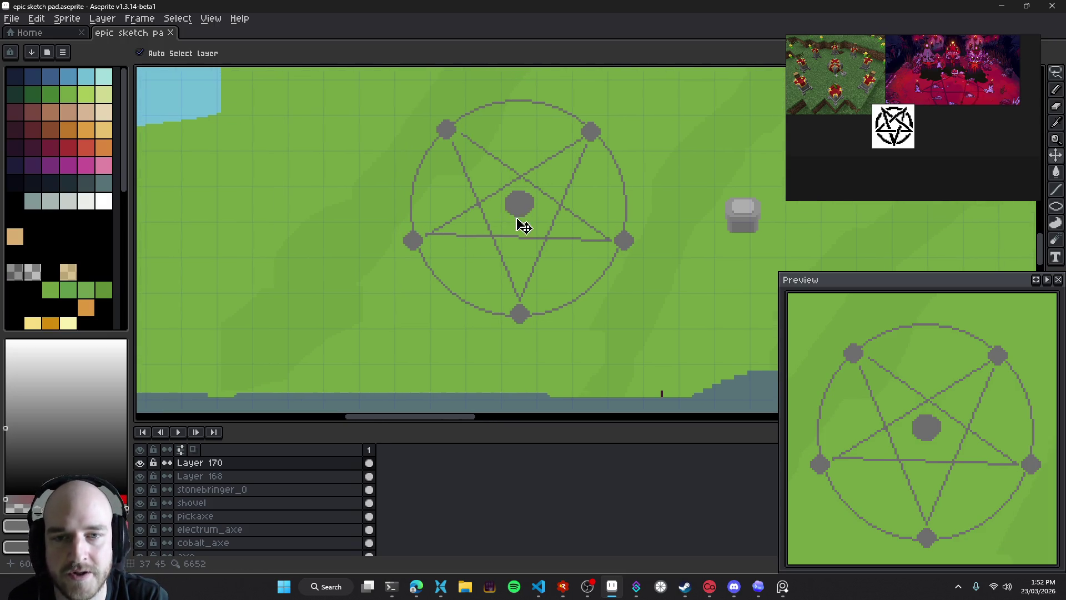
{"action": "key", "text": "shift+n"}
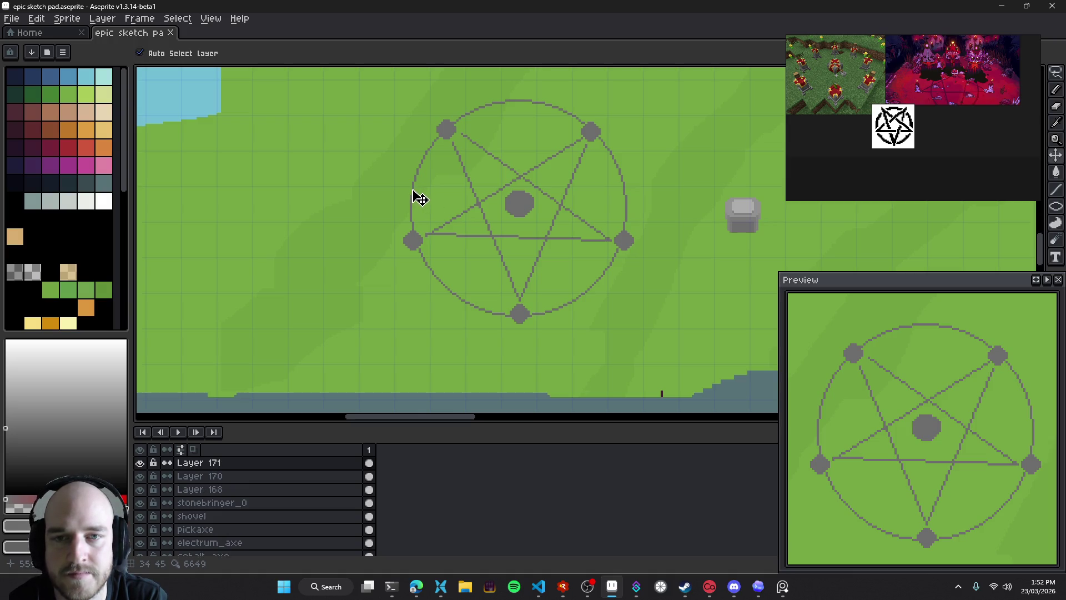
{"action": "scroll", "coordinate": [267, 489], "scroll_direction": "up", "scroll_amount": 1}
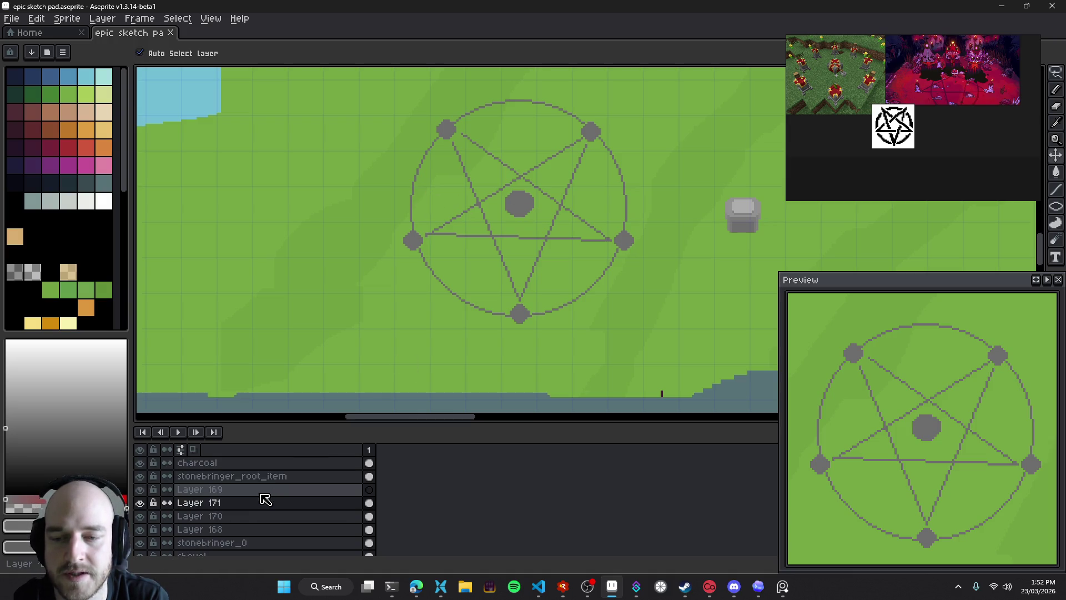
{"action": "mouse_move", "coordinate": [526, 212]}
{"action": "left_mouse_down"}
{"action": "mouse_move", "coordinate": [537, 210]}
{"action": "mouse_move", "coordinate": [532, 272]}
{"action": "mouse_move", "coordinate": [529, 202]}
{"action": "mouse_move", "coordinate": [553, 271]}
{"action": "mouse_move", "coordinate": [598, 271]}
{"action": "mouse_move", "coordinate": [505, 283]}
{"action": "mouse_move", "coordinate": [522, 270]}
{"action": "left_mouse_up"}
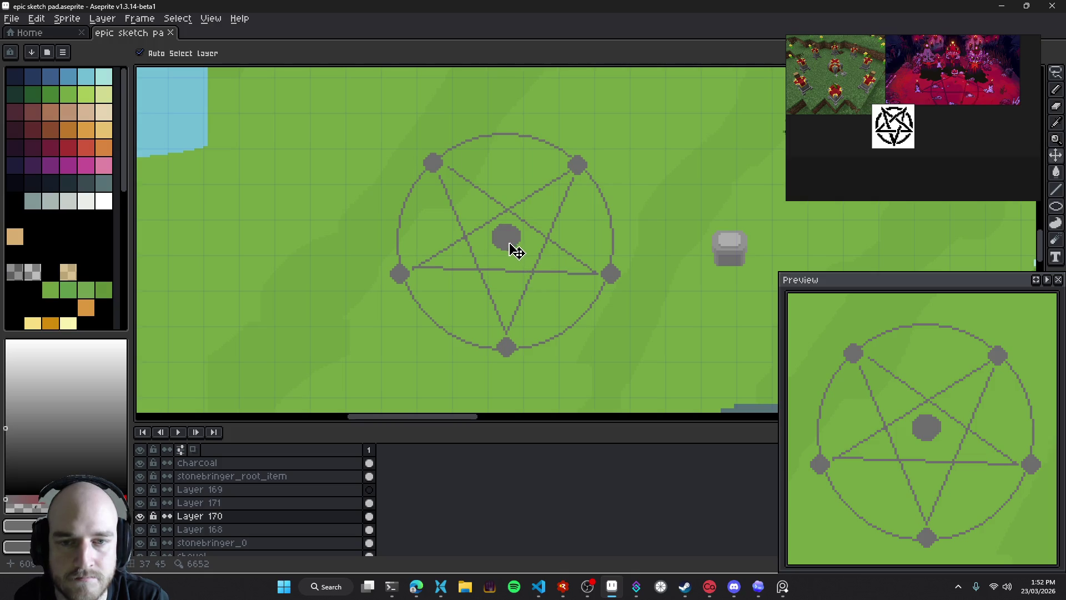
{"action": "left_click_drag", "start_coordinate": [515, 251], "coordinate": [197, 273]}
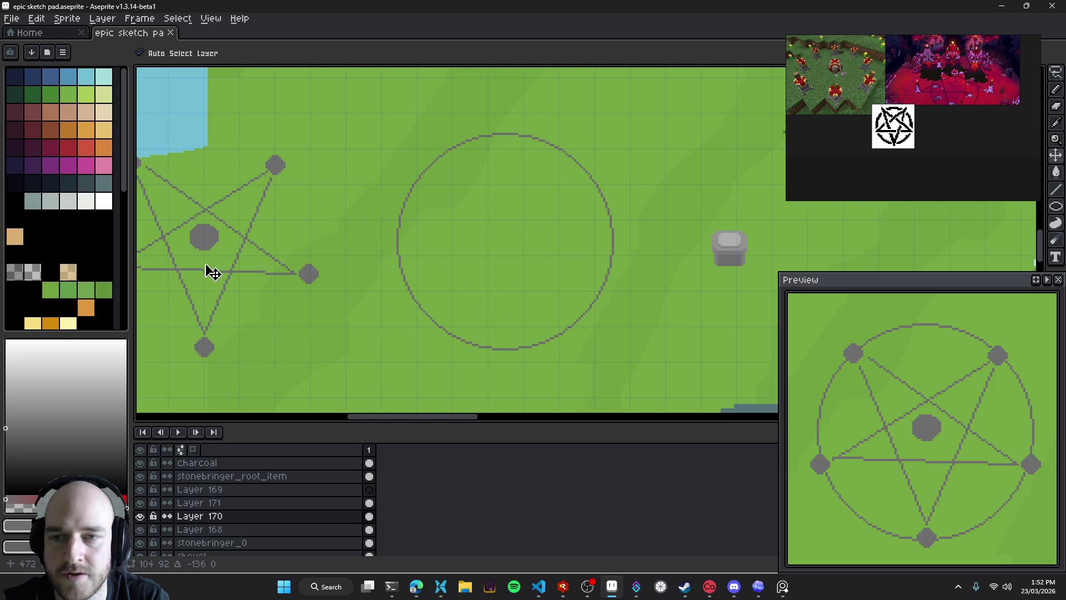
Save the sprite and lower Layer 171's opacity to 19%
{"action": "scroll", "coordinate": [428, 269], "scroll_direction": "right", "scroll_amount": 2}
{"action": "key", "text": "ctrl+s"}
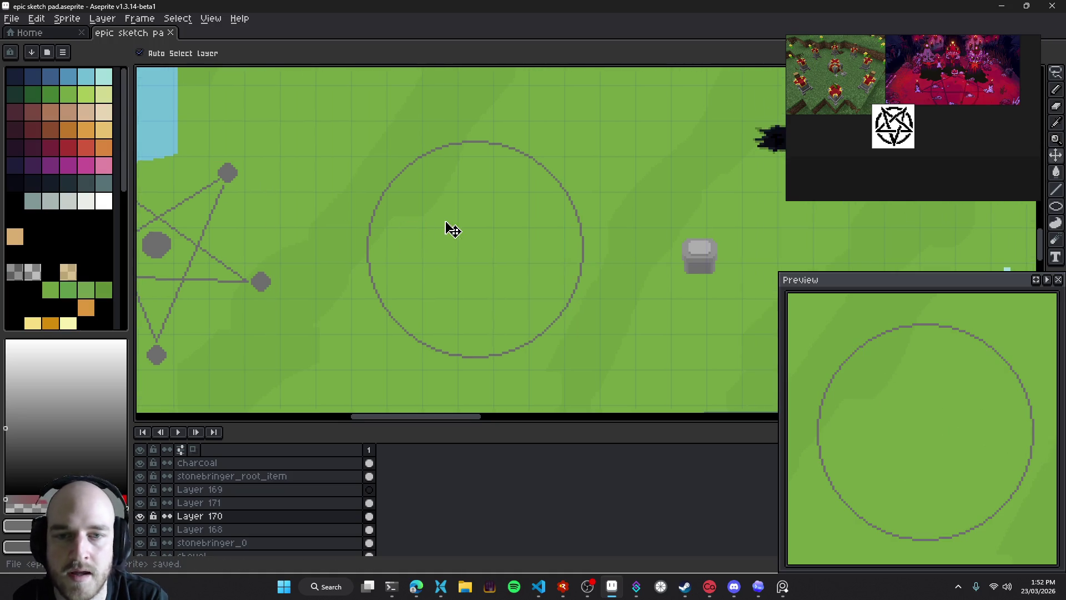
{"action": "scroll", "coordinate": [442, 270], "scroll_direction": "right", "scroll_amount": 1}
{"action": "key", "text": "Up"}
{"action": "key", "text": "shift+p"}
{"action": "left_click_drag", "start_coordinate": [443, 270], "coordinate": [475, 252]}
Pan and zoom around the faint circle, checking the bounds of the layer's content
{"action": "key", "text": "b"}
{"action": "scroll", "coordinate": [441, 255], "scroll_direction": "left", "scroll_amount": 3}
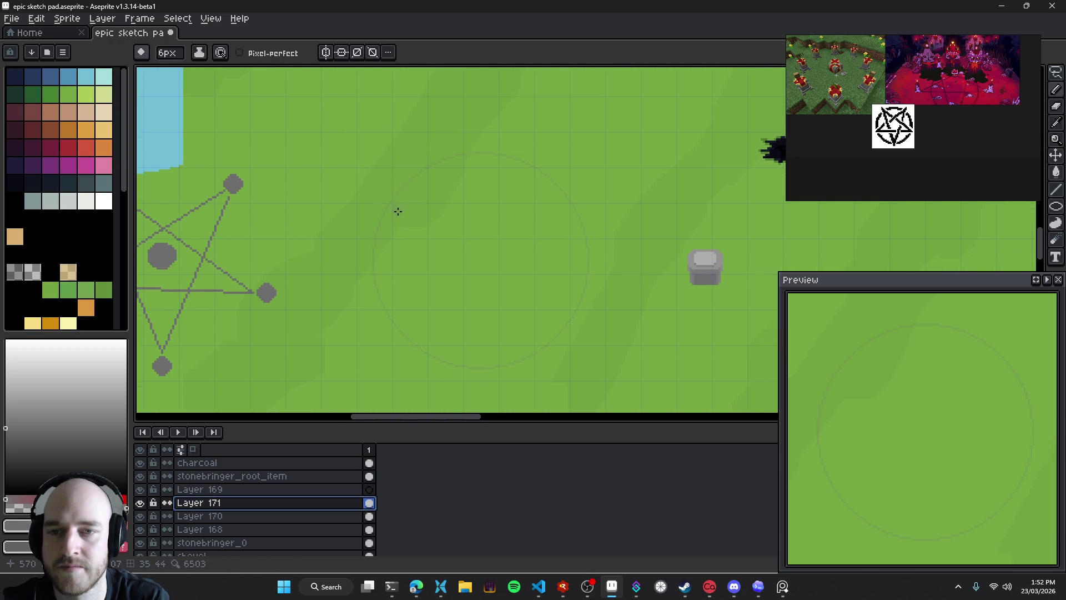
{"action": "scroll", "coordinate": [399, 209], "scroll_direction": "down", "scroll_amount": 2}
{"action": "scroll", "coordinate": [413, 185], "scroll_direction": "up", "scroll_amount": 2}
{"action": "scroll", "coordinate": [413, 185], "scroll_direction": "right", "scroll_amount": 2}
{"action": "scroll", "coordinate": [414, 179], "scroll_direction": "down", "scroll_amount": 1}
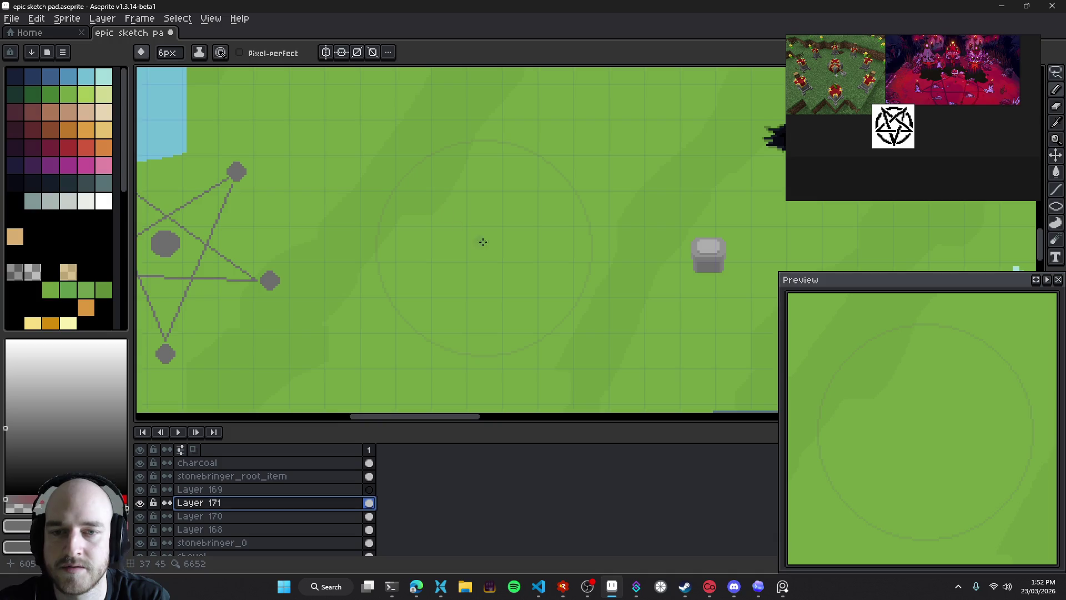
{"action": "scroll", "coordinate": [478, 240], "scroll_direction": "right", "scroll_amount": 1}
{"action": "scroll", "coordinate": [475, 250], "scroll_direction": "up", "scroll_amount": 1}
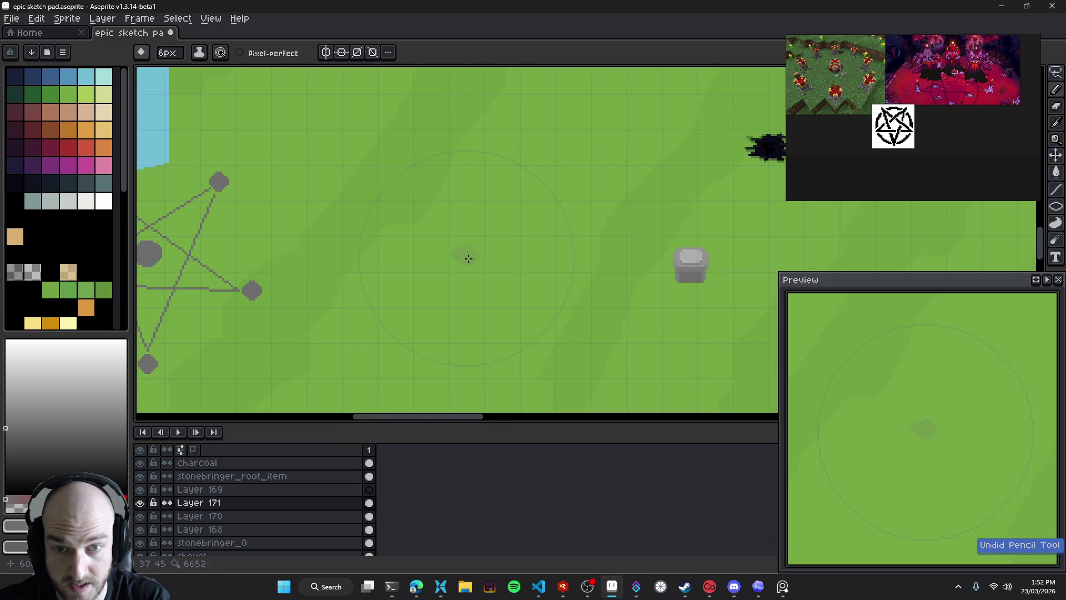
{"action": "key", "text": "ctrl"}
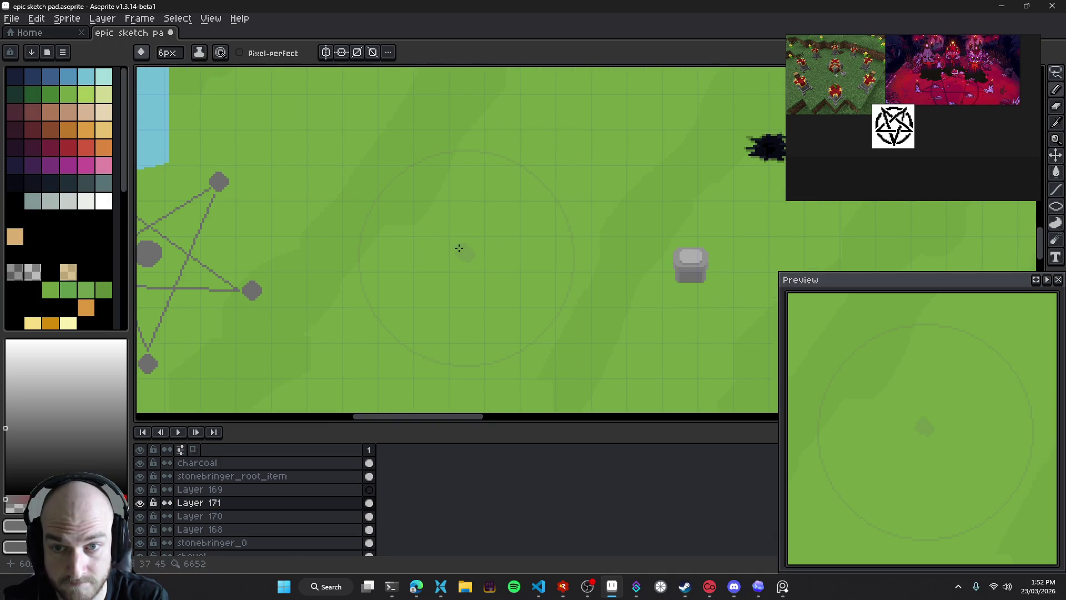
{"action": "scroll", "coordinate": [464, 250], "scroll_direction": "up", "scroll_amount": 3}
{"action": "scroll", "coordinate": [464, 250], "scroll_direction": "left", "scroll_amount": 1}
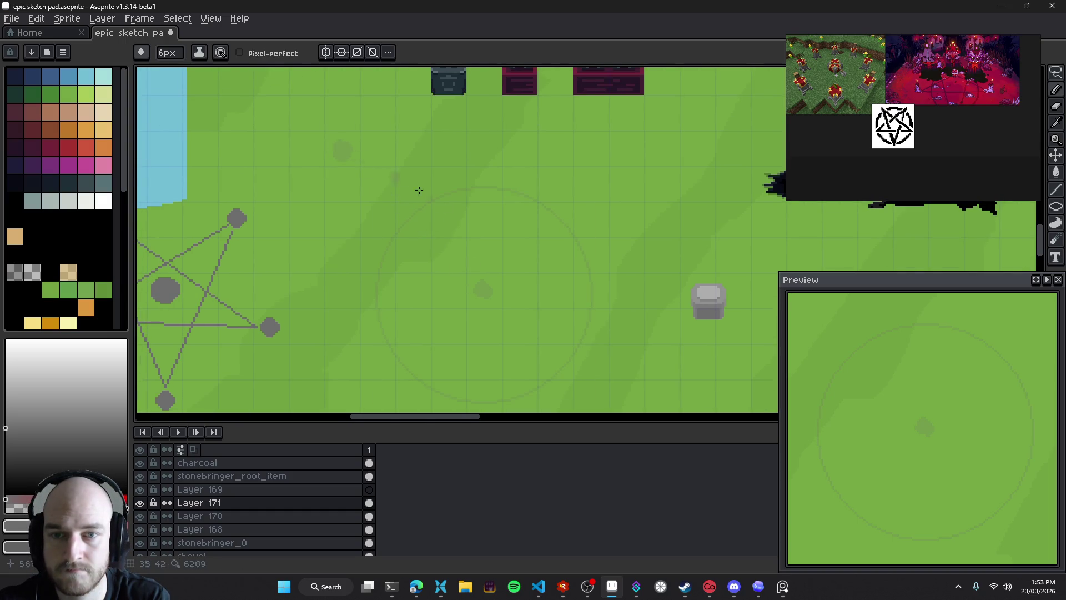
{"action": "scroll", "coordinate": [433, 200], "scroll_direction": "down", "scroll_amount": 6}
{"action": "scroll", "coordinate": [444, 211], "scroll_direction": "right", "scroll_amount": 2}
{"action": "key", "text": "ctrl"}
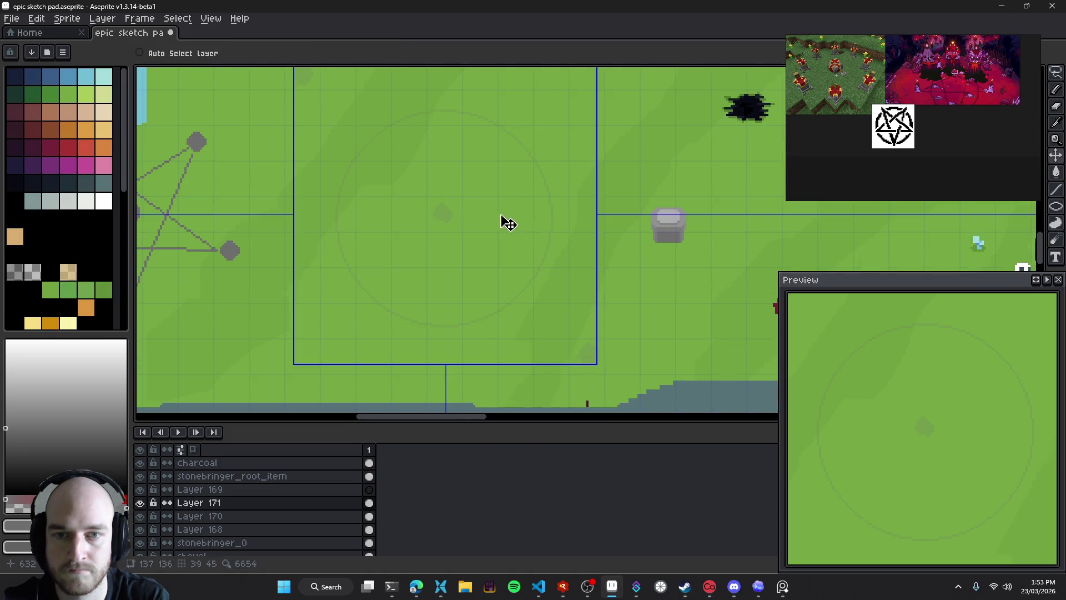
{"action": "scroll", "coordinate": [514, 252], "scroll_direction": "down", "scroll_amount": 3}
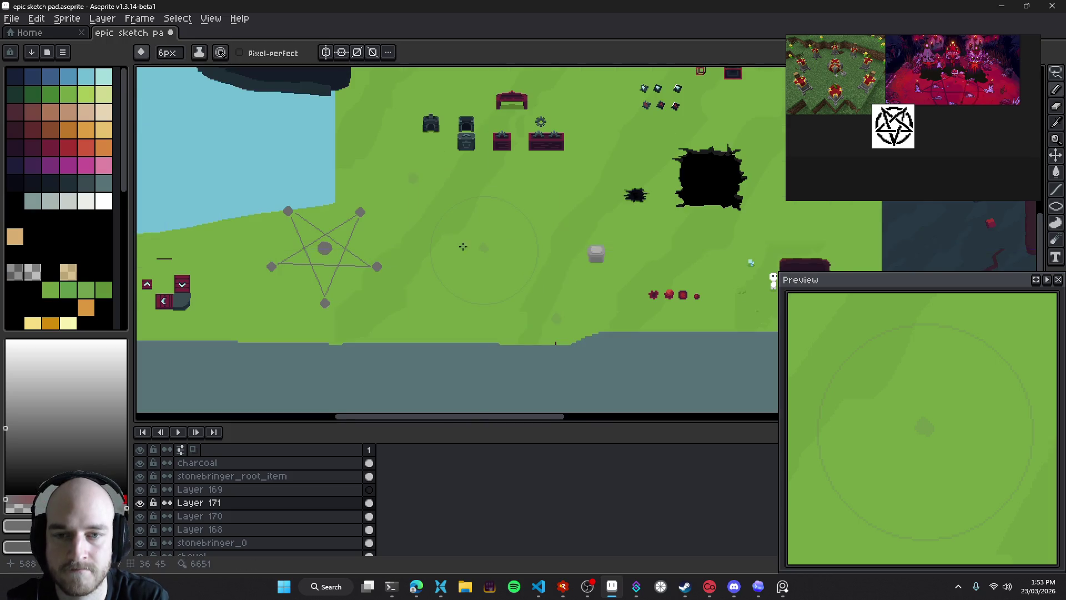
{"action": "scroll", "coordinate": [493, 251], "scroll_direction": "up", "scroll_amount": 3}
{"action": "scroll", "coordinate": [308, 252], "scroll_direction": "down", "scroll_amount": 1}
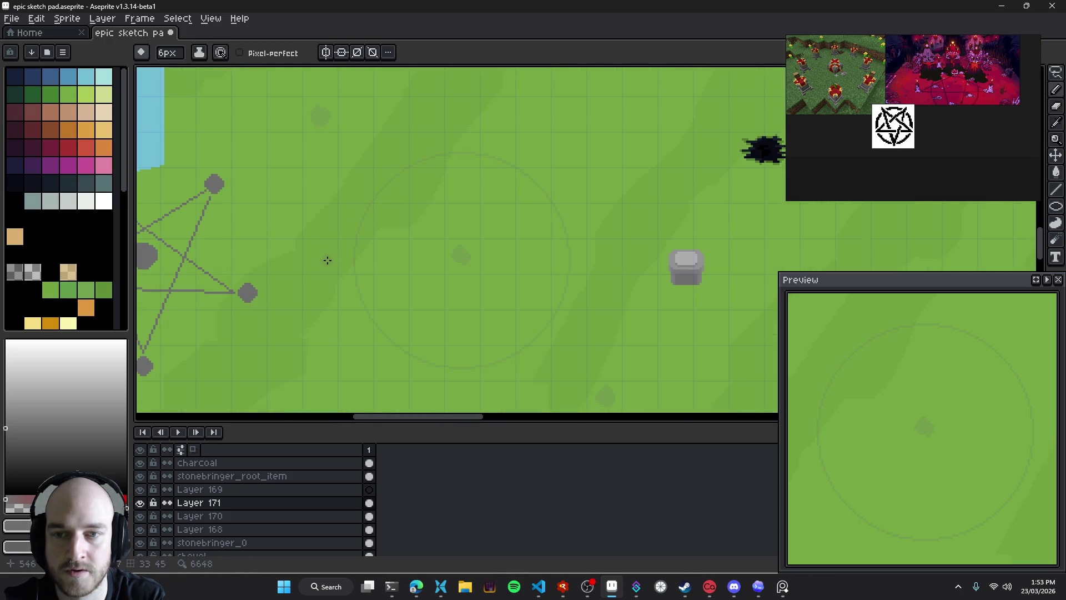
{"action": "scroll", "coordinate": [322, 245], "scroll_direction": "down", "scroll_amount": 1}
{"action": "mouse_move", "coordinate": [500, 239]}
{"action": "left_mouse_down"}
{"action": "mouse_move", "coordinate": [452, 269]}
{"action": "mouse_move", "coordinate": [506, 268]}
{"action": "left_mouse_up"}
{"action": "scroll", "coordinate": [437, 255], "scroll_direction": "up", "scroll_amount": 2}
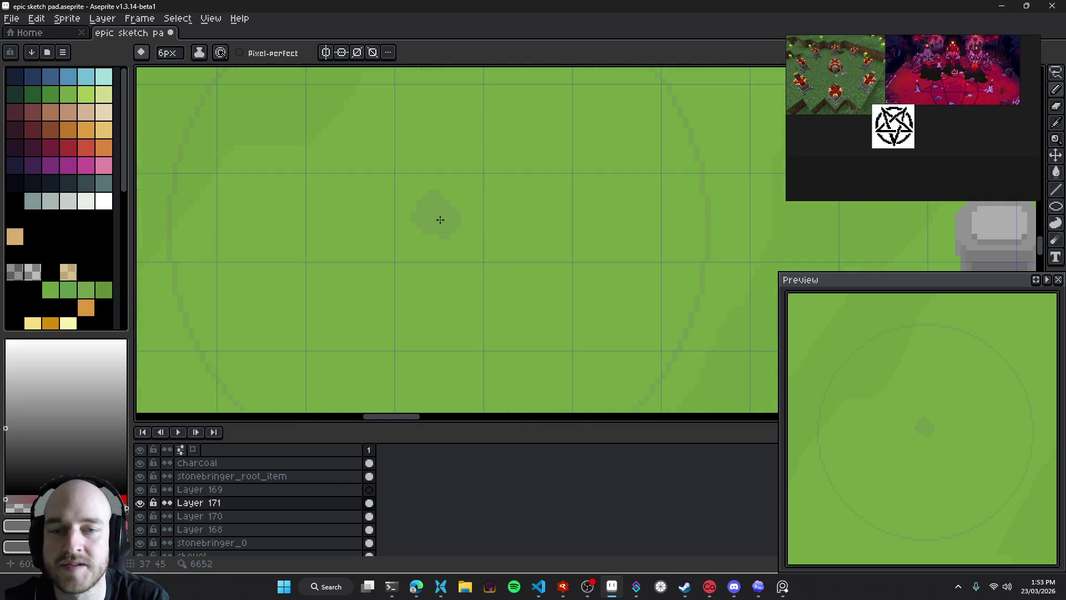
{"action": "mouse_move", "coordinate": [453, 229]}
{"action": "left_mouse_down"}
{"action": "mouse_move", "coordinate": [521, 260]}
{"action": "mouse_move", "coordinate": [500, 252]}
{"action": "left_mouse_up"}
{"action": "scroll", "coordinate": [519, 264], "scroll_direction": "down", "scroll_amount": 2}
{"action": "mouse_move", "coordinate": [460, 222]}
{"action": "left_mouse_down"}
{"action": "mouse_move", "coordinate": [436, 228]}
{"action": "mouse_move", "coordinate": [512, 205]}
{"action": "mouse_move", "coordinate": [450, 257]}
{"action": "left_mouse_up"}
{"action": "scroll", "coordinate": [506, 206], "scroll_direction": "up", "scroll_amount": 1}
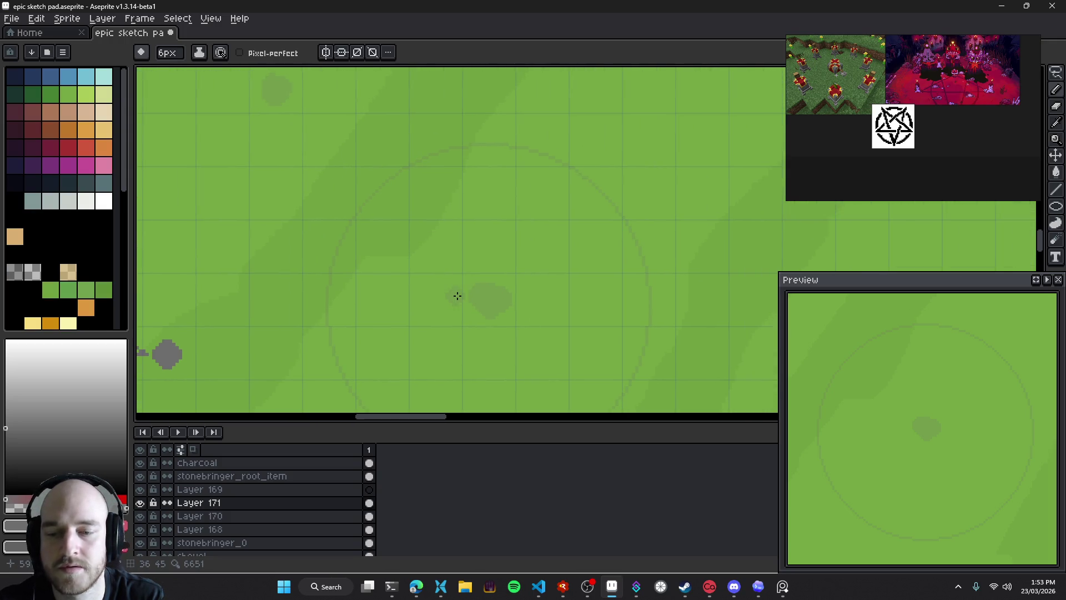
{"action": "left_click_drag", "start_coordinate": [516, 286], "coordinate": [520, 279]}
Switch between eraser and pencil, shrink the brush to 2px, and add Layer 172
{"action": "key", "text": "e"}
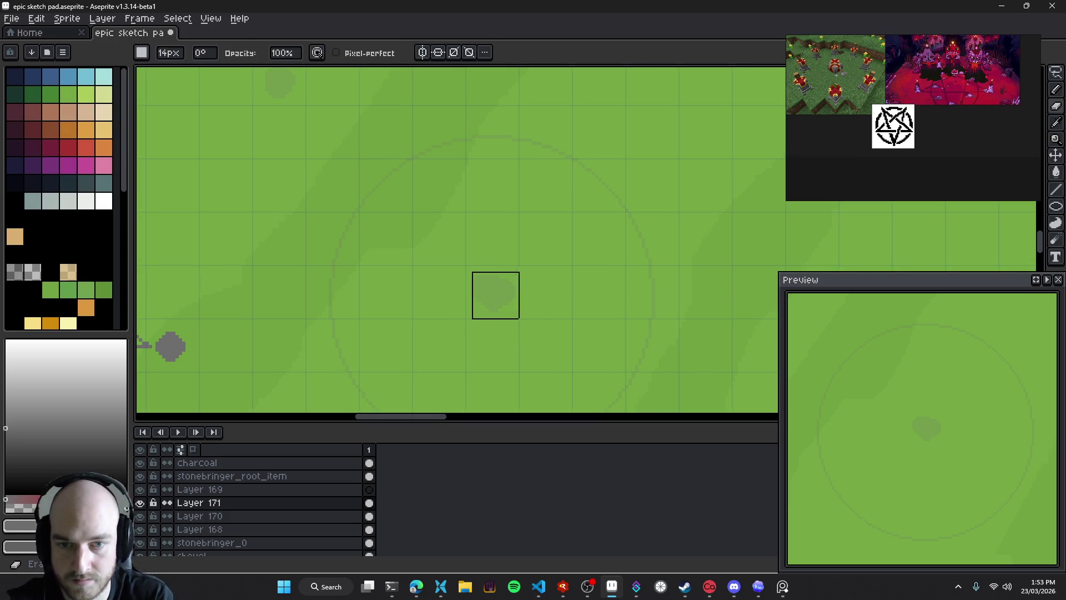
{"action": "scroll", "coordinate": [516, 274], "scroll_direction": "down", "scroll_amount": 3}
{"action": "scroll", "coordinate": [483, 259], "scroll_direction": "up", "scroll_amount": 2}
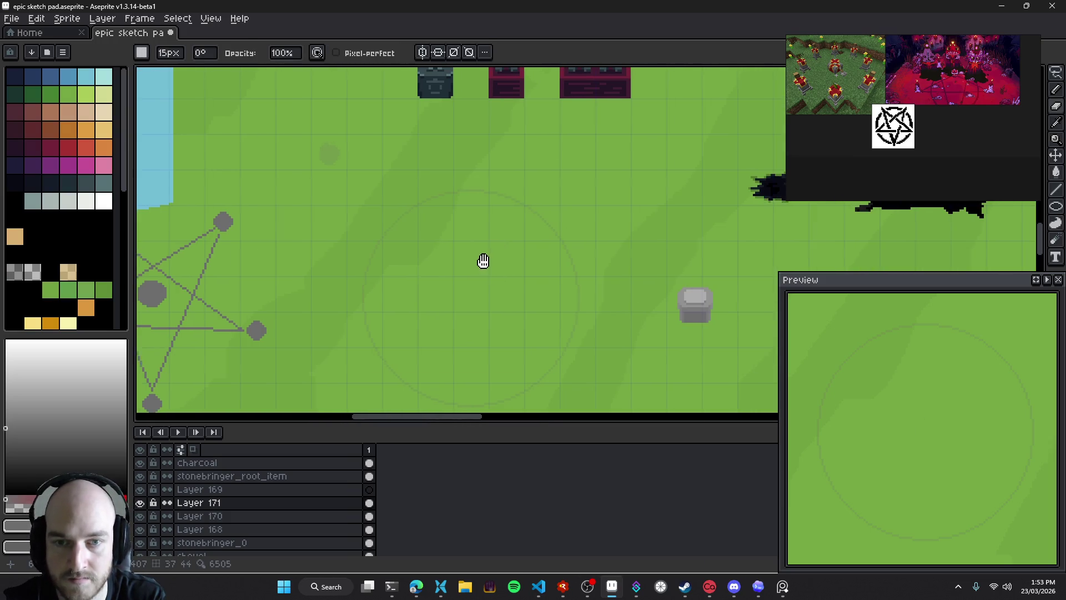
{"action": "key", "text": "b"}
{"action": "scroll", "coordinate": [310, 147], "scroll_direction": "up", "scroll_amount": 1}
{"action": "left_click_drag", "start_coordinate": [309, 147], "coordinate": [333, 174]}
{"action": "scroll", "coordinate": [329, 174], "scroll_direction": "up", "scroll_amount": 2}
{"action": "key", "text": "minus"}
{"action": "key", "text": "minus"}
{"action": "key", "text": "minus"}
{"action": "key", "text": "e"}
{"action": "scroll", "coordinate": [448, 288], "scroll_direction": "down", "scroll_amount": 3}
{"action": "scroll", "coordinate": [698, 365], "scroll_direction": "up", "scroll_amount": 2}
{"action": "left_click_drag", "start_coordinate": [697, 365], "coordinate": [614, 286]}
{"action": "scroll", "coordinate": [535, 288], "scroll_direction": "down", "scroll_amount": 2}
{"action": "scroll", "coordinate": [505, 262], "scroll_direction": "up", "scroll_amount": 2}
{"action": "scroll", "coordinate": [548, 337], "scroll_direction": "up", "scroll_amount": 1}
{"action": "key", "text": "b"}
{"action": "scroll", "coordinate": [519, 294], "scroll_direction": "down", "scroll_amount": 3}
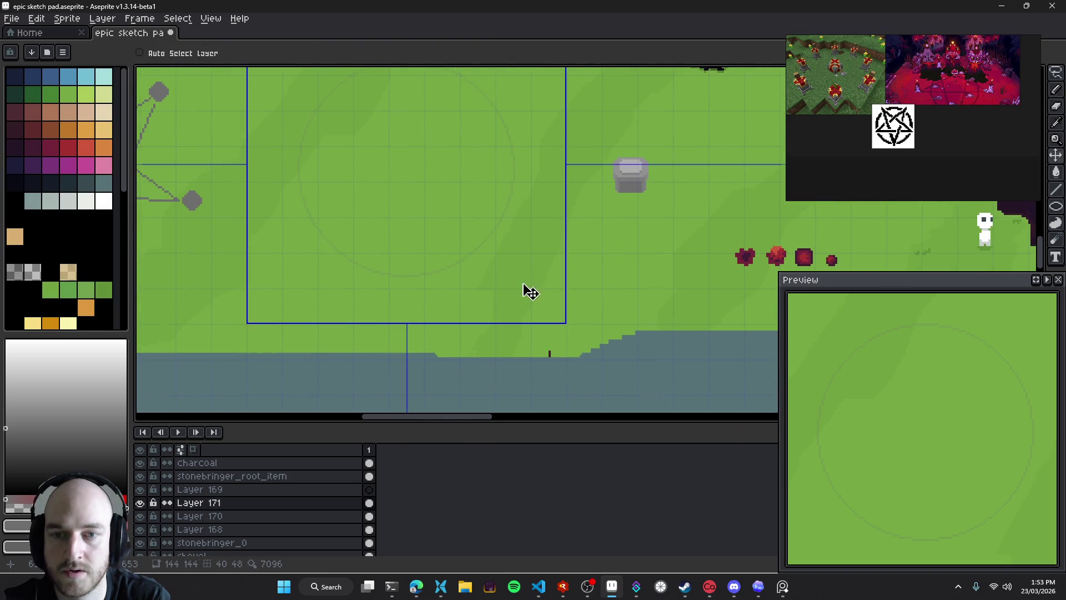
{"action": "scroll", "coordinate": [504, 281], "scroll_direction": "up", "scroll_amount": 2}
{"action": "key", "text": "shift+n"}
Try 6px and 8px pencil marks at the circle centre, undo them, and settle on 5px
{"action": "key", "text": "b"}
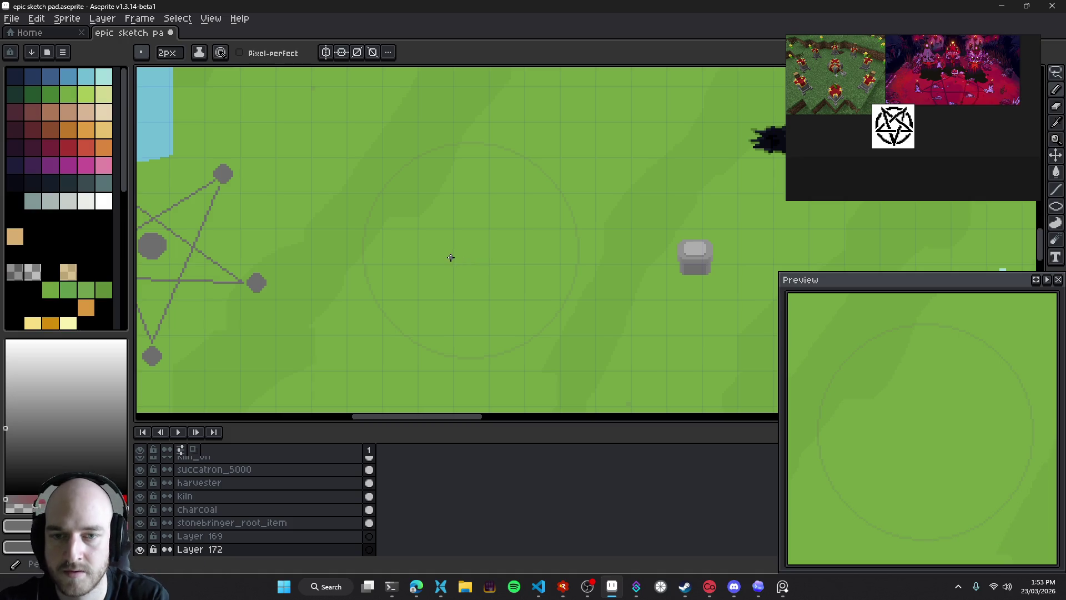
{"action": "key", "text": "plus"}
{"action": "key", "text": "plus"}
{"action": "scroll", "coordinate": [472, 249], "scroll_direction": "up", "scroll_amount": 2}
{"action": "key", "text": "plus"}
{"action": "key", "text": "plus"}
{"action": "left_click", "coordinate": [467, 241]}
{"action": "key", "text": "ctrl+z"}
{"action": "left_click", "coordinate": [470, 245], "text": "shift"}
{"action": "key", "text": "ctrl+z"}
{"action": "key", "text": "minus"}
{"action": "key", "text": "minus"}
{"action": "key", "text": "minus"}
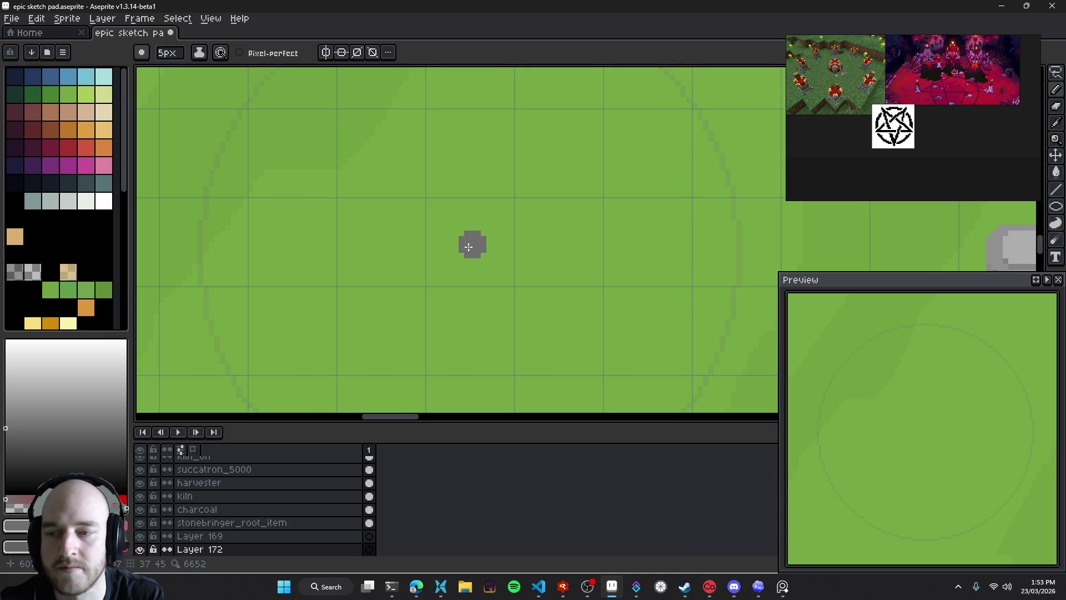
Pick dark grey and paint a square stone at the faint circle's centre
{"action": "left_click", "coordinate": [6, 450]}
{"action": "left_click_drag", "start_coordinate": [461, 257], "coordinate": [488, 256]}
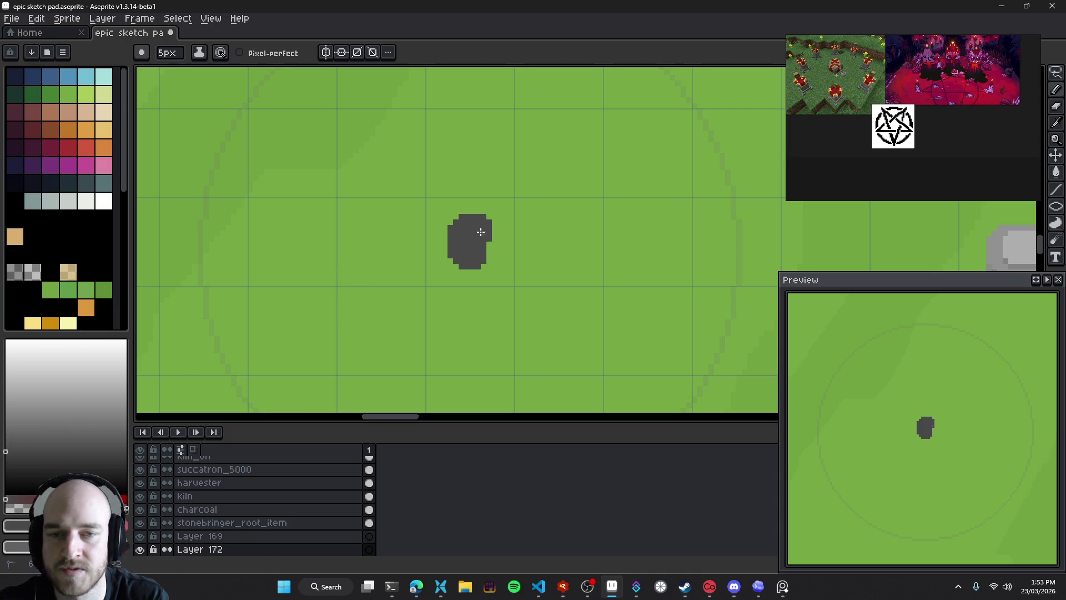
{"action": "scroll", "coordinate": [518, 277], "scroll_direction": "down", "scroll_amount": 2}
{"action": "scroll", "coordinate": [519, 277], "scroll_direction": "up", "scroll_amount": 2}
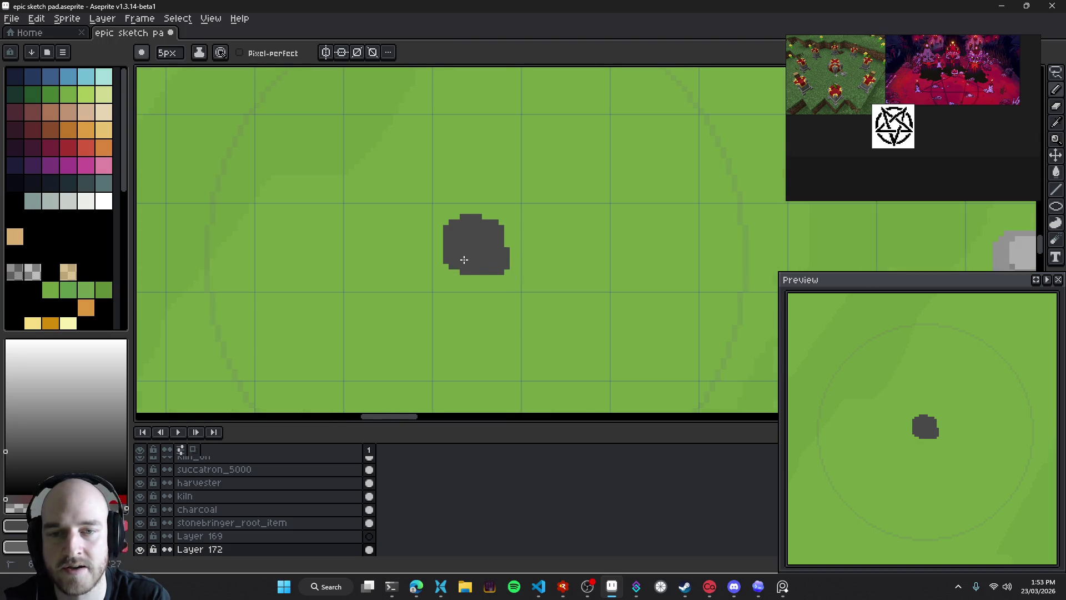
{"action": "left_click_drag", "start_coordinate": [465, 260], "coordinate": [472, 268]}
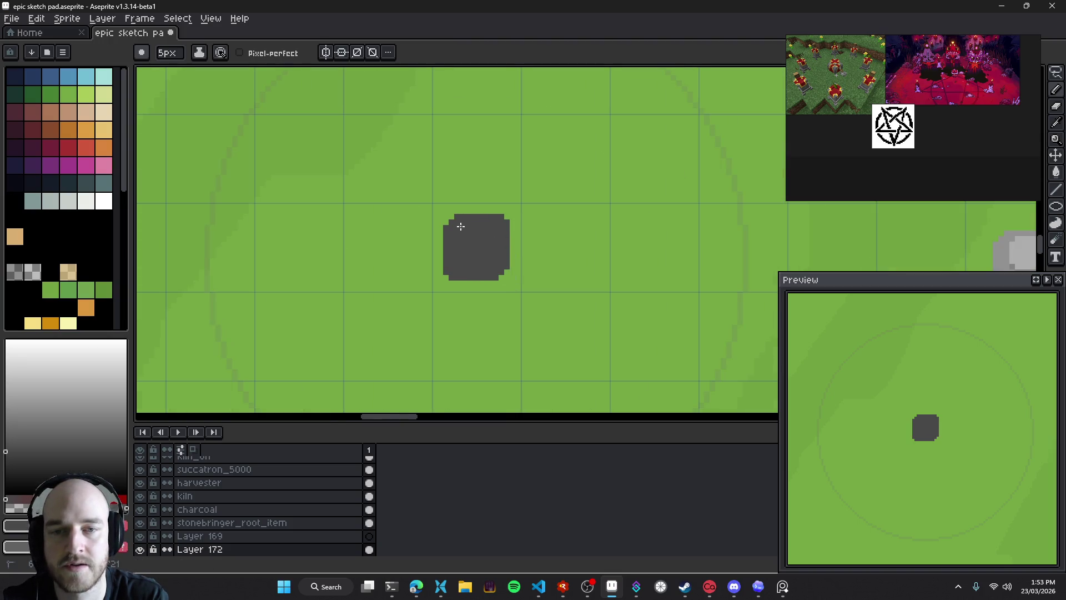
{"action": "scroll", "coordinate": [504, 250], "scroll_direction": "down", "scroll_amount": 1}
{"action": "scroll", "coordinate": [428, 211], "scroll_direction": "down", "scroll_amount": 3}
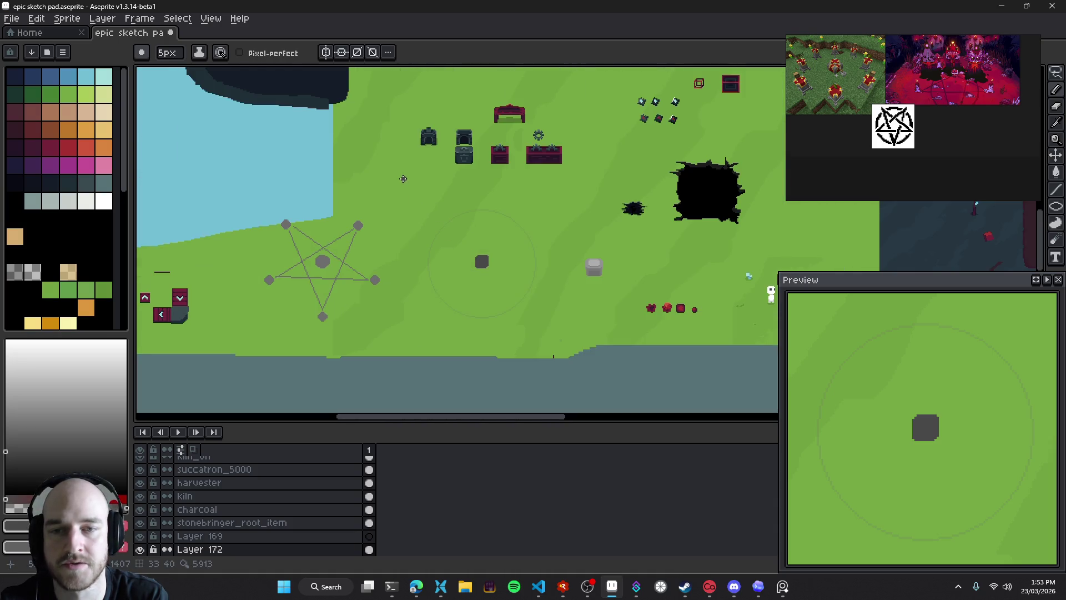
Undo a stray stroke and paint a lighter grey stone above the centre stone
{"action": "left_click_drag", "start_coordinate": [403, 178], "coordinate": [377, 183]}
{"action": "key", "text": "ctrl+z"}
{"action": "scroll", "coordinate": [481, 262], "scroll_direction": "up", "scroll_amount": 2}
{"action": "left_click_drag", "start_coordinate": [484, 221], "coordinate": [512, 179]}
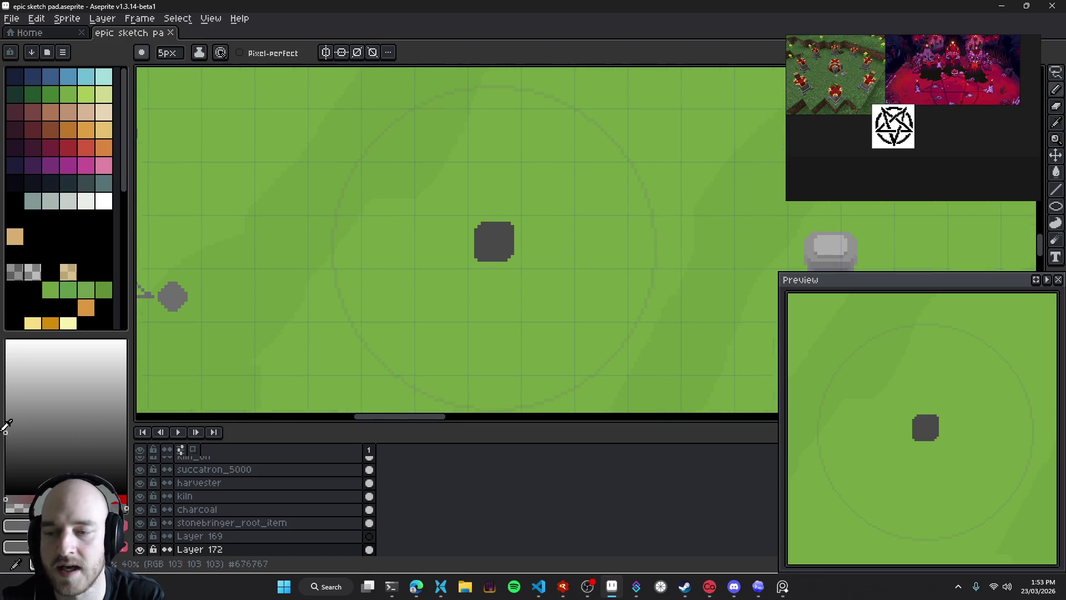
{"action": "left_click_drag", "start_coordinate": [398, 286], "coordinate": [413, 299]}
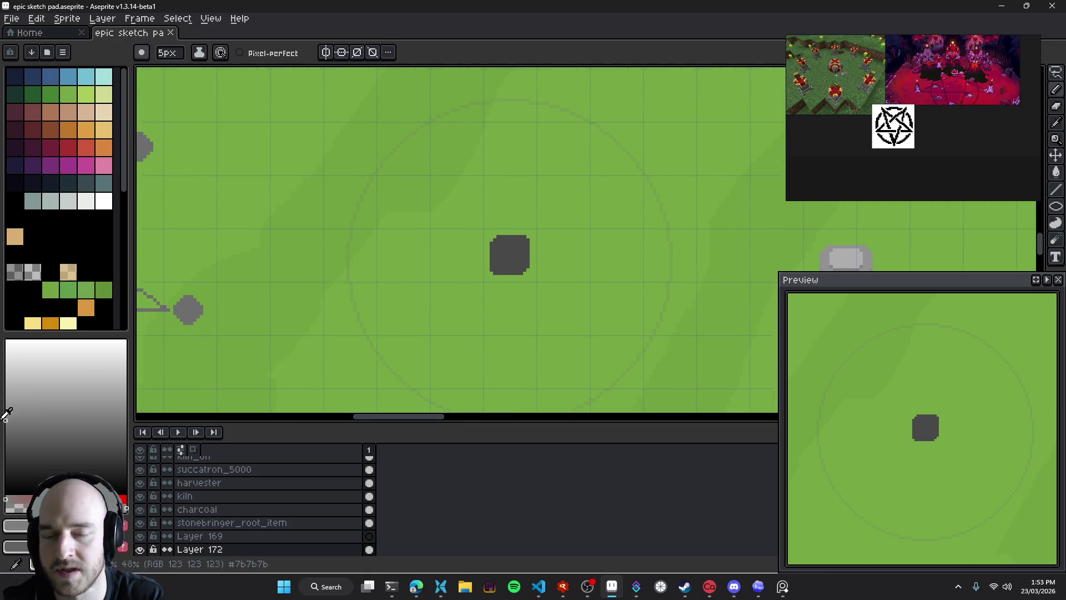
{"action": "scroll", "coordinate": [455, 216], "scroll_direction": "up", "scroll_amount": 1}
{"action": "scroll", "coordinate": [450, 211], "scroll_direction": "up", "scroll_amount": 1}
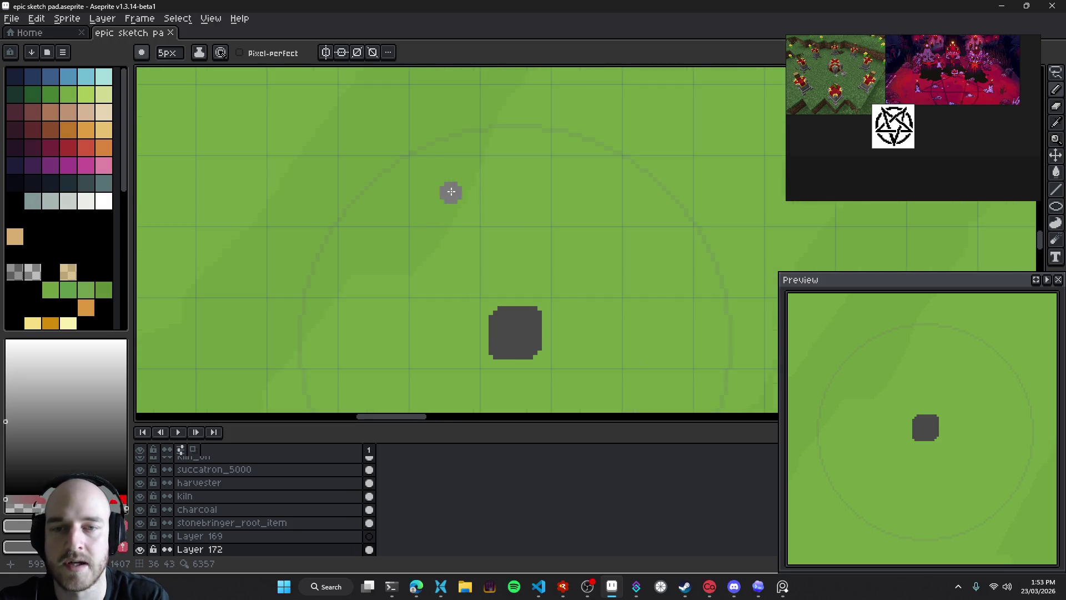
{"action": "left_click_drag", "start_coordinate": [456, 191], "coordinate": [447, 199]}
{"action": "scroll", "coordinate": [442, 196], "scroll_direction": "right", "scroll_amount": 2}
{"action": "scroll", "coordinate": [442, 196], "scroll_direction": "down", "scroll_amount": 1}
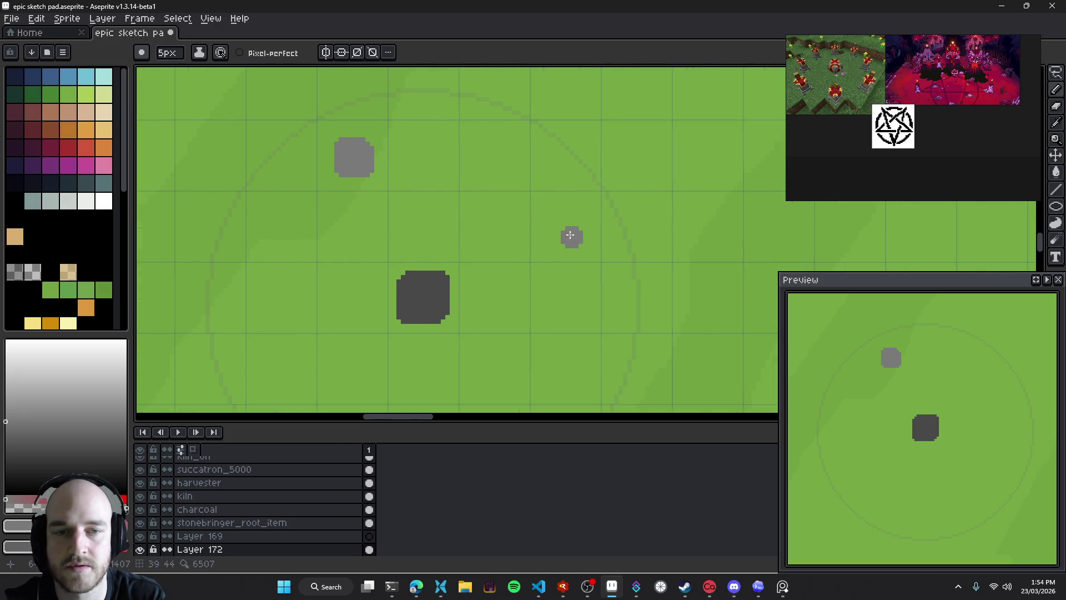
Paint a grey stone to the right of the dark centre stone
{"action": "scroll", "coordinate": [564, 193], "scroll_direction": "right", "scroll_amount": 3}
{"action": "scroll", "coordinate": [602, 305], "scroll_direction": "down", "scroll_amount": 2}
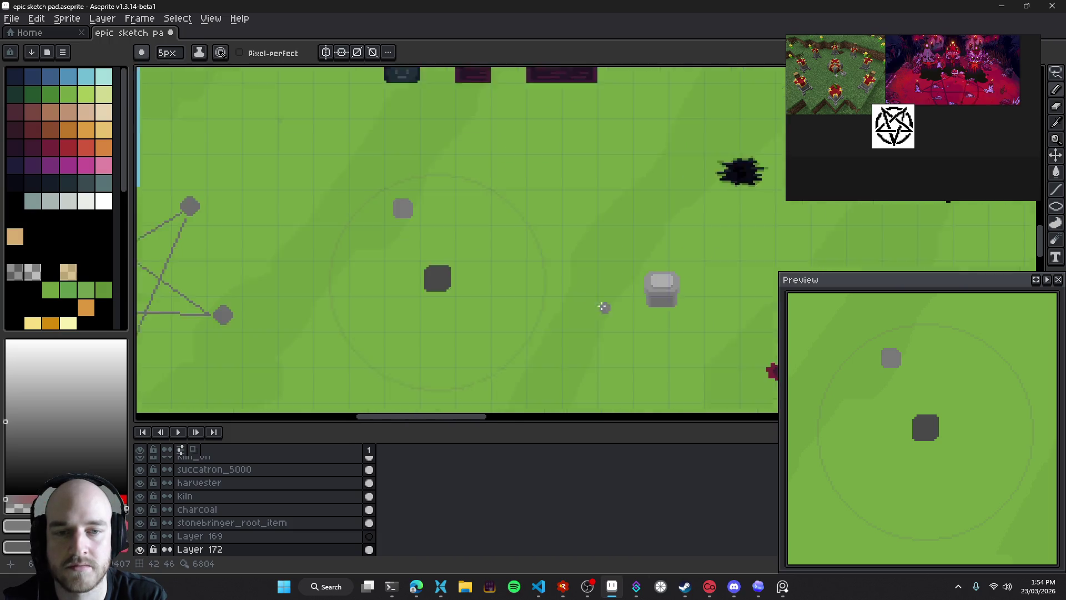
{"action": "scroll", "coordinate": [555, 381], "scroll_direction": "down", "scroll_amount": 3}
{"action": "scroll", "coordinate": [553, 345], "scroll_direction": "up", "scroll_amount": 1}
{"action": "scroll", "coordinate": [553, 341], "scroll_direction": "up", "scroll_amount": 1}
{"action": "scroll", "coordinate": [553, 342], "scroll_direction": "left", "scroll_amount": 1}
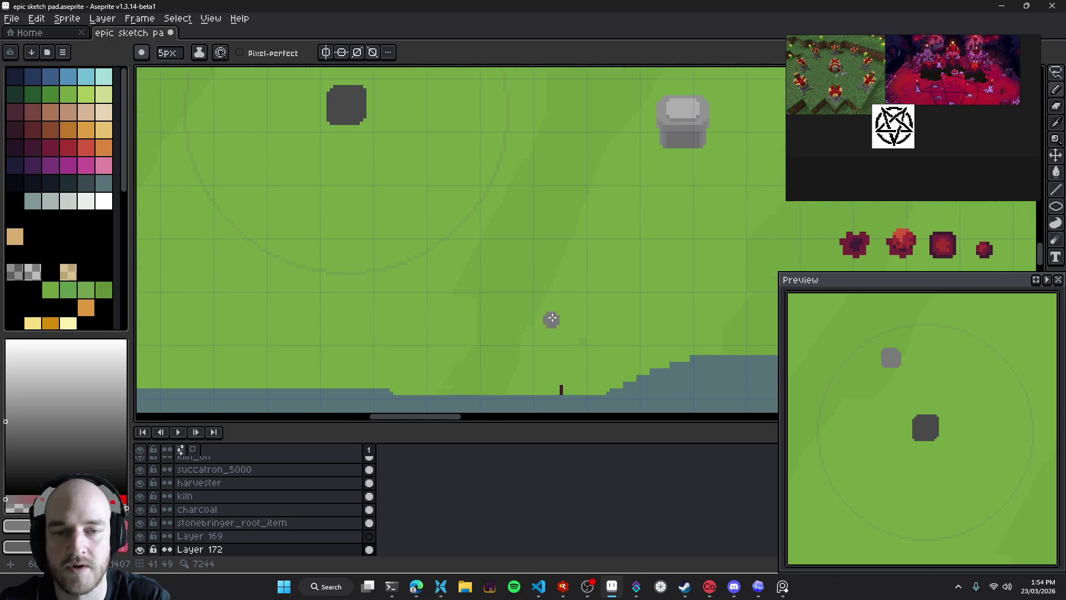
{"action": "scroll", "coordinate": [633, 305], "scroll_direction": "left", "scroll_amount": 3}
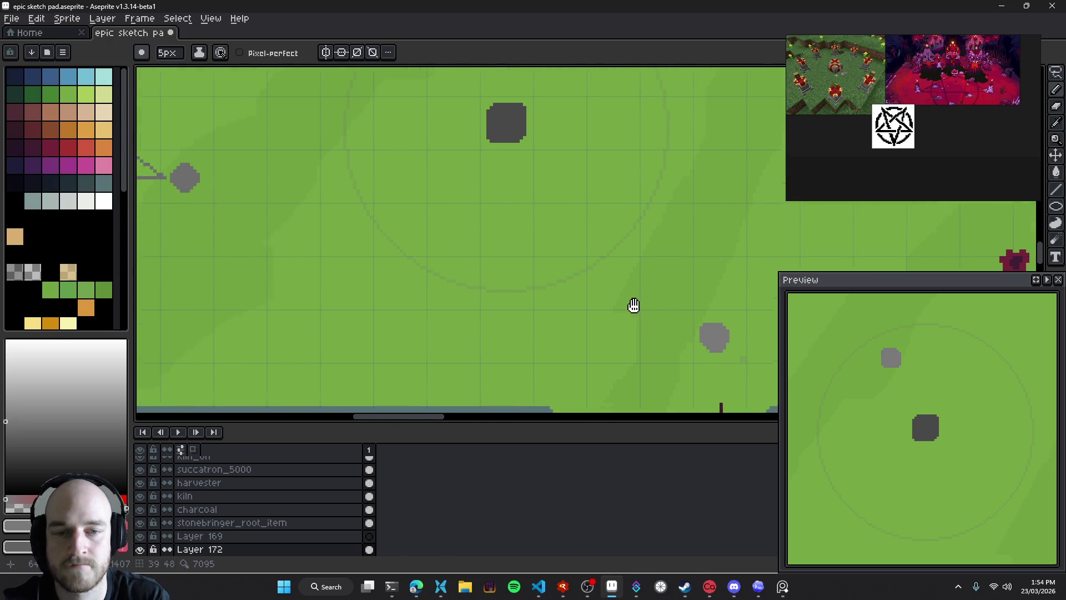
{"action": "scroll", "coordinate": [533, 314], "scroll_direction": "up", "scroll_amount": 3}
{"action": "left_click", "coordinate": [616, 254]}
Stamp a row of three small grey stones below the centre stone
{"action": "scroll", "coordinate": [600, 294], "scroll_direction": "up", "scroll_amount": 1}
{"action": "scroll", "coordinate": [528, 316], "scroll_direction": "down", "scroll_amount": 2}
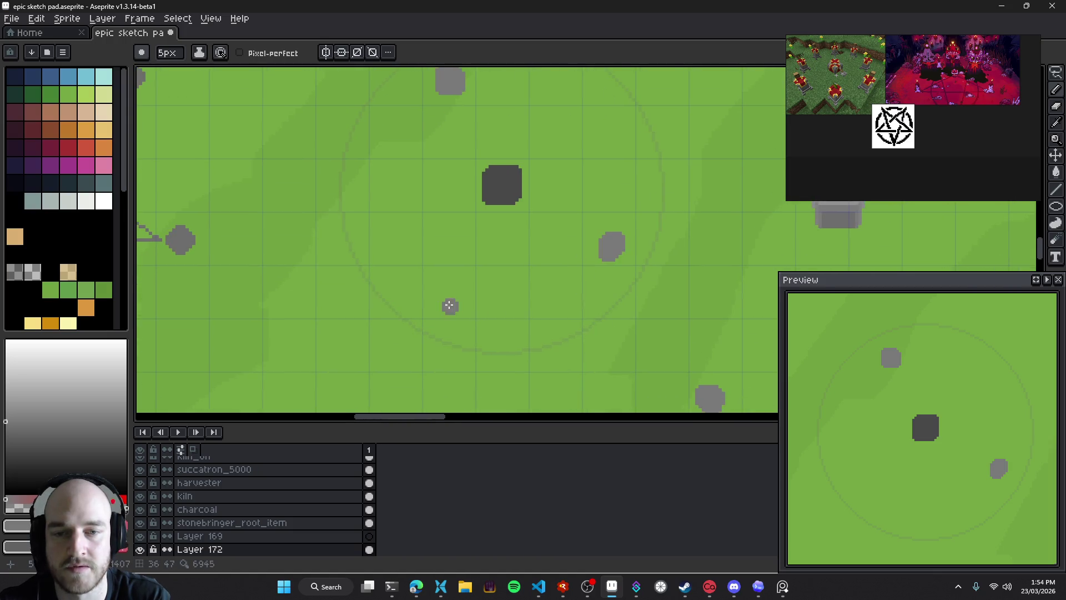
{"action": "left_click", "coordinate": [444, 295]}
{"action": "left_click", "coordinate": [498, 294]}
{"action": "left_click", "coordinate": [553, 293]}
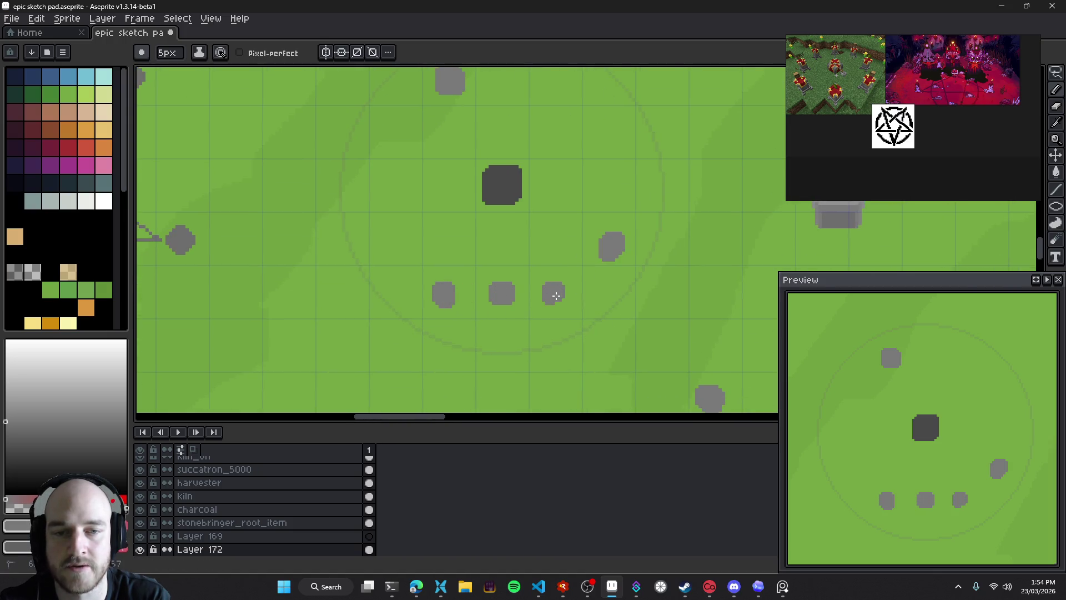
Shrink the brush to 1px and add Layer 173 for connecting lines
{"action": "left_click_drag", "start_coordinate": [573, 276], "coordinate": [457, 207]}
{"action": "scroll", "coordinate": [463, 216], "scroll_direction": "down", "scroll_amount": 1}
{"action": "scroll", "coordinate": [463, 134], "scroll_direction": "up", "scroll_amount": 2}
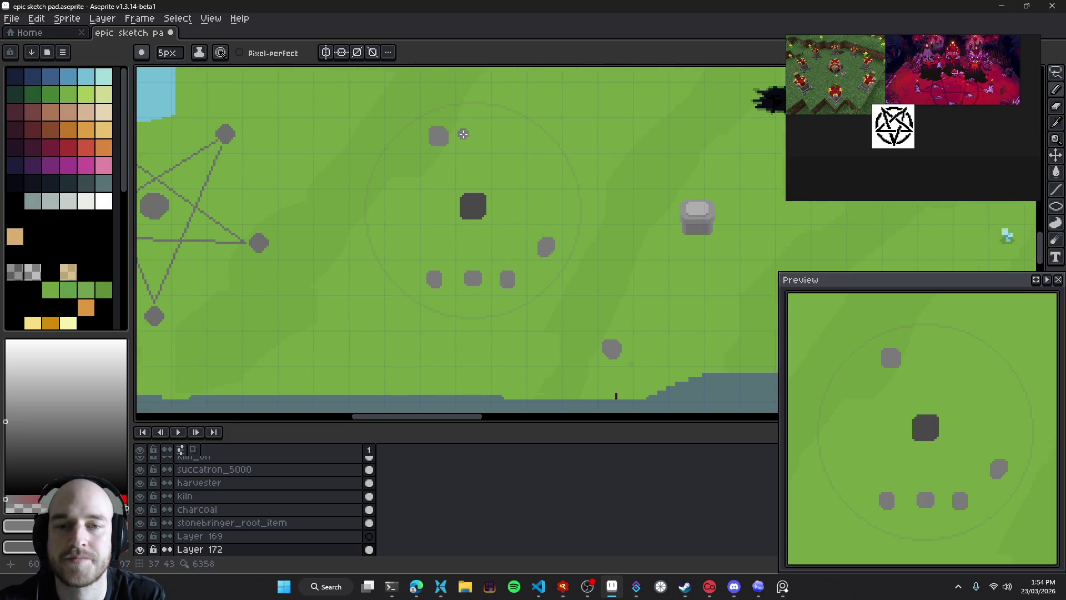
{"action": "left_click_drag", "start_coordinate": [430, 176], "coordinate": [495, 209]}
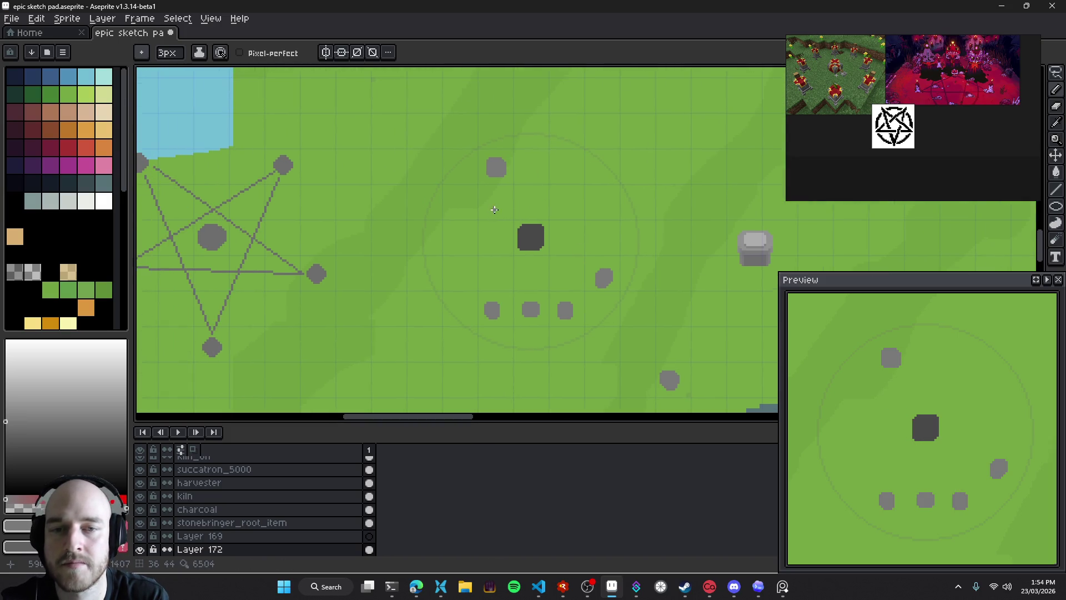
{"action": "key", "text": "minus"}
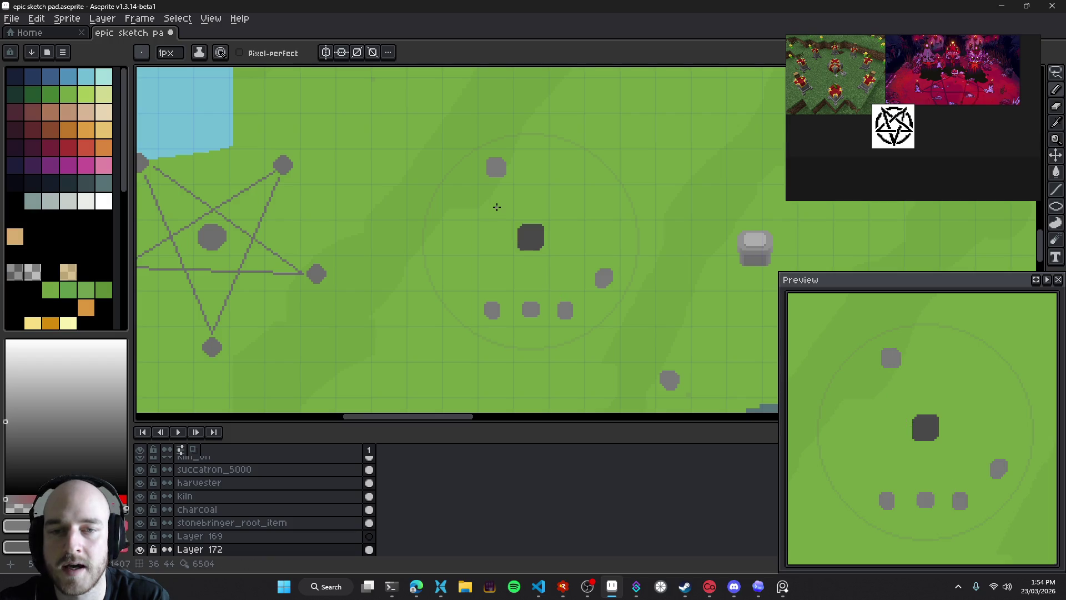
{"action": "key", "text": "shift+n"}
{"action": "left_click_drag", "start_coordinate": [504, 207], "coordinate": [507, 221]}
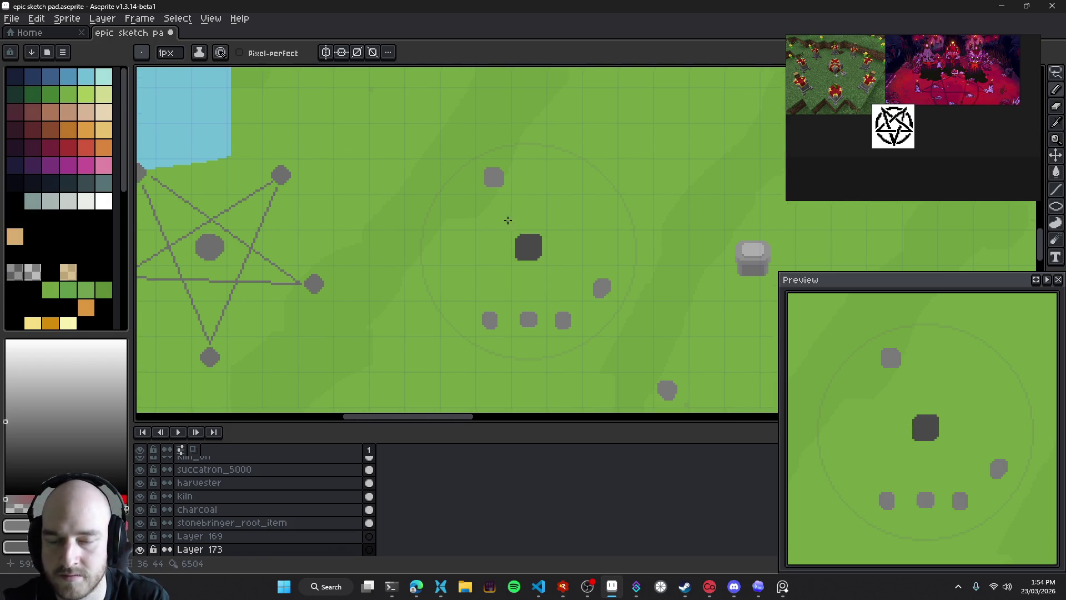
Draw thin lines from the top stone to the bottom-left and right stones
{"action": "scroll", "coordinate": [487, 198], "scroll_direction": "up", "scroll_amount": 2}
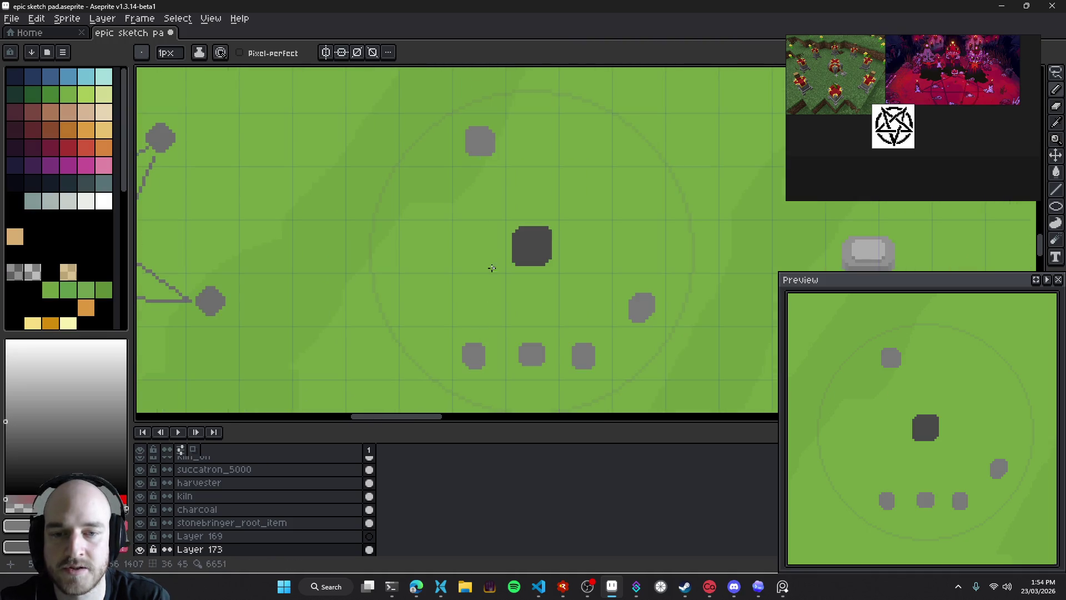
{"action": "scroll", "coordinate": [453, 162], "scroll_direction": "down", "scroll_amount": 2}
{"action": "left_click_drag", "start_coordinate": [454, 162], "coordinate": [530, 230]}
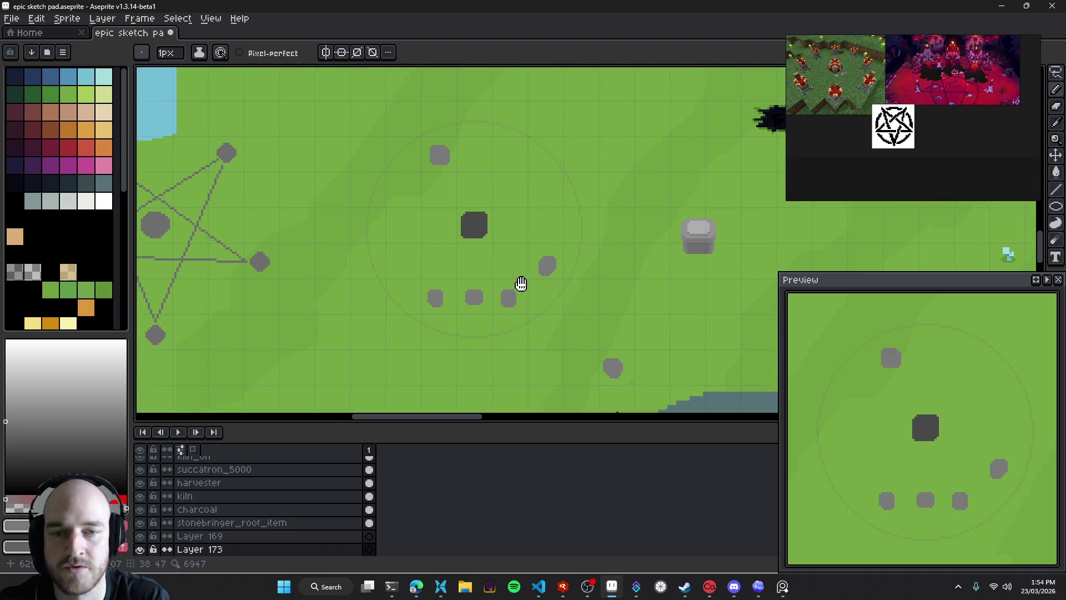
{"action": "left_click_drag", "start_coordinate": [523, 285], "coordinate": [509, 270]}
{"action": "left_click_drag", "start_coordinate": [424, 145], "coordinate": [424, 283]}
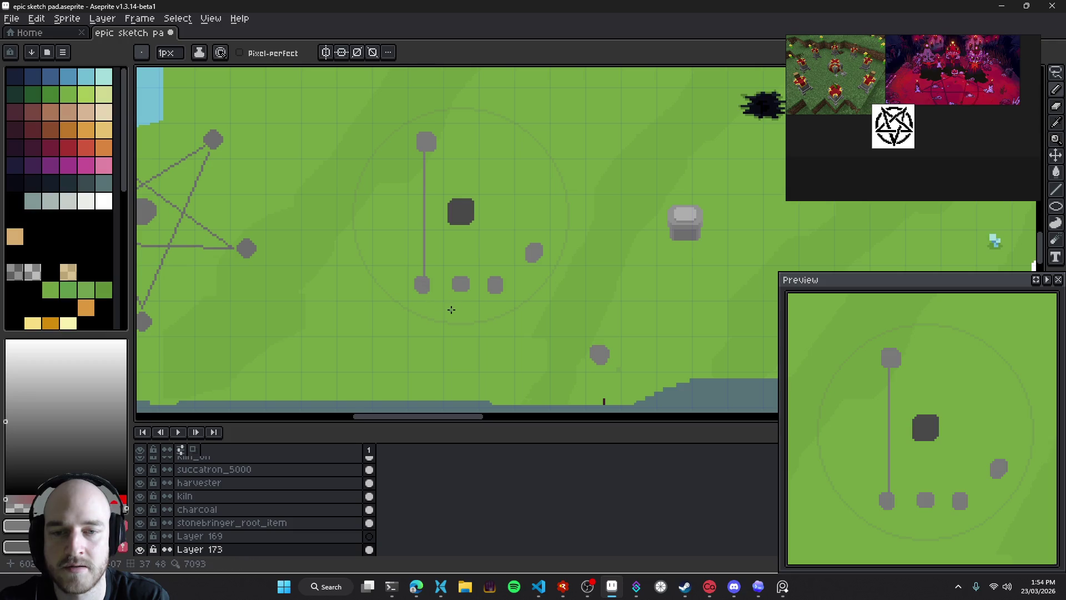
{"action": "mouse_move", "coordinate": [429, 145]}
{"action": "left_mouse_down"}
{"action": "mouse_move", "coordinate": [533, 251]}
{"action": "mouse_move", "coordinate": [489, 289]}
{"action": "mouse_move", "coordinate": [426, 144]}
{"action": "mouse_move", "coordinate": [485, 284]}
{"action": "left_mouse_up"}
Extend lines to a new stone beyond the circle's lower-right edge, linking the right stone too
{"action": "scroll", "coordinate": [526, 258], "scroll_direction": "down", "scroll_amount": 1}
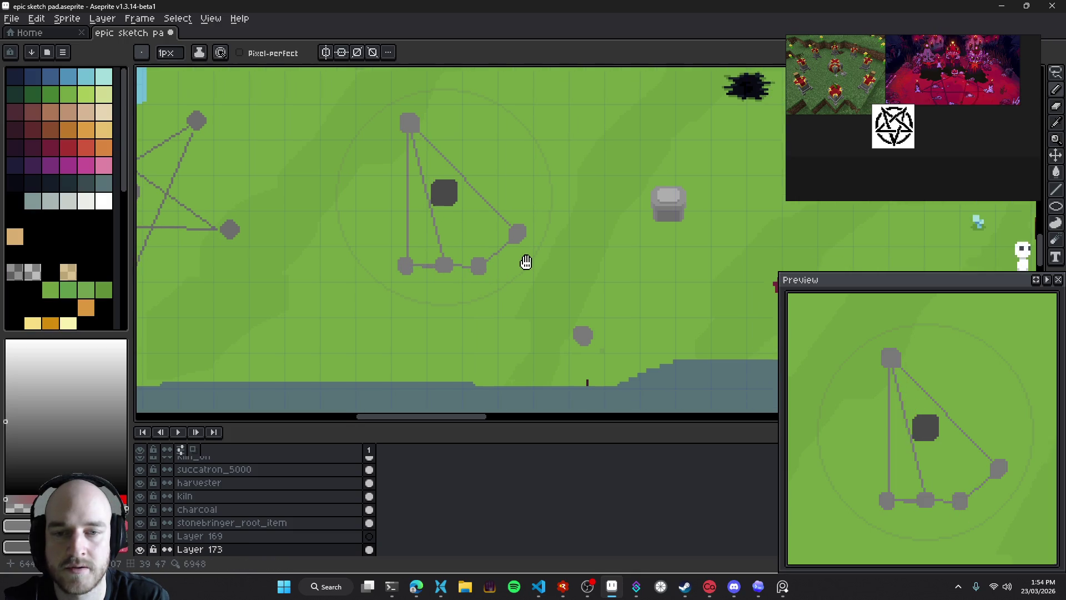
{"action": "left_click_drag", "start_coordinate": [479, 263], "coordinate": [583, 333]}
{"action": "left_click_drag", "start_coordinate": [517, 230], "coordinate": [584, 335]}
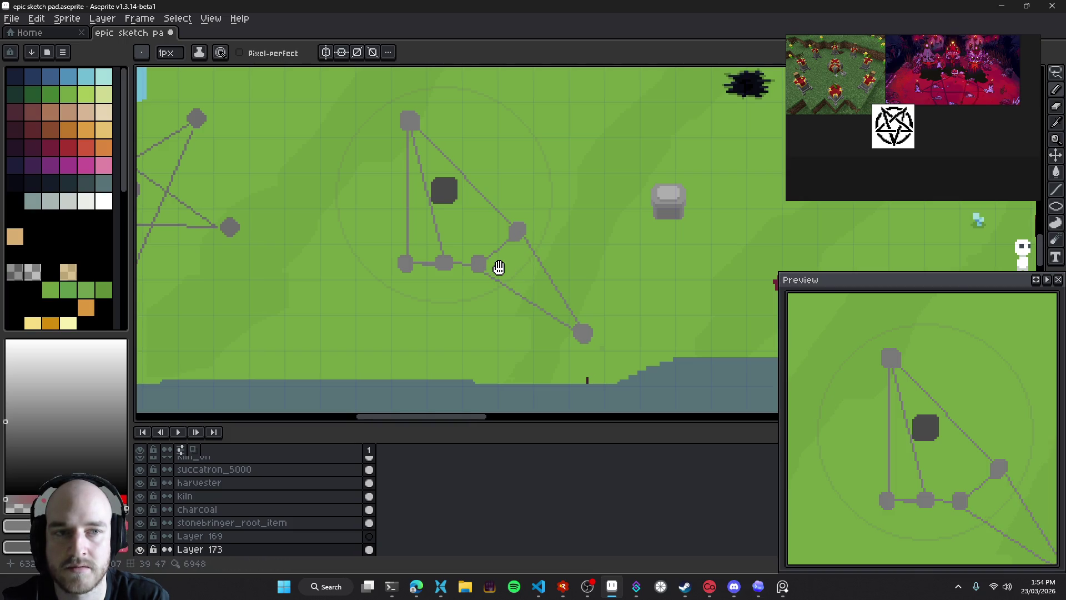
{"action": "scroll", "coordinate": [555, 234], "scroll_direction": "down", "scroll_amount": 1}
{"action": "scroll", "coordinate": [556, 234], "scroll_direction": "down", "scroll_amount": 1}
{"action": "scroll", "coordinate": [554, 227], "scroll_direction": "up", "scroll_amount": 1}
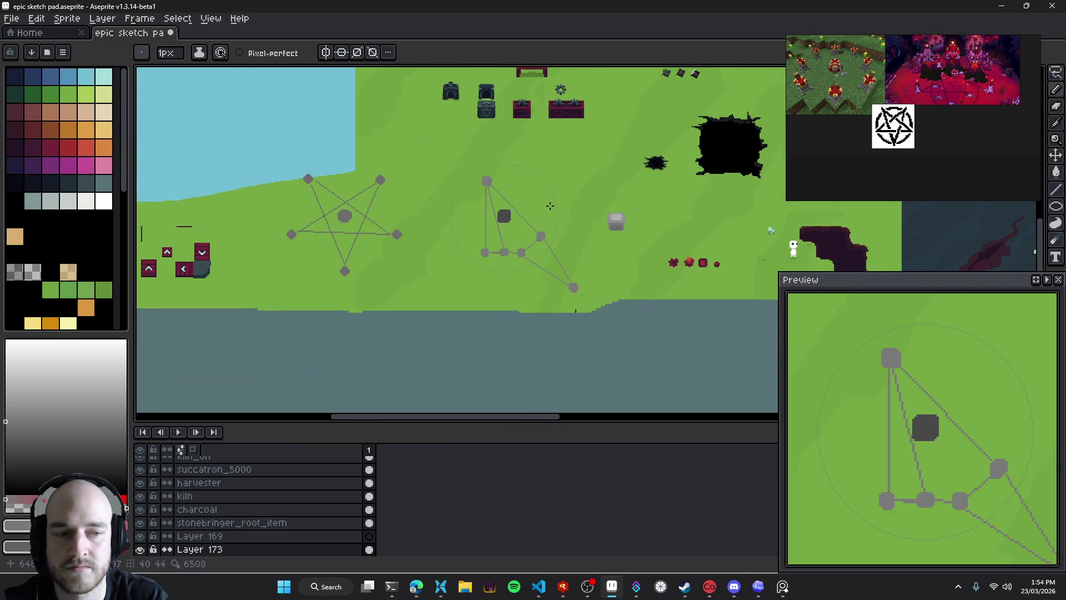
{"action": "left_click_drag", "start_coordinate": [550, 205], "coordinate": [483, 161]}
{"action": "left_click_drag", "start_coordinate": [488, 216], "coordinate": [516, 238]}
{"action": "scroll", "coordinate": [505, 232], "scroll_direction": "up", "scroll_amount": 1}
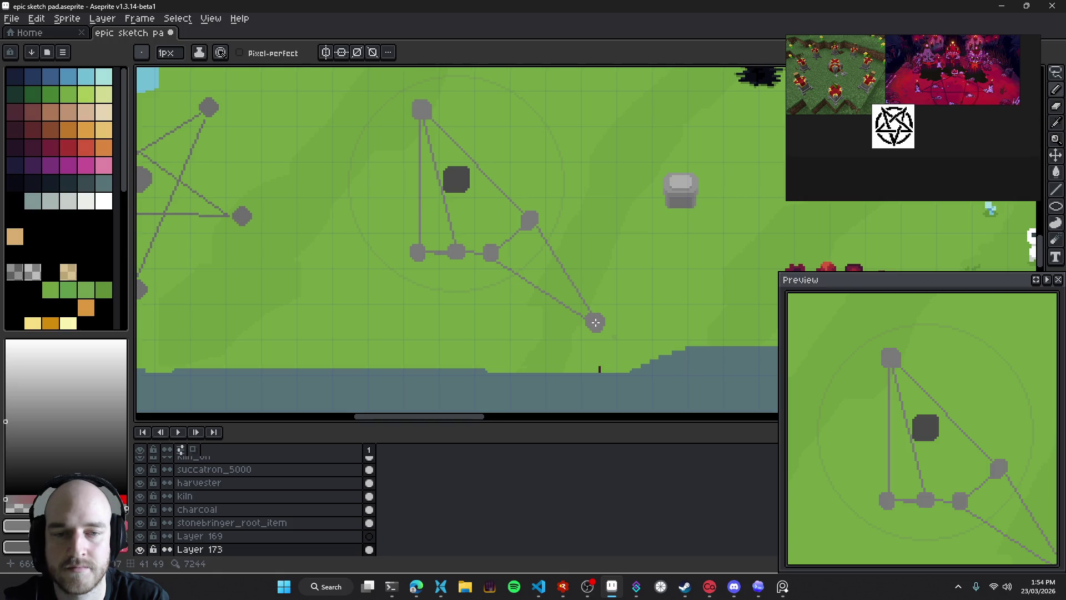
{"action": "left_click_drag", "start_coordinate": [446, 198], "coordinate": [472, 257]}
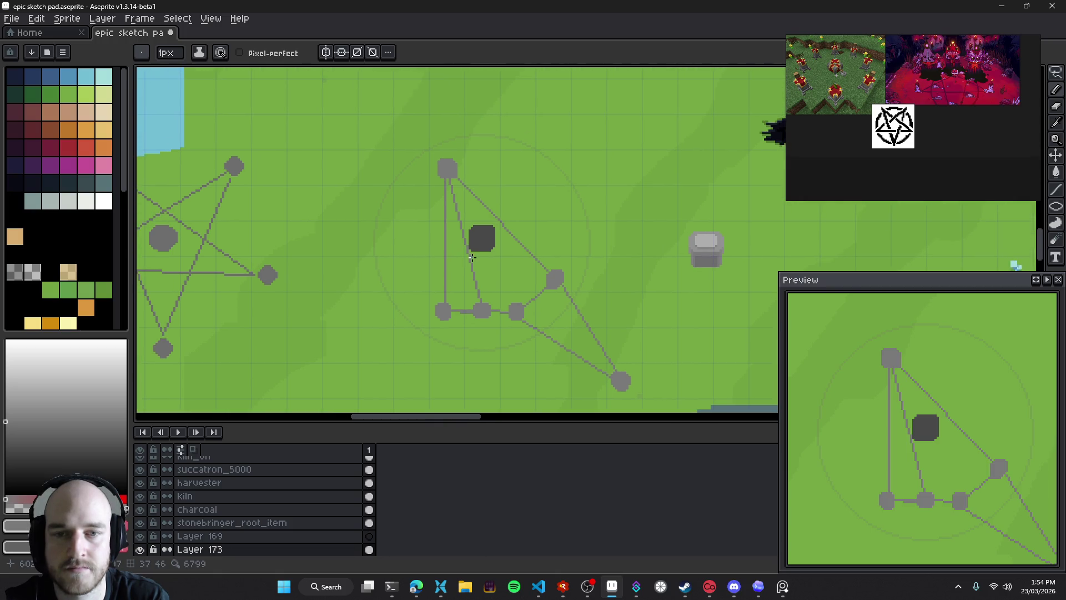
{"action": "left_click_drag", "start_coordinate": [554, 269], "coordinate": [651, 263]}
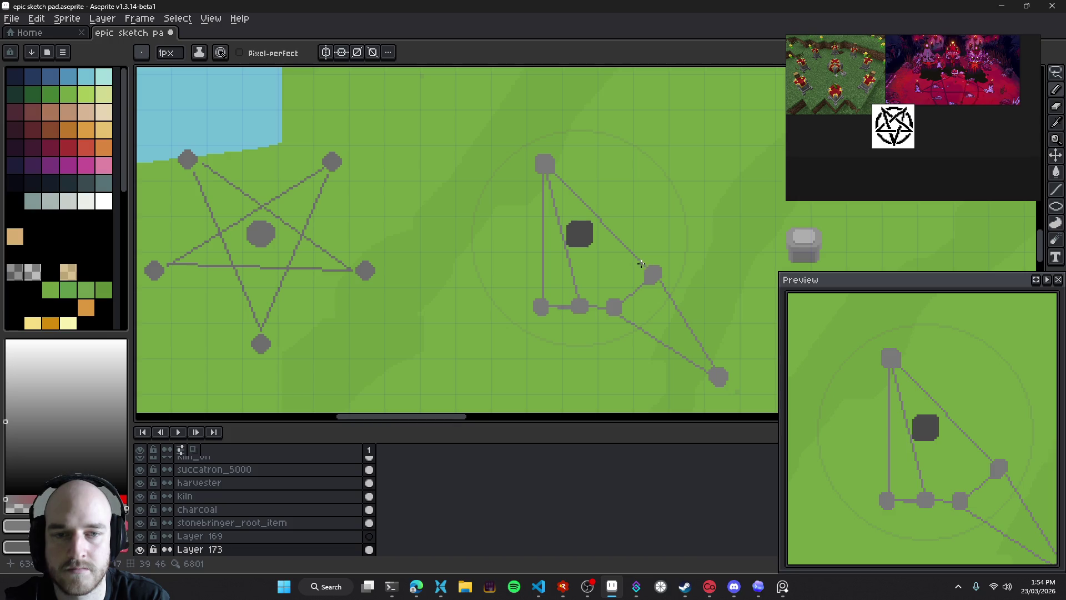
{"action": "left_click_drag", "start_coordinate": [641, 263], "coordinate": [544, 219]}
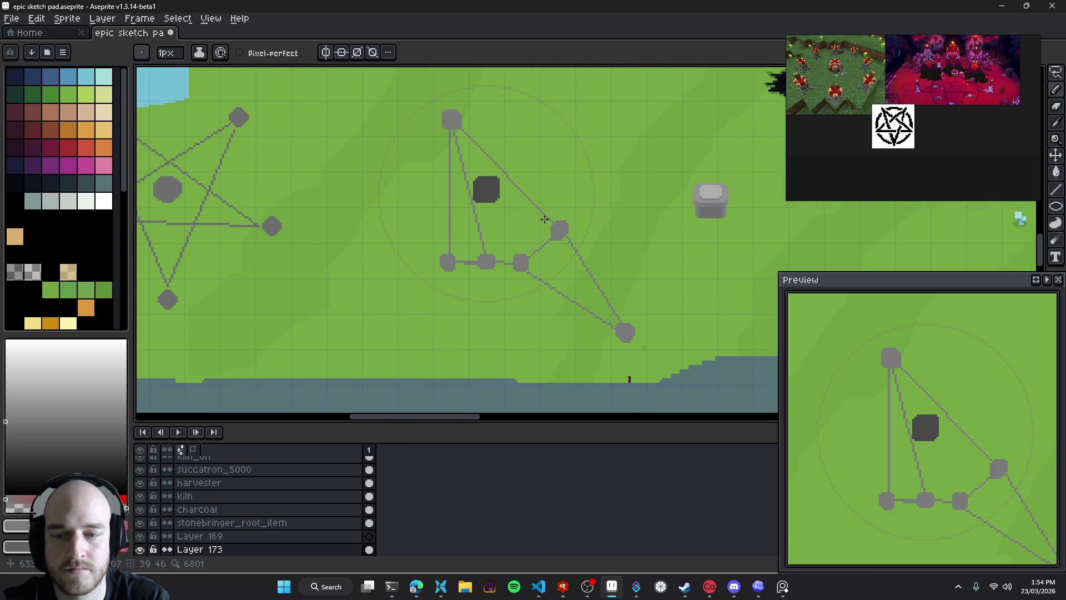
Toggle the line and stones layers on and off to compare them, with Layer 173 active
{"action": "left_click", "coordinate": [140, 549]}
{"action": "left_click", "coordinate": [140, 549]}
{"action": "left_click", "coordinate": [191, 550]}
{"action": "scroll", "coordinate": [191, 553], "scroll_direction": "down", "scroll_amount": 2}
{"action": "left_click", "coordinate": [140, 536]}
{"action": "left_click", "coordinate": [140, 536]}
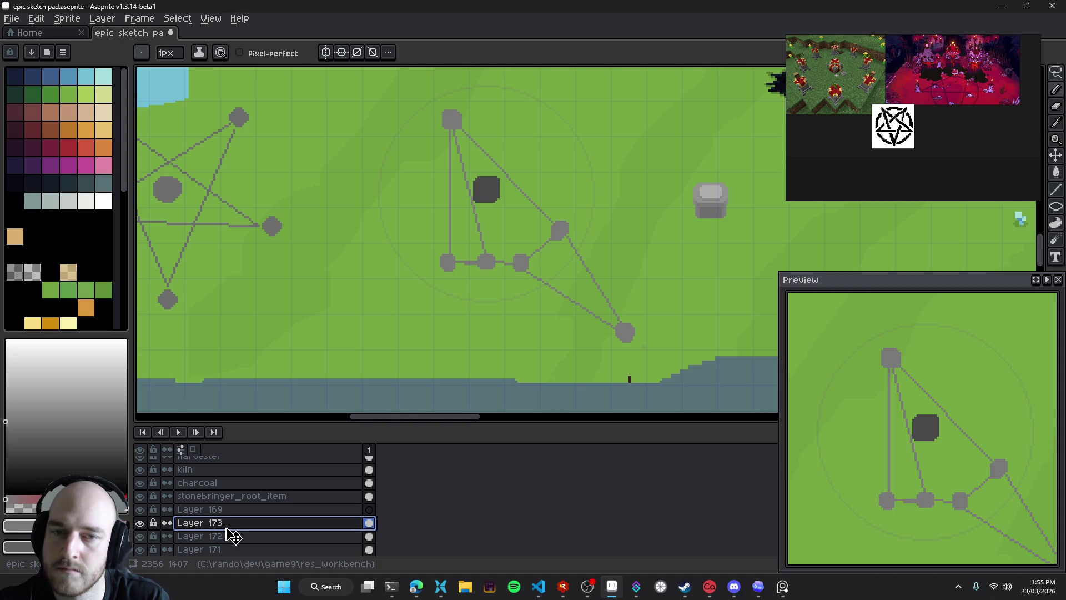
{"action": "left_click", "coordinate": [140, 523]}
{"action": "left_click", "coordinate": [140, 522]}
{"action": "left_click", "coordinate": [141, 537]}
{"action": "left_click", "coordinate": [140, 537]}
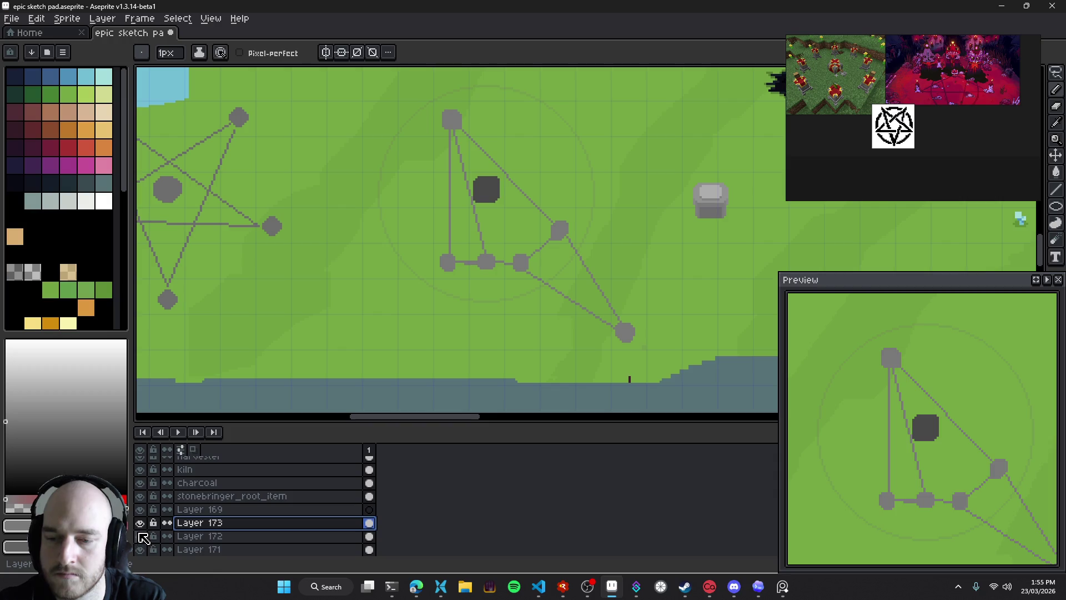
{"action": "scroll", "coordinate": [487, 192], "scroll_direction": "up", "scroll_amount": 2}
Magic-wand the dark square stone, cut it from the sketch and paste it onto a new layer
{"action": "key", "text": "w"}
{"action": "left_click", "coordinate": [490, 193], "text": "ctrl"}
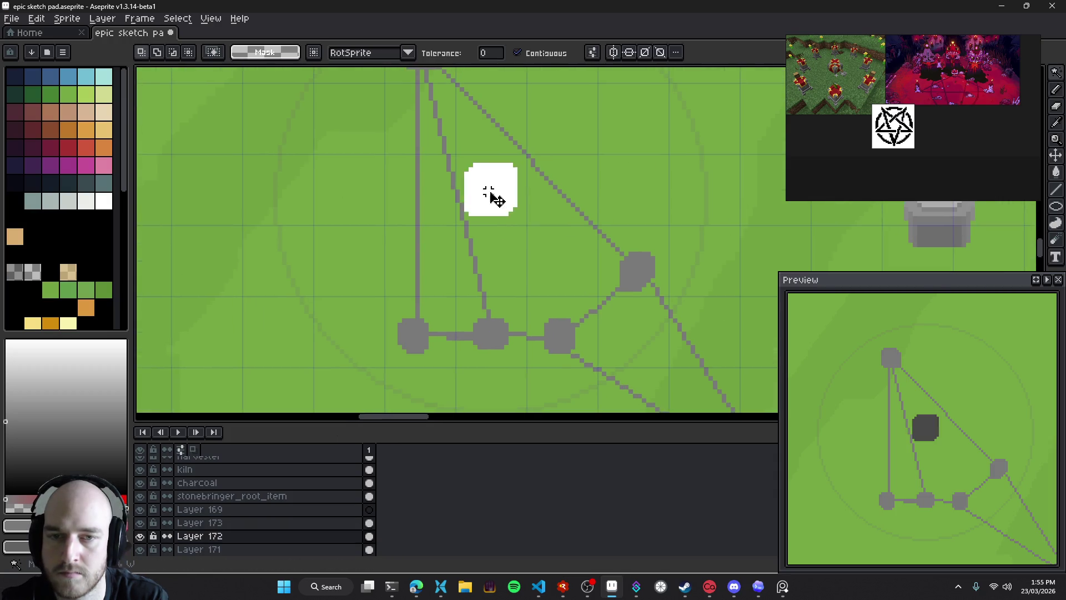
{"action": "key", "text": "shift+x"}
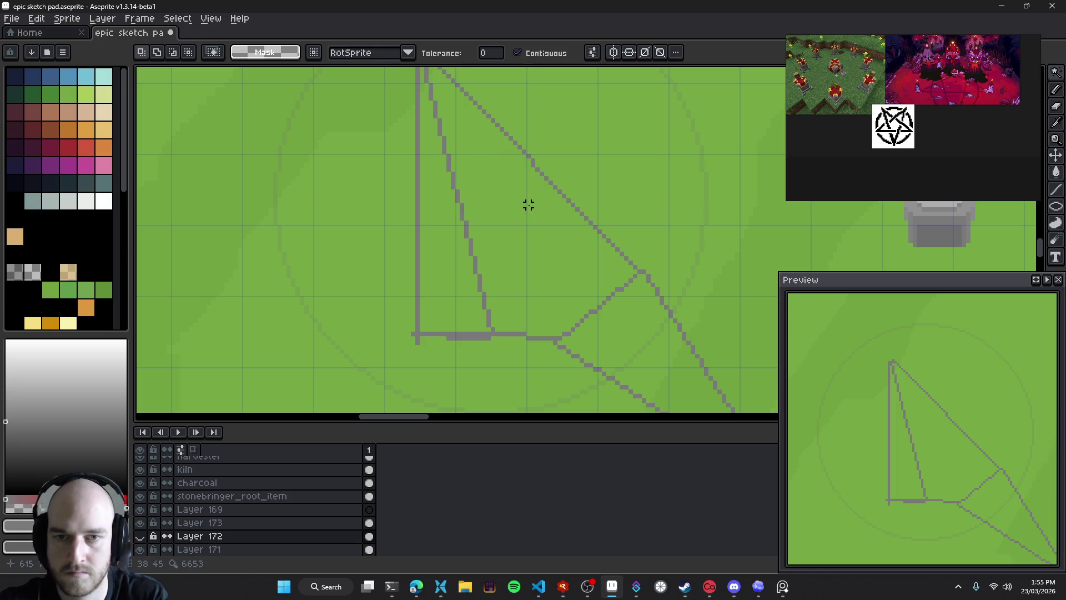
{"action": "key", "text": "ctrl+z"}
{"action": "key", "text": "ctrl+y"}
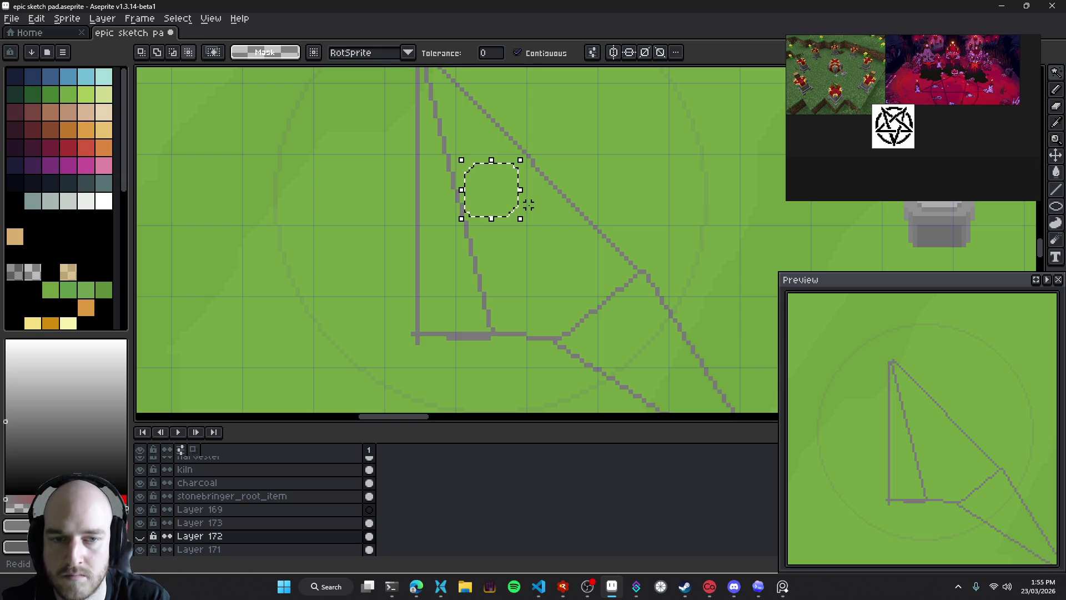
{"action": "key", "text": "ctrl+z"}
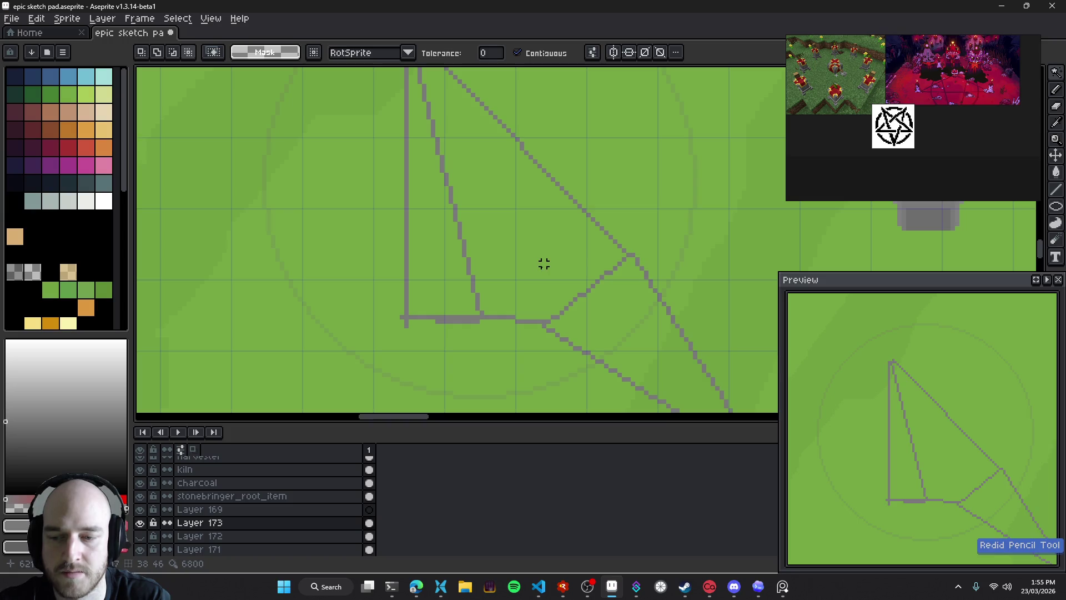
{"action": "left_click", "coordinate": [475, 179], "text": "ctrl"}
{"action": "left_click", "coordinate": [481, 174]}
{"action": "key", "text": "Delete"}
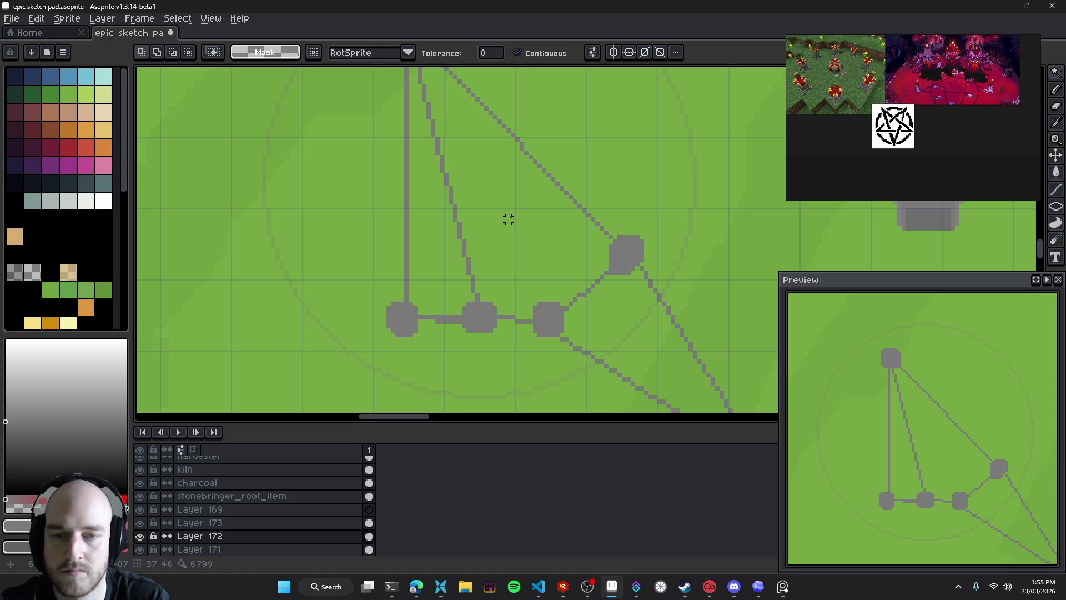
{"action": "key", "text": "ctrl+shift+v"}
{"action": "key", "text": "v"}
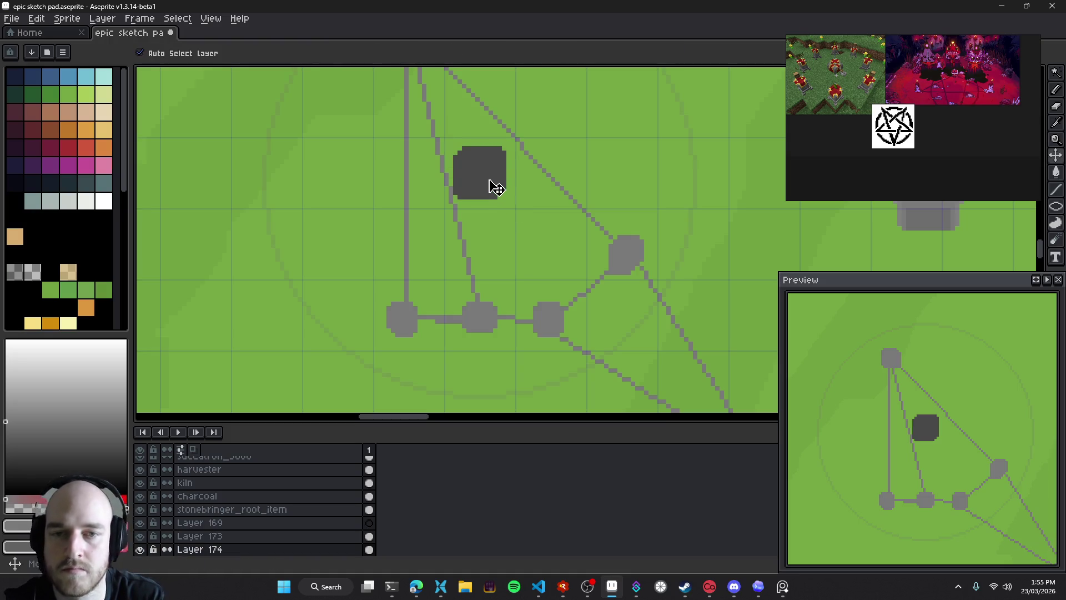
Select the layer holding the stone lines, undoing two accidental moves of the sketch
{"action": "left_click", "coordinate": [467, 246]}
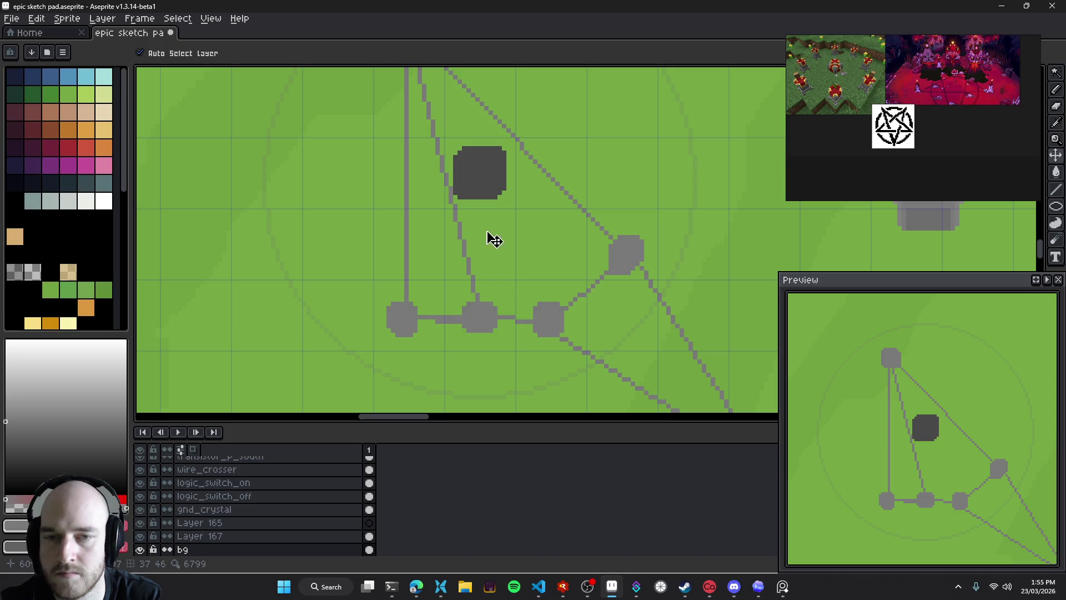
{"action": "left_click", "coordinate": [481, 322]}
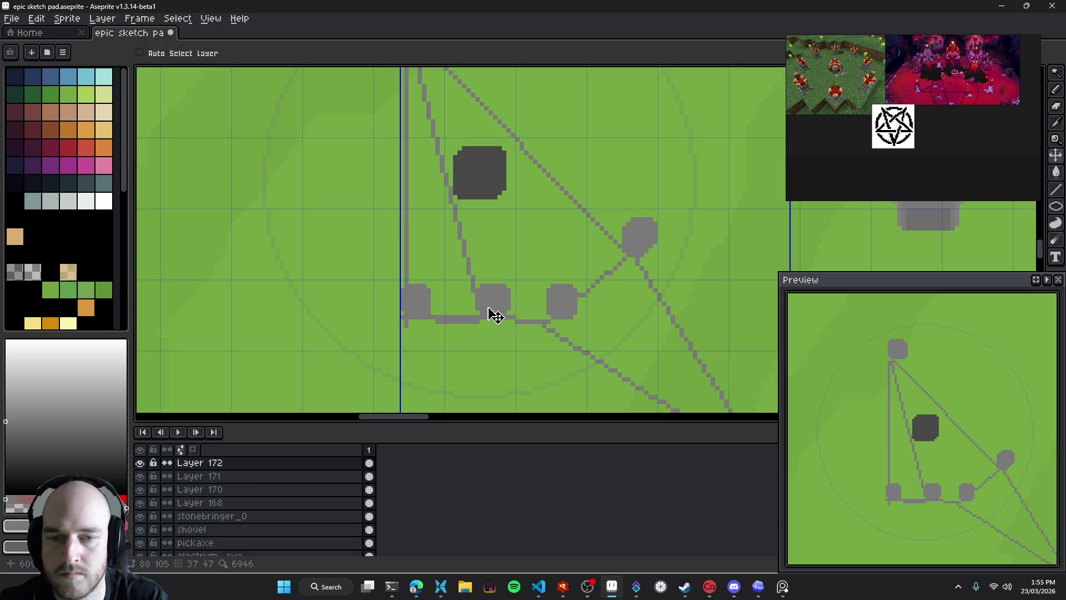
{"action": "left_click", "coordinate": [476, 269]}
{"action": "key", "text": "ctrl+z"}
{"action": "left_click_drag", "start_coordinate": [474, 276], "coordinate": [483, 272]}
{"action": "key", "text": "ctrl+z"}
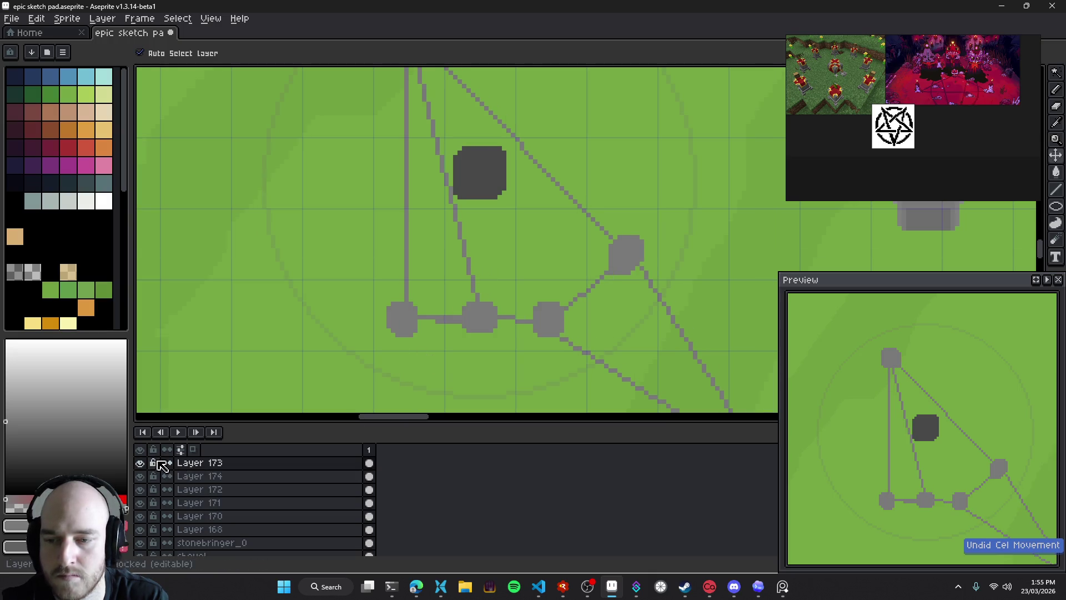
Move Layer 173 above Layer 172, merge it down, and hide the merged sketch layer
{"action": "left_click", "coordinate": [183, 465]}
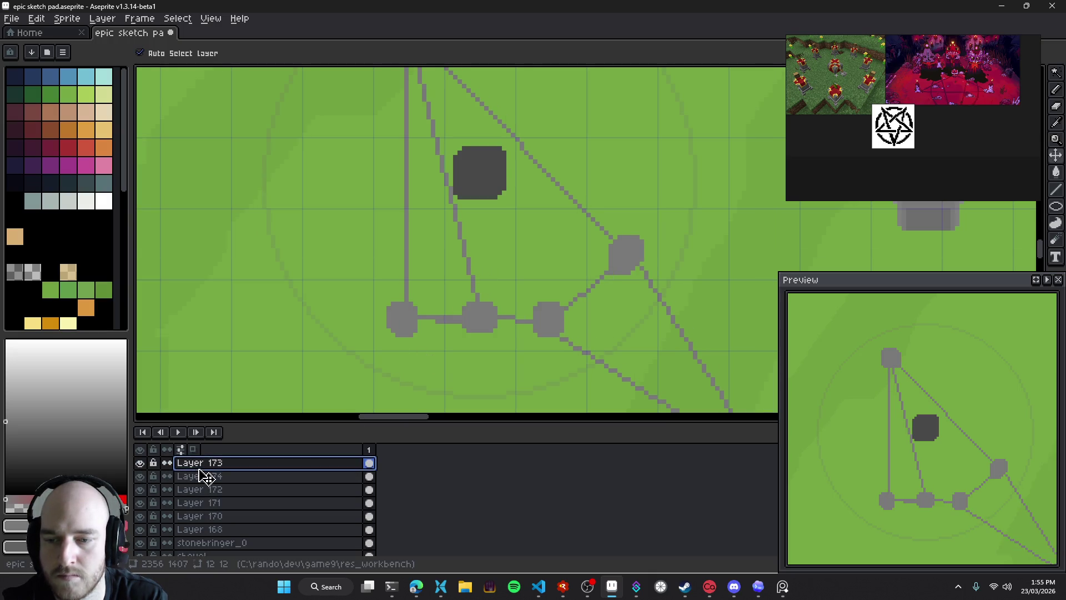
{"action": "left_click_drag", "start_coordinate": [206, 477], "coordinate": [225, 479]}
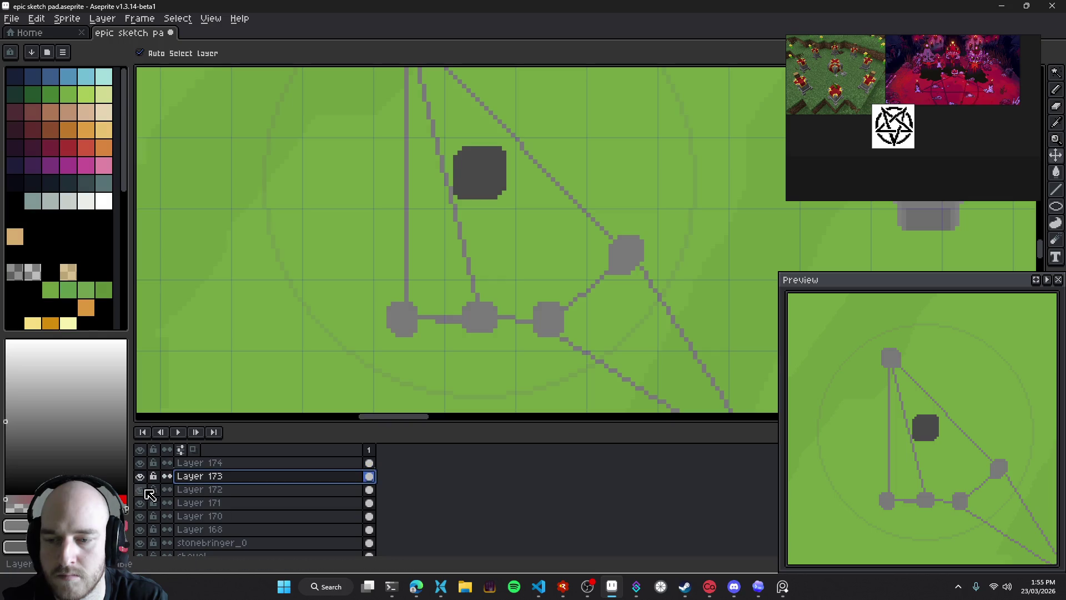
{"action": "right_click", "coordinate": [224, 478]}
{"action": "left_click", "coordinate": [272, 540]}
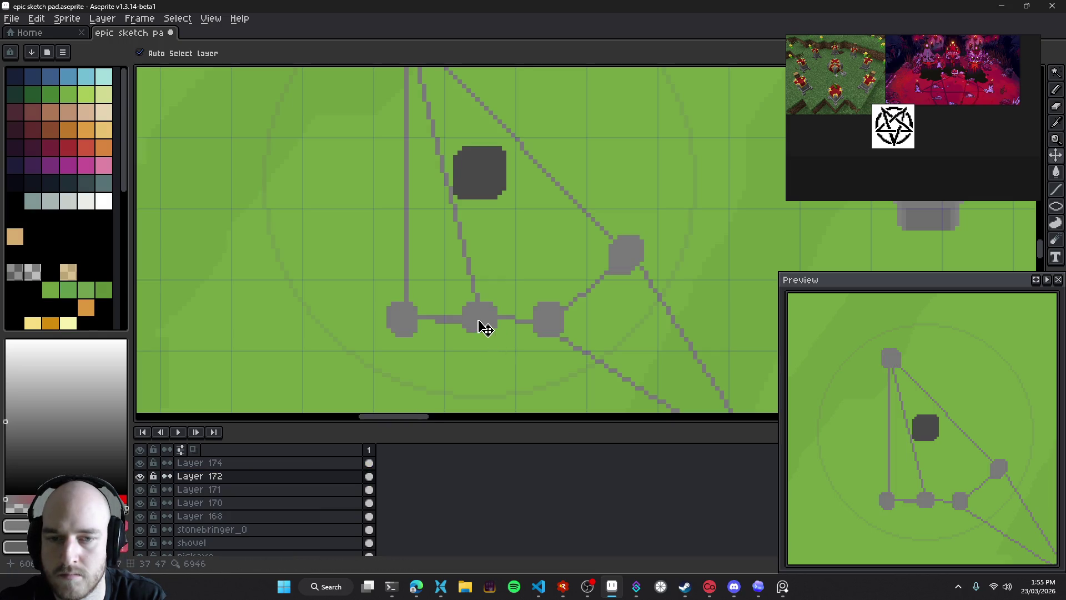
{"action": "left_click", "coordinate": [140, 476]}
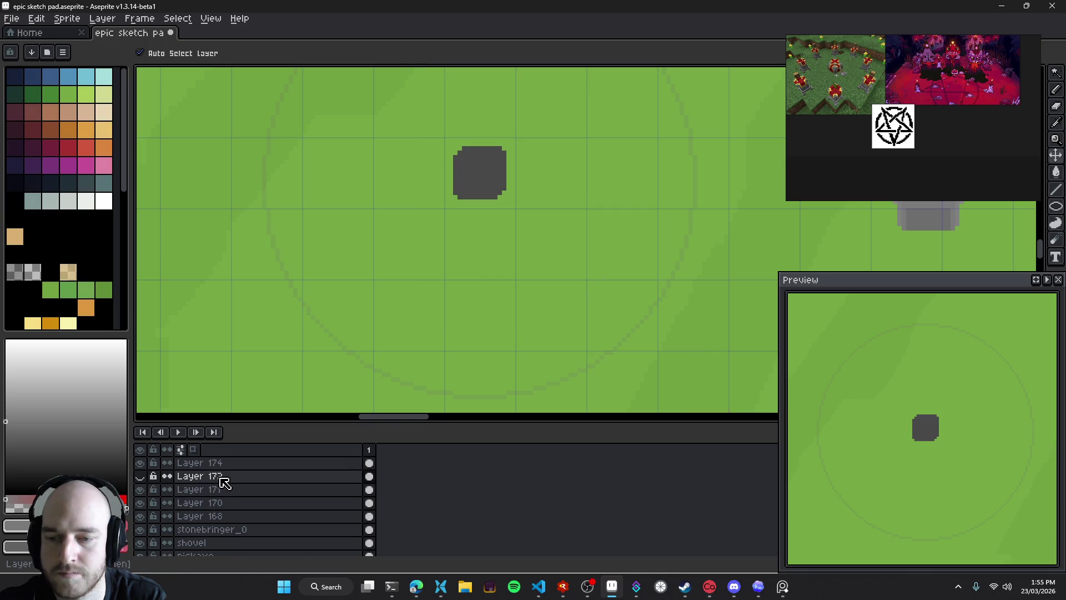
{"action": "key", "text": "shift+n"}
With the Pencil, dot five grey stones around the faint circle
{"action": "key", "text": "b"}
{"action": "scroll", "coordinate": [457, 210], "scroll_direction": "up", "scroll_amount": 5}
{"action": "scroll", "coordinate": [450, 222], "scroll_direction": "down", "scroll_amount": 2}
{"action": "left_click_drag", "start_coordinate": [447, 231], "coordinate": [500, 261]}
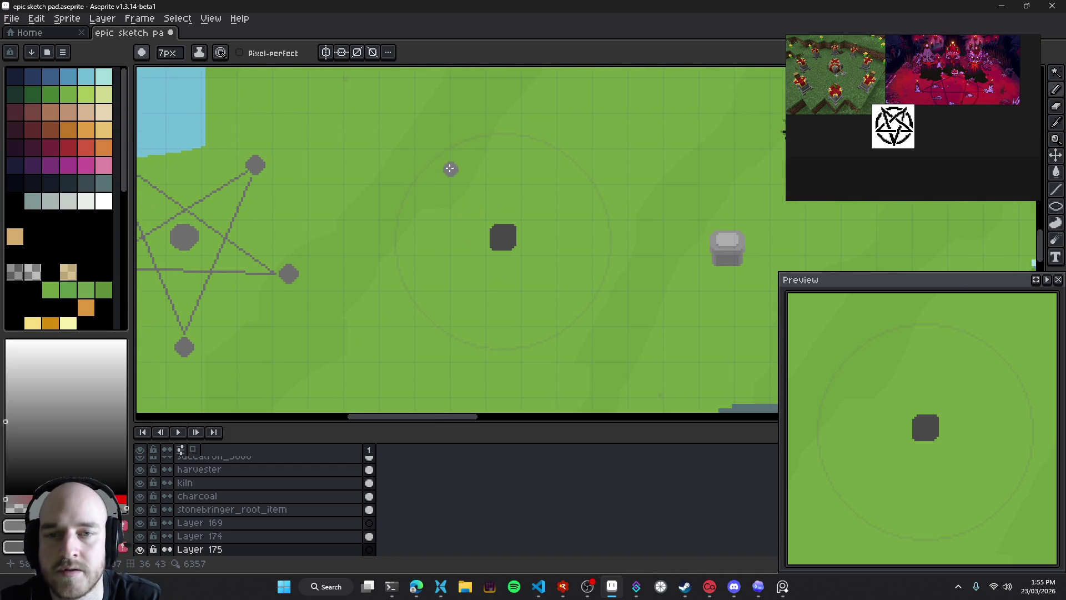
{"action": "scroll", "coordinate": [436, 168], "scroll_direction": "down", "scroll_amount": 1}
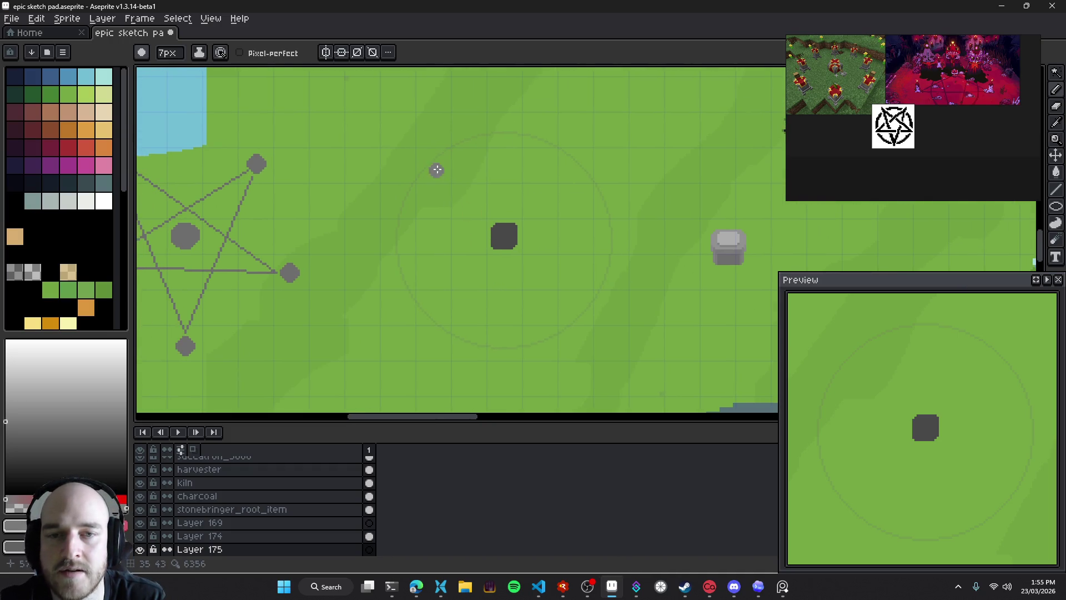
{"action": "left_click", "coordinate": [430, 168]}
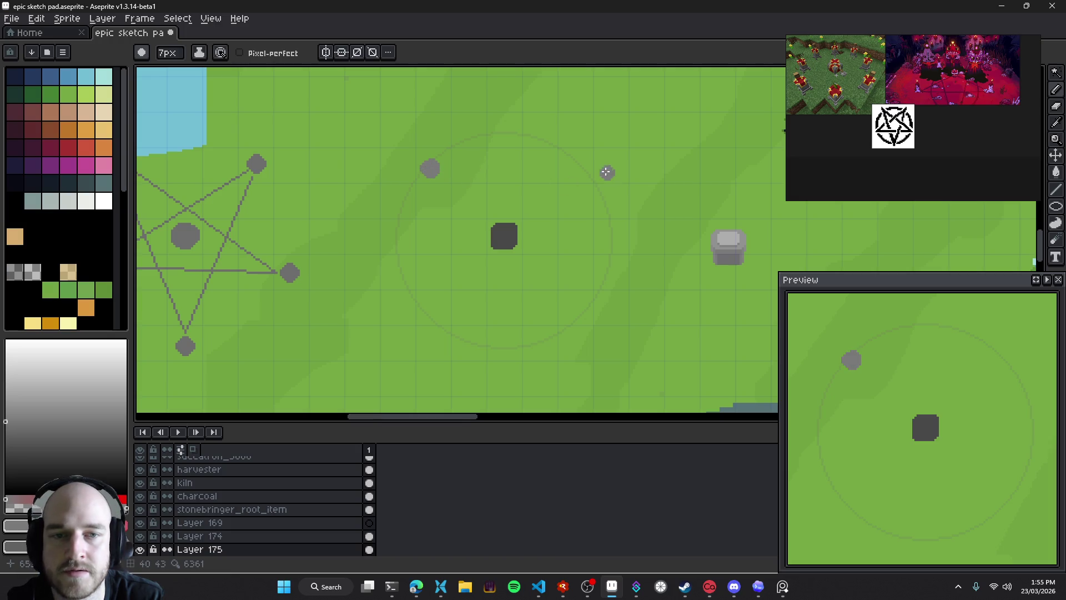
{"action": "scroll", "coordinate": [591, 186], "scroll_direction": "down", "scroll_amount": 1}
{"action": "mouse_move", "coordinate": [610, 192]}
{"action": "left_mouse_down"}
{"action": "mouse_move", "coordinate": [593, 181]}
{"action": "mouse_move", "coordinate": [558, 227]}
{"action": "left_mouse_up"}
{"action": "key", "text": "ctrl+z"}
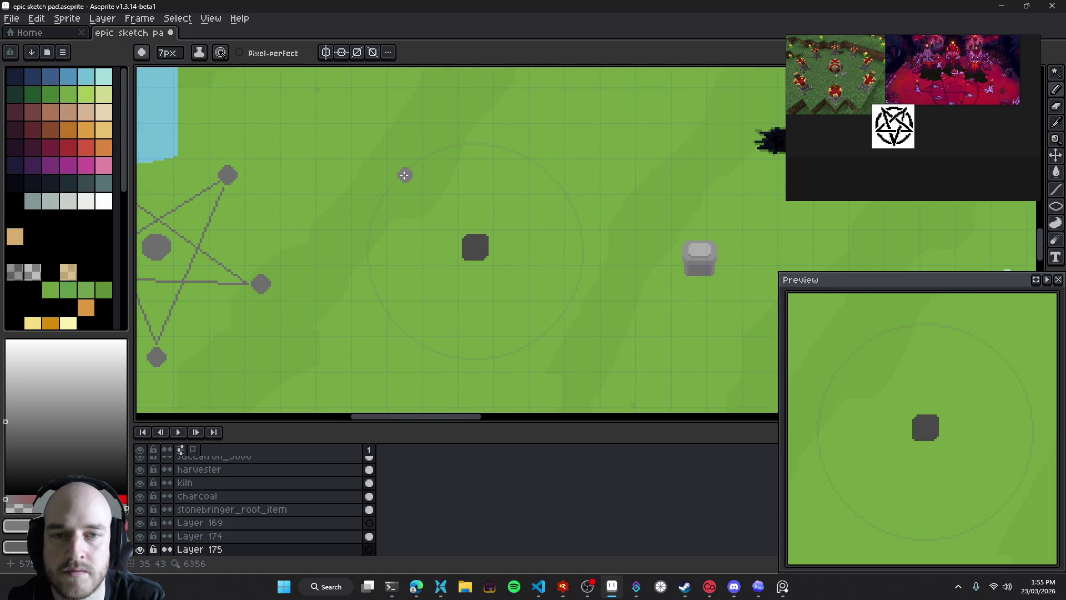
{"action": "left_click", "coordinate": [405, 177]}
{"action": "left_click", "coordinate": [547, 178]}
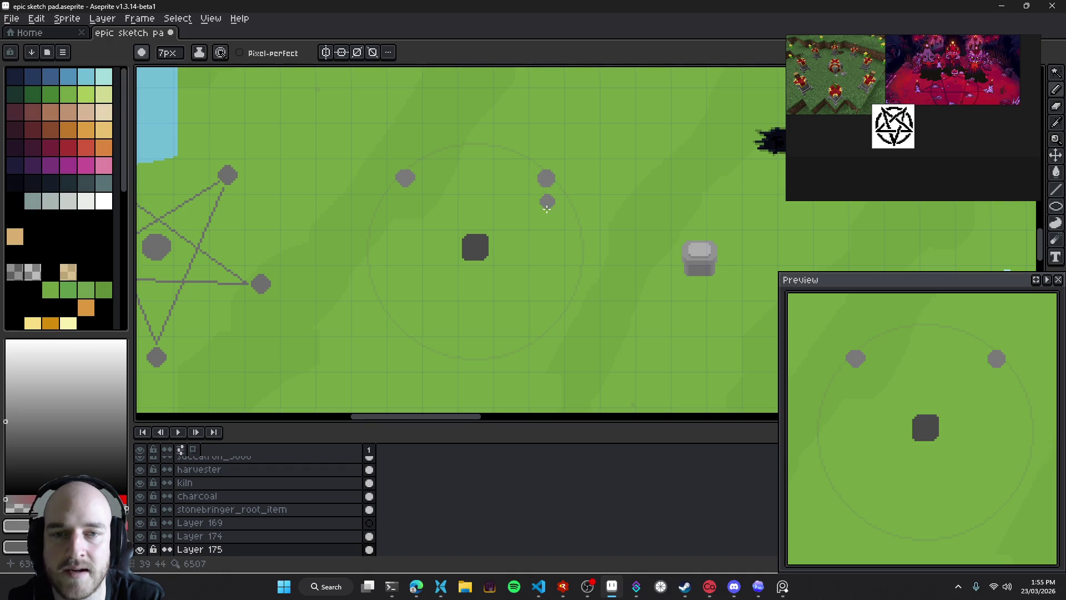
{"action": "scroll", "coordinate": [547, 197], "scroll_direction": "down", "scroll_amount": 2}
{"action": "scroll", "coordinate": [464, 205], "scroll_direction": "left", "scroll_amount": 2}
{"action": "left_click", "coordinate": [525, 310]}
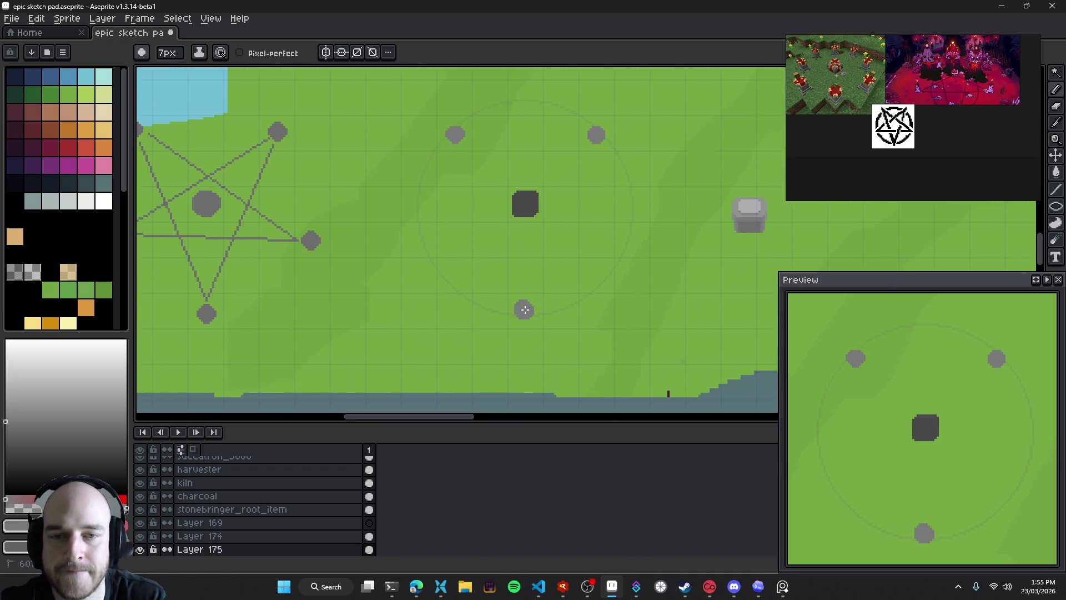
{"action": "scroll", "coordinate": [527, 278], "scroll_direction": "left", "scroll_amount": 3}
{"action": "left_click", "coordinate": [513, 237]}
{"action": "scroll", "coordinate": [611, 250], "scroll_direction": "right", "scroll_amount": 1}
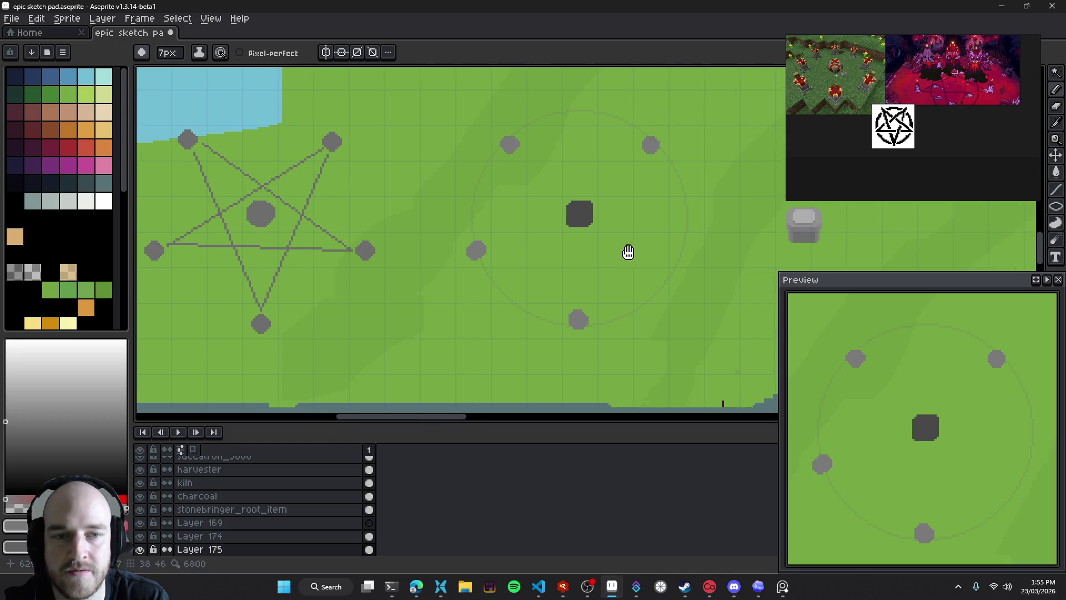
{"action": "left_click", "coordinate": [682, 251]}
{"action": "scroll", "coordinate": [555, 253], "scroll_direction": "right", "scroll_amount": 2}
At 1px, connect the five stones with thin lines into a closed pentagon
{"action": "key", "text": "minus"}
{"action": "key", "text": "minus"}
{"action": "key", "text": "minus"}
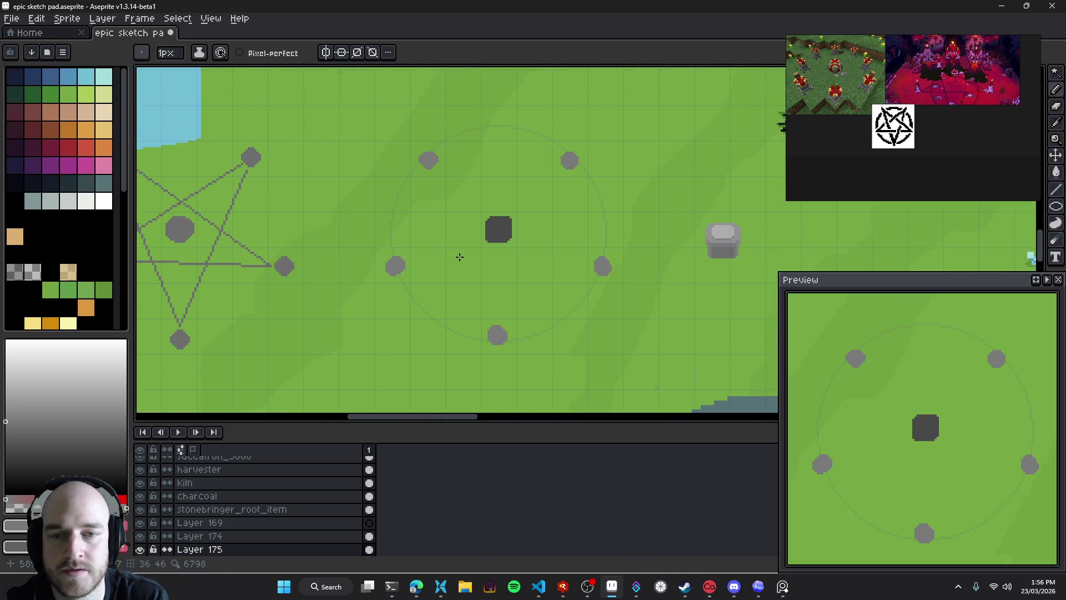
{"action": "scroll", "coordinate": [408, 265], "scroll_direction": "up", "scroll_amount": 1}
{"action": "scroll", "coordinate": [408, 264], "scroll_direction": "right", "scroll_amount": 1}
{"action": "scroll", "coordinate": [423, 274], "scroll_direction": "up", "scroll_amount": 1}
{"action": "scroll", "coordinate": [424, 274], "scroll_direction": "left", "scroll_amount": 2}
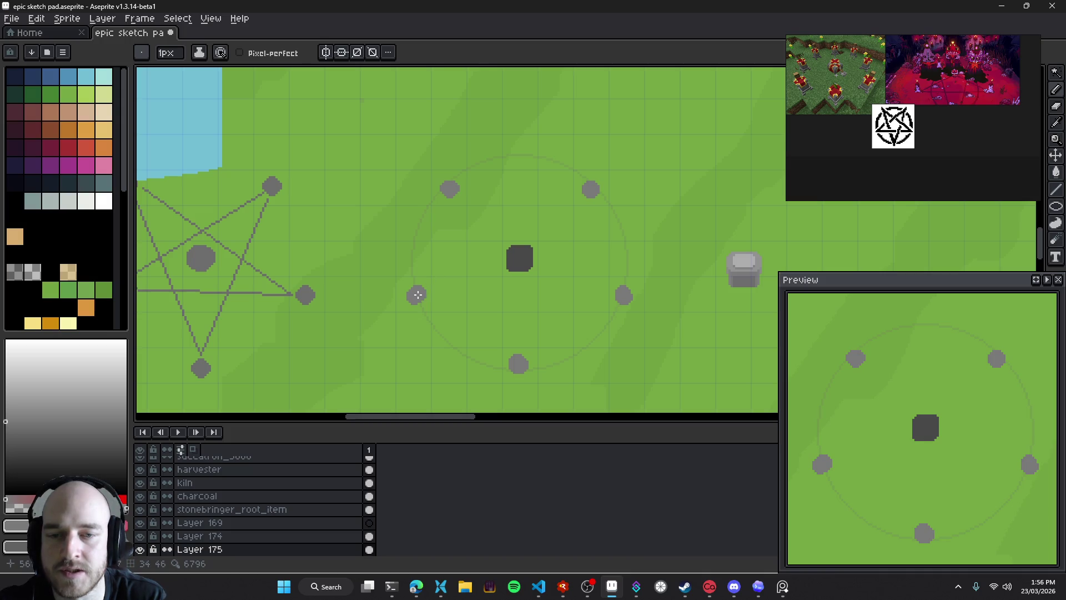
{"action": "left_click", "coordinate": [450, 189], "text": "shift"}
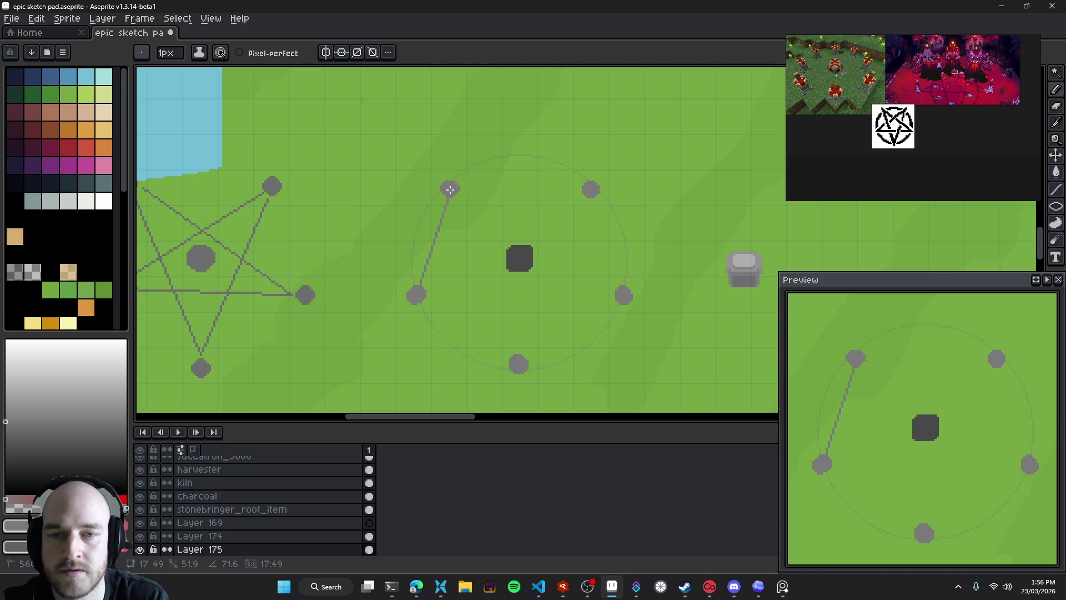
{"action": "left_click", "coordinate": [592, 190], "text": "shift"}
{"action": "left_click", "coordinate": [623, 294], "text": "shift"}
{"action": "left_click", "coordinate": [520, 365], "text": "shift"}
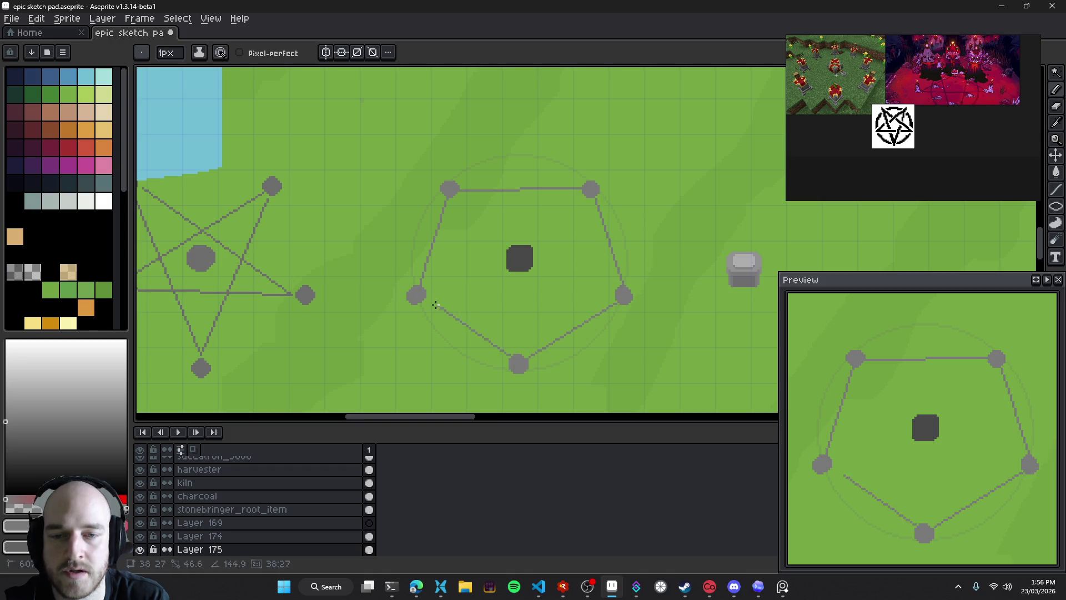
{"action": "left_click", "coordinate": [416, 294], "text": "shift"}
{"action": "scroll", "coordinate": [461, 272], "scroll_direction": "down", "scroll_amount": 1}
{"action": "scroll", "coordinate": [461, 272], "scroll_direction": "right", "scroll_amount": 1}
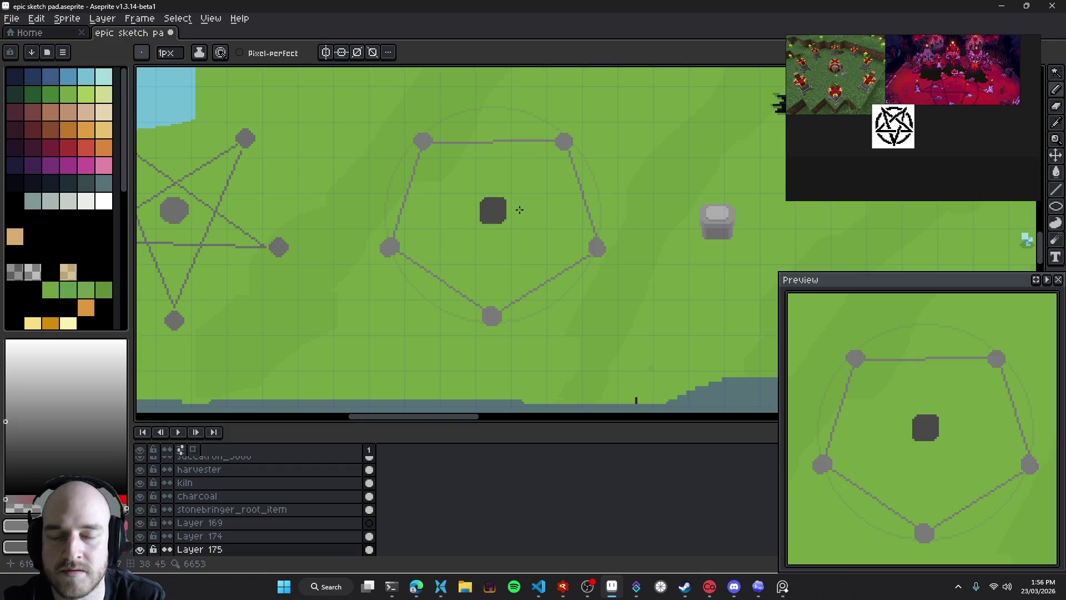
{"action": "scroll", "coordinate": [520, 209], "scroll_direction": "up", "scroll_amount": 1}
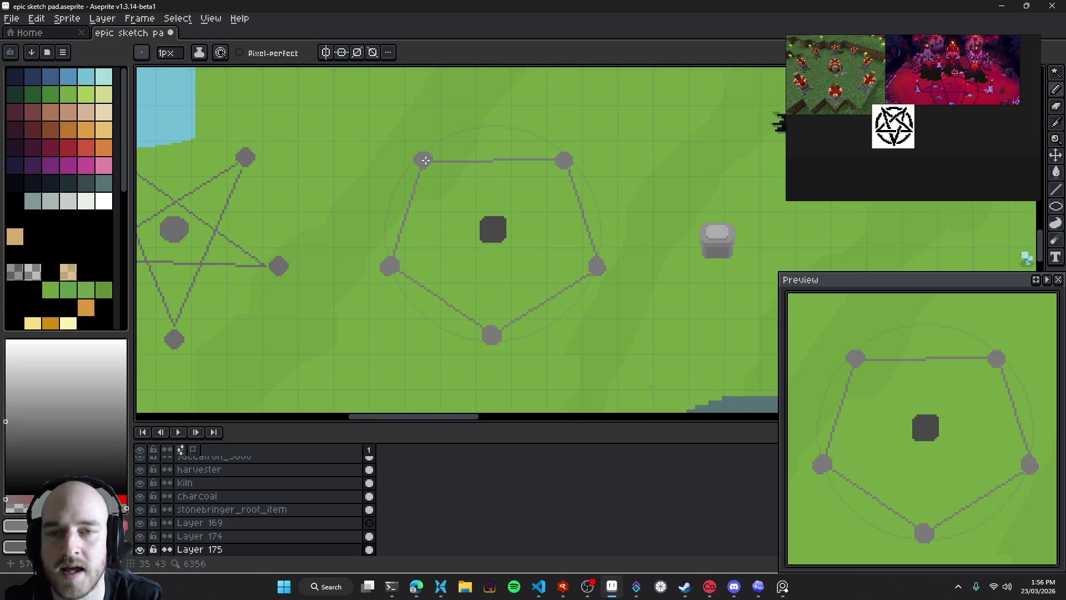
Draw the five crossing lines between the stones to complete the pentagram
{"action": "left_click", "coordinate": [563, 160], "text": "shift"}
{"action": "left_click", "coordinate": [393, 267]}
{"action": "left_click", "coordinate": [597, 265], "text": "shift"}
{"action": "left_click", "coordinate": [493, 333]}
{"action": "left_click", "coordinate": [424, 161], "text": "shift"}
{"action": "left_click", "coordinate": [597, 266], "text": "shift"}
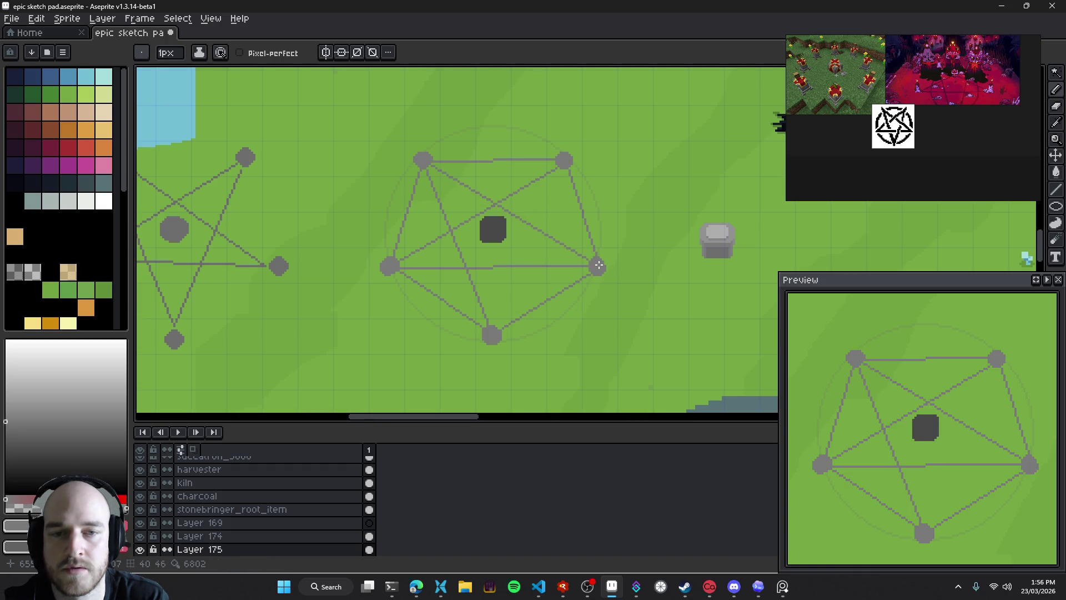
{"action": "left_click", "coordinate": [563, 159]}
{"action": "left_click", "coordinate": [493, 333], "text": "shift"}
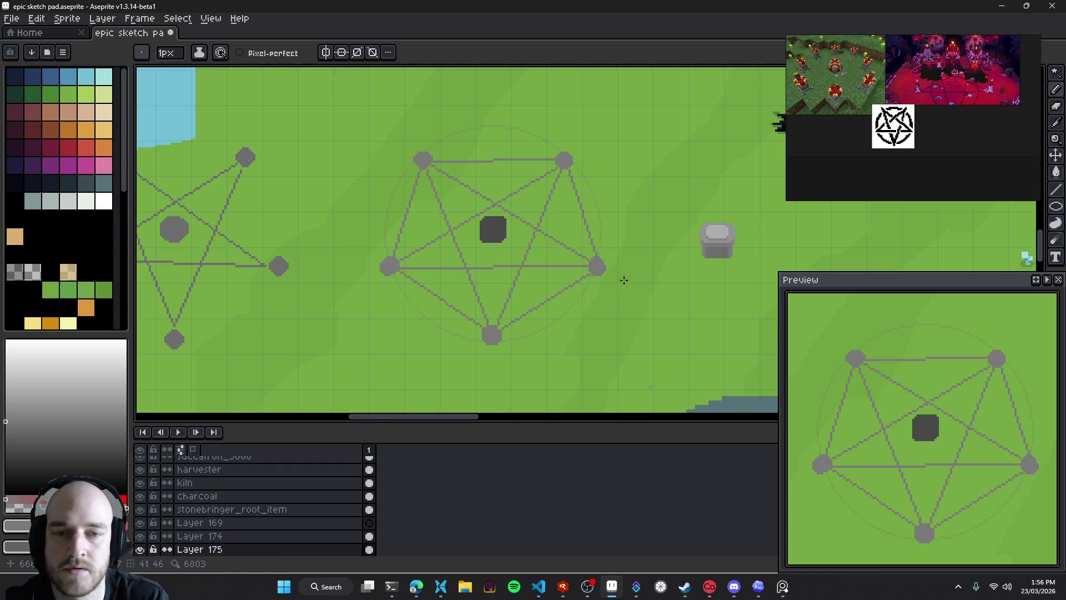
{"action": "left_click_drag", "start_coordinate": [572, 284], "coordinate": [543, 238]}
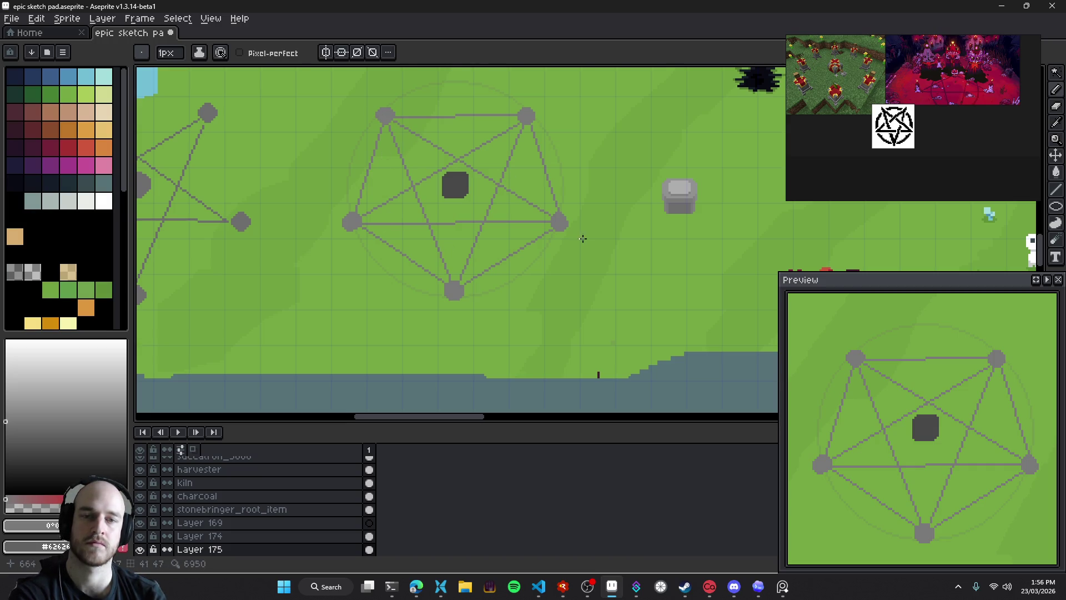
Zoom and pan to frame both pentagram sketches and the grey pedestal stone up close
{"action": "scroll", "coordinate": [532, 250], "scroll_direction": "down", "scroll_amount": 3}
{"action": "scroll", "coordinate": [532, 250], "scroll_direction": "up", "scroll_amount": 2}
{"action": "scroll", "coordinate": [532, 249], "scroll_direction": "up", "scroll_amount": 1}
{"action": "left_click_drag", "start_coordinate": [532, 249], "coordinate": [620, 220]}
{"action": "scroll", "coordinate": [619, 220], "scroll_direction": "down", "scroll_amount": 2}
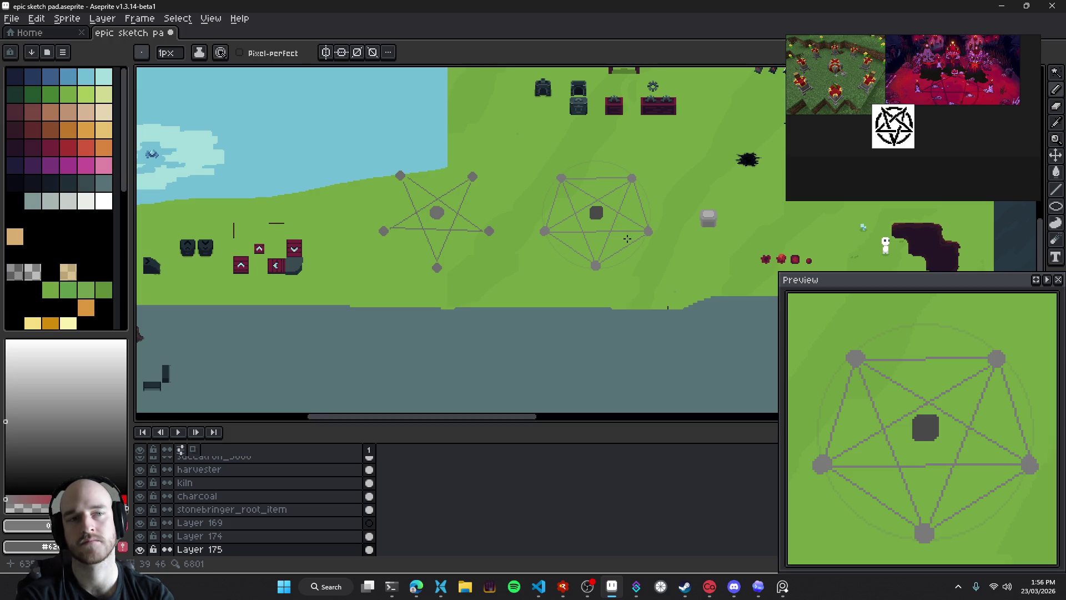
{"action": "scroll", "coordinate": [627, 238], "scroll_direction": "up", "scroll_amount": 2}
{"action": "left_click_drag", "start_coordinate": [625, 228], "coordinate": [599, 256]}
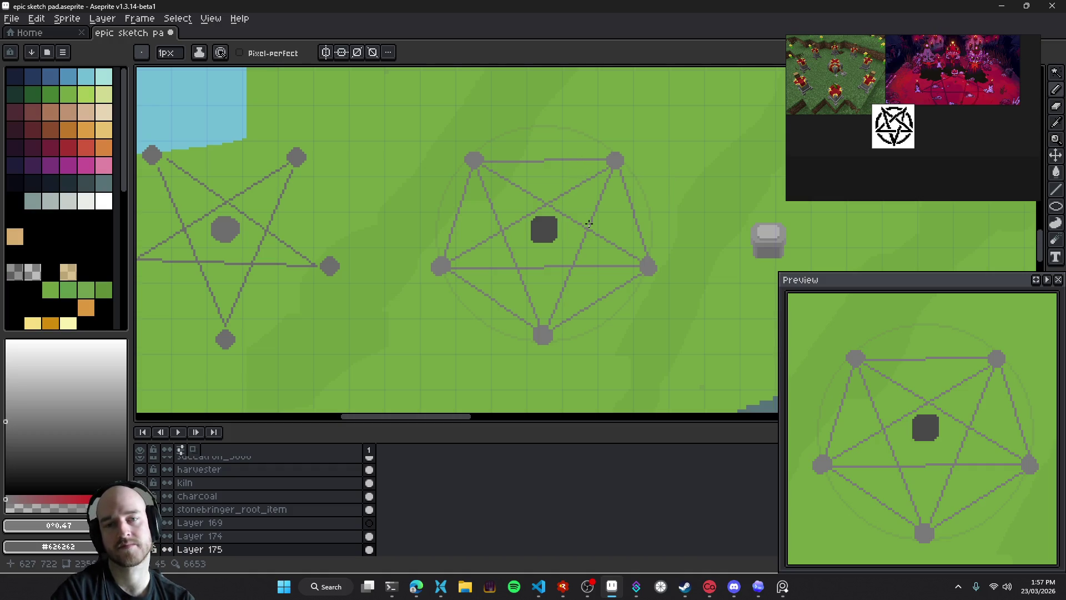
{"action": "scroll", "coordinate": [591, 218], "scroll_direction": "down", "scroll_amount": 2}
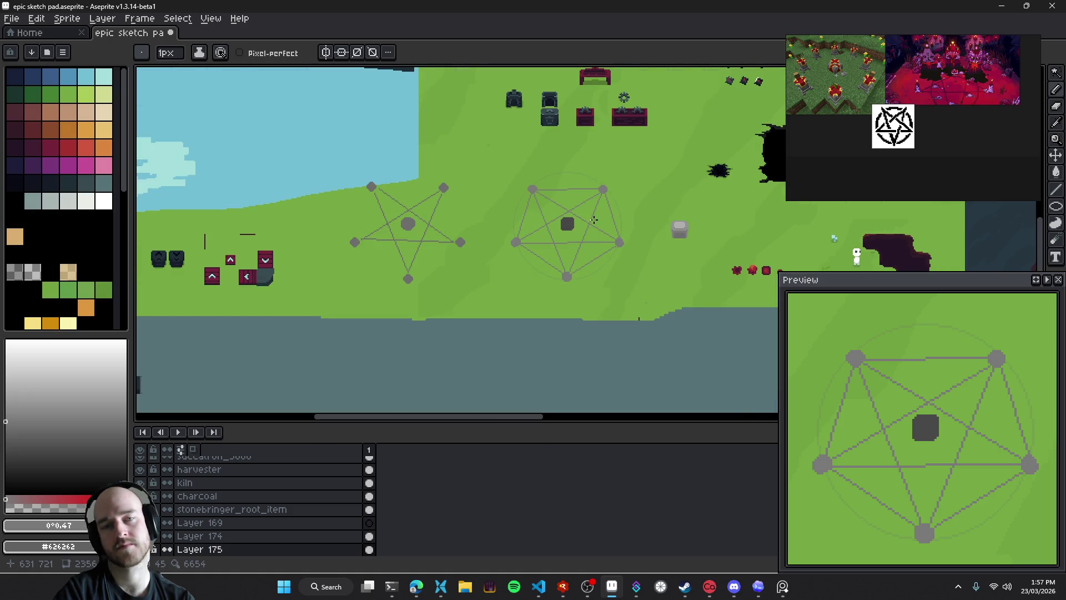
{"action": "scroll", "coordinate": [593, 220], "scroll_direction": "up", "scroll_amount": 2}
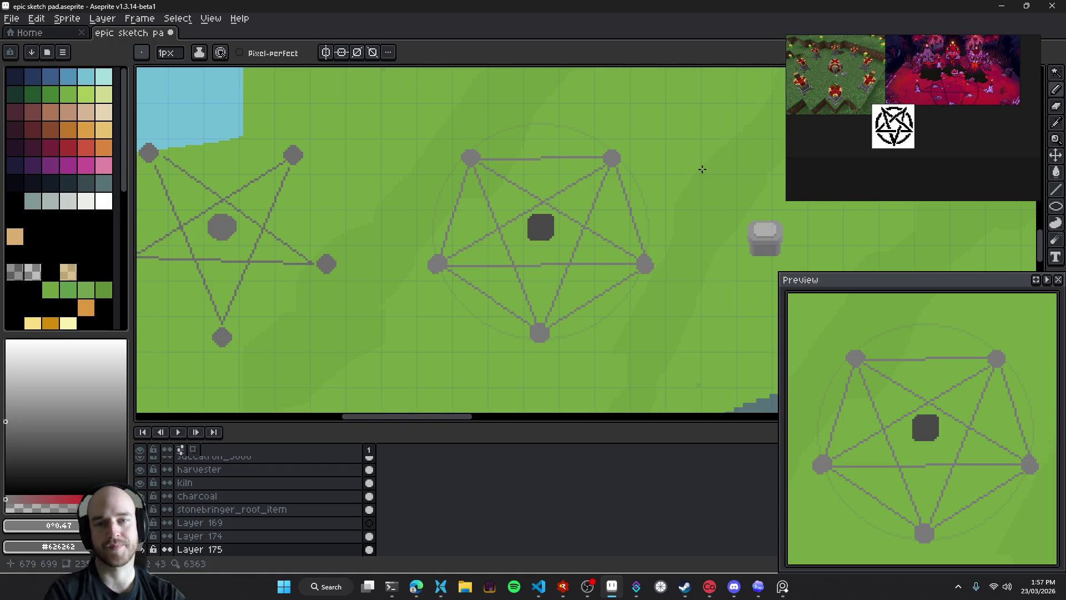
Hide the old central pentagram lines and add a new empty layer for the sketch
{"action": "key", "text": "v"}
{"action": "key", "text": "ctrl+z"}
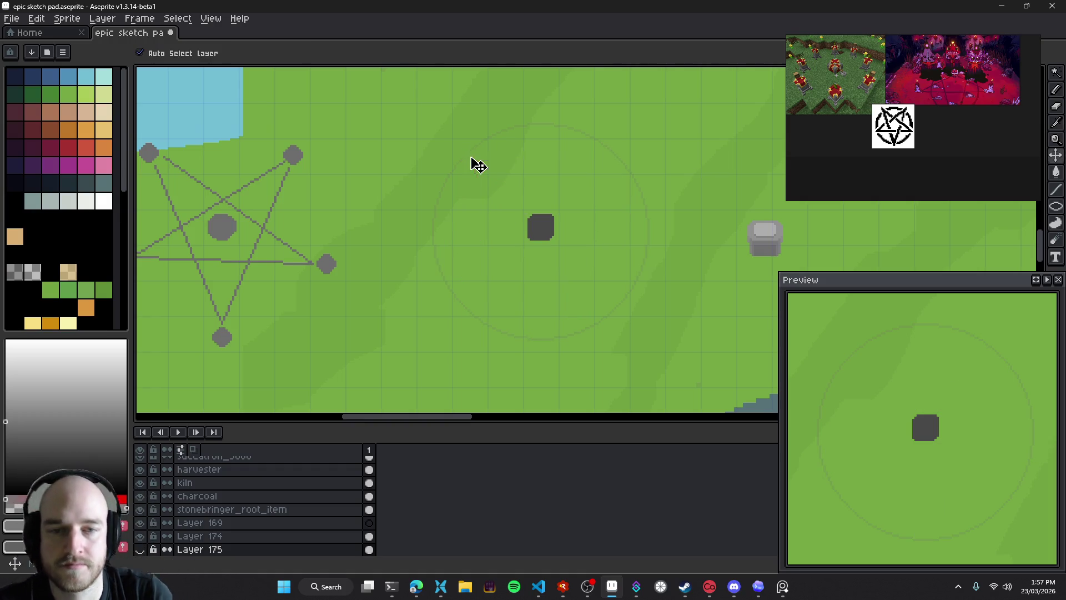
{"action": "key", "text": "b"}
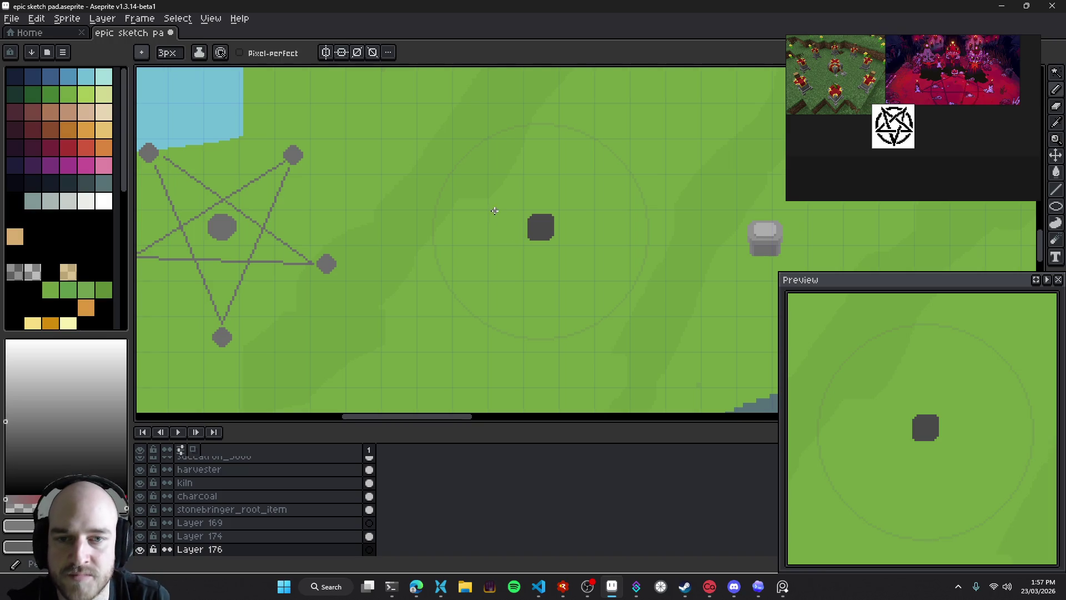
{"action": "key", "text": "shift+n"}
{"action": "mouse_move", "coordinate": [498, 215]}
{"action": "left_mouse_down"}
{"action": "mouse_move", "coordinate": [463, 238]}
{"action": "mouse_move", "coordinate": [424, 233]}
{"action": "left_mouse_up"}
With an enlarged brush, paint five grey stones in a flattened band above the centre stone
{"action": "key", "text": "plus"}
{"action": "key", "text": "plus"}
{"action": "key", "text": "plus"}
{"action": "left_click", "coordinate": [418, 194]}
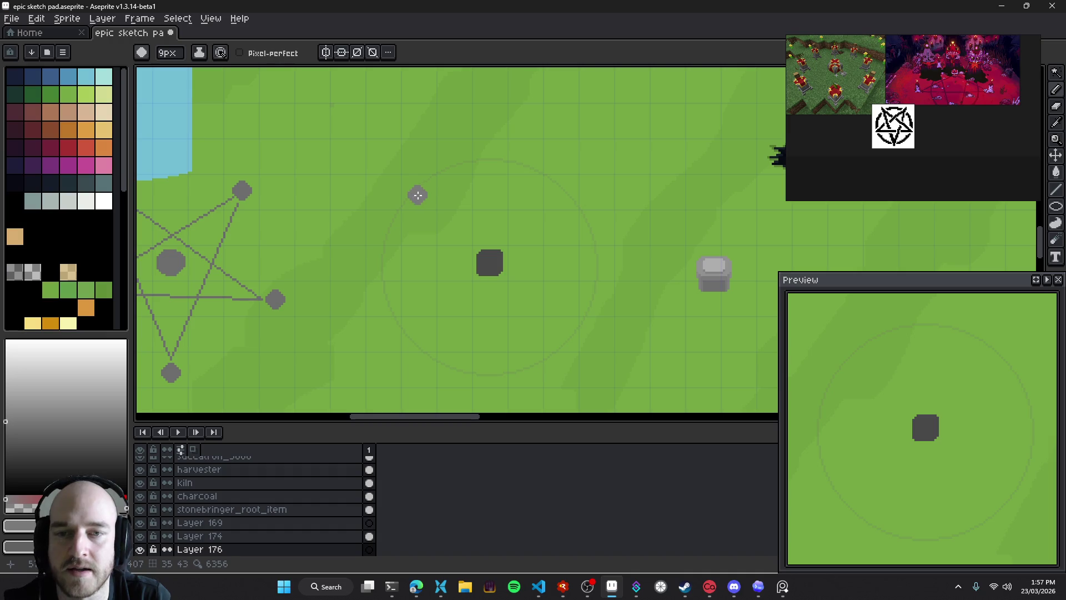
{"action": "left_click", "coordinate": [457, 194]}
{"action": "key", "text": "plus"}
{"action": "left_click", "coordinate": [489, 228]}
{"action": "left_click", "coordinate": [524, 193]}
{"action": "left_click", "coordinate": [562, 229]}
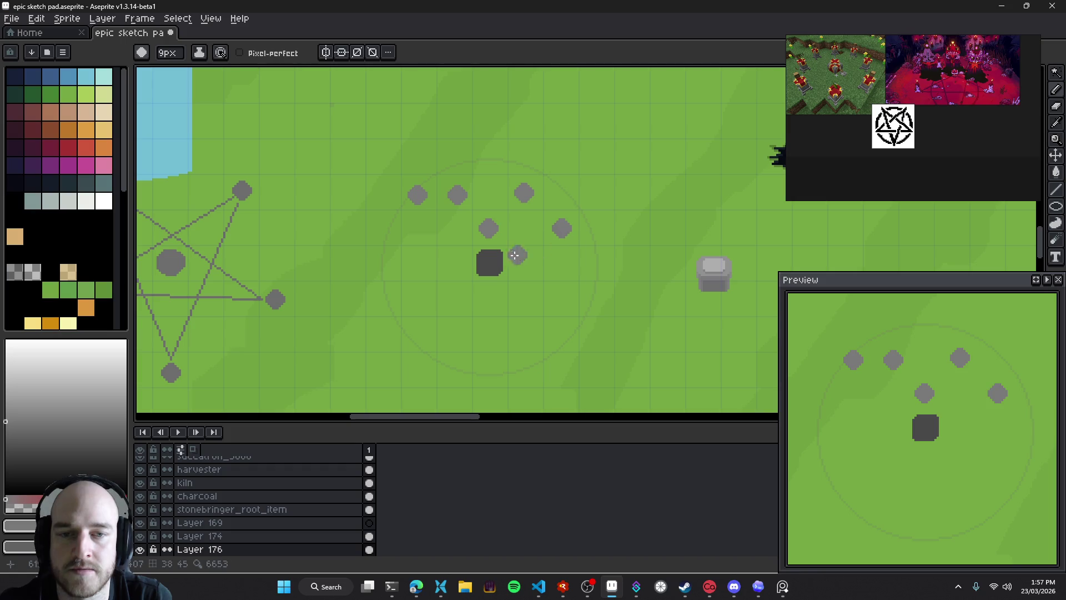
At 1px, link the centre, top-left and second stones with thin lines, undoing a stray line
{"action": "key", "text": "minus"}
{"action": "key", "text": "minus"}
{"action": "key", "text": "minus"}
{"action": "left_click", "coordinate": [492, 261]}
{"action": "left_click", "coordinate": [418, 194], "text": "shift"}
{"action": "left_click", "coordinate": [457, 194], "text": "shift"}
{"action": "left_click", "coordinate": [489, 229], "text": "shift"}
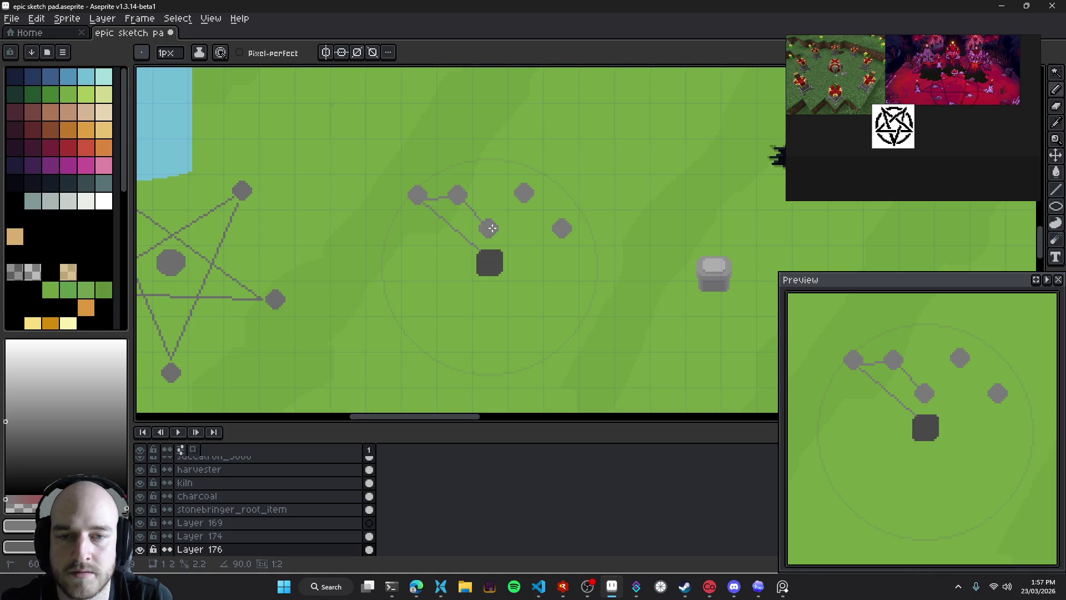
{"action": "key", "text": "ctrl"}
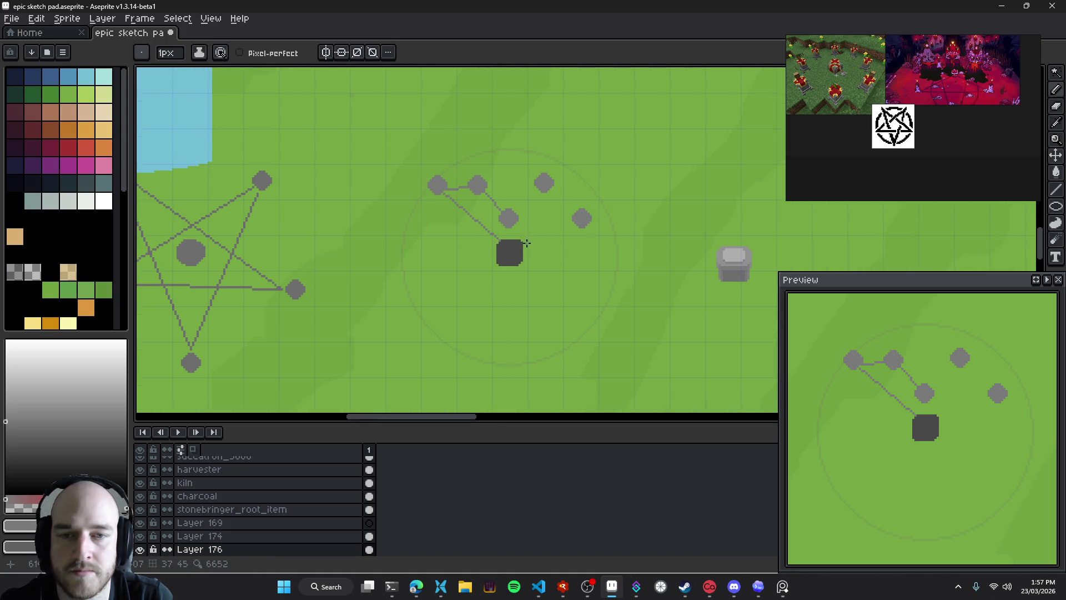
{"action": "key", "text": "ctrl+z"}
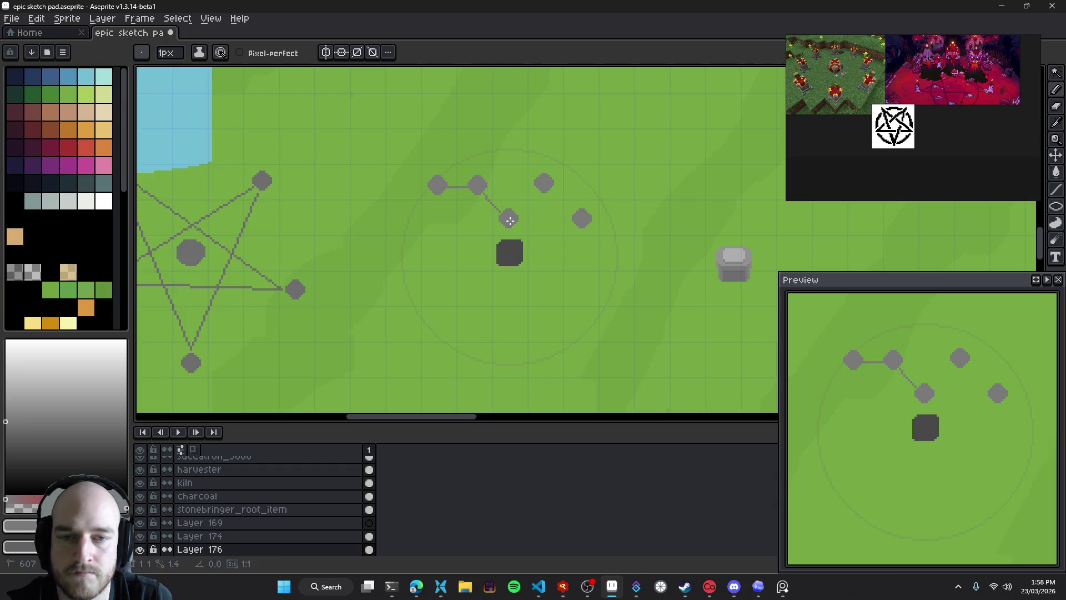
Join the remaining stones with thin lines into the flattened pentagram, undoing the last stroke
{"action": "left_click", "coordinate": [544, 184], "text": "shift"}
{"action": "left_click", "coordinate": [582, 218], "text": "shift"}
{"action": "left_click", "coordinate": [477, 185], "text": "shift"}
{"action": "left_click", "coordinate": [509, 219], "text": "shift"}
{"action": "left_click", "coordinate": [581, 219], "text": "shift"}
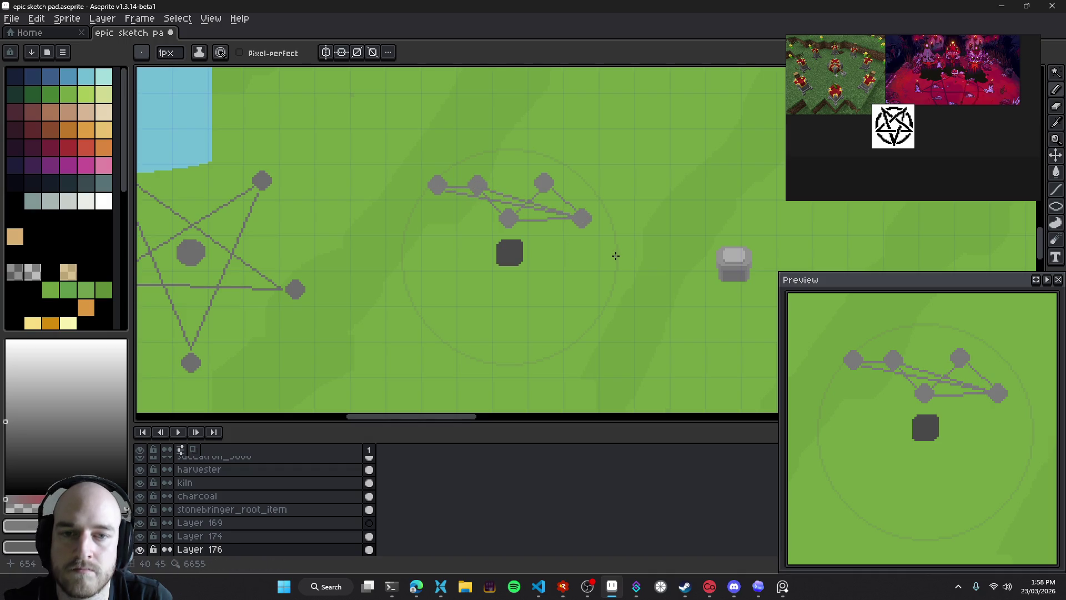
{"action": "left_click", "coordinate": [544, 184], "text": "shift"}
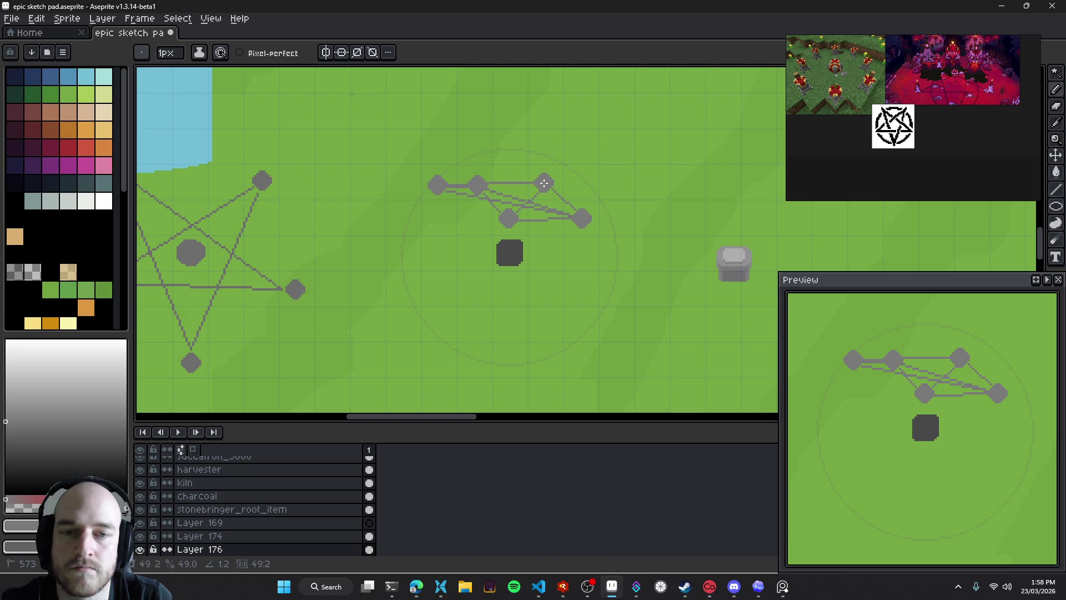
{"action": "left_click", "coordinate": [509, 217], "text": "shift"}
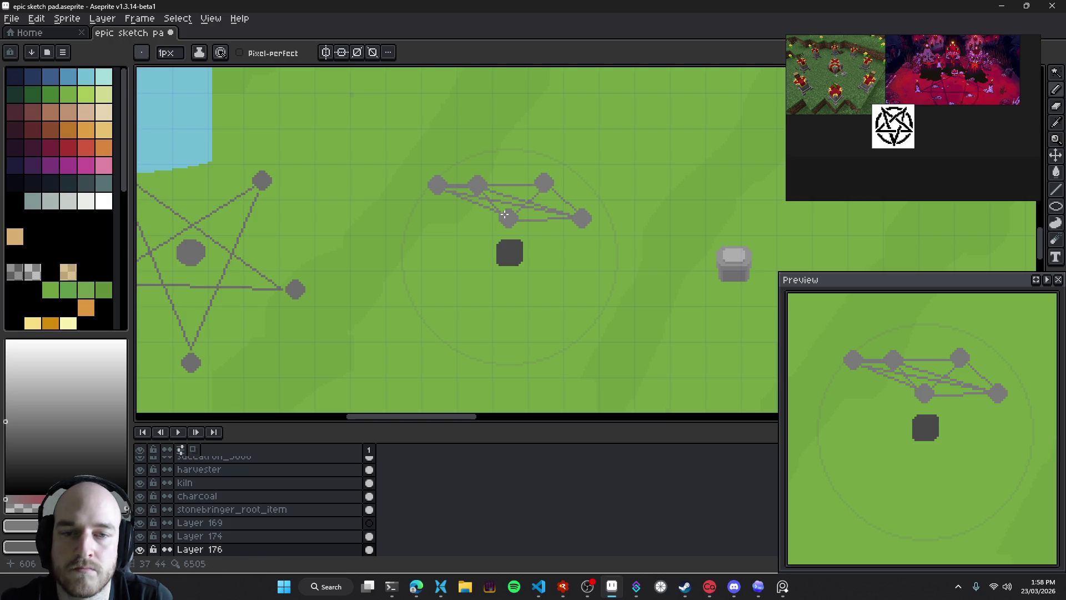
{"action": "key", "text": "ctrl+z"}
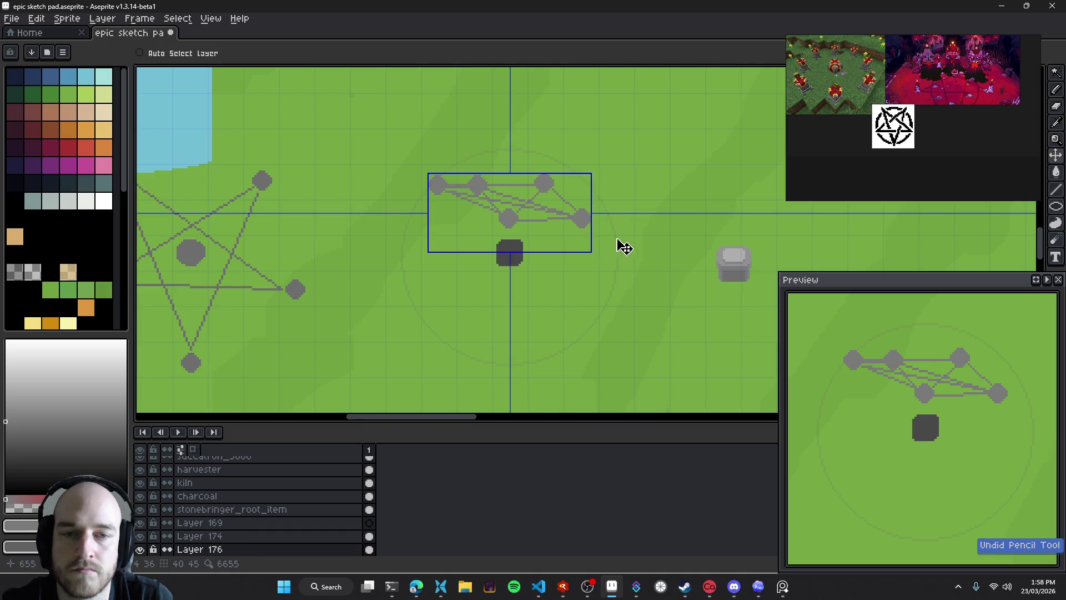
{"action": "scroll", "coordinate": [613, 236], "scroll_direction": "down", "scroll_amount": 2}
On the left pentagram, draw trial 1px lines linking a new stone to the star stones
{"action": "scroll", "coordinate": [571, 233], "scroll_direction": "up", "scroll_amount": 2}
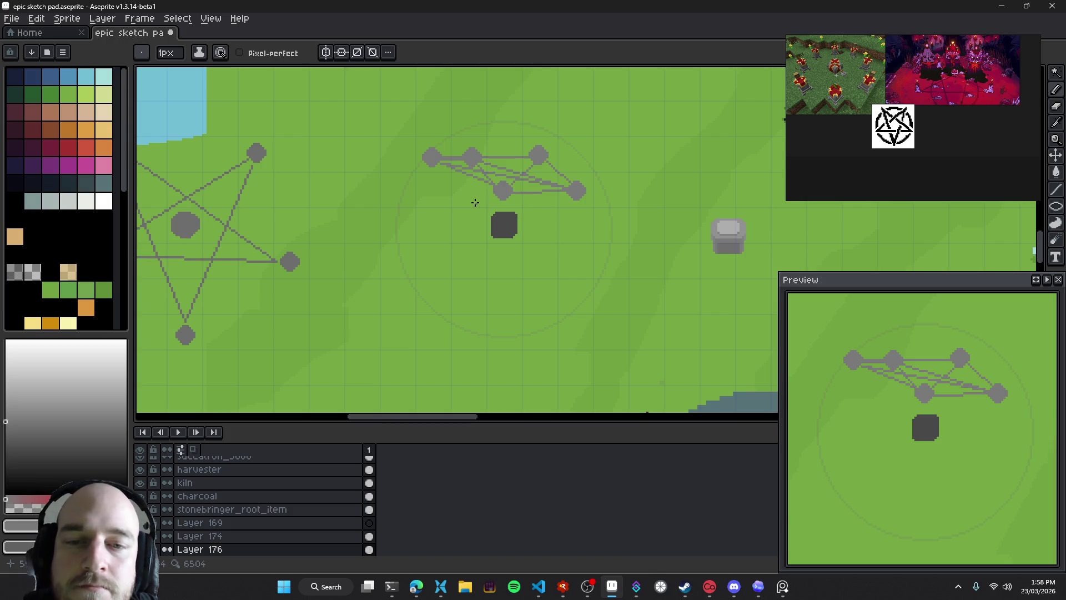
{"action": "left_click_drag", "start_coordinate": [242, 239], "coordinate": [392, 228]}
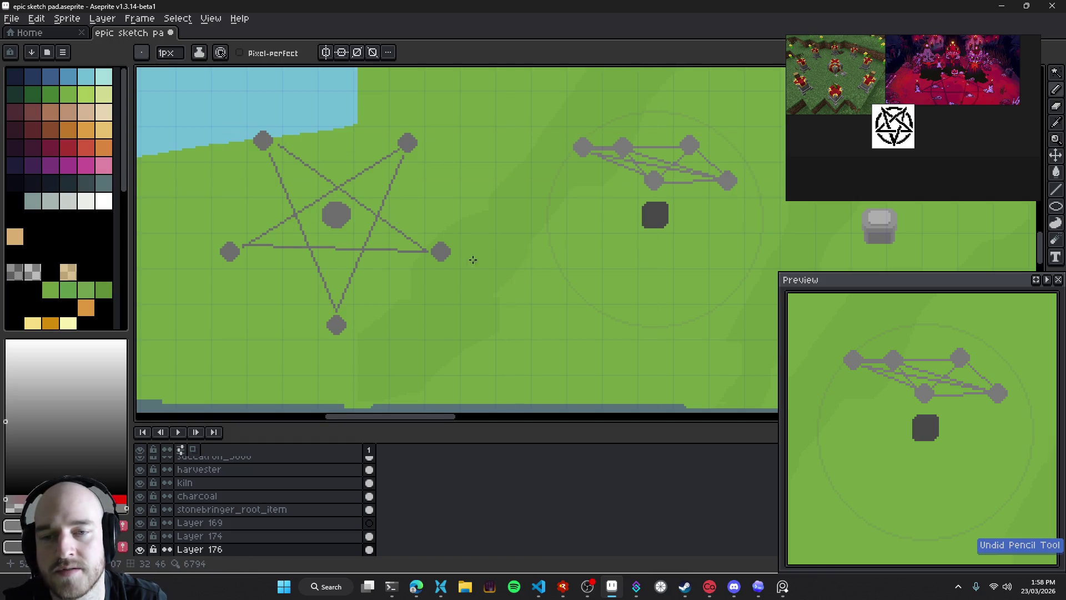
{"action": "scroll", "coordinate": [461, 220], "scroll_direction": "down", "scroll_amount": 2}
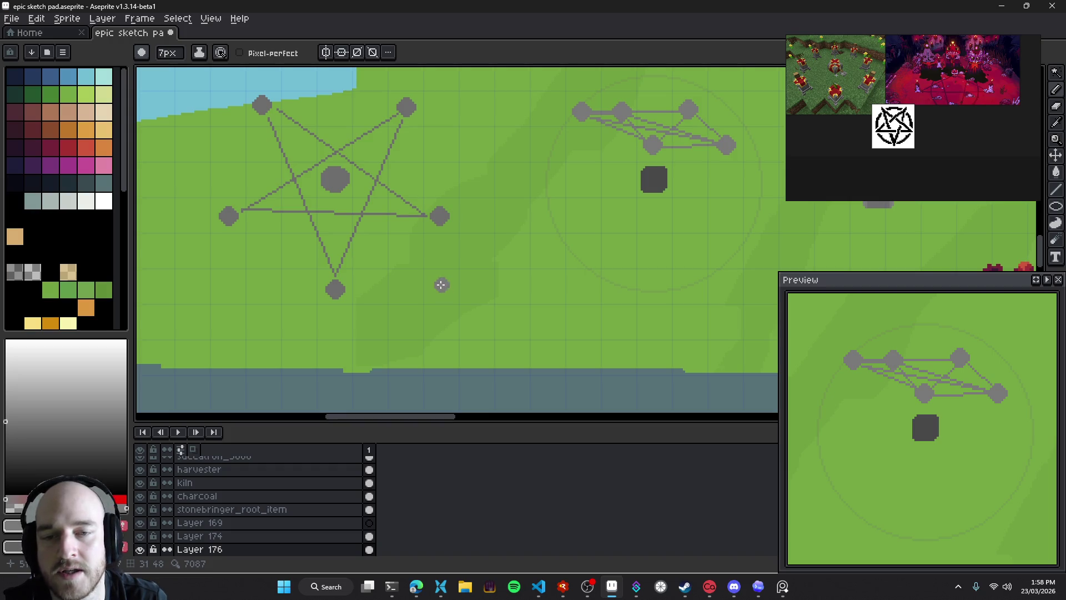
{"action": "key", "text": "minus"}
{"action": "key", "text": "minus"}
{"action": "key", "text": "minus"}
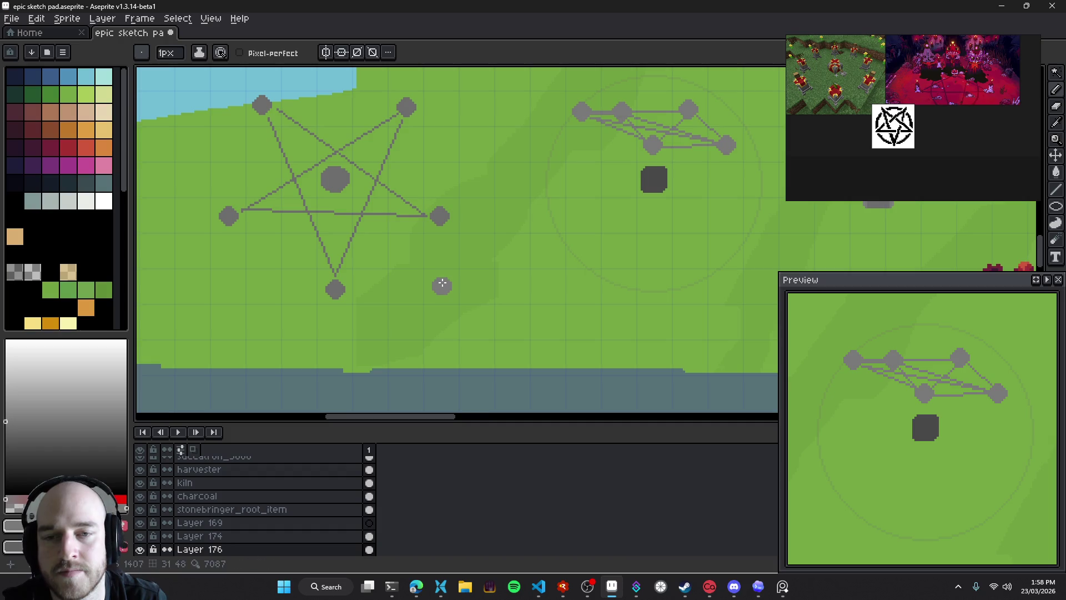
{"action": "left_click", "coordinate": [442, 284], "text": "shift"}
{"action": "left_click", "coordinate": [336, 289], "text": "shift"}
{"action": "left_click", "coordinate": [228, 216], "text": "shift"}
{"action": "left_click", "coordinate": [441, 286]}
{"action": "left_click", "coordinate": [262, 105], "text": "shift"}
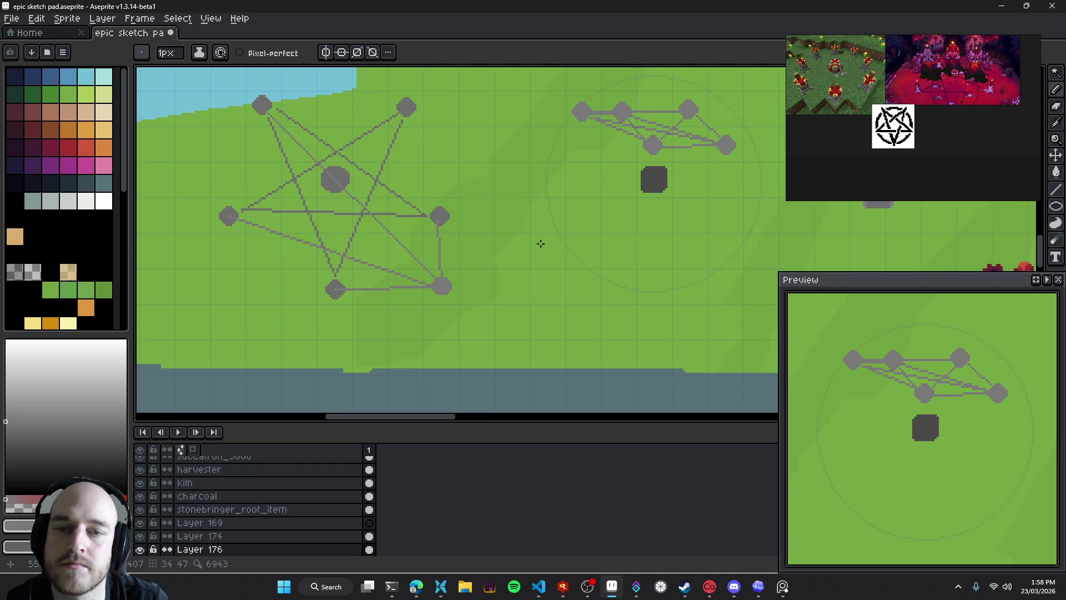
{"action": "key", "text": "super"}
{"action": "key", "text": "super"}
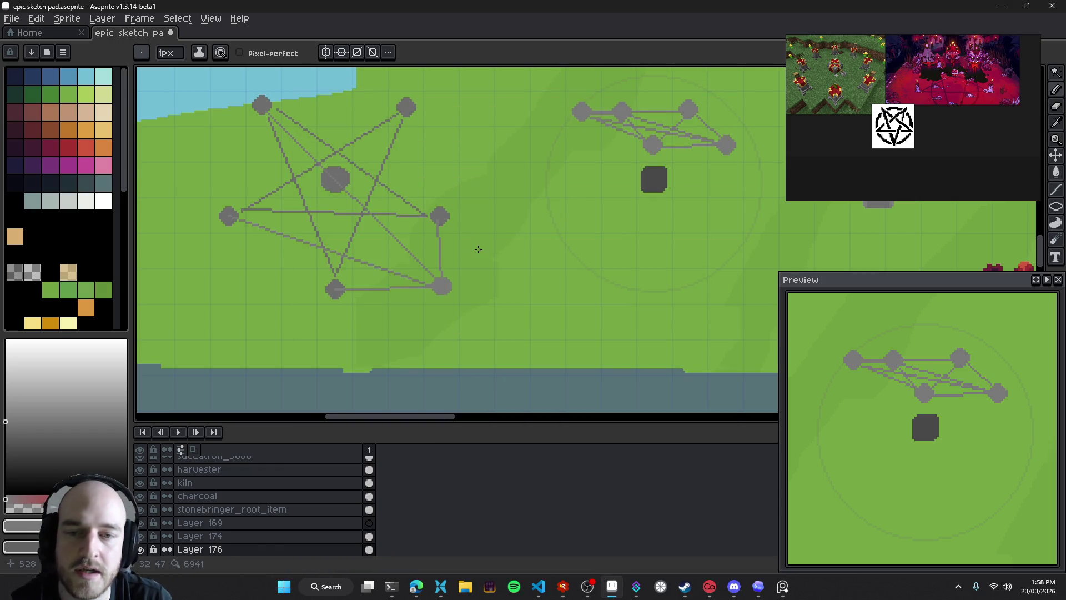
Undo the trial lines and save the sketch file
{"action": "key", "text": "ctrl+z"}
{"action": "key", "text": "ctrl+z"}
{"action": "mouse_move", "coordinate": [494, 241]}
{"action": "left_mouse_down"}
{"action": "mouse_move", "coordinate": [530, 237]}
{"action": "mouse_move", "coordinate": [426, 276]}
{"action": "left_mouse_up"}
{"action": "key", "text": "ctrl+z"}
{"action": "key", "text": "ctrl+z"}
{"action": "key", "text": "ctrl+s"}
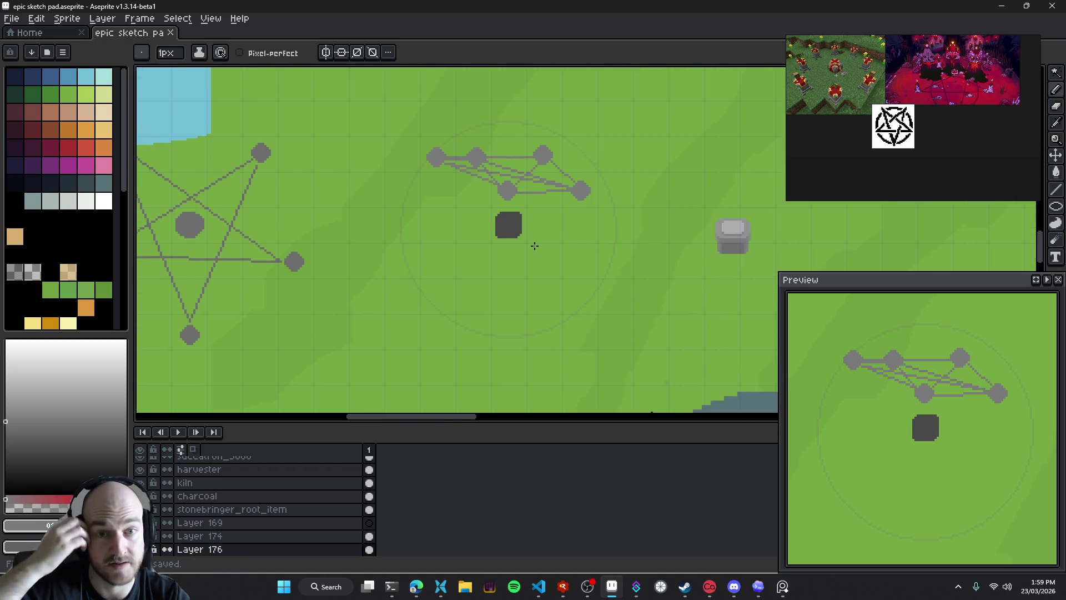
Paint a trial grey stone near the left pentagram as a looped outline and fill it solid
{"action": "left_click_drag", "start_coordinate": [547, 244], "coordinate": [628, 209]}
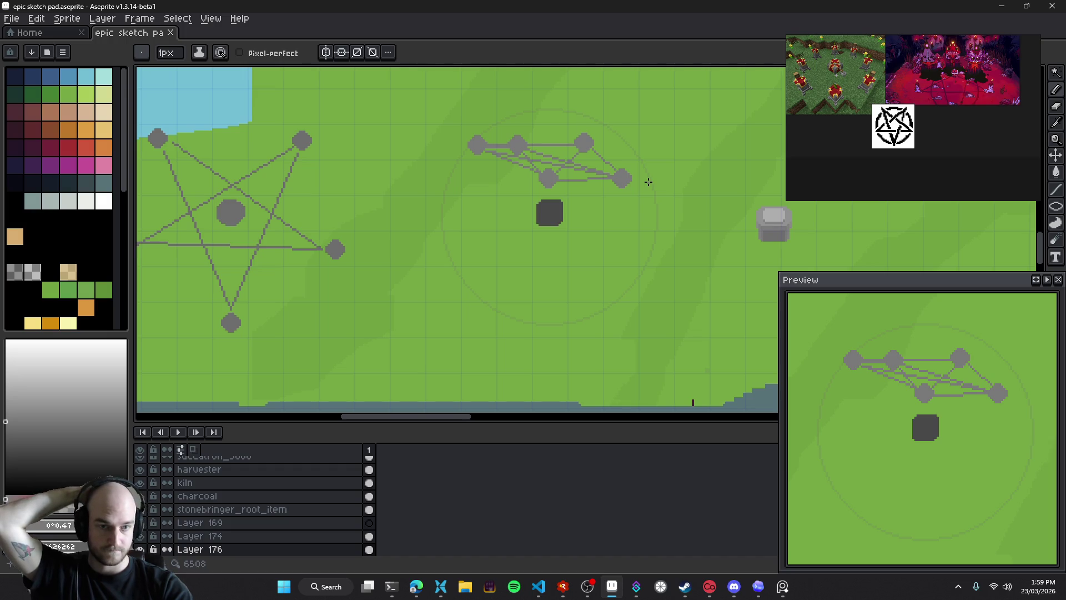
{"action": "left_click_drag", "start_coordinate": [227, 287], "coordinate": [351, 262]}
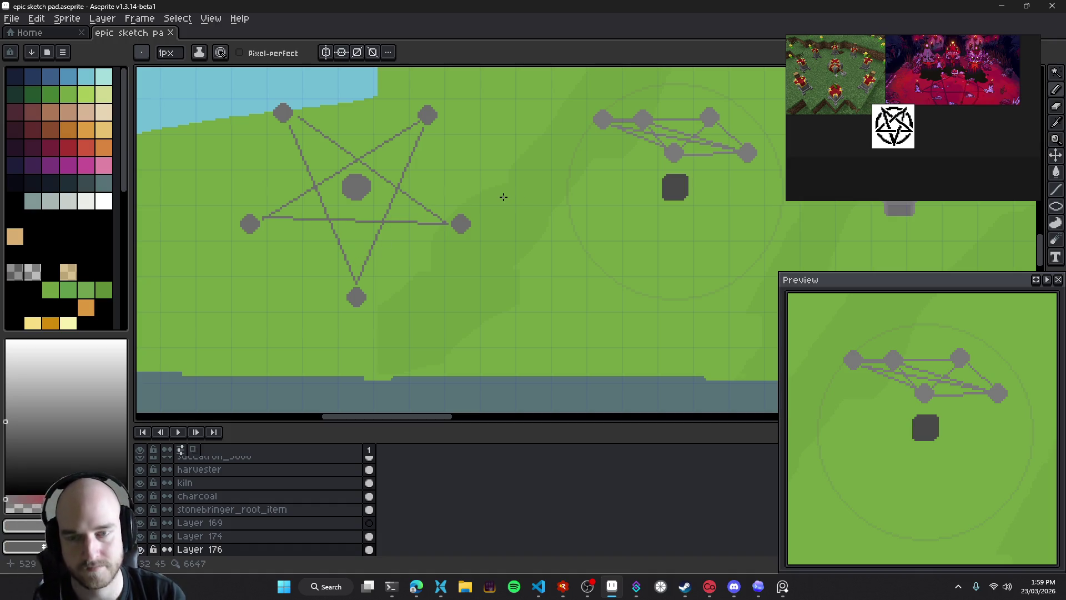
{"action": "left_click_drag", "start_coordinate": [435, 184], "coordinate": [485, 203]}
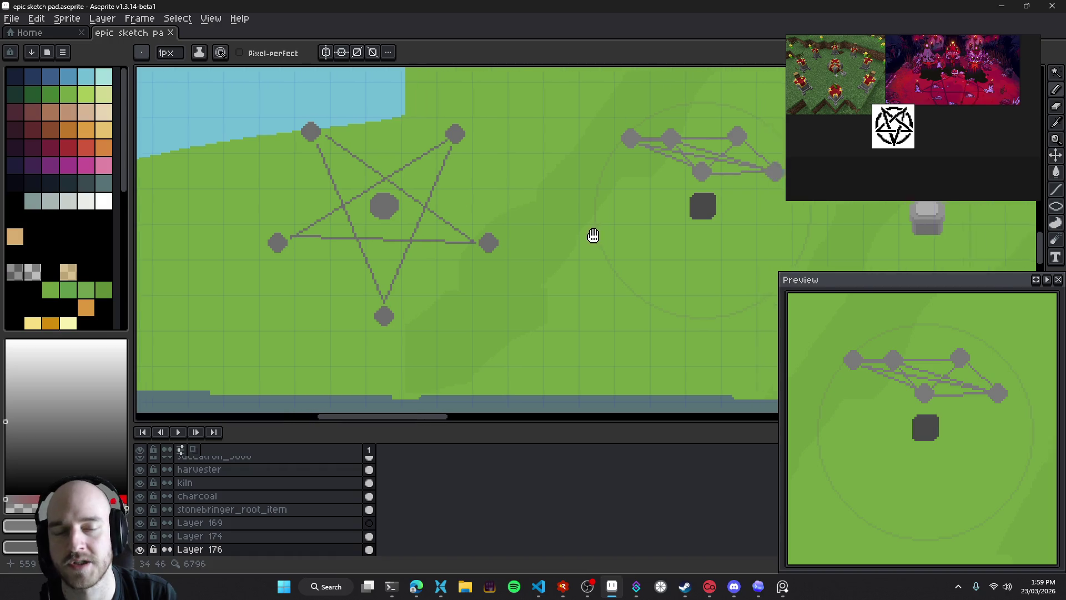
{"action": "scroll", "coordinate": [600, 230], "scroll_direction": "right", "scroll_amount": 5}
{"action": "scroll", "coordinate": [443, 228], "scroll_direction": "right", "scroll_amount": 5}
{"action": "scroll", "coordinate": [516, 284], "scroll_direction": "up", "scroll_amount": 3}
{"action": "scroll", "coordinate": [502, 278], "scroll_direction": "up", "scroll_amount": 8}
{"action": "left_click_drag", "start_coordinate": [516, 111], "coordinate": [609, 337]}
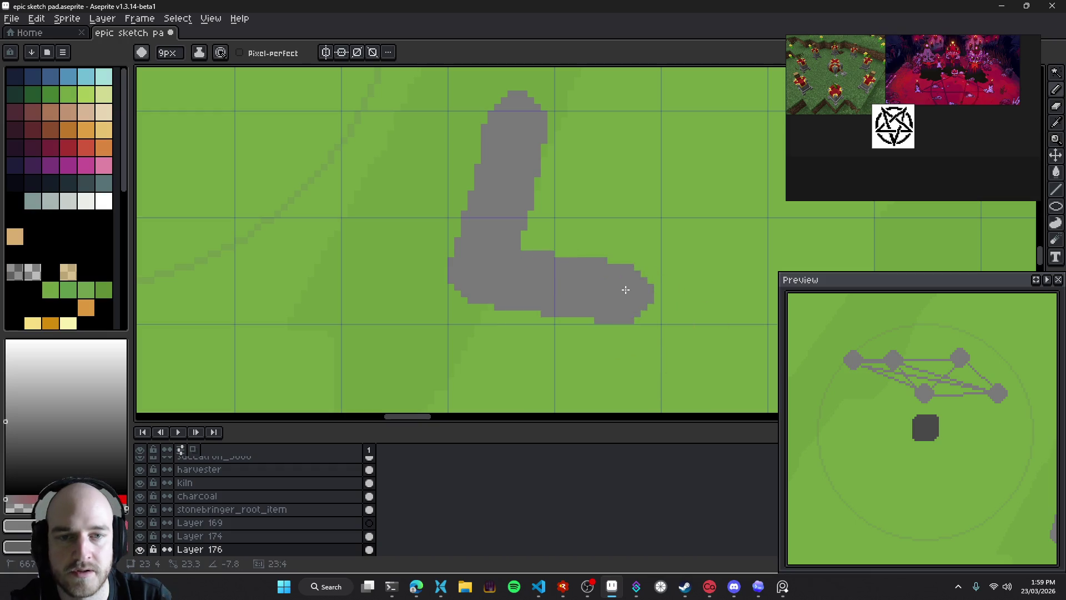
{"action": "scroll", "coordinate": [634, 221], "scroll_direction": "down", "scroll_amount": 3}
{"action": "mouse_move", "coordinate": [602, 182]}
{"action": "left_mouse_down"}
{"action": "mouse_move", "coordinate": [640, 211]}
{"action": "mouse_move", "coordinate": [619, 222]}
{"action": "left_mouse_up"}
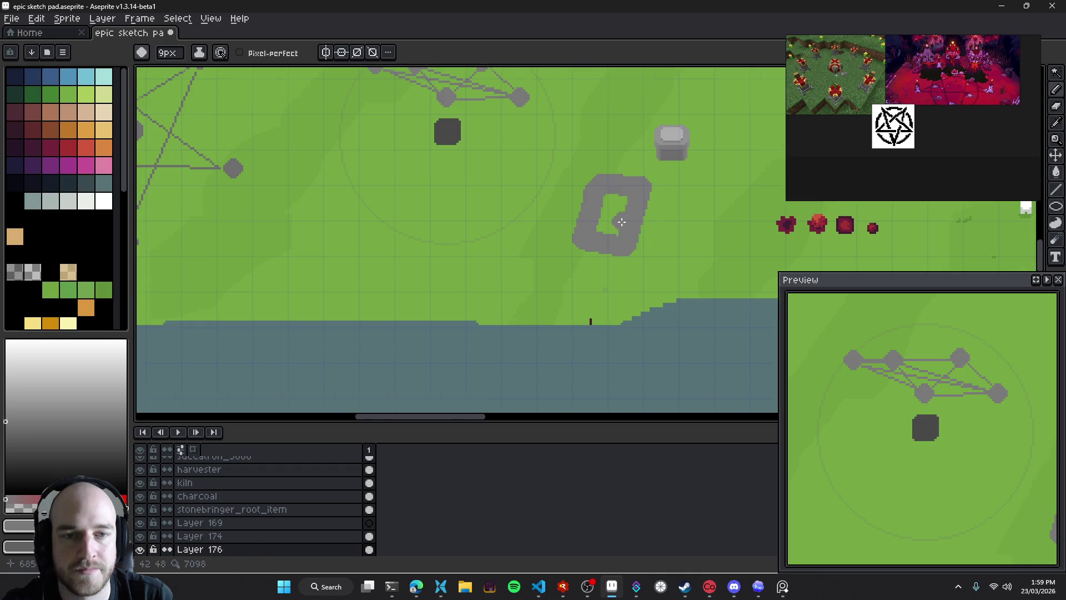
{"action": "scroll", "coordinate": [620, 220], "scroll_direction": "up", "scroll_amount": 2}
{"action": "key", "text": "g"}
{"action": "left_click", "coordinate": [601, 204]}
{"action": "key", "text": "b"}
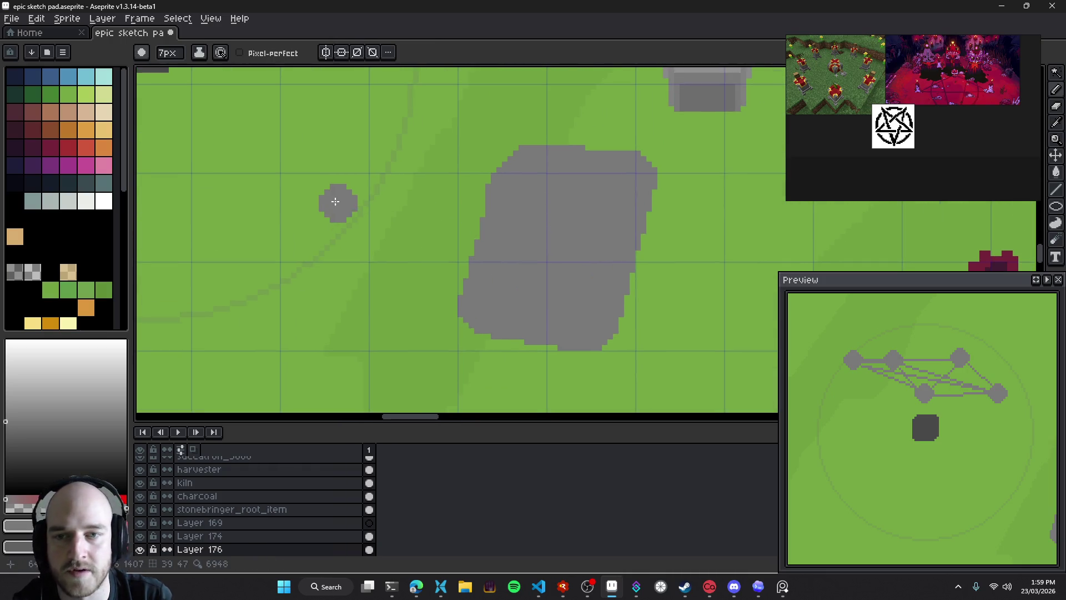
With a 2px grass-green brush, mark pentagon corners on the grey stone and join them
{"action": "left_click", "coordinate": [319, 203], "text": "alt"}
{"action": "scroll", "coordinate": [518, 191], "scroll_direction": "up", "scroll_amount": 2}
{"action": "key", "text": "minus"}
{"action": "key", "text": "minus"}
{"action": "key", "text": "minus"}
{"action": "left_click", "coordinate": [514, 189]}
{"action": "left_click", "coordinate": [620, 194]}
{"action": "left_click", "coordinate": [488, 265]}
{"action": "left_click", "coordinate": [622, 274]}
{"action": "mouse_move", "coordinate": [488, 265]}
{"action": "left_mouse_down"}
{"action": "mouse_move", "coordinate": [614, 198]}
{"action": "mouse_move", "coordinate": [486, 266]}
{"action": "left_mouse_up"}
{"action": "left_click", "coordinate": [550, 256]}
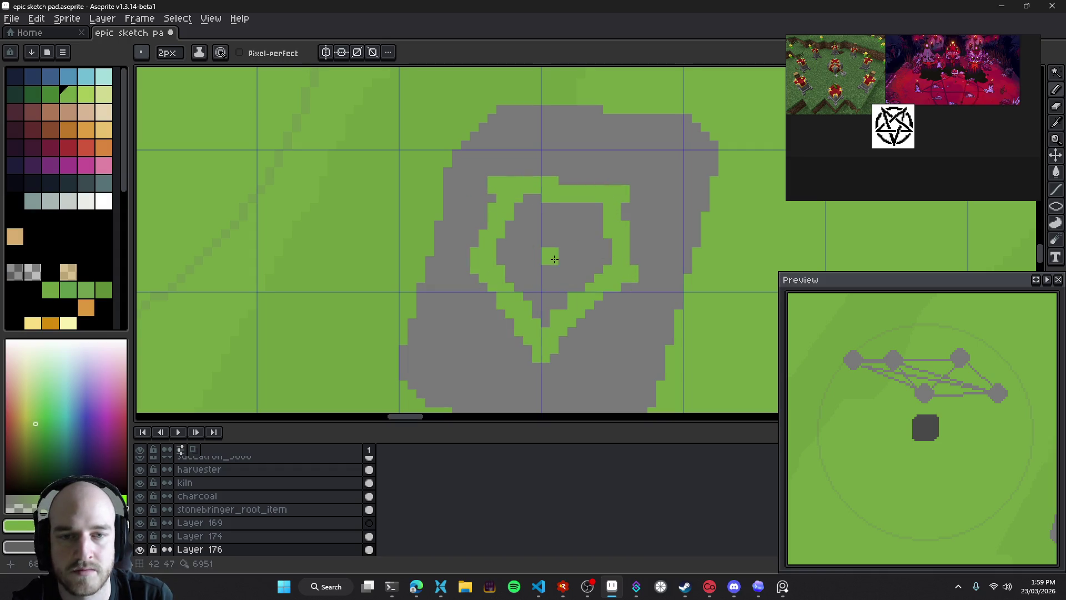
Undo the stray centre dot and grey stroke, save the sketch pad, and pick the grey stone colour
{"action": "scroll", "coordinate": [556, 261], "scroll_direction": "down", "scroll_amount": 3}
{"action": "key", "text": "v"}
{"action": "key", "text": "ctrl+z"}
{"action": "key", "text": "ctrl+z"}
{"action": "key", "text": "ctrl+z"}
{"action": "key", "text": "ctrl+z"}
{"action": "key", "text": "ctrl+z"}
{"action": "key", "text": "ctrl+z"}
{"action": "key", "text": "ctrl+z"}
{"action": "key", "text": "ctrl+z"}
{"action": "key", "text": "ctrl+z"}
{"action": "key", "text": "ctrl+z"}
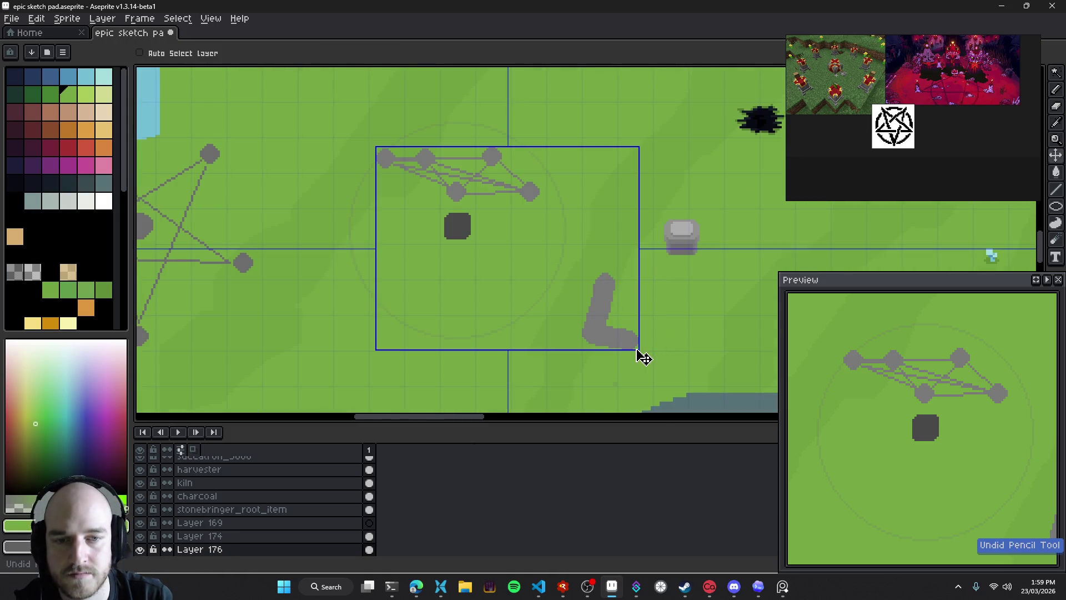
{"action": "key", "text": "ctrl+z"}
{"action": "key", "text": "ctrl+z"}
{"action": "key", "text": "ctrl+z"}
{"action": "key", "text": "ctrl+s"}
{"action": "scroll", "coordinate": [517, 253], "scroll_direction": "left", "scroll_amount": 2}
{"action": "left_click", "coordinate": [517, 171], "text": "alt"}
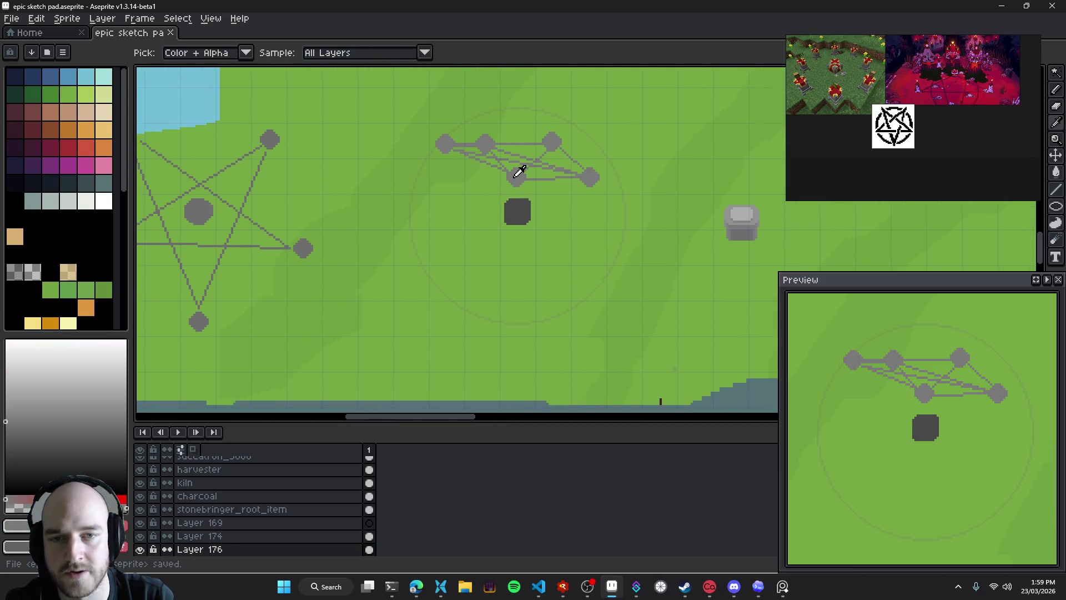
{"action": "key", "text": "b"}
{"action": "scroll", "coordinate": [412, 225], "scroll_direction": "left", "scroll_amount": 4}
{"action": "scroll", "coordinate": [488, 208], "scroll_direction": "down", "scroll_amount": 3}
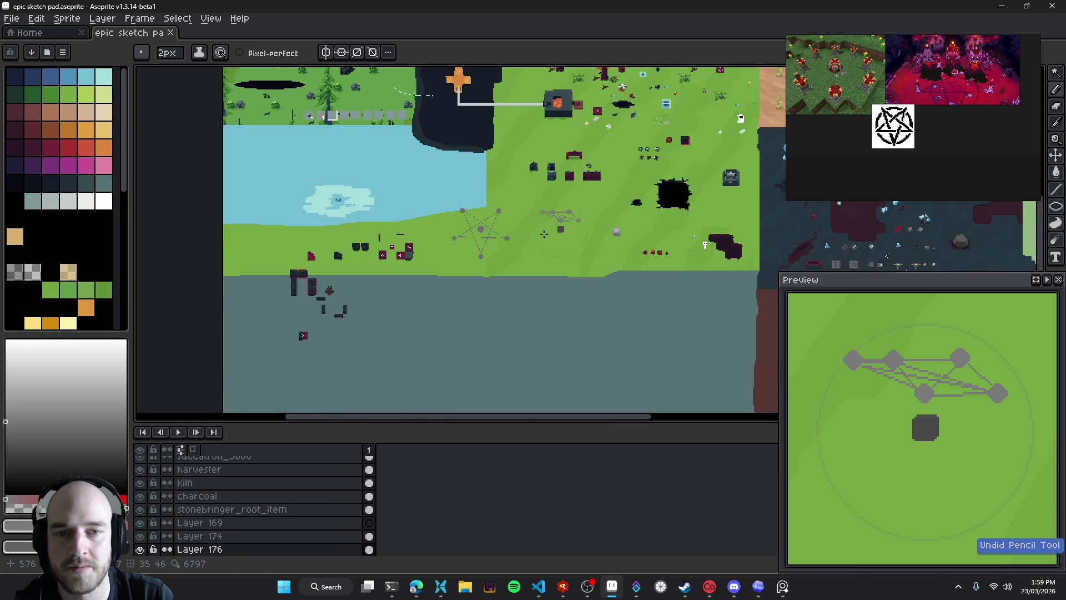
{"action": "scroll", "coordinate": [505, 255], "scroll_direction": "up", "scroll_amount": 2}
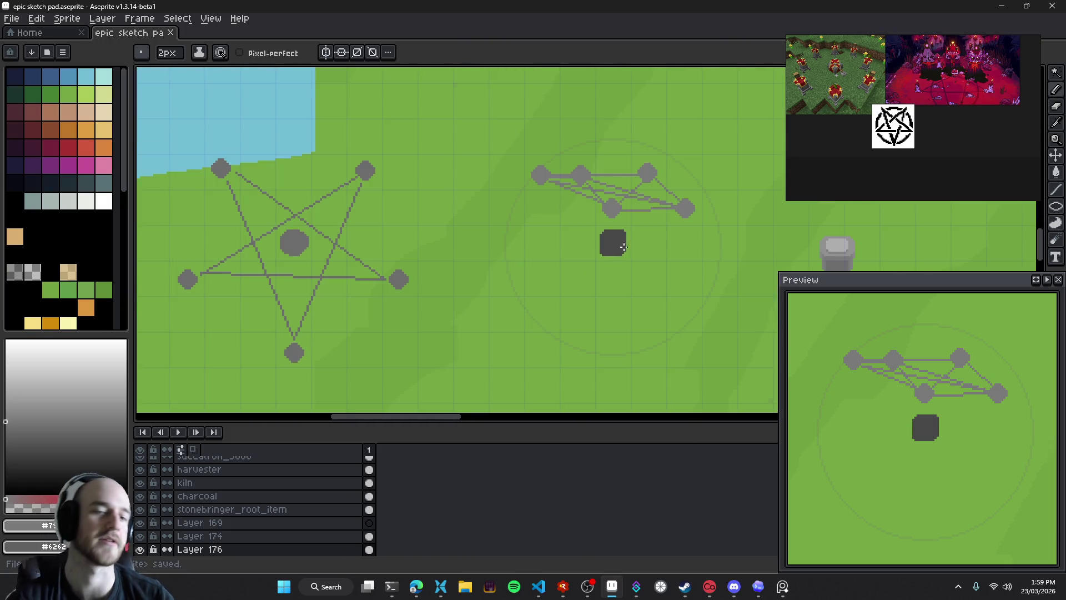
{"action": "scroll", "coordinate": [350, 298], "scroll_direction": "left", "scroll_amount": 4}
{"action": "scroll", "coordinate": [479, 176], "scroll_direction": "left", "scroll_amount": 1}
{"action": "mouse_move", "coordinate": [494, 145]}
{"action": "left_mouse_down"}
{"action": "mouse_move", "coordinate": [521, 168]}
{"action": "mouse_move", "coordinate": [408, 147]}
{"action": "left_mouse_up"}
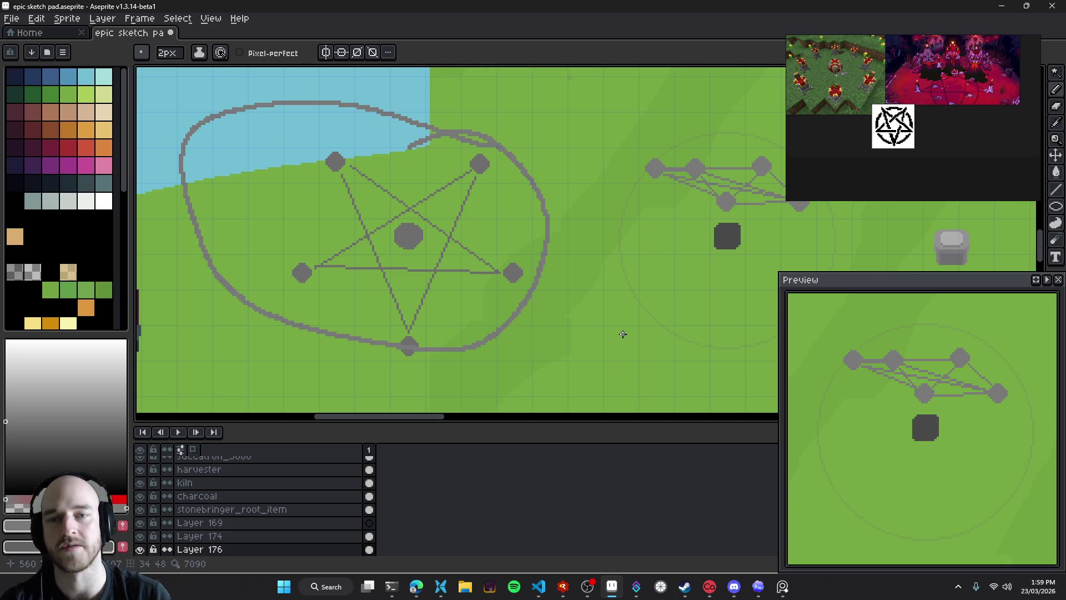
{"action": "key", "text": "ctrl+z"}
{"action": "key", "text": "ctrl+z"}
{"action": "scroll", "coordinate": [682, 204], "scroll_direction": "right", "scroll_amount": 4}
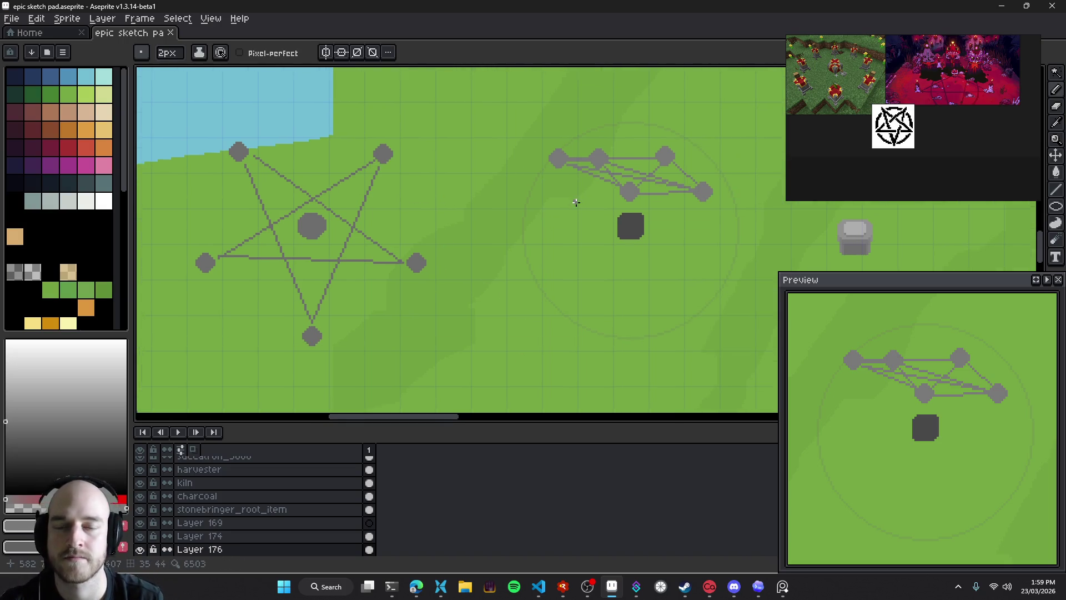
{"action": "scroll", "coordinate": [465, 263], "scroll_direction": "left", "scroll_amount": 1}
{"action": "left_click_drag", "start_coordinate": [464, 263], "coordinate": [592, 262]}
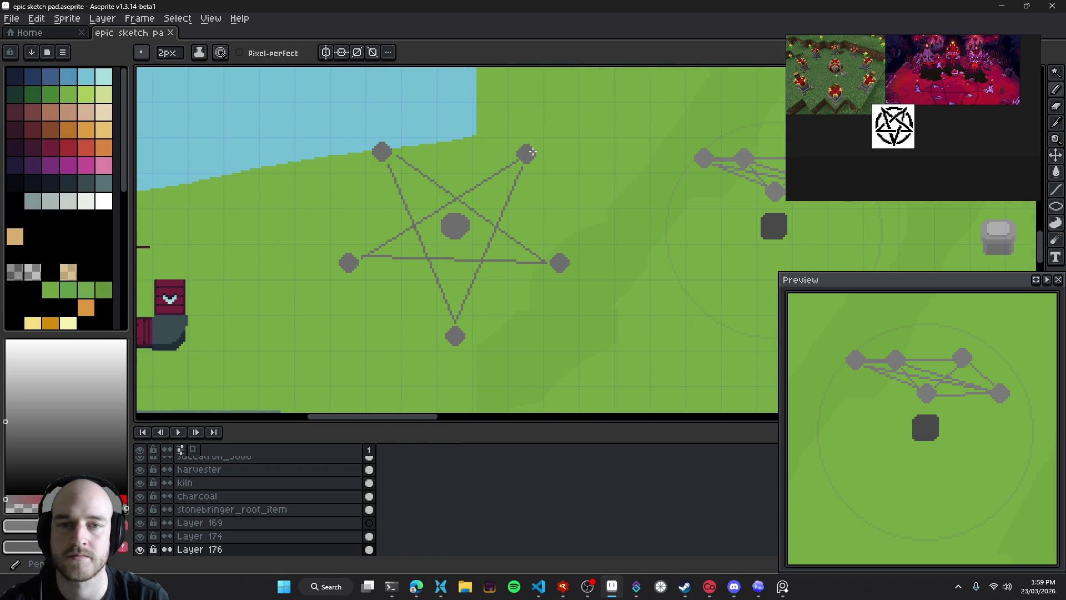
{"action": "left_click_drag", "start_coordinate": [533, 141], "coordinate": [519, 136]}
{"action": "key", "text": "ctrl+z"}
{"action": "scroll", "coordinate": [560, 222], "scroll_direction": "right", "scroll_amount": 3}
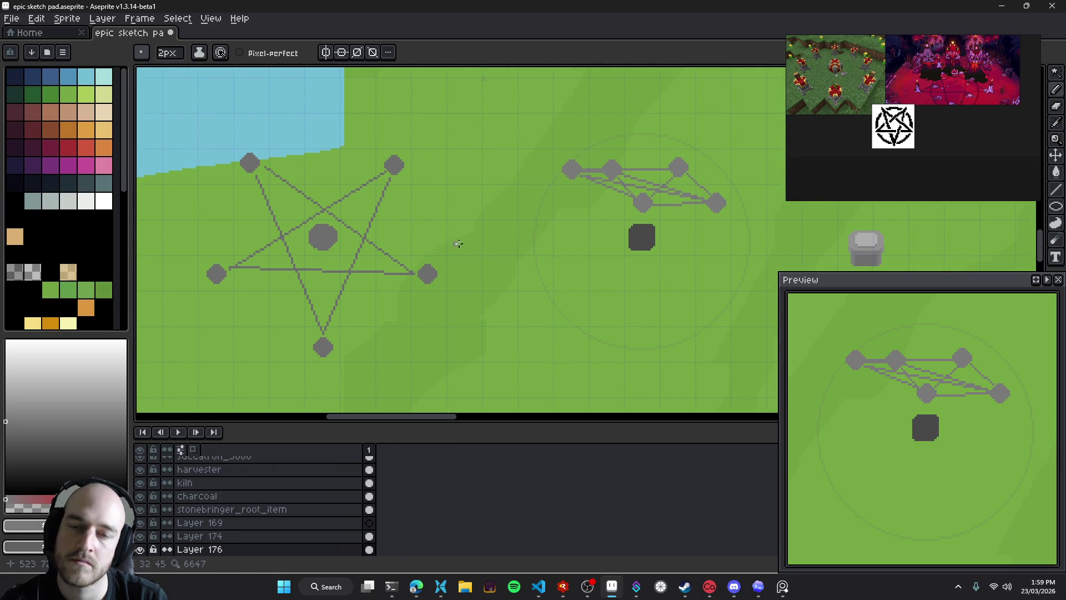
{"action": "scroll", "coordinate": [638, 235], "scroll_direction": "left", "scroll_amount": 3}
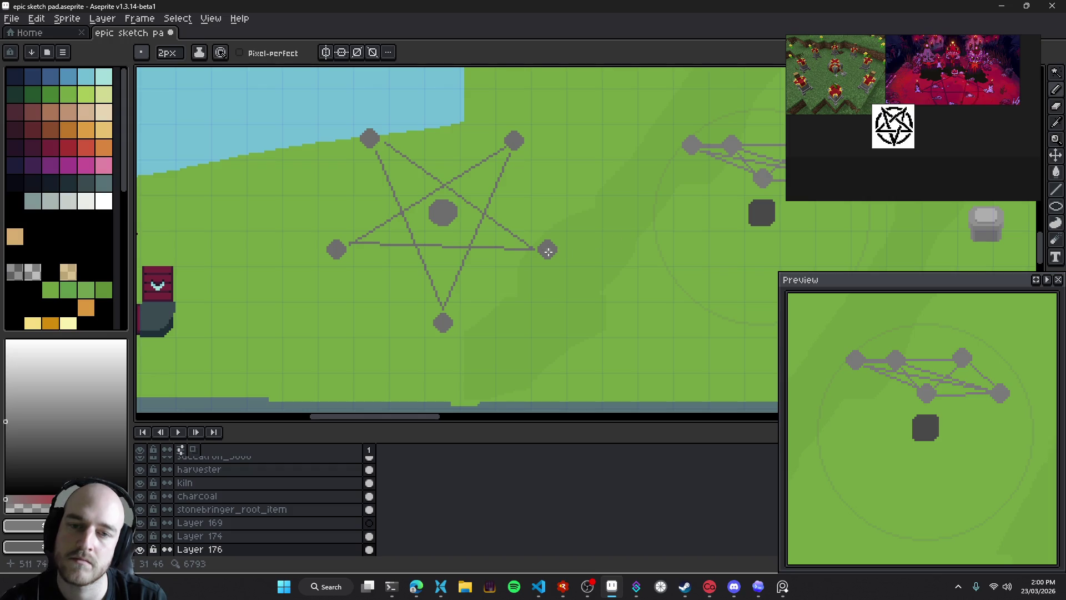
{"action": "scroll", "coordinate": [532, 263], "scroll_direction": "right", "scroll_amount": 5}
{"action": "key", "text": "v"}
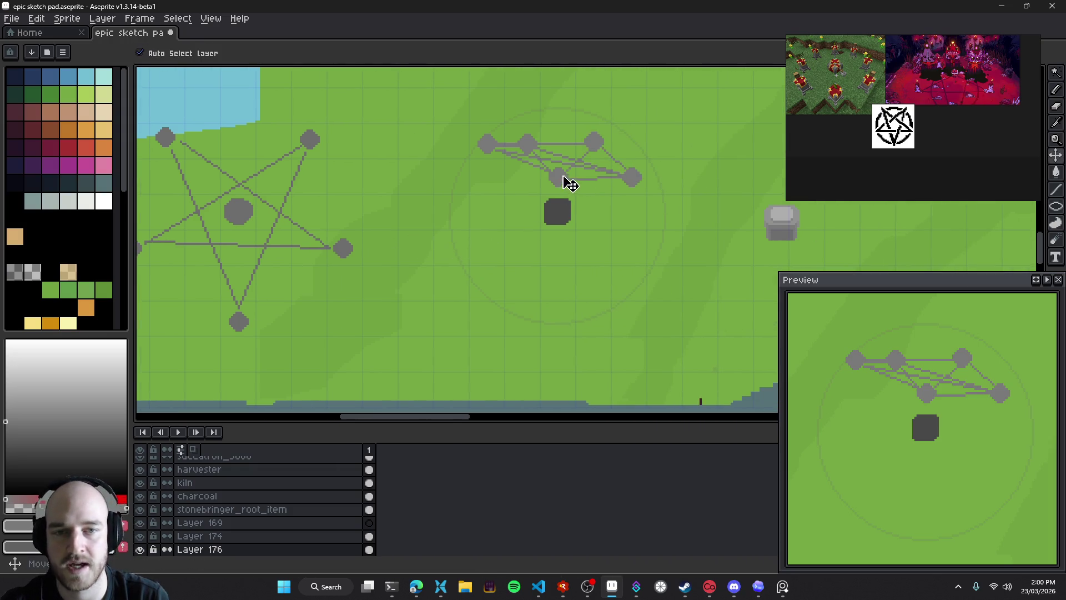
Shift the tilted star sketch upward and delete it
{"action": "left_click_drag", "start_coordinate": [565, 179], "coordinate": [572, 159]}
{"action": "key", "text": "b"}
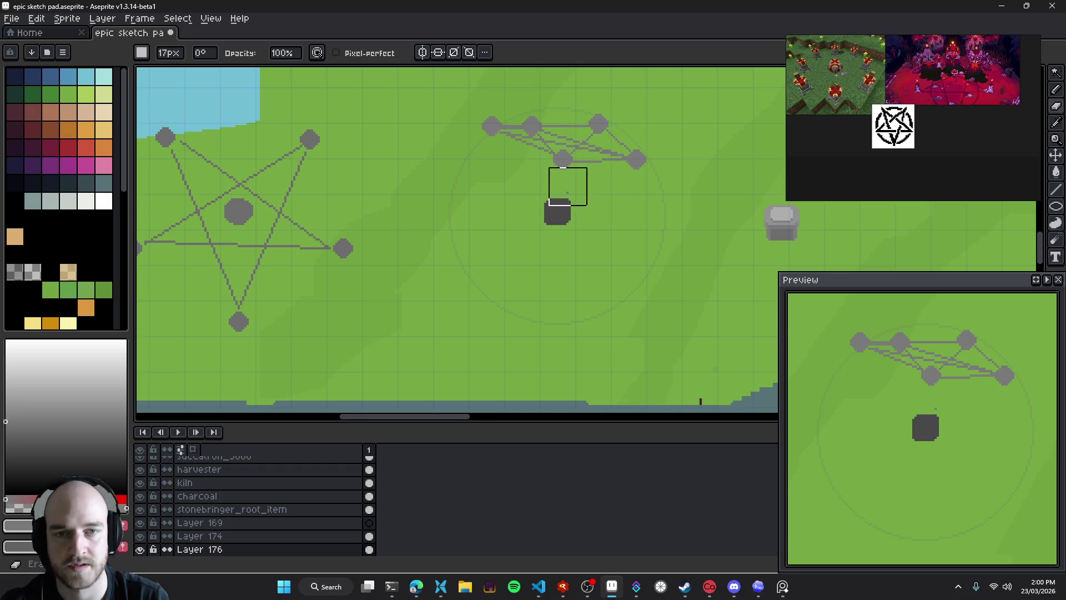
{"action": "key", "text": "Delete"}
Paint round grey stone dots upper-left, upper-right, below and left of the dark square
{"action": "key", "text": "e"}
{"action": "scroll", "coordinate": [500, 144], "scroll_direction": "up", "scroll_amount": 2}
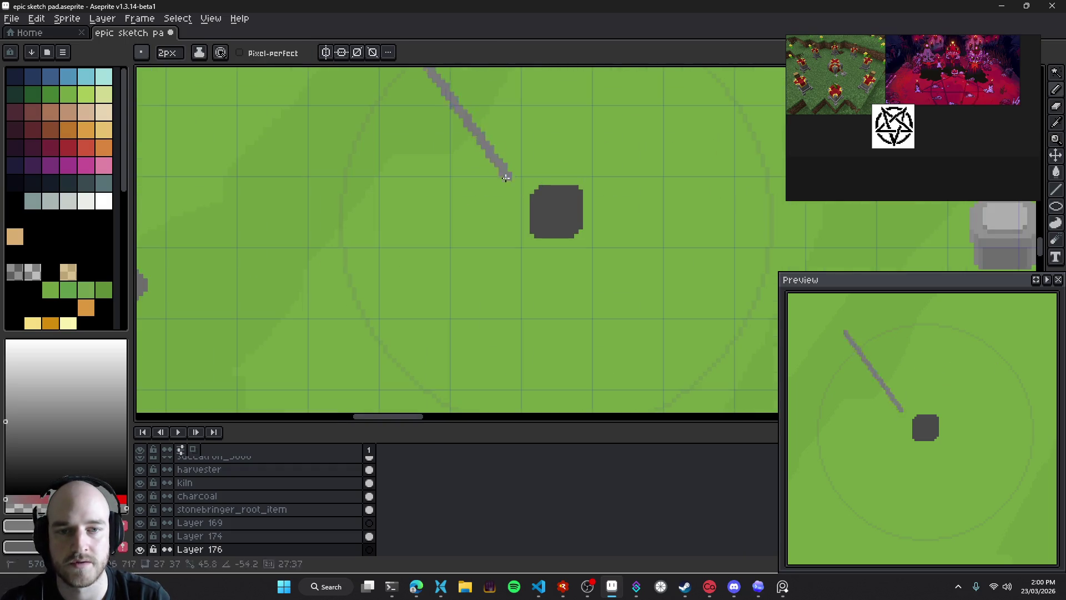
{"action": "scroll", "coordinate": [485, 152], "scroll_direction": "up", "scroll_amount": 3}
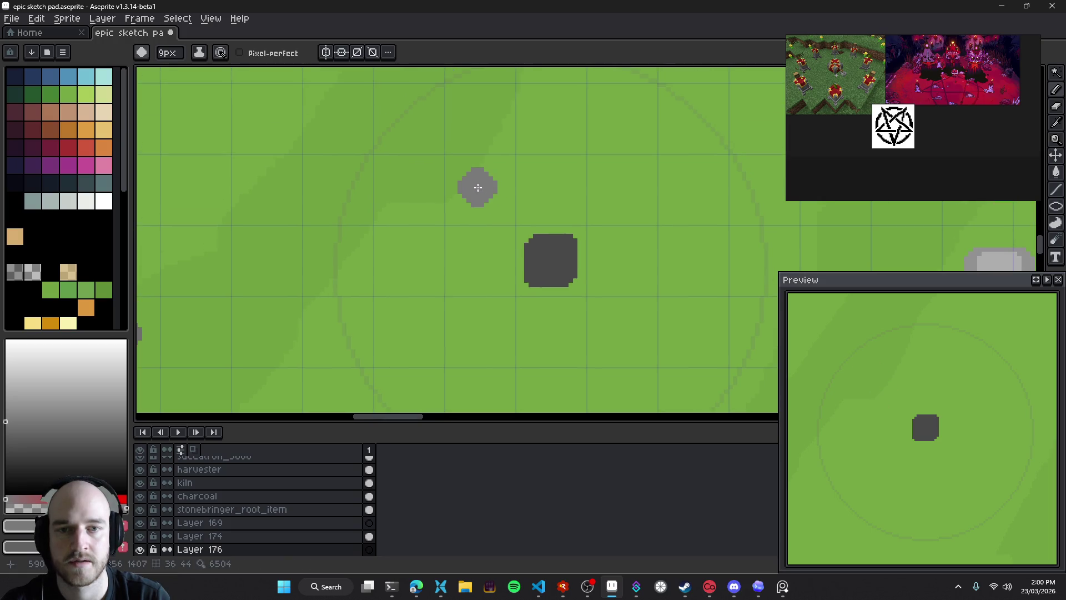
{"action": "left_click", "coordinate": [482, 191]}
{"action": "left_click", "coordinate": [622, 188]}
{"action": "scroll", "coordinate": [622, 188], "scroll_direction": "down", "scroll_amount": 3}
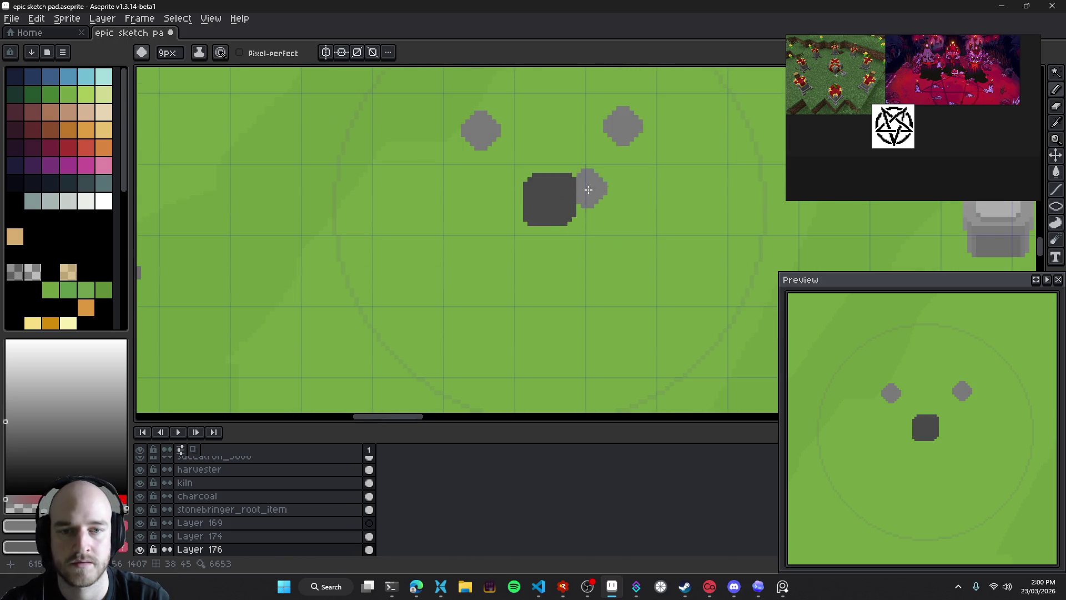
{"action": "left_click", "coordinate": [547, 277]}
{"action": "left_click", "coordinate": [409, 203]}
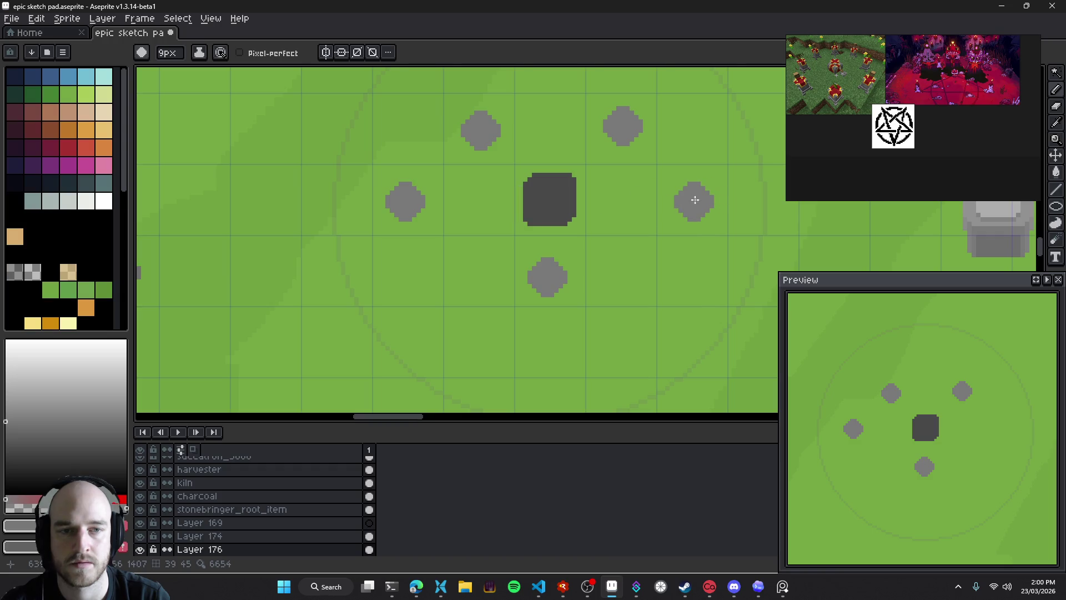
Add the right stone dot, then join the stones with 1px grey straight lines into a star
{"action": "left_click", "coordinate": [694, 202]}
{"action": "scroll", "coordinate": [661, 228], "scroll_direction": "up", "scroll_amount": 1}
{"action": "key", "text": "minus"}
{"action": "key", "text": "ctrl+z"}
{"action": "key", "text": "l"}
{"action": "mouse_move", "coordinate": [398, 228]}
{"action": "left_mouse_down"}
{"action": "mouse_move", "coordinate": [528, 288]}
{"action": "mouse_move", "coordinate": [477, 161]}
{"action": "left_mouse_up"}
{"action": "mouse_move", "coordinate": [398, 225]}
{"action": "left_mouse_down"}
{"action": "mouse_move", "coordinate": [474, 155]}
{"action": "mouse_move", "coordinate": [615, 148]}
{"action": "mouse_move", "coordinate": [686, 223]}
{"action": "mouse_move", "coordinate": [538, 296]}
{"action": "mouse_move", "coordinate": [616, 148]}
{"action": "left_mouse_up"}
{"action": "left_click_drag", "start_coordinate": [686, 222], "coordinate": [406, 224]}
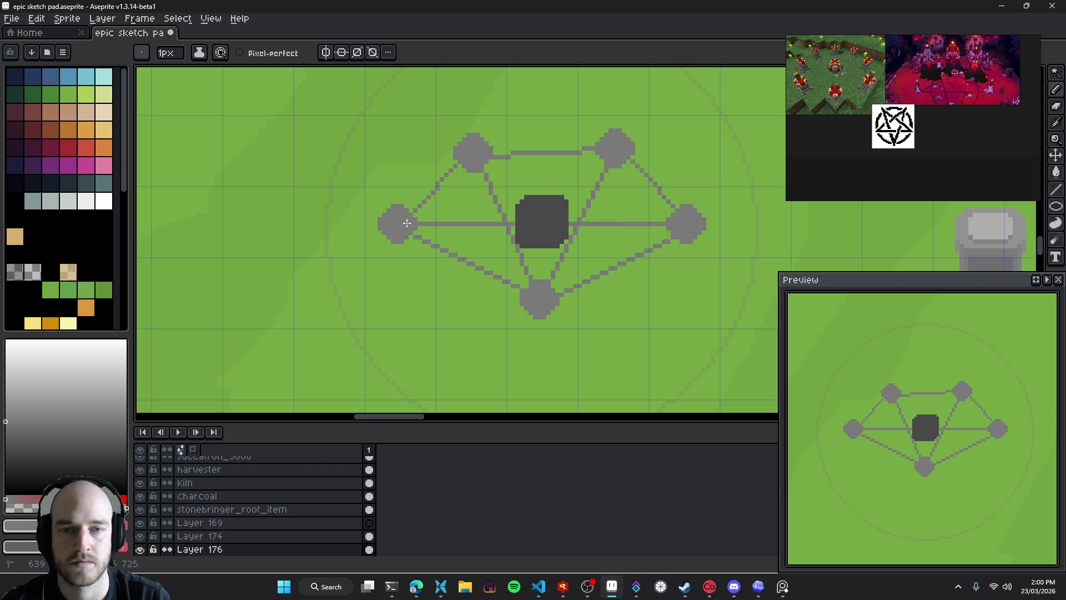
{"action": "left_click_drag", "start_coordinate": [686, 223], "coordinate": [473, 151]}
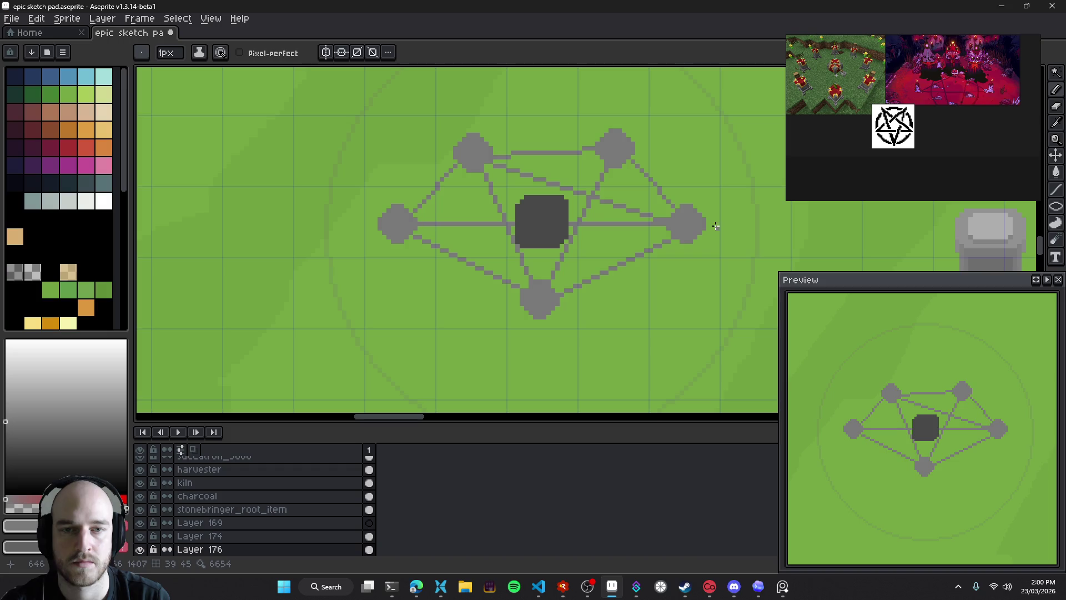
{"action": "scroll", "coordinate": [626, 285], "scroll_direction": "down", "scroll_amount": 4}
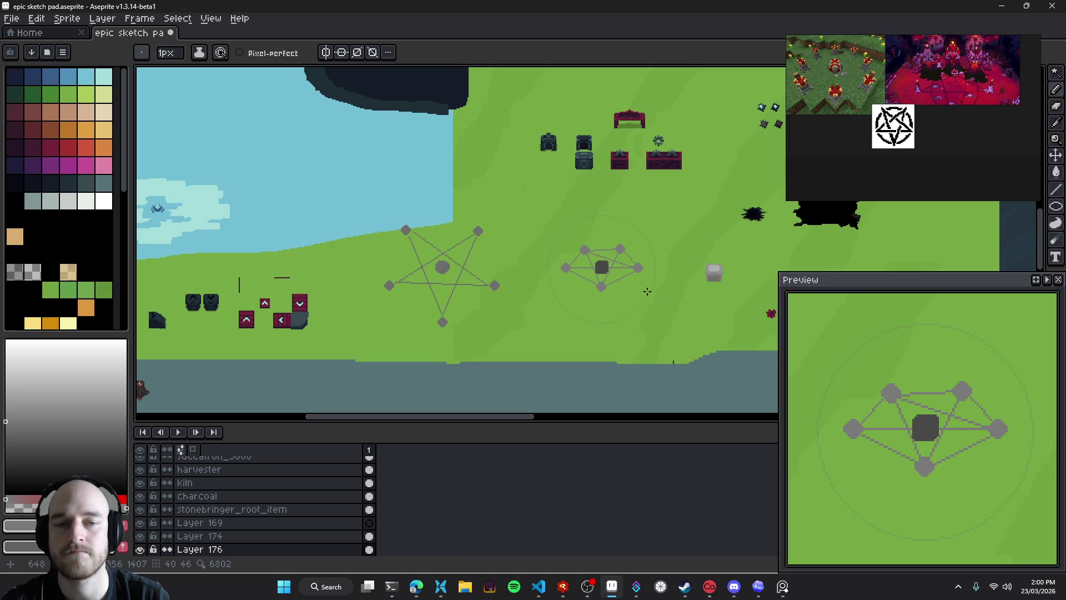
Erase the small star's lines and dots around the centre square, keeping the bottom and right stones
{"action": "scroll", "coordinate": [603, 255], "scroll_direction": "up", "scroll_amount": 3}
{"action": "left_click_drag", "start_coordinate": [569, 246], "coordinate": [585, 193]}
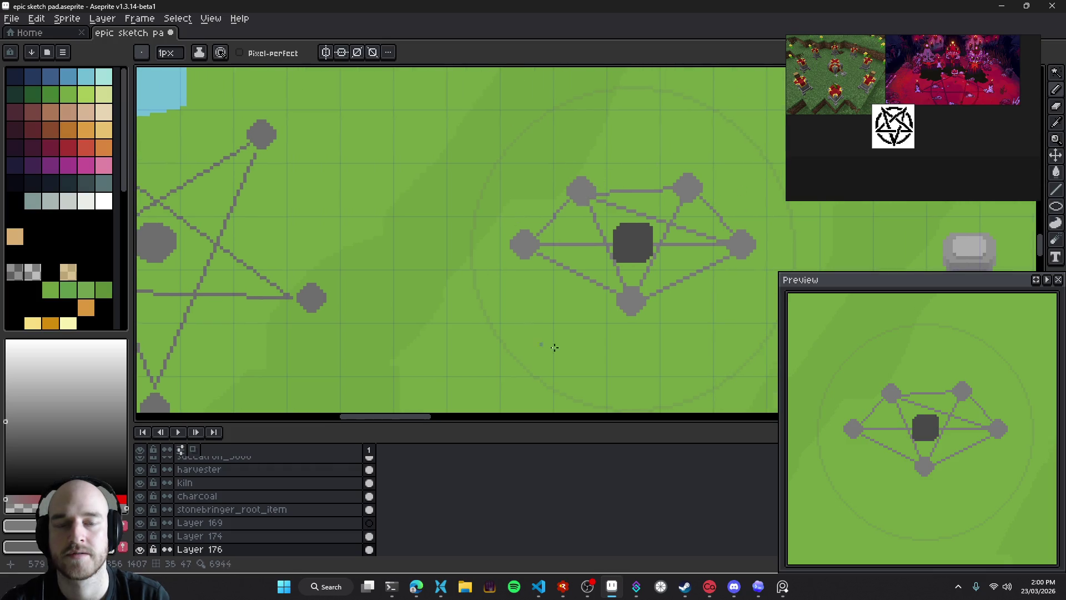
{"action": "mouse_move", "coordinate": [677, 258]}
{"action": "left_mouse_down"}
{"action": "mouse_move", "coordinate": [602, 269]}
{"action": "mouse_move", "coordinate": [584, 228]}
{"action": "left_mouse_up"}
{"action": "scroll", "coordinate": [603, 269], "scroll_direction": "down", "scroll_amount": 3}
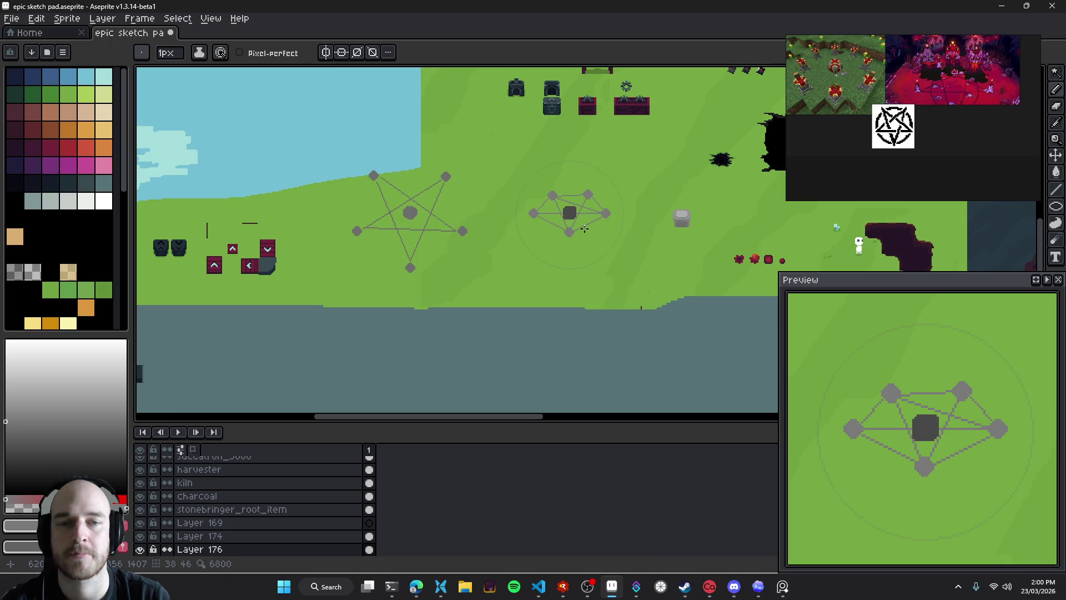
{"action": "scroll", "coordinate": [434, 195], "scroll_direction": "up", "scroll_amount": 2}
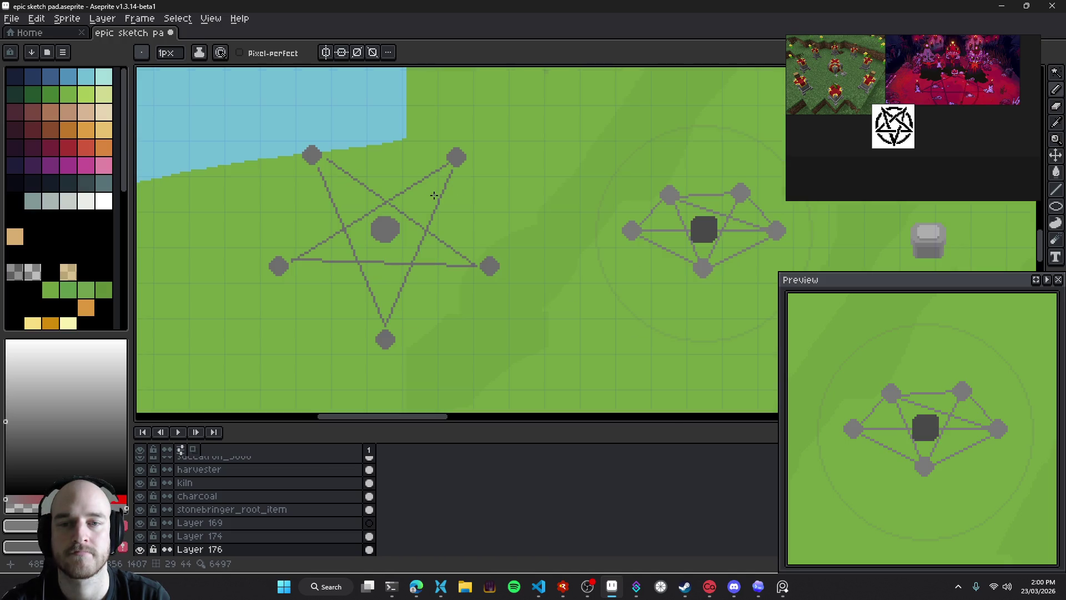
{"action": "left_click_drag", "start_coordinate": [608, 222], "coordinate": [560, 224]}
{"action": "left_click_drag", "start_coordinate": [683, 210], "coordinate": [648, 210]}
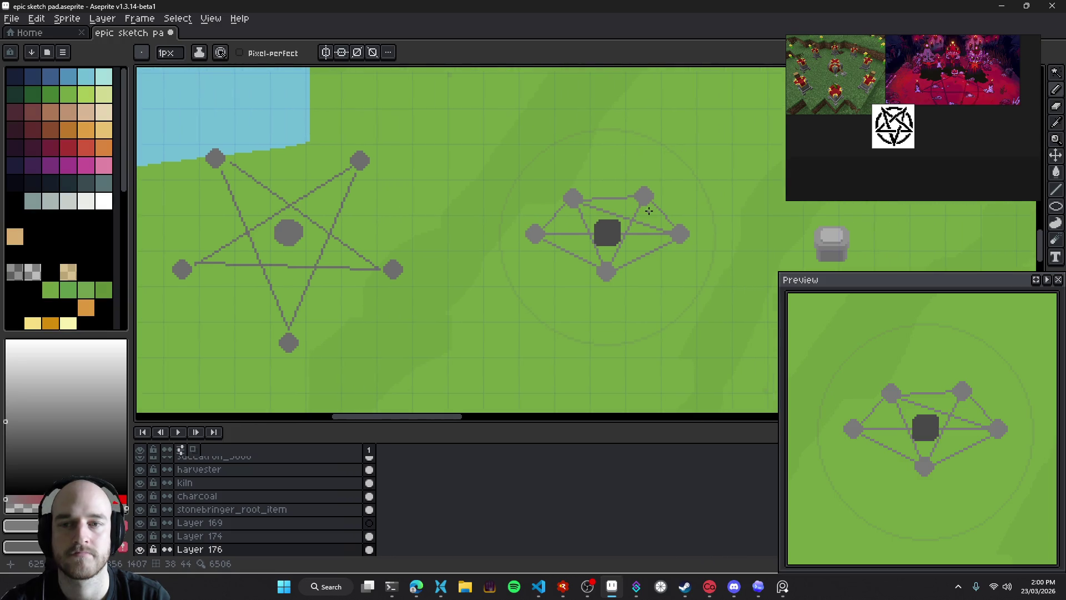
{"action": "key", "text": "e"}
{"action": "left_click_drag", "start_coordinate": [576, 209], "coordinate": [569, 304]}
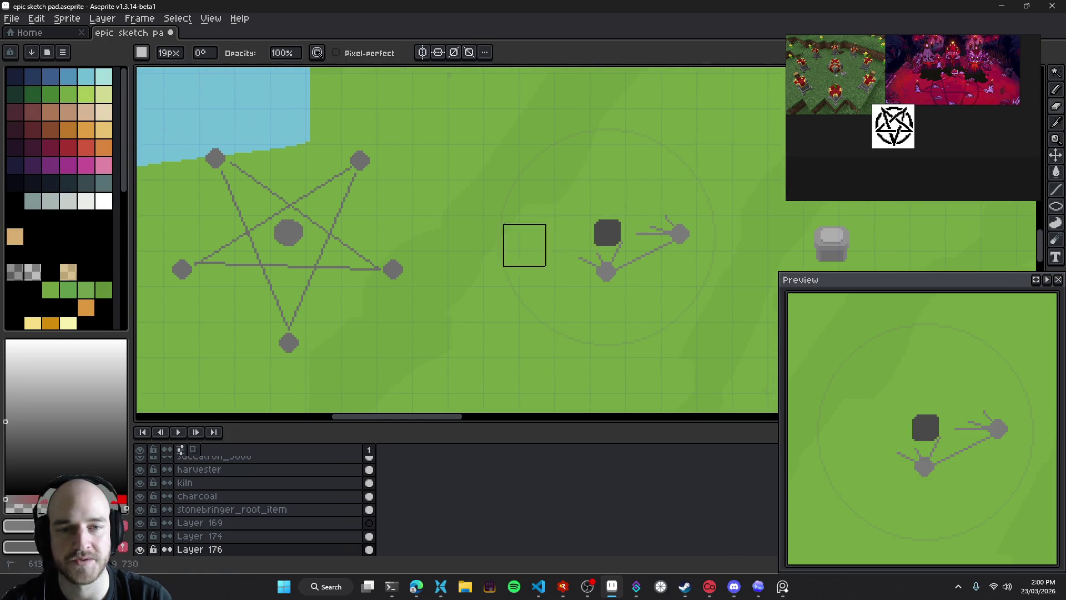
On Layer 174, paint six test stone dots with a 7px brush around the circle
{"action": "key", "text": "b"}
{"action": "scroll", "coordinate": [607, 234], "scroll_direction": "up", "scroll_amount": 1}
{"action": "left_click", "coordinate": [608, 236], "text": "ctrl"}
{"action": "scroll", "coordinate": [552, 161], "scroll_direction": "down", "scroll_amount": 1}
{"action": "key", "text": "plus"}
{"action": "key", "text": "plus"}
{"action": "key", "text": "plus"}
{"action": "left_click", "coordinate": [554, 151]}
{"action": "left_click", "coordinate": [696, 155]}
{"action": "left_click", "coordinate": [518, 258]}
{"action": "left_click", "coordinate": [730, 259]}
{"action": "left_click", "coordinate": [632, 336]}
{"action": "left_click", "coordinate": [622, 328]}
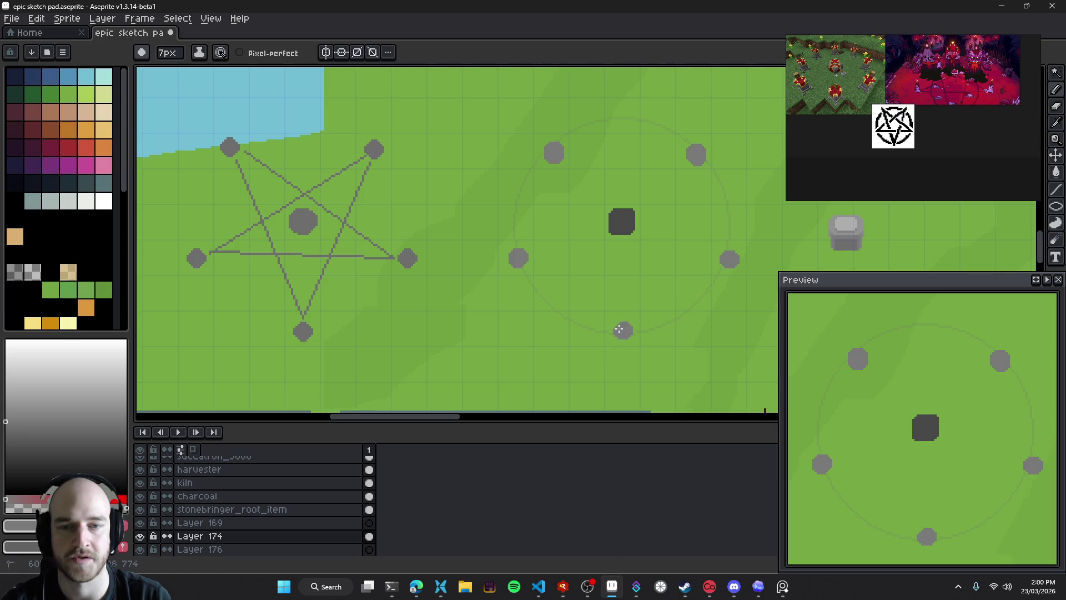
{"action": "mouse_move", "coordinate": [582, 270]}
{"action": "left_mouse_down"}
{"action": "mouse_move", "coordinate": [522, 248]}
{"action": "mouse_move", "coordinate": [619, 281]}
{"action": "left_mouse_up"}
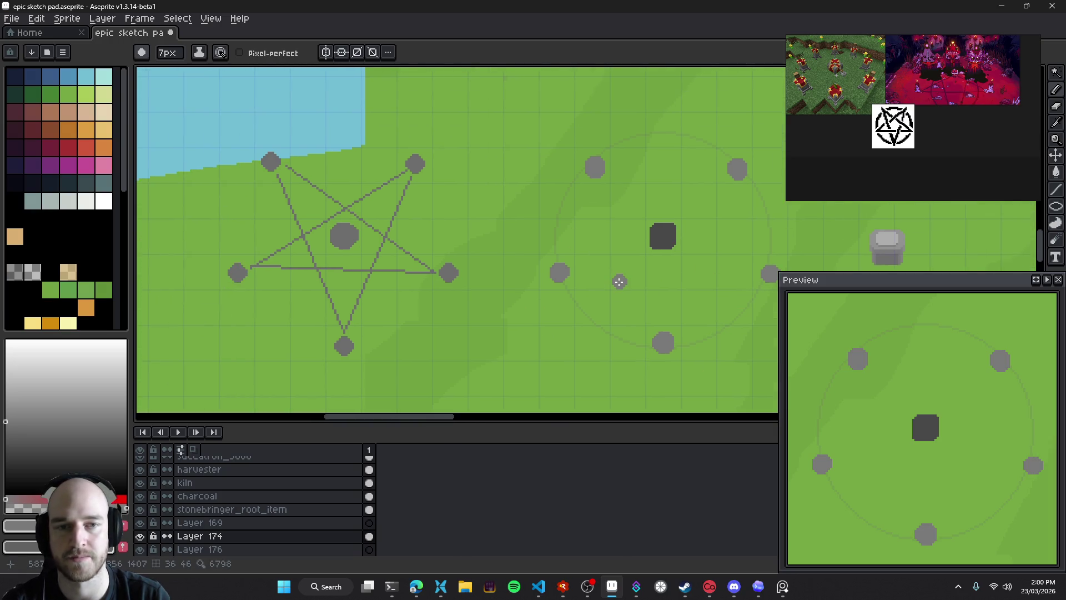
Erase all the test stone dots with a square eraser
{"action": "key", "text": "e"}
{"action": "left_click", "coordinate": [595, 167]}
{"action": "left_click", "coordinate": [560, 272]}
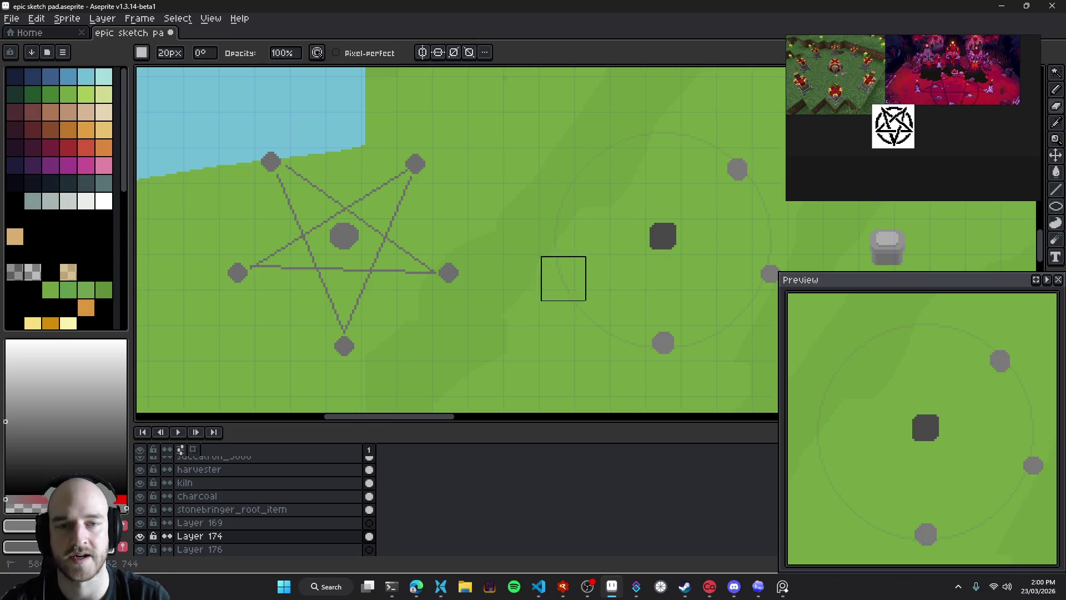
{"action": "left_click", "coordinate": [663, 343]}
{"action": "left_click_drag", "start_coordinate": [767, 278], "coordinate": [734, 167]}
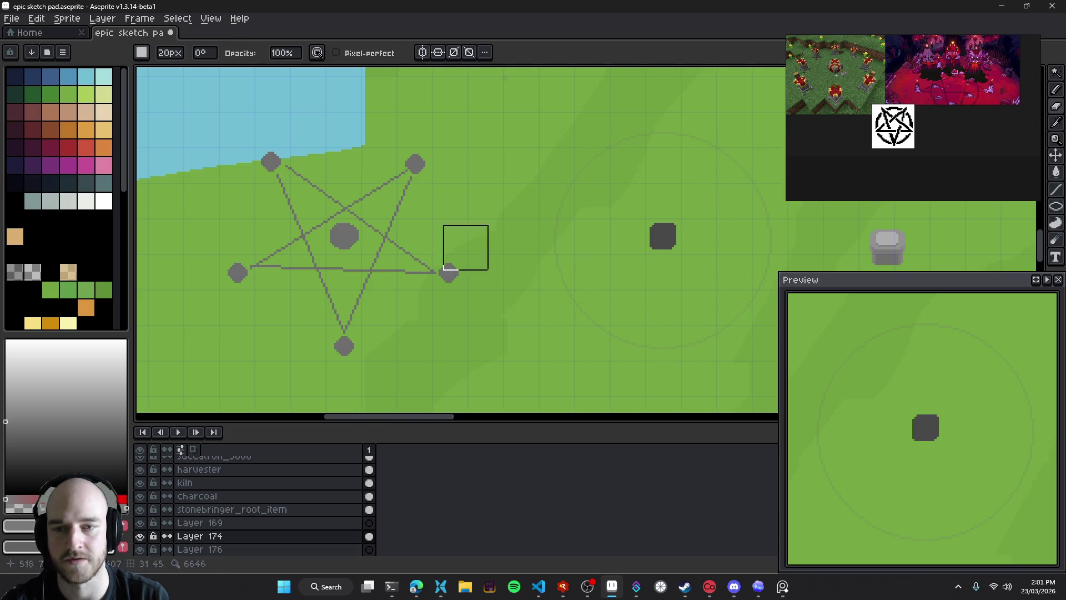
Move the Layer 170 pentagram into the faint circle around the dark centre stone
{"action": "key", "text": "v"}
{"action": "left_click", "coordinate": [346, 211]}
{"action": "mouse_move", "coordinate": [356, 216]}
{"action": "left_mouse_down"}
{"action": "mouse_move", "coordinate": [674, 217]}
{"action": "mouse_move", "coordinate": [602, 242]}
{"action": "left_mouse_up"}
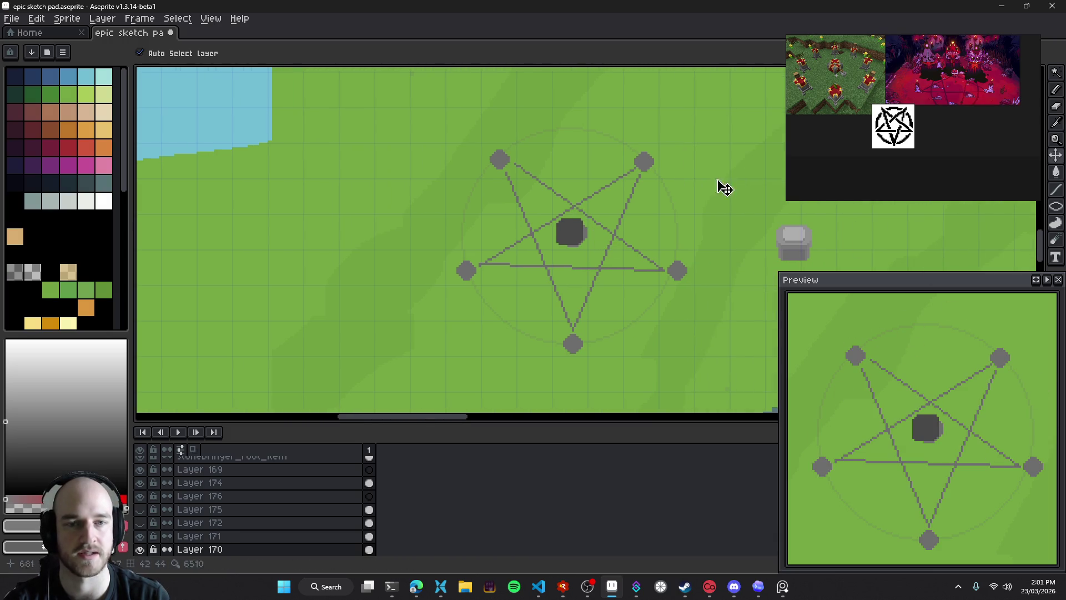
Drag the pentagram back left of the circle, save the file, and make Layer 174 active
{"action": "left_click_drag", "start_coordinate": [614, 240], "coordinate": [298, 238]}
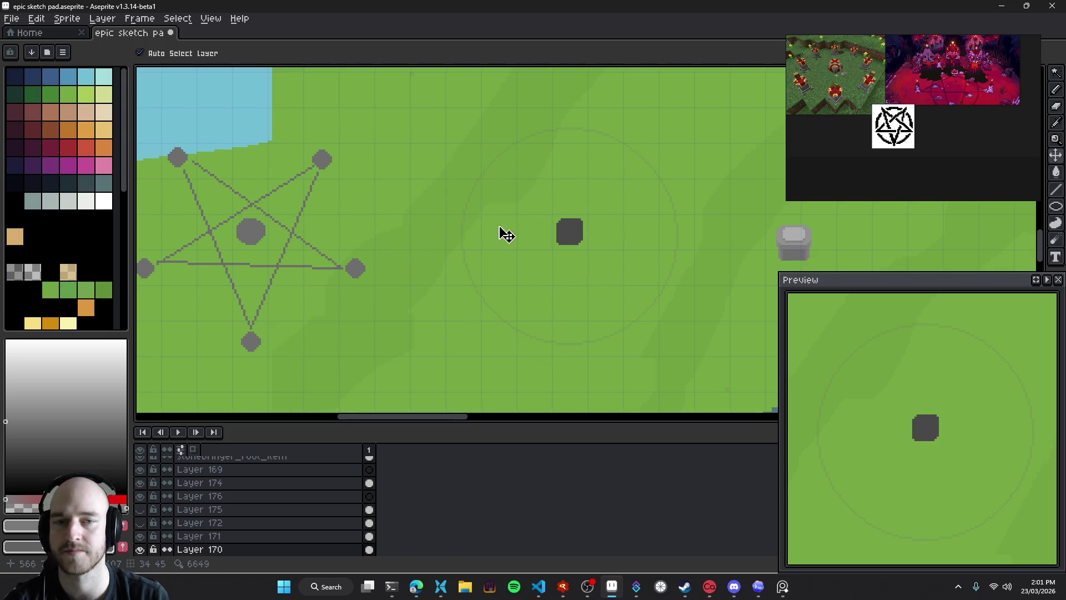
{"action": "key", "text": "ctrl+s"}
{"action": "left_click", "coordinate": [577, 238]}
{"action": "mouse_move", "coordinate": [566, 235]}
{"action": "left_mouse_down"}
{"action": "mouse_move", "coordinate": [441, 253]}
{"action": "mouse_move", "coordinate": [684, 236]}
{"action": "mouse_move", "coordinate": [457, 255]}
{"action": "left_mouse_up"}
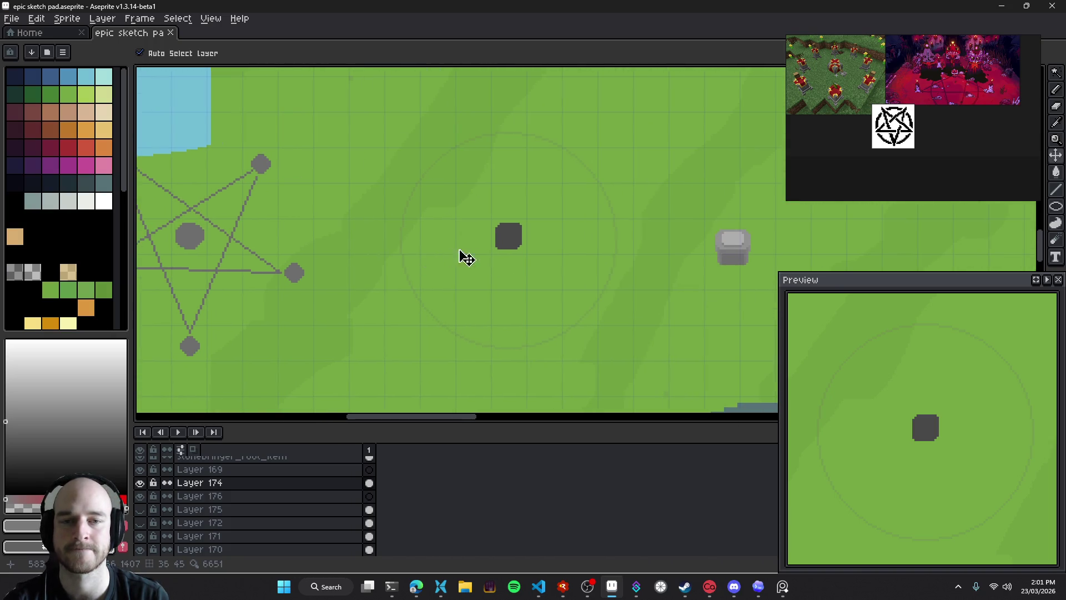
Paint over the dark centre stone in light grey with a round brush
{"action": "scroll", "coordinate": [508, 246], "scroll_direction": "up", "scroll_amount": 2}
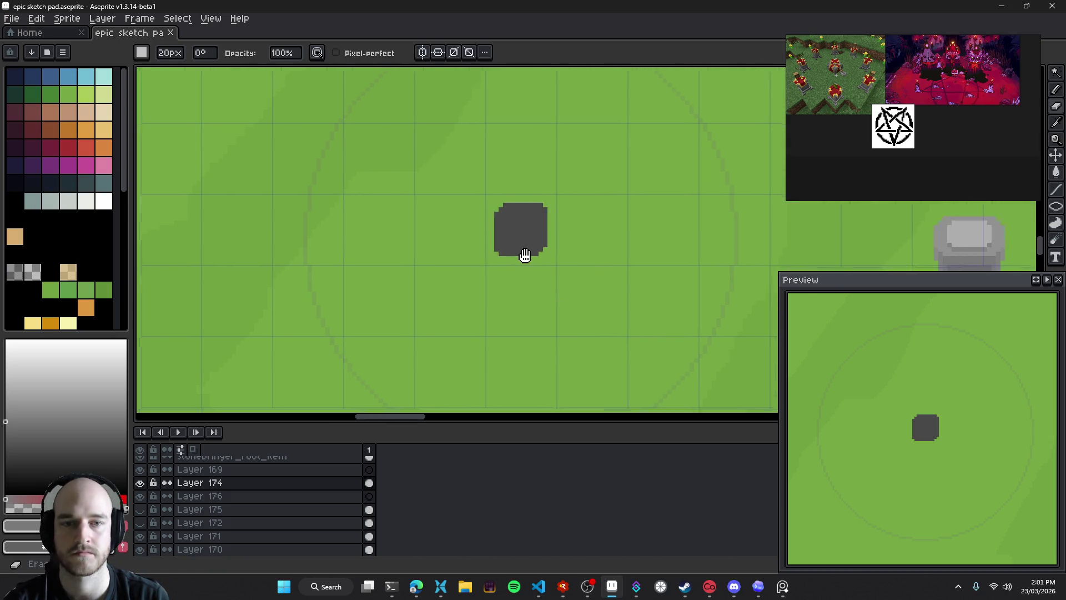
{"action": "scroll", "coordinate": [526, 253], "scroll_direction": "up", "scroll_amount": 2}
{"action": "scroll", "coordinate": [520, 245], "scroll_direction": "up", "scroll_amount": 3}
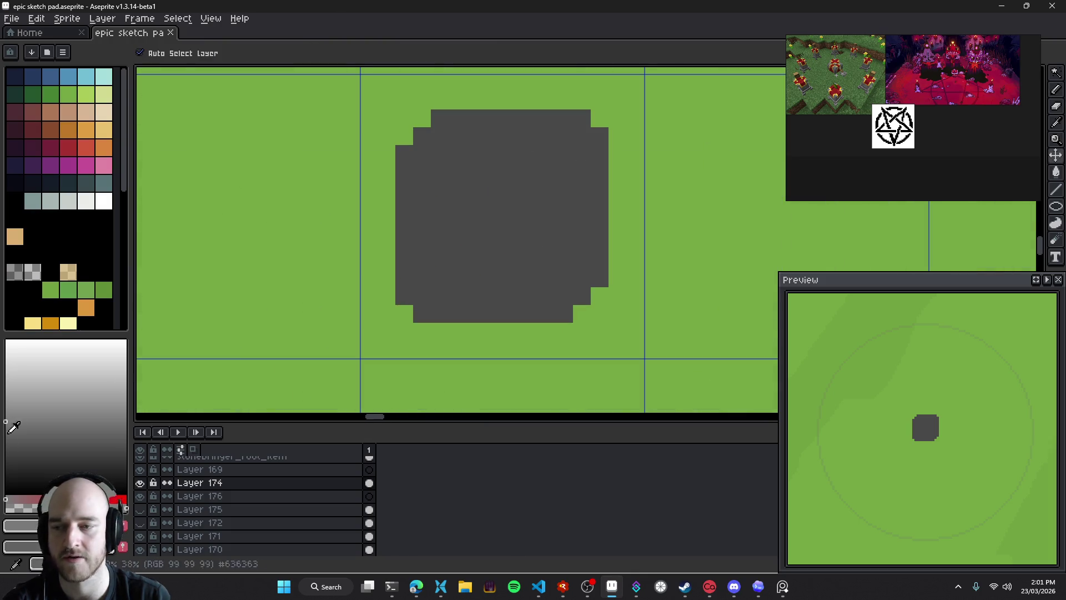
{"action": "scroll", "coordinate": [519, 233], "scroll_direction": "down", "scroll_amount": 2}
{"action": "scroll", "coordinate": [528, 235], "scroll_direction": "down", "scroll_amount": 1}
{"action": "key", "text": "b"}
{"action": "scroll", "coordinate": [452, 194], "scroll_direction": "up", "scroll_amount": 3}
{"action": "left_click", "coordinate": [452, 193]}
{"action": "key", "text": "minus"}
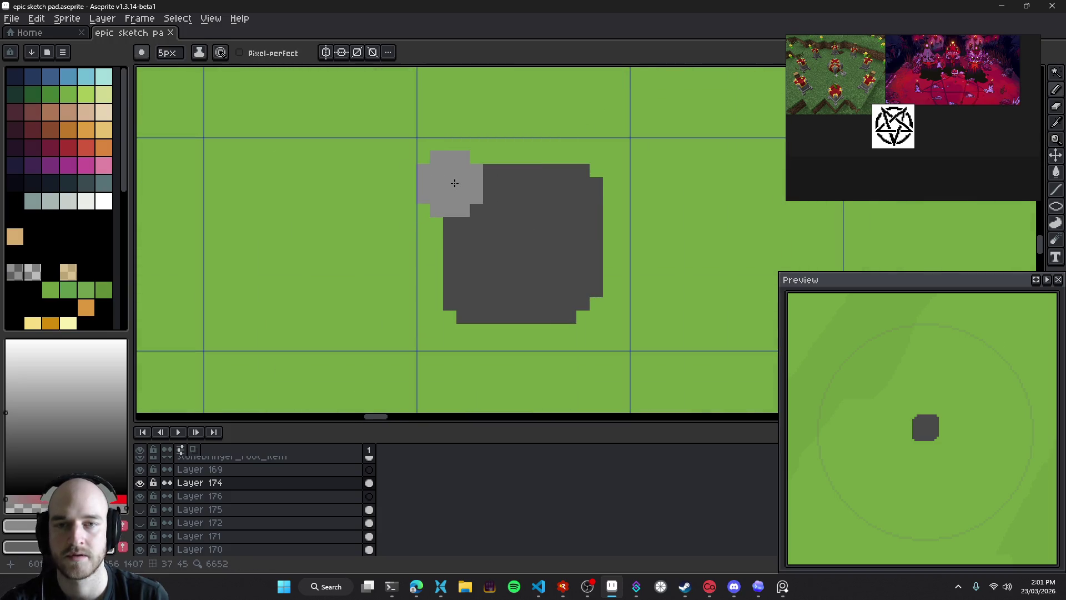
{"action": "mouse_move", "coordinate": [455, 181]}
{"action": "left_mouse_down"}
{"action": "mouse_move", "coordinate": [583, 181]}
{"action": "mouse_move", "coordinate": [586, 286]}
{"action": "mouse_move", "coordinate": [461, 303]}
{"action": "mouse_move", "coordinate": [505, 259]}
{"action": "mouse_move", "coordinate": [488, 247]}
{"action": "left_mouse_up"}
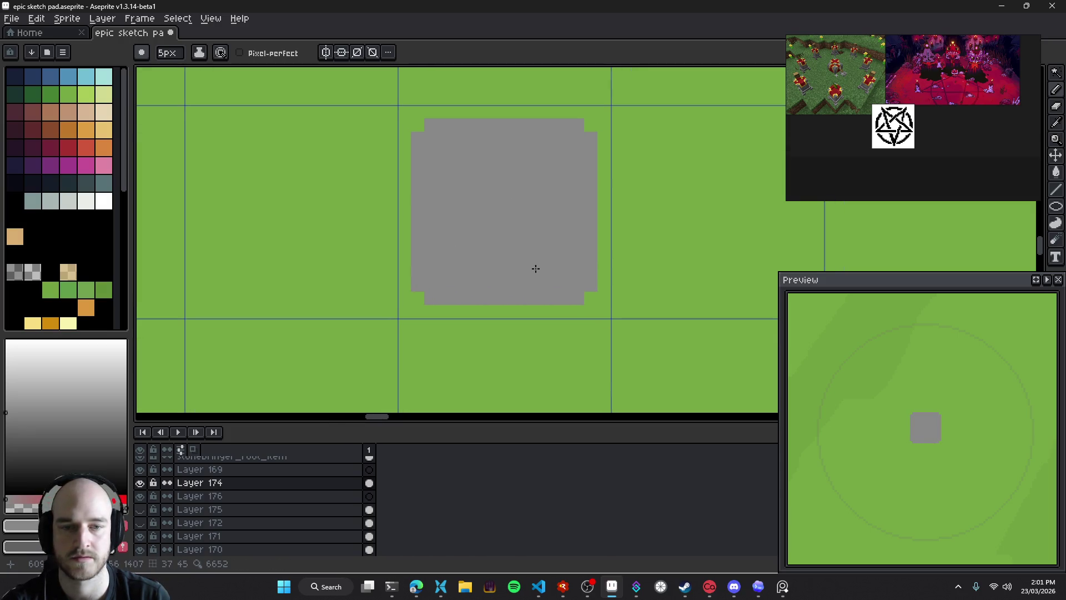
{"action": "key", "text": "ctrl+z"}
{"action": "key", "text": "ctrl+z"}
{"action": "key", "text": "ctrl+y"}
{"action": "key", "text": "ctrl+y"}
Clear the stone's bottom pixel row and draw a 1px dark grey shadow line along its base
{"action": "key", "text": "b"}
{"action": "key", "text": "b"}
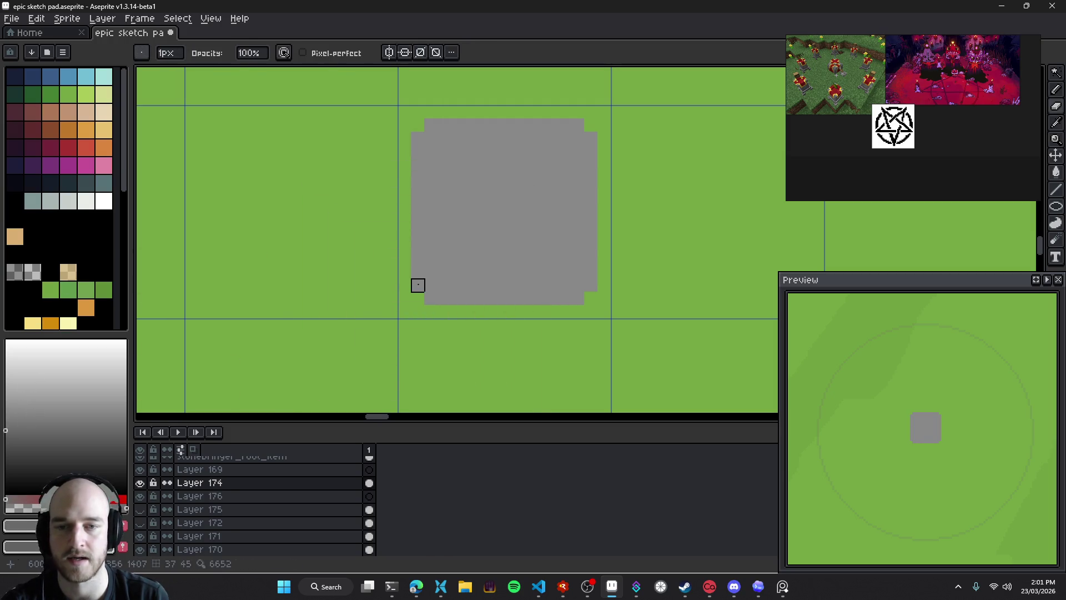
{"action": "left_click_drag", "start_coordinate": [444, 298], "coordinate": [591, 298]}
{"action": "key", "text": "b"}
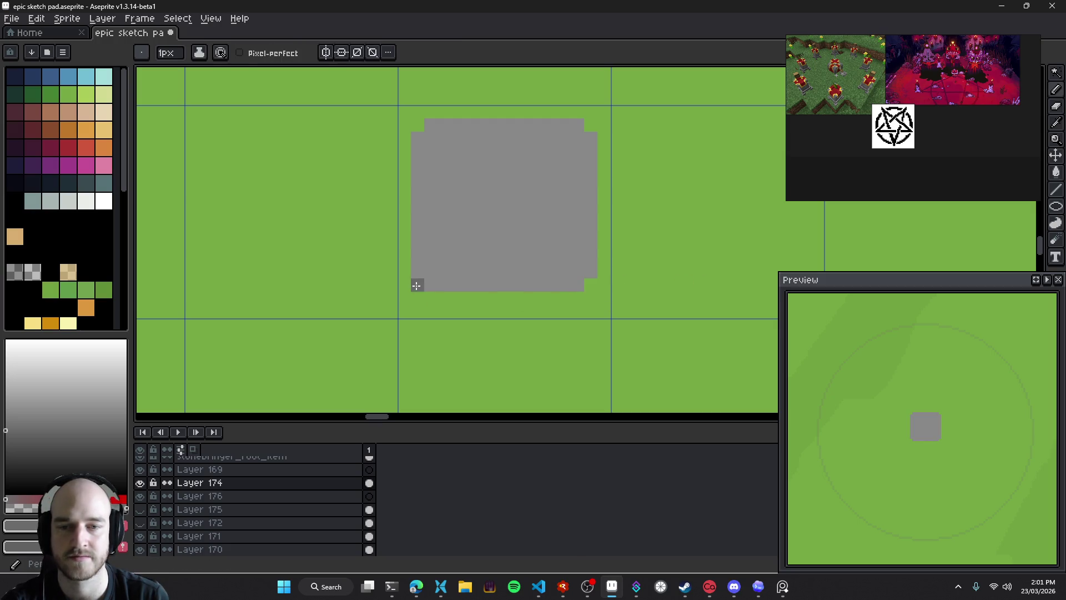
{"action": "left_click_drag", "start_coordinate": [444, 298], "coordinate": [573, 298]}
{"action": "scroll", "coordinate": [494, 303], "scroll_direction": "down", "scroll_amount": 3}
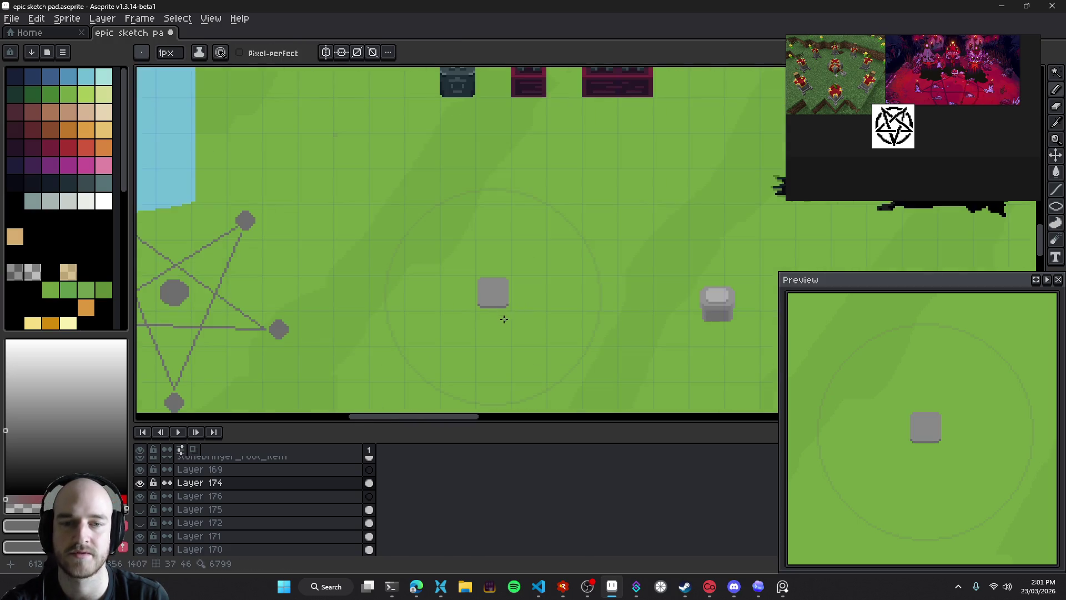
Erase the stray dark pixels below the light-grey stone
{"action": "scroll", "coordinate": [496, 307], "scroll_direction": "up", "scroll_amount": 3}
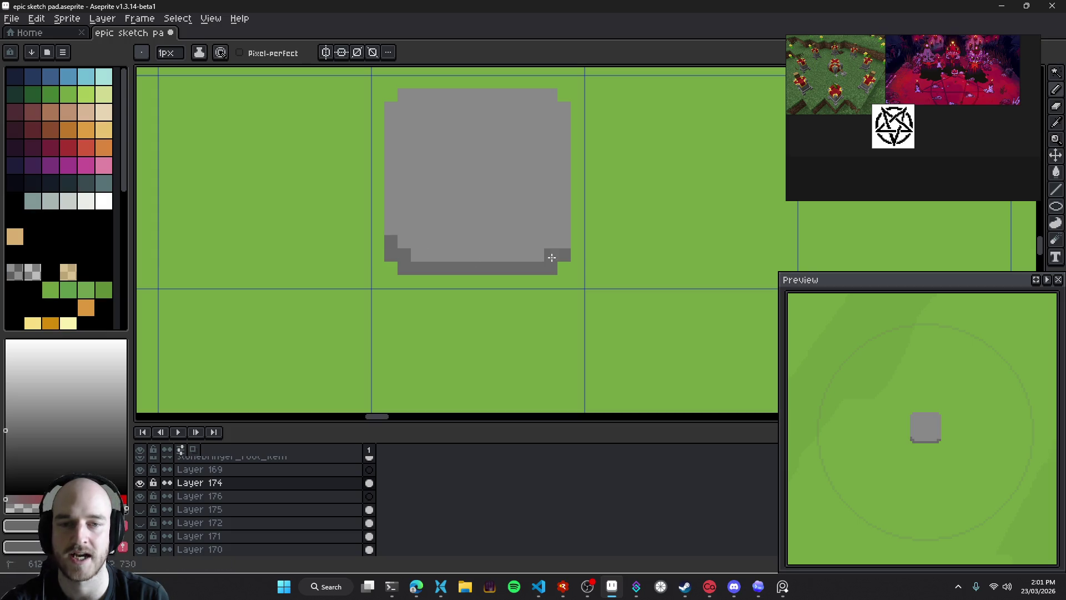
{"action": "scroll", "coordinate": [490, 257], "scroll_direction": "down", "scroll_amount": 3}
{"action": "scroll", "coordinate": [514, 311], "scroll_direction": "up", "scroll_amount": 1}
{"action": "scroll", "coordinate": [511, 299], "scroll_direction": "up", "scroll_amount": 3}
{"action": "key", "text": "e"}
{"action": "left_click_drag", "start_coordinate": [403, 283], "coordinate": [420, 301]}
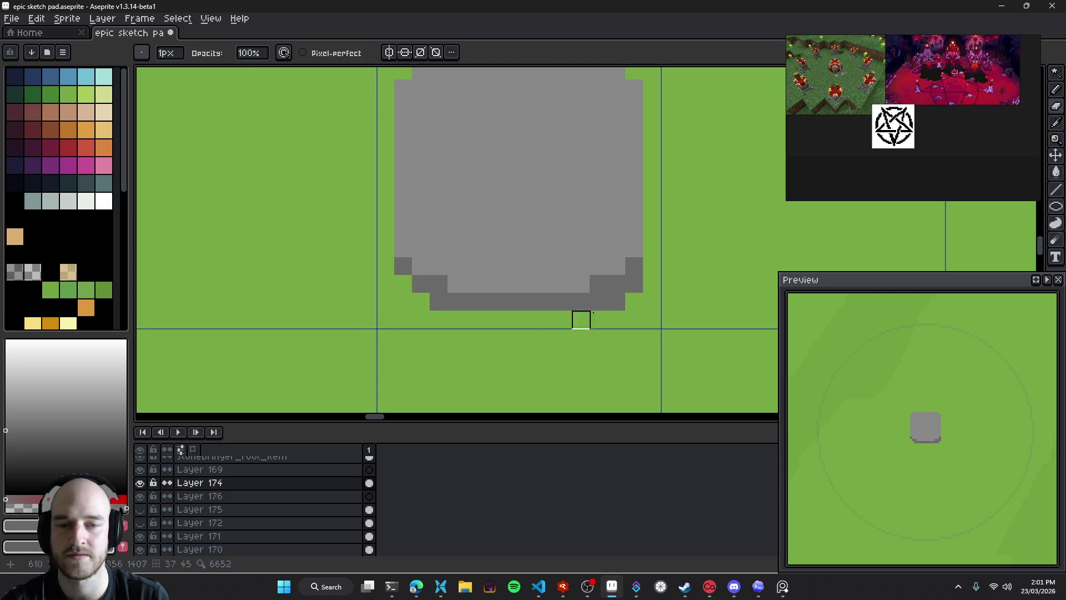
{"action": "scroll", "coordinate": [634, 319], "scroll_direction": "down", "scroll_amount": 3}
{"action": "scroll", "coordinate": [643, 333], "scroll_direction": "down", "scroll_amount": 1}
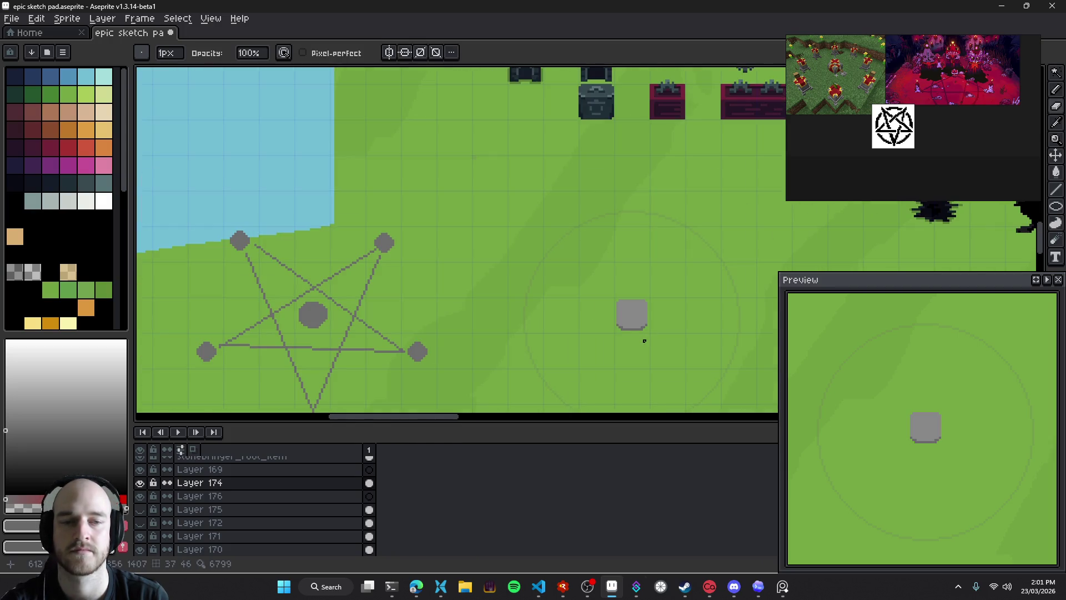
{"action": "scroll", "coordinate": [642, 336], "scroll_direction": "up", "scroll_amount": 4}
{"action": "left_click_drag", "start_coordinate": [595, 305], "coordinate": [426, 271]}
Add a dark grey corner pixel at the stone's base
{"action": "key", "text": "b"}
{"action": "left_click", "coordinate": [401, 284]}
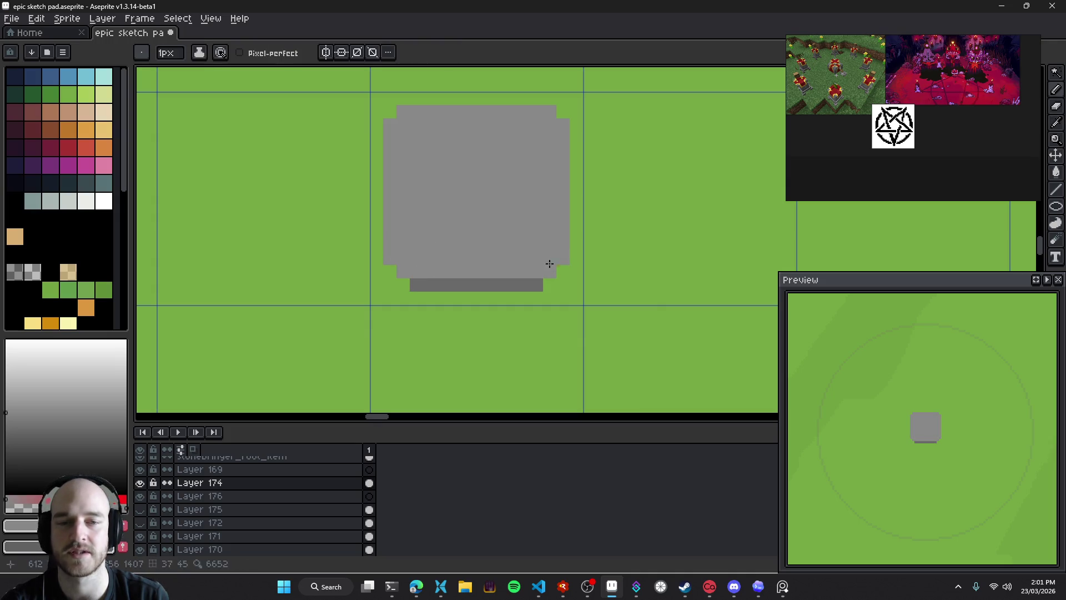
{"action": "scroll", "coordinate": [553, 260], "scroll_direction": "down", "scroll_amount": 5}
{"action": "scroll", "coordinate": [295, 254], "scroll_direction": "up", "scroll_amount": 6}
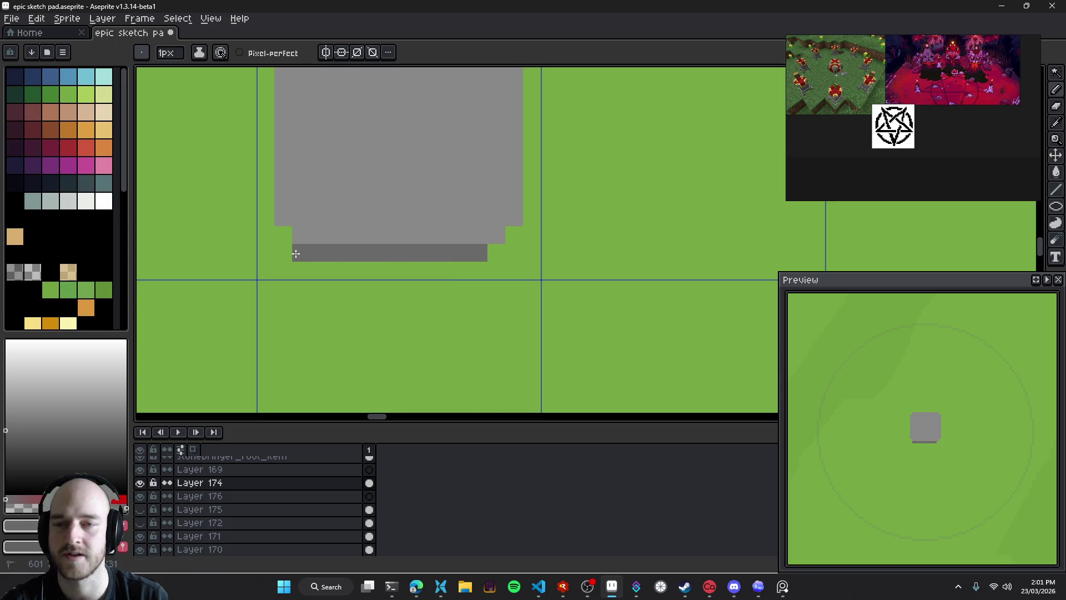
{"action": "scroll", "coordinate": [512, 237], "scroll_direction": "down", "scroll_amount": 2}
{"action": "scroll", "coordinate": [585, 276], "scroll_direction": "down", "scroll_amount": 1}
{"action": "mouse_move", "coordinate": [585, 276]}
{"action": "left_mouse_down"}
{"action": "mouse_move", "coordinate": [552, 280]}
{"action": "mouse_move", "coordinate": [580, 247]}
{"action": "left_mouse_up"}
{"action": "scroll", "coordinate": [530, 264], "scroll_direction": "up", "scroll_amount": 3}
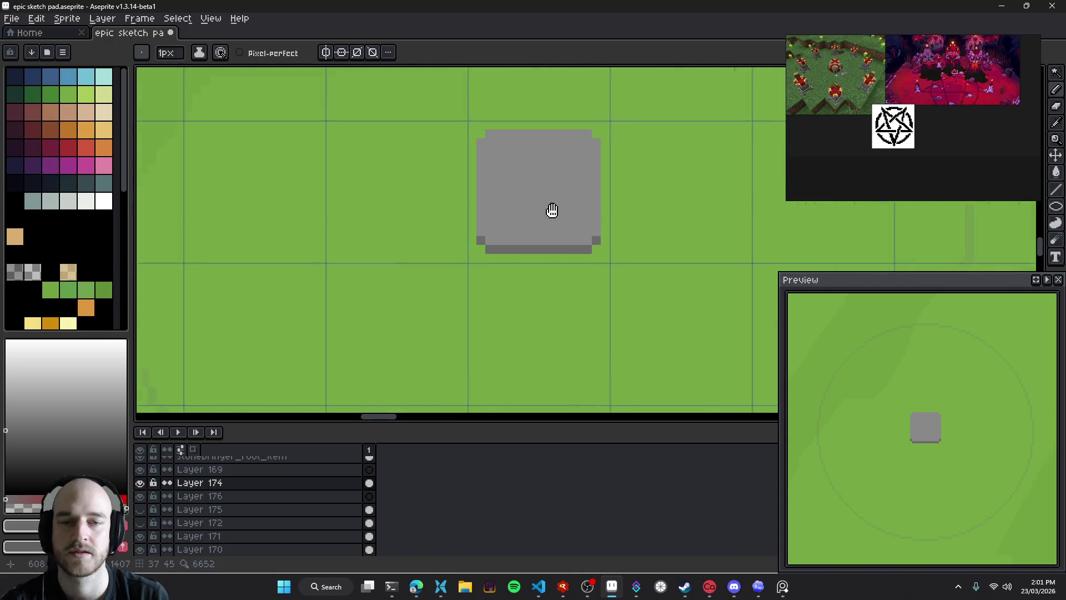
{"action": "scroll", "coordinate": [587, 292], "scroll_direction": "up", "scroll_amount": 2}
{"action": "left_click_drag", "start_coordinate": [587, 293], "coordinate": [446, 295]}
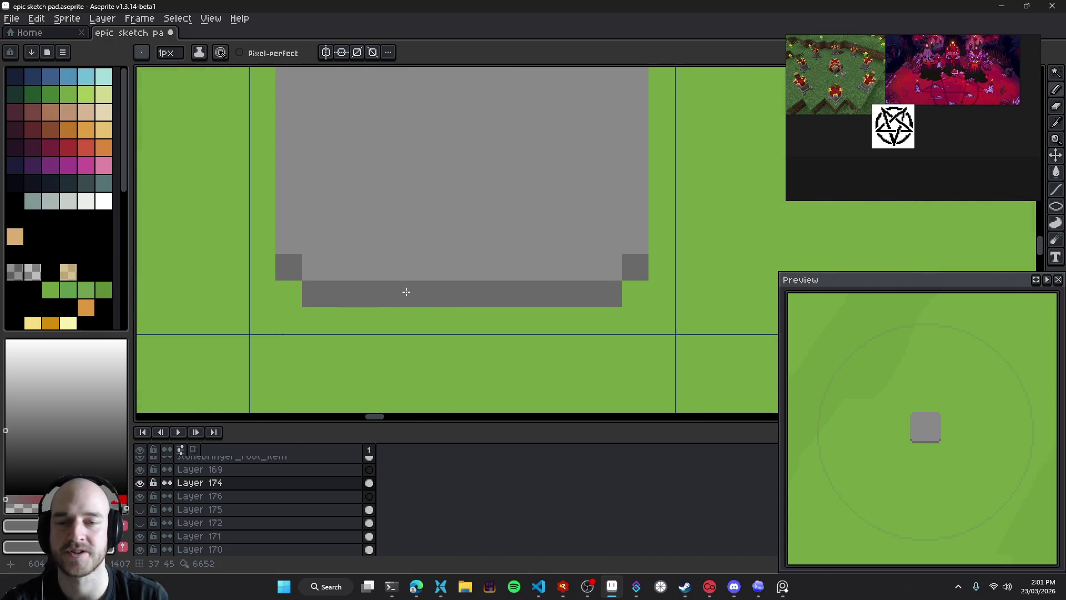
Shade a band of dark grey pixels just above the stone's base shadow line
{"action": "left_click", "coordinate": [346, 289], "text": "alt"}
{"action": "left_click_drag", "start_coordinate": [345, 288], "coordinate": [446, 305]}
{"action": "left_click", "coordinate": [571, 277]}
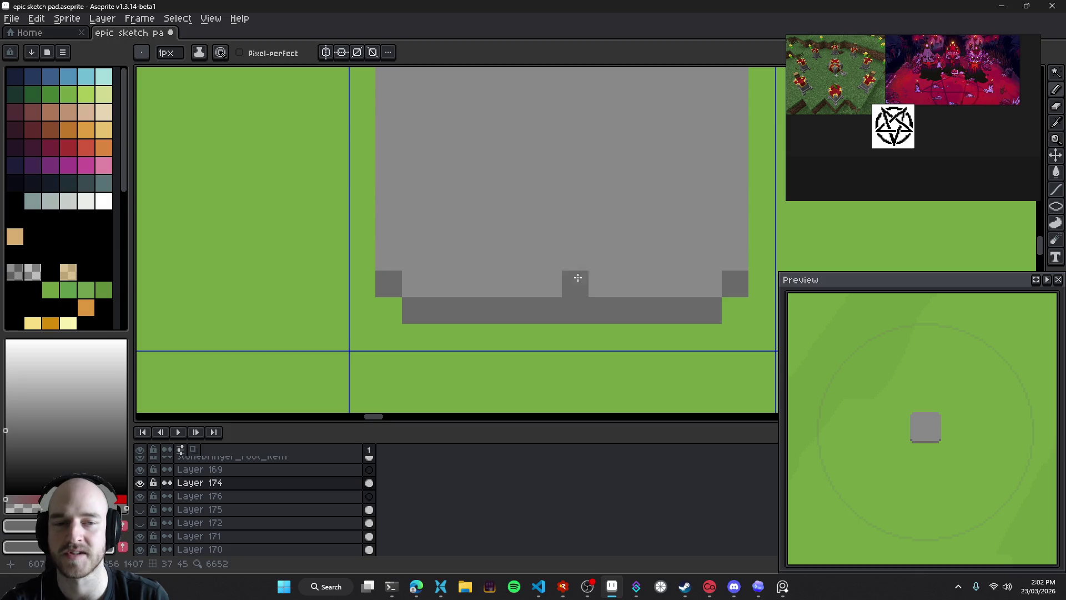
{"action": "scroll", "coordinate": [578, 288], "scroll_direction": "down", "scroll_amount": 4}
{"action": "left_click_drag", "start_coordinate": [566, 287], "coordinate": [493, 284]}
{"action": "scroll", "coordinate": [492, 283], "scroll_direction": "up", "scroll_amount": 3}
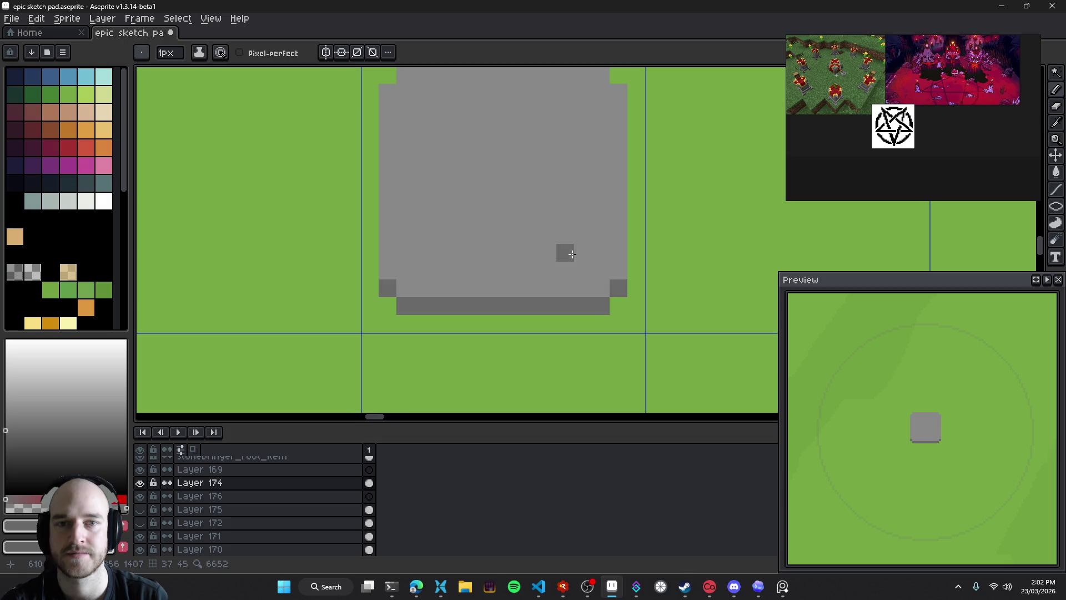
{"action": "scroll", "coordinate": [564, 250], "scroll_direction": "down", "scroll_amount": 3}
{"action": "scroll", "coordinate": [532, 253], "scroll_direction": "up", "scroll_amount": 2}
{"action": "scroll", "coordinate": [532, 253], "scroll_direction": "up", "scroll_amount": 1}
{"action": "scroll", "coordinate": [531, 253], "scroll_direction": "down", "scroll_amount": 1}
{"action": "scroll", "coordinate": [472, 277], "scroll_direction": "up", "scroll_amount": 3}
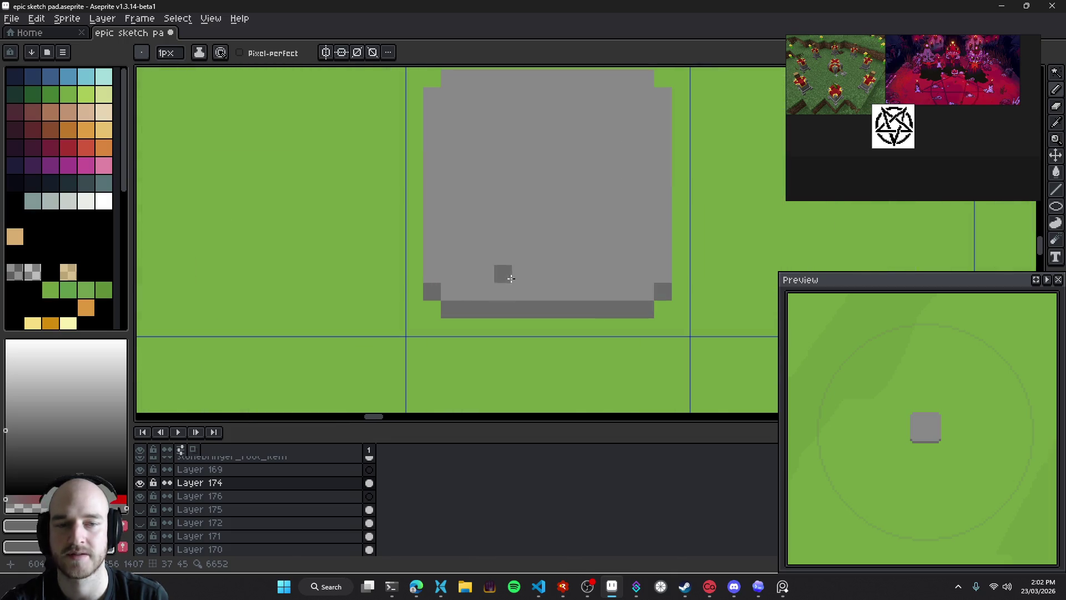
{"action": "mouse_move", "coordinate": [871, 45]}
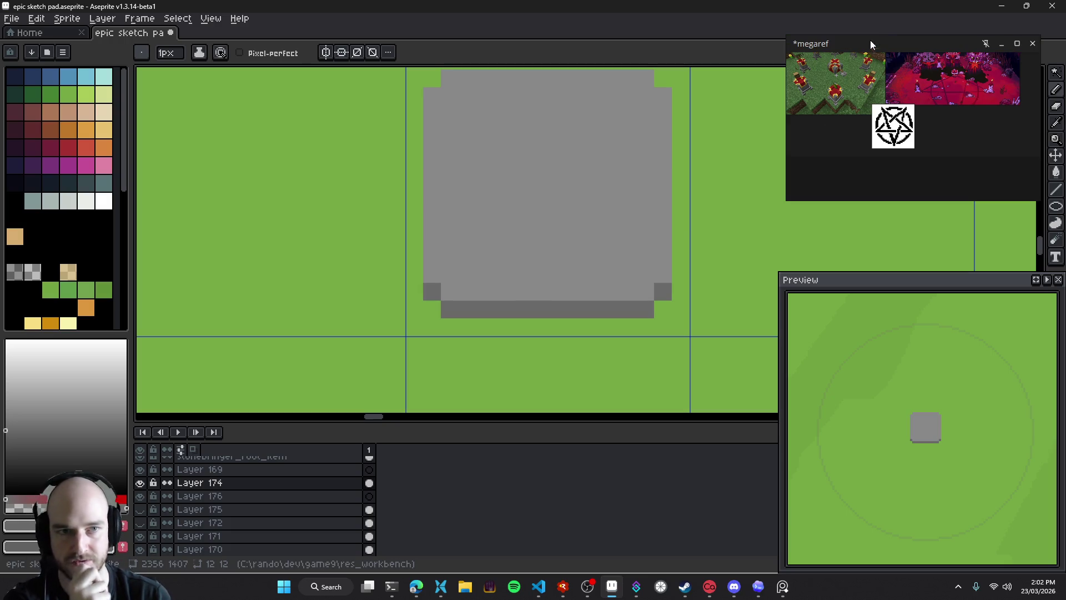
{"action": "scroll", "coordinate": [900, 142], "scroll_direction": "up", "scroll_amount": 2}
{"action": "scroll", "coordinate": [901, 136], "scroll_direction": "up", "scroll_amount": 2}
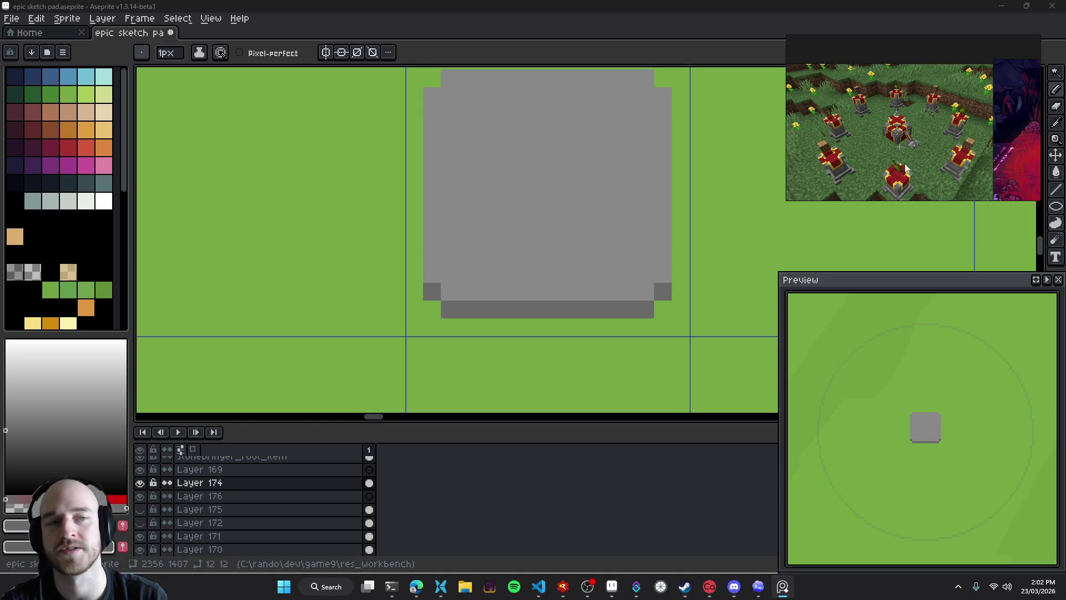
{"action": "scroll", "coordinate": [894, 162], "scroll_direction": "down", "scroll_amount": 2}
{"action": "scroll", "coordinate": [901, 161], "scroll_direction": "down", "scroll_amount": 2}
{"action": "scroll", "coordinate": [911, 139], "scroll_direction": "down", "scroll_amount": 2}
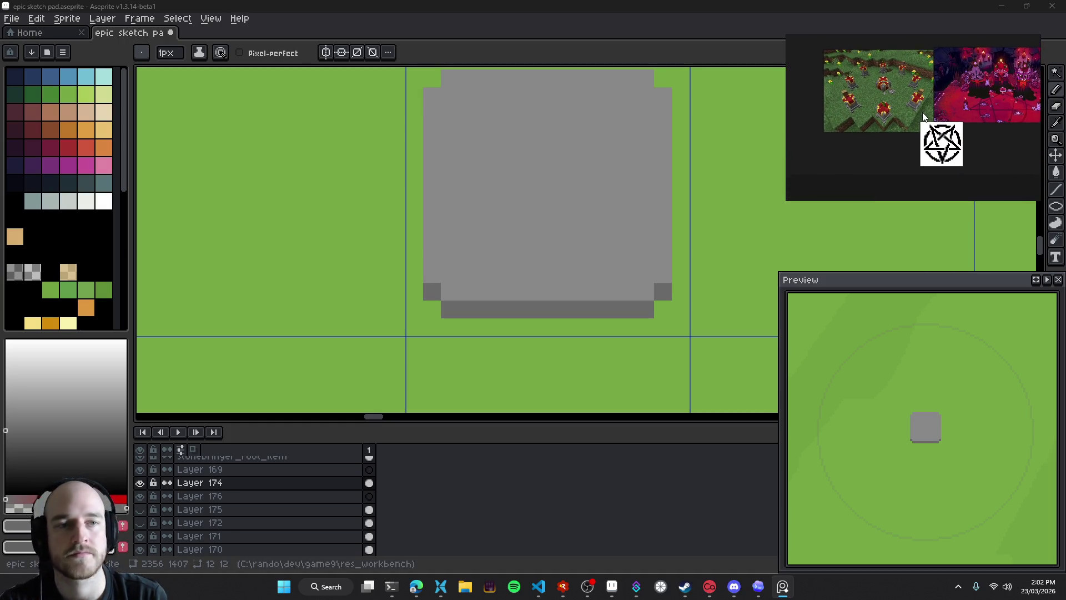
{"action": "left_click_drag", "start_coordinate": [924, 117], "coordinate": [903, 133]}
{"action": "left_click_drag", "start_coordinate": [556, 254], "coordinate": [503, 267]}
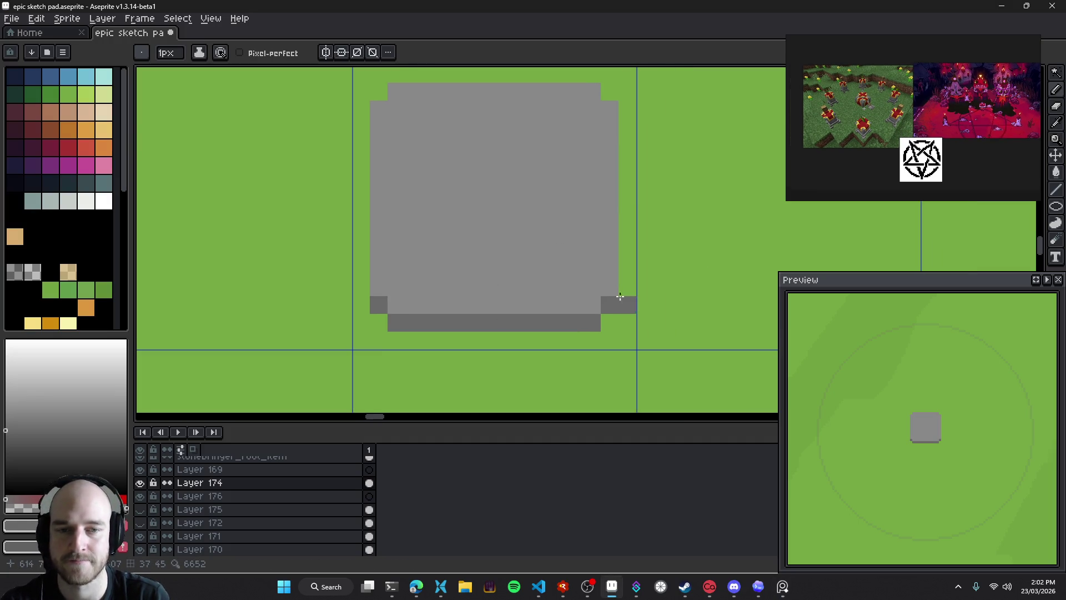
Zoom in on the pedestal stone's bottom corners and switch to the Pencil for dark grey shading
{"action": "scroll", "coordinate": [616, 306], "scroll_direction": "down", "scroll_amount": 3}
{"action": "scroll", "coordinate": [617, 325], "scroll_direction": "down", "scroll_amount": 2}
{"action": "scroll", "coordinate": [603, 325], "scroll_direction": "up", "scroll_amount": 3}
{"action": "scroll", "coordinate": [555, 250], "scroll_direction": "up", "scroll_amount": 2}
{"action": "key", "text": "v"}
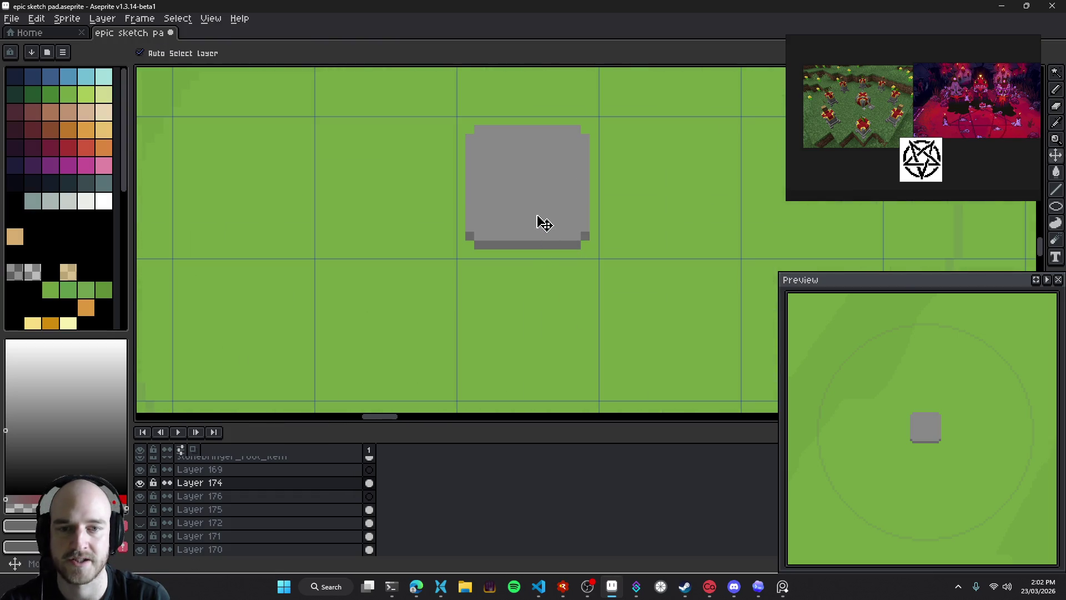
{"action": "scroll", "coordinate": [528, 301], "scroll_direction": "down", "scroll_amount": 3}
{"action": "scroll", "coordinate": [543, 301], "scroll_direction": "up", "scroll_amount": 3}
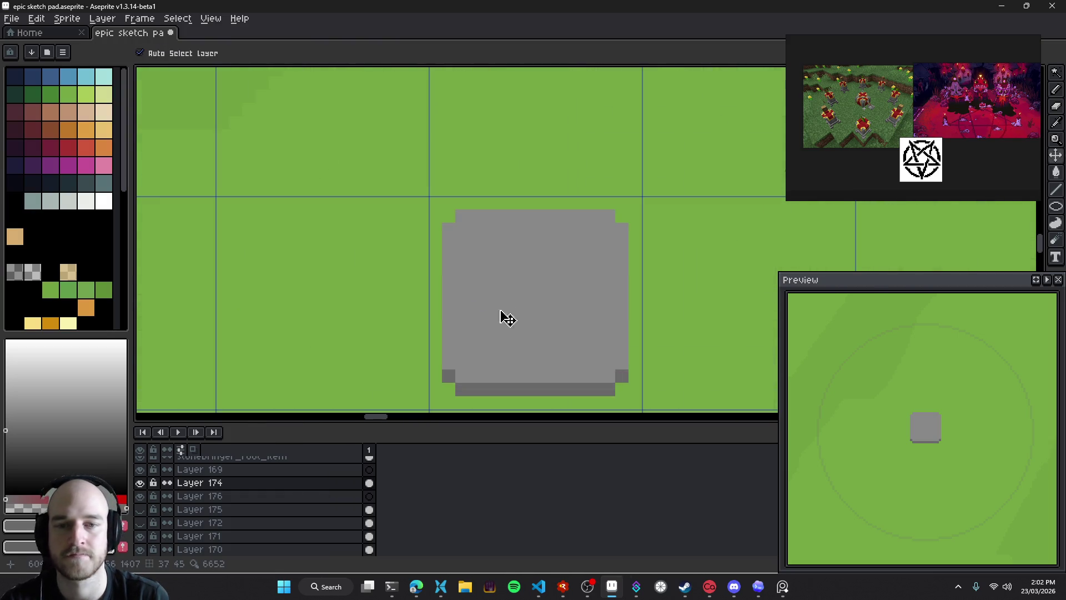
{"action": "key", "text": "b"}
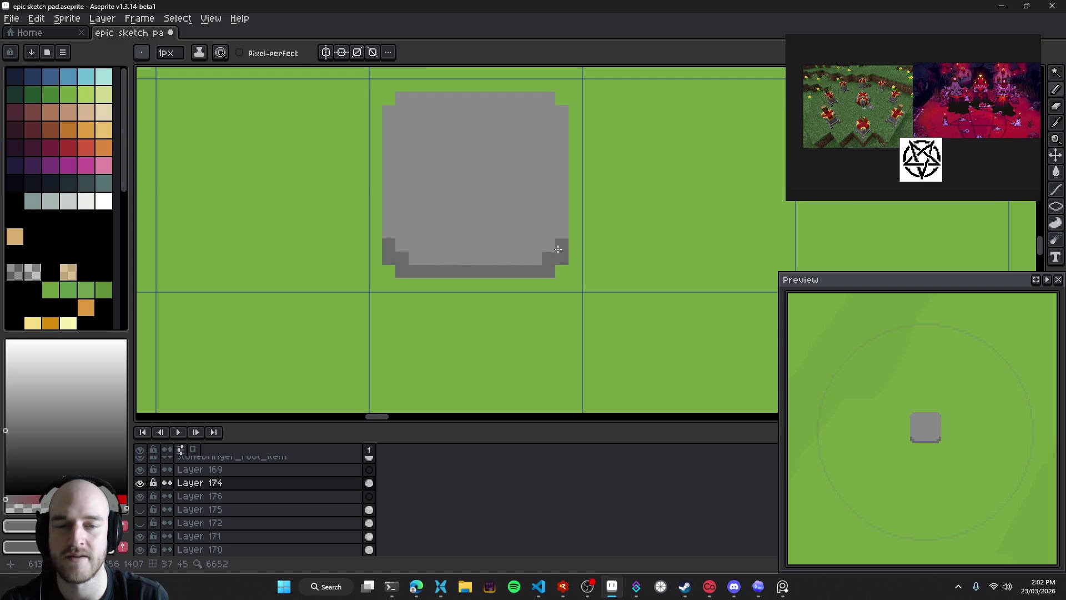
{"action": "scroll", "coordinate": [559, 248], "scroll_direction": "down", "scroll_amount": 3}
{"action": "scroll", "coordinate": [541, 307], "scroll_direction": "down", "scroll_amount": 1}
{"action": "scroll", "coordinate": [534, 303], "scroll_direction": "up", "scroll_amount": 3}
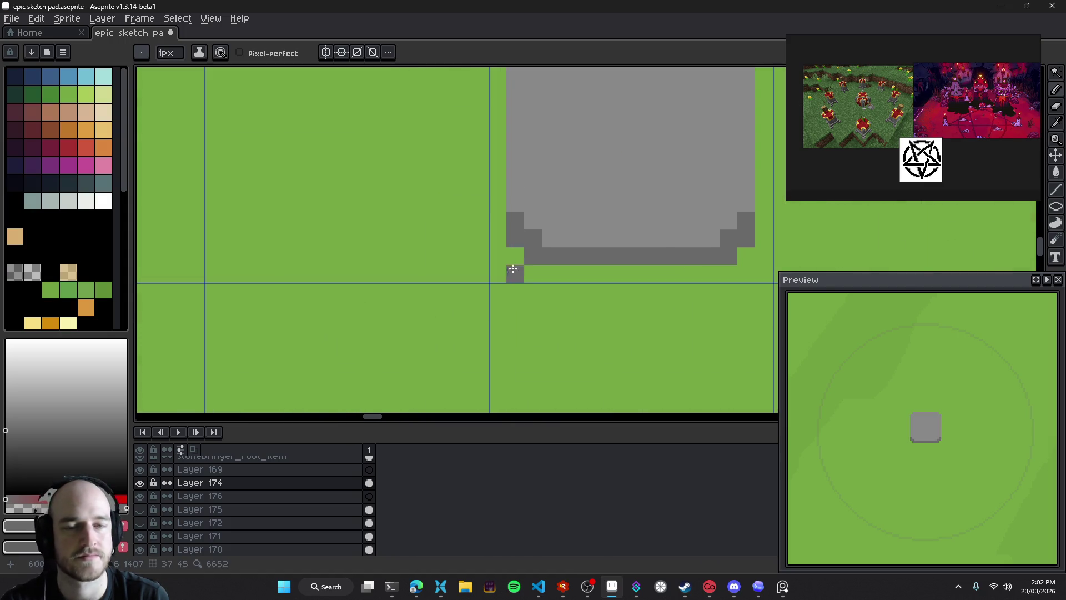
Zoom and pan the reference window onto the Minecraft altar screenshot for comparison
{"action": "scroll", "coordinate": [594, 233], "scroll_direction": "right", "scroll_amount": 3}
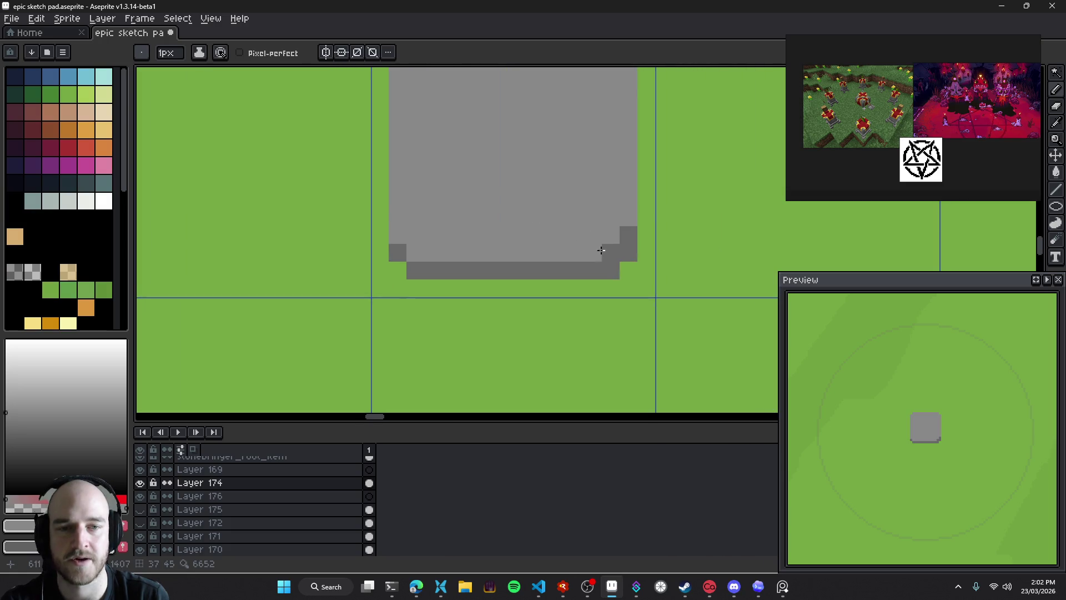
{"action": "scroll", "coordinate": [615, 244], "scroll_direction": "down", "scroll_amount": 2}
{"action": "scroll", "coordinate": [565, 272], "scroll_direction": "down", "scroll_amount": 1}
{"action": "scroll", "coordinate": [887, 108], "scroll_direction": "up", "scroll_amount": 3}
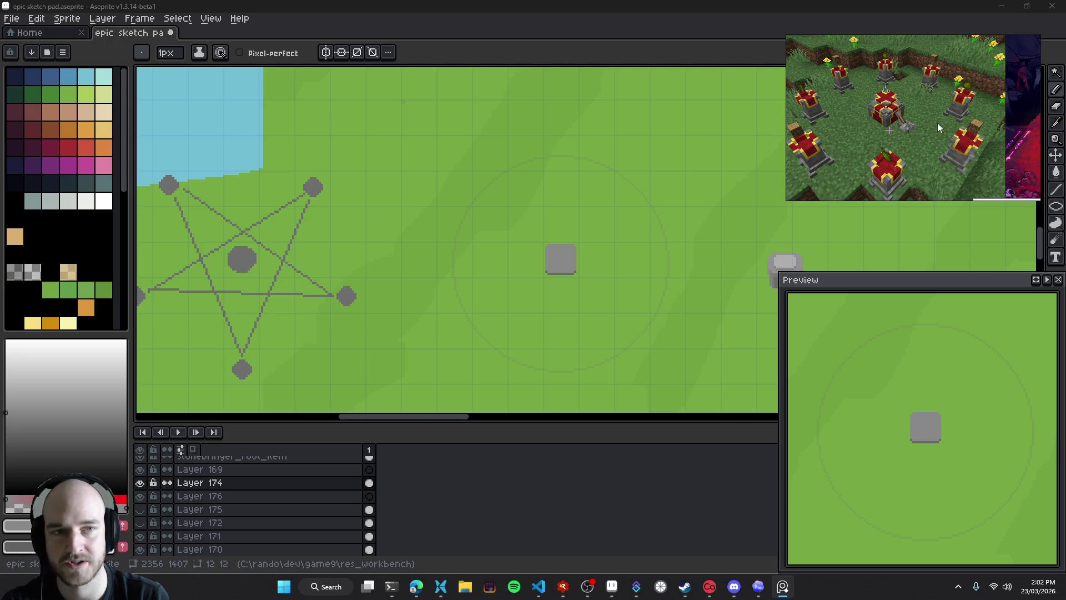
{"action": "left_click_drag", "start_coordinate": [849, 152], "coordinate": [885, 164]}
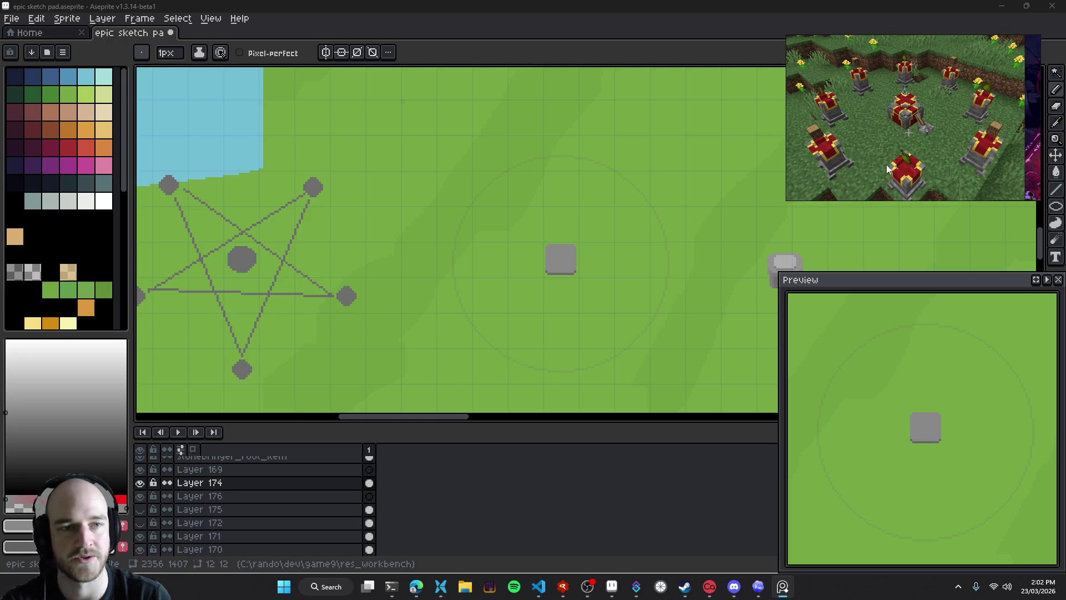
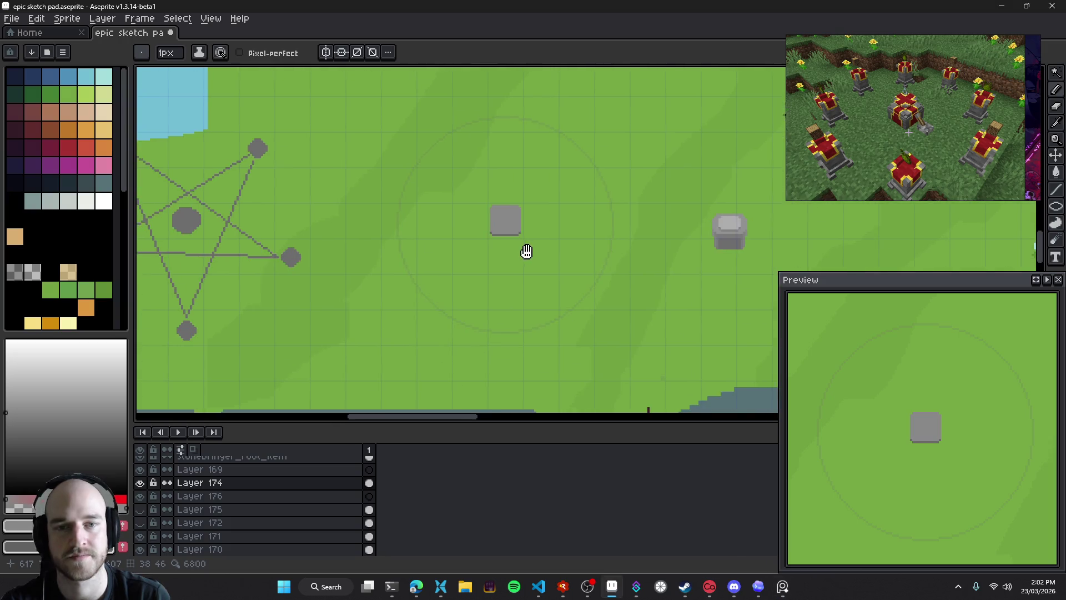
Paint trial grey strokes beside the pedestal, undo them, and save the sketch
{"action": "left_click_drag", "start_coordinate": [573, 204], "coordinate": [480, 170]}
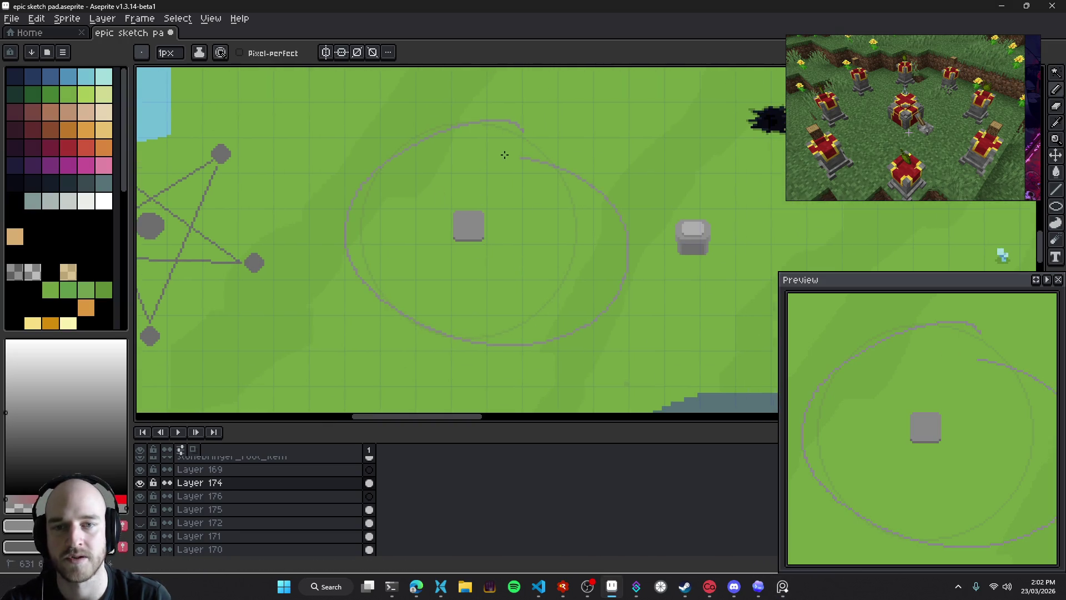
{"action": "scroll", "coordinate": [467, 250], "scroll_direction": "up", "scroll_amount": 2}
{"action": "scroll", "coordinate": [507, 274], "scroll_direction": "up", "scroll_amount": 2}
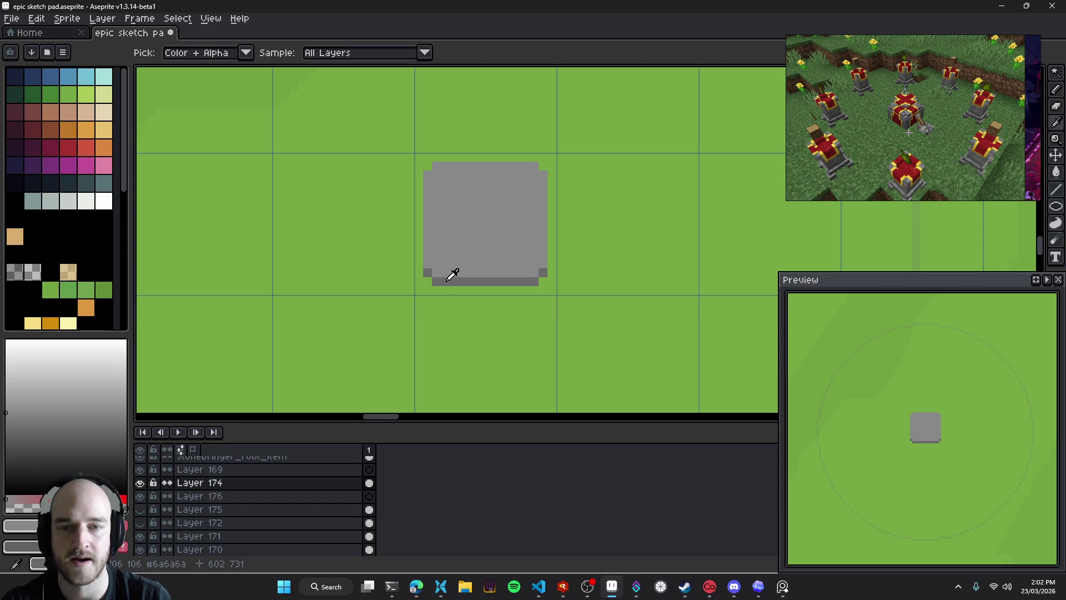
{"action": "scroll", "coordinate": [489, 269], "scroll_direction": "down", "scroll_amount": 1}
{"action": "scroll", "coordinate": [556, 249], "scroll_direction": "right", "scroll_amount": 2}
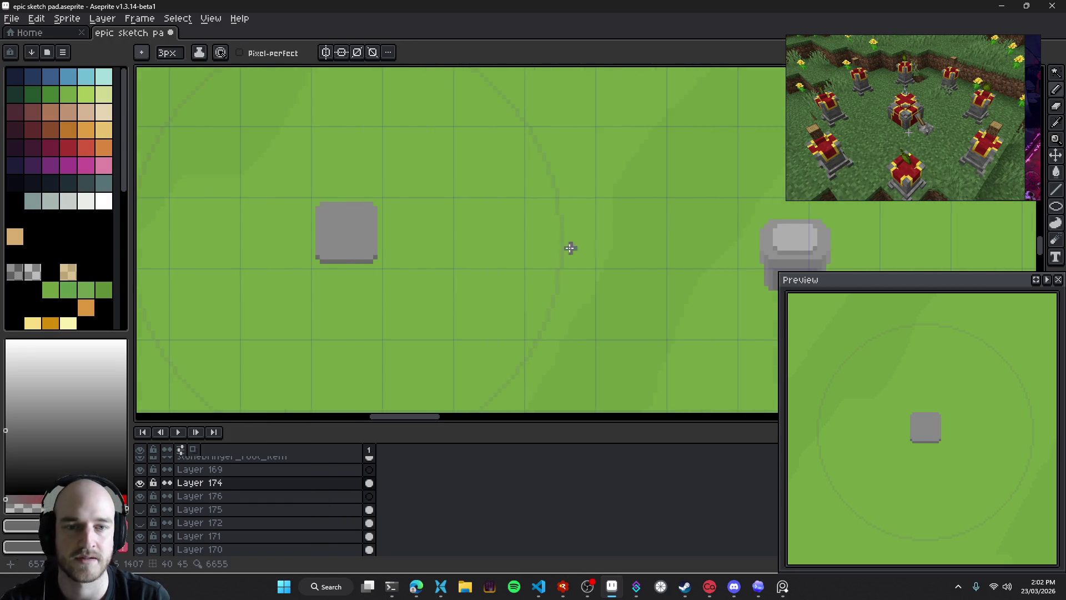
{"action": "left_click_drag", "start_coordinate": [574, 247], "coordinate": [556, 231]}
{"action": "left_click_drag", "start_coordinate": [699, 210], "coordinate": [580, 221]}
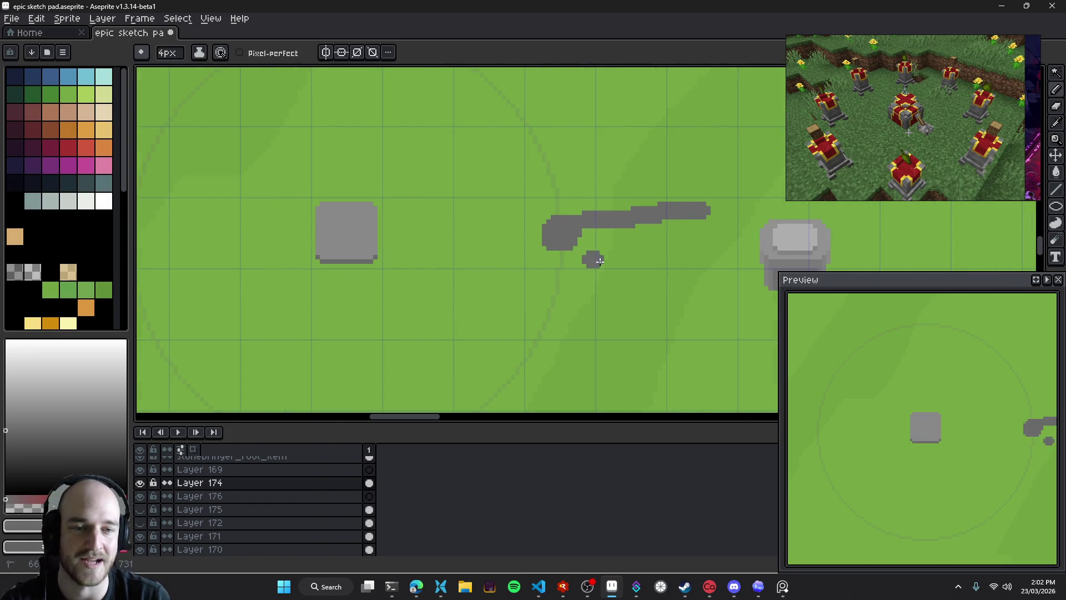
{"action": "key", "text": "ctrl+z"}
{"action": "key", "text": "ctrl+z"}
{"action": "key", "text": "ctrl+s"}
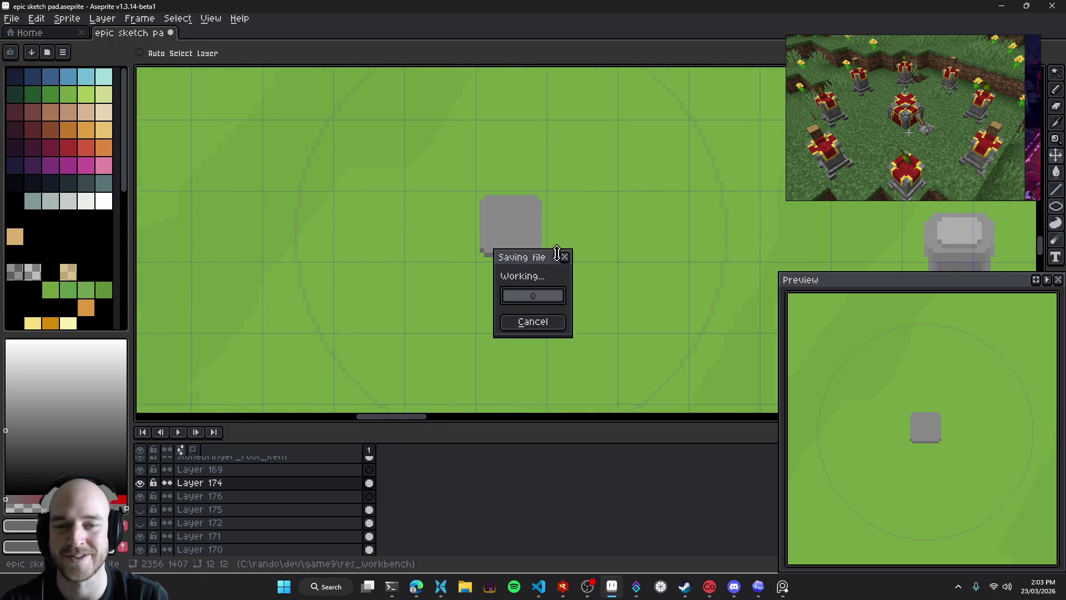
Make a trial dark mark right of the pedestal, undo it, and save again
{"action": "scroll", "coordinate": [613, 221], "scroll_direction": "down", "scroll_amount": 2}
{"action": "scroll", "coordinate": [547, 231], "scroll_direction": "up", "scroll_amount": 2}
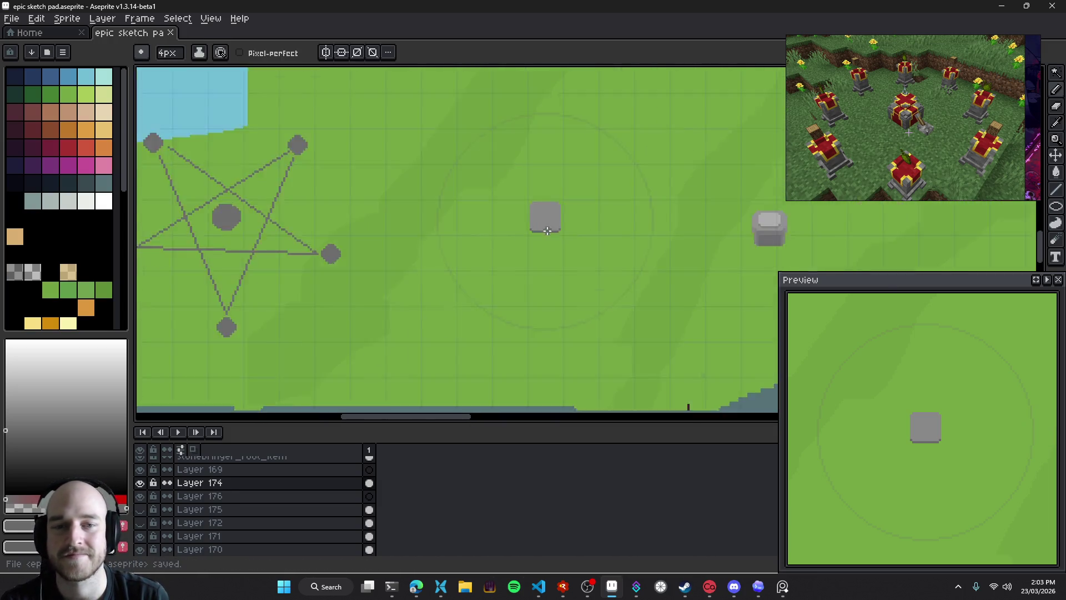
{"action": "scroll", "coordinate": [546, 231], "scroll_direction": "up", "scroll_amount": 3}
{"action": "key", "text": "v"}
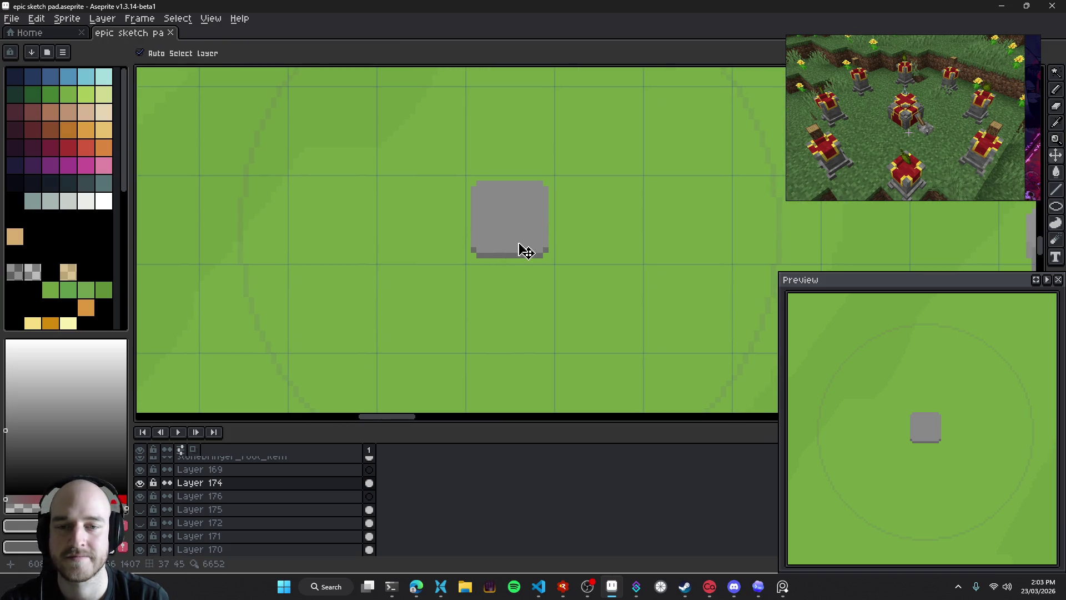
{"action": "key", "text": "e"}
{"action": "left_click_drag", "start_coordinate": [520, 235], "coordinate": [399, 262]}
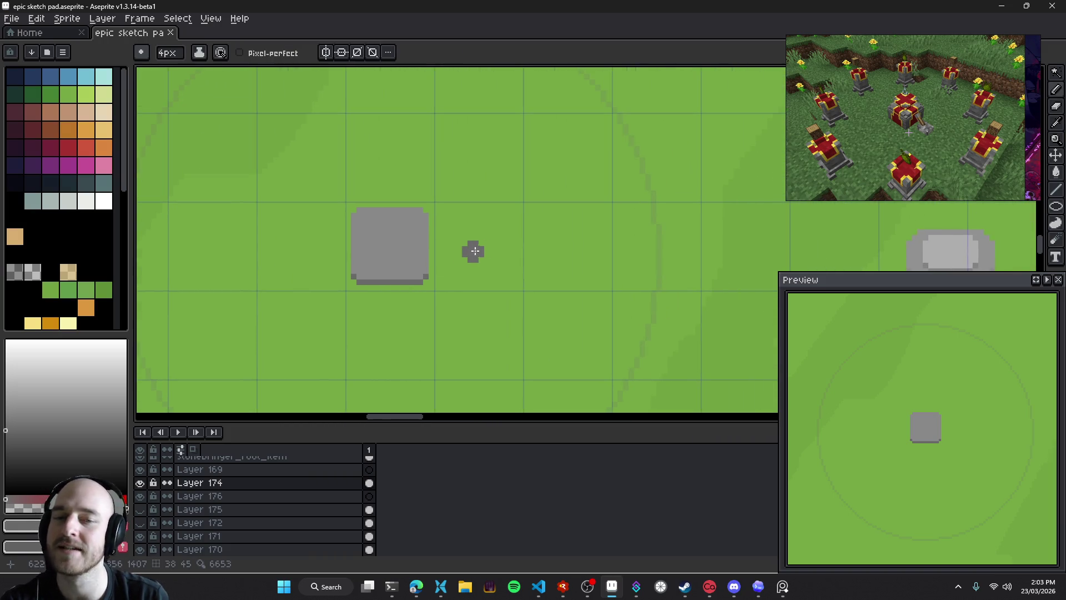
{"action": "mouse_move", "coordinate": [481, 247]}
{"action": "left_mouse_down"}
{"action": "mouse_move", "coordinate": [476, 294]}
{"action": "mouse_move", "coordinate": [473, 280]}
{"action": "mouse_move", "coordinate": [715, 276]}
{"action": "left_mouse_up"}
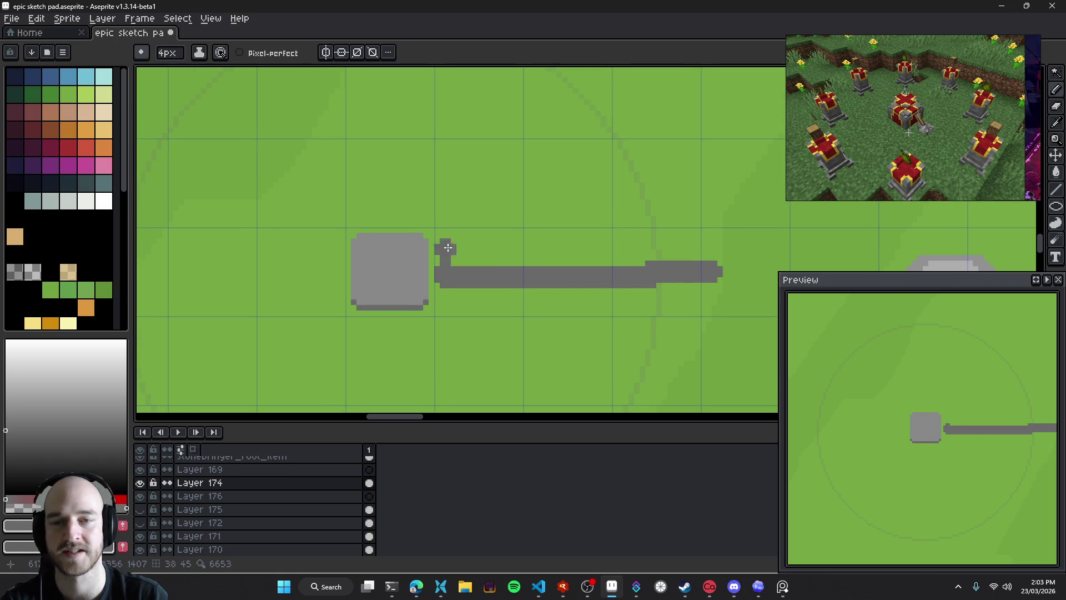
{"action": "key", "text": "ctrl+z"}
{"action": "left_click_drag", "start_coordinate": [381, 341], "coordinate": [493, 238]}
{"action": "key", "text": "ctrl+s"}
Return to the Pencil tool while zooming around the pedestal
{"action": "scroll", "coordinate": [486, 224], "scroll_direction": "down", "scroll_amount": 1}
{"action": "scroll", "coordinate": [465, 245], "scroll_direction": "down", "scroll_amount": 2}
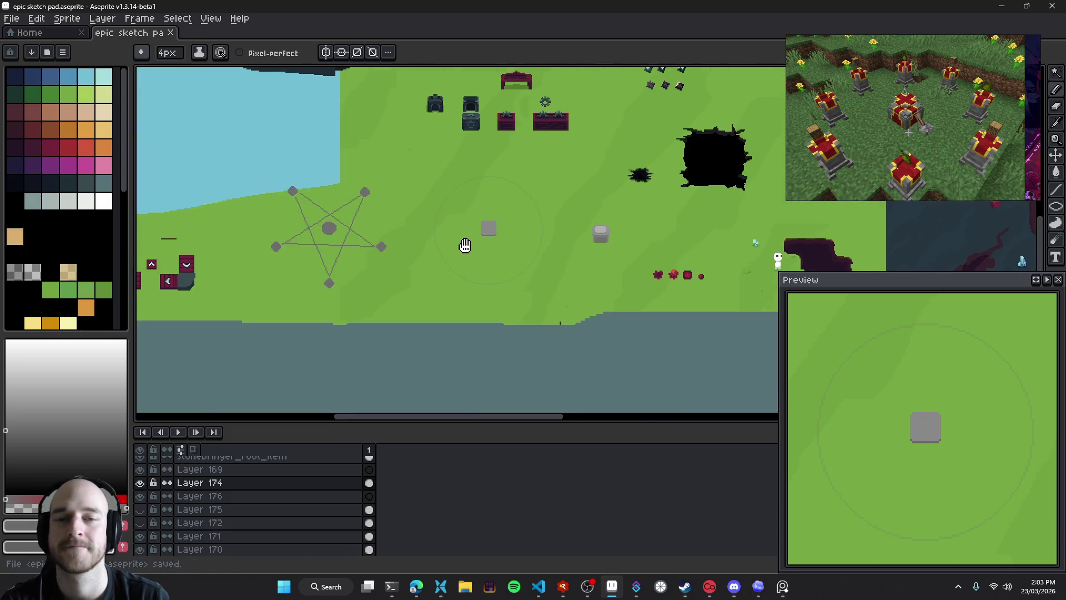
{"action": "scroll", "coordinate": [489, 250], "scroll_direction": "up", "scroll_amount": 4}
{"action": "key", "text": "v"}
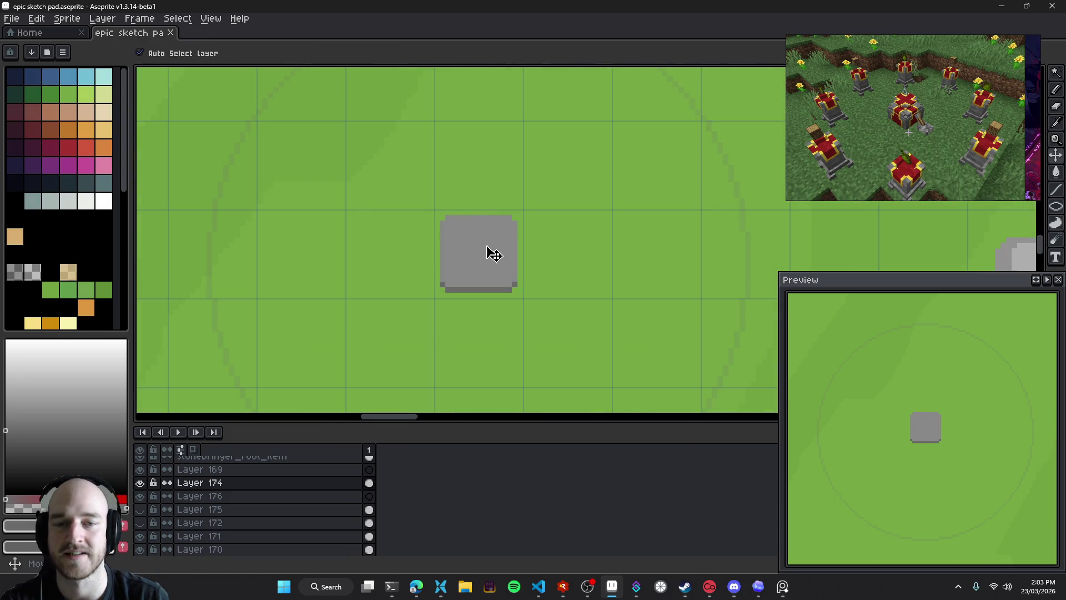
{"action": "scroll", "coordinate": [447, 293], "scroll_direction": "up", "scroll_amount": 3}
{"action": "key", "text": "b"}
{"action": "scroll", "coordinate": [531, 298], "scroll_direction": "down", "scroll_amount": 4}
{"action": "scroll", "coordinate": [532, 300], "scroll_direction": "up", "scroll_amount": 4}
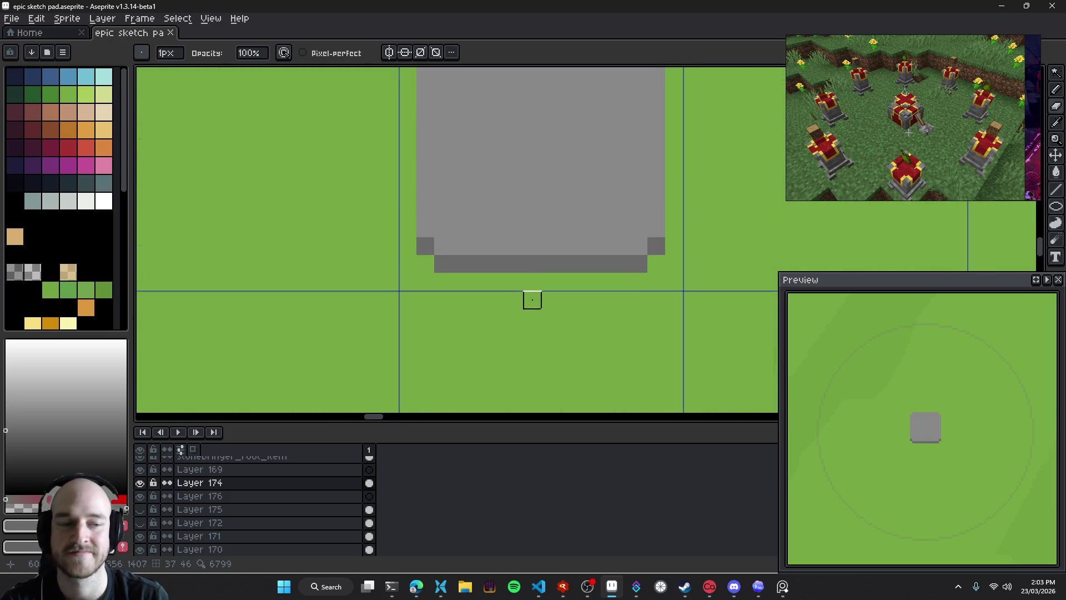
Repaint the dark row along the pedestal's base edge with a 1px pencil
{"action": "left_click_drag", "start_coordinate": [424, 246], "coordinate": [655, 264]}
{"action": "left_click", "coordinate": [656, 246]}
{"action": "key", "text": "e"}
{"action": "key", "text": "minus"}
{"action": "key", "text": "minus"}
{"action": "key", "text": "minus"}
{"action": "left_click_drag", "start_coordinate": [445, 267], "coordinate": [639, 265]}
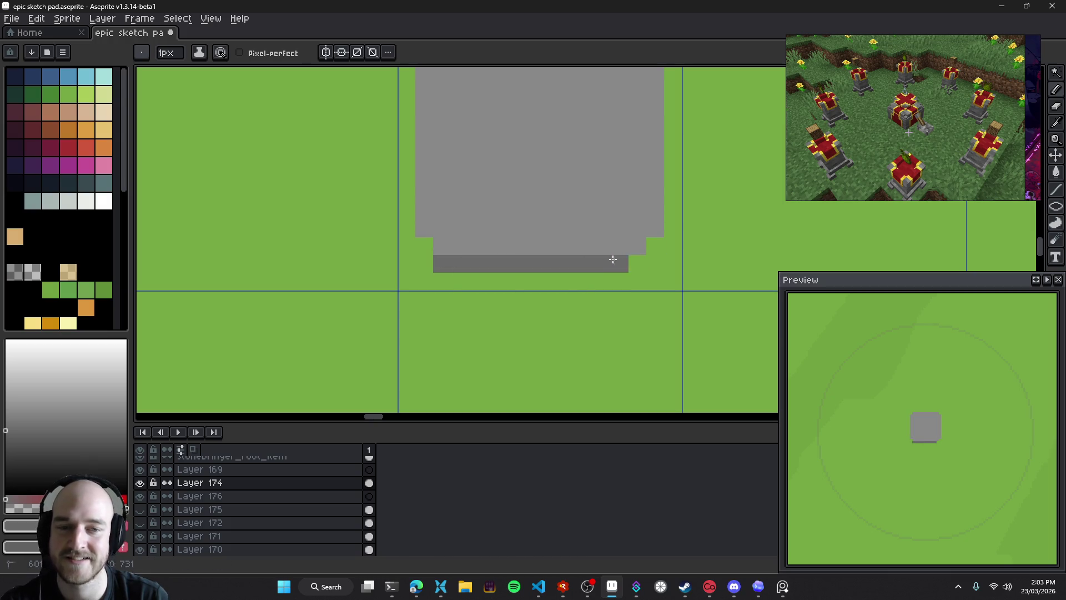
{"action": "scroll", "coordinate": [633, 273], "scroll_direction": "down", "scroll_amount": 1}
{"action": "scroll", "coordinate": [644, 299], "scroll_direction": "down", "scroll_amount": 4}
{"action": "scroll", "coordinate": [640, 294], "scroll_direction": "up", "scroll_amount": 3}
{"action": "left_click_drag", "start_coordinate": [545, 271], "coordinate": [704, 274]}
{"action": "scroll", "coordinate": [573, 257], "scroll_direction": "up", "scroll_amount": 2}
{"action": "left_click_drag", "start_coordinate": [528, 276], "coordinate": [744, 276]}
Pick a lighter grey and paint a light edge along the pedestal's bottom and right side
{"action": "scroll", "coordinate": [562, 282], "scroll_direction": "down", "scroll_amount": 3}
{"action": "scroll", "coordinate": [562, 282], "scroll_direction": "down", "scroll_amount": 2}
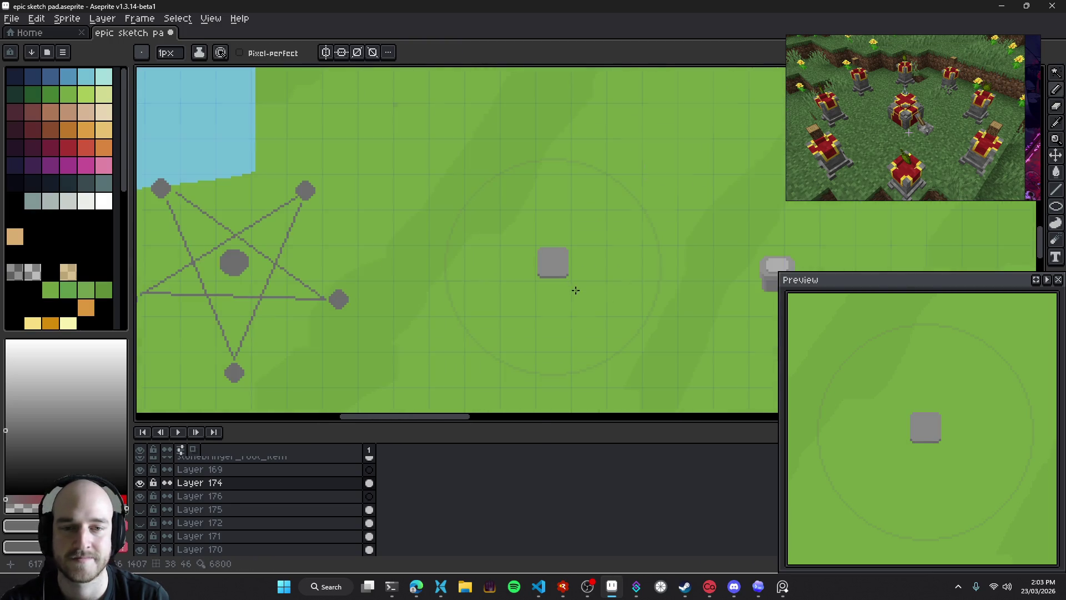
{"action": "scroll", "coordinate": [571, 288], "scroll_direction": "down", "scroll_amount": 1}
{"action": "scroll", "coordinate": [582, 297], "scroll_direction": "up", "scroll_amount": 2}
{"action": "mouse_move", "coordinate": [581, 301]}
{"action": "left_mouse_down"}
{"action": "mouse_move", "coordinate": [558, 264]}
{"action": "mouse_move", "coordinate": [569, 286]}
{"action": "left_mouse_up"}
{"action": "scroll", "coordinate": [559, 261], "scroll_direction": "down", "scroll_amount": 2}
{"action": "scroll", "coordinate": [569, 285], "scroll_direction": "up", "scroll_amount": 3}
{"action": "key", "text": "v"}
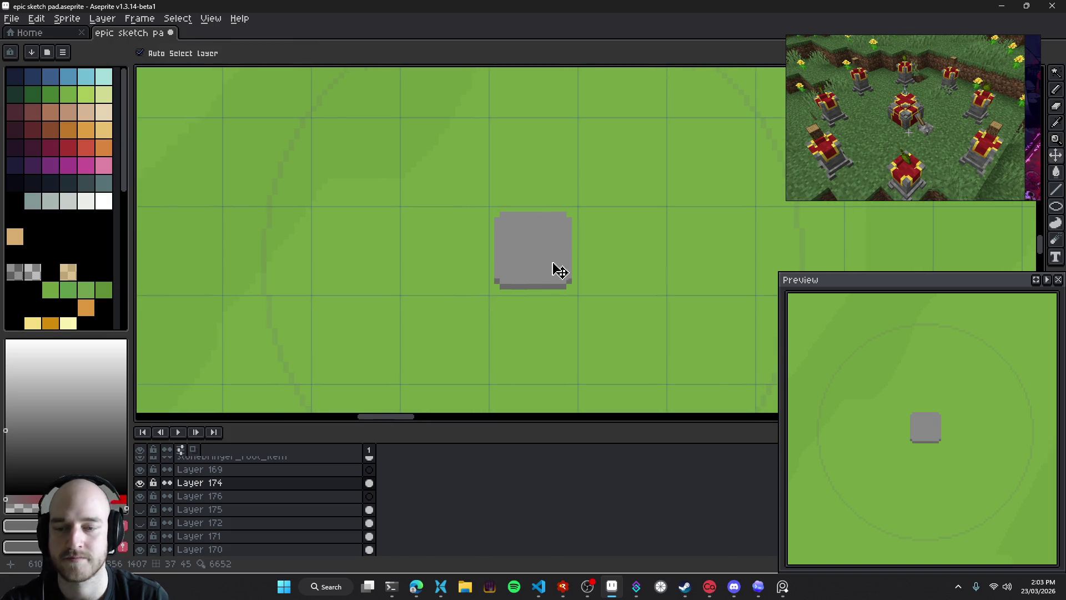
{"action": "scroll", "coordinate": [547, 257], "scroll_direction": "up", "scroll_amount": 1}
{"action": "scroll", "coordinate": [474, 309], "scroll_direction": "up", "scroll_amount": 3}
{"action": "key", "text": "b"}
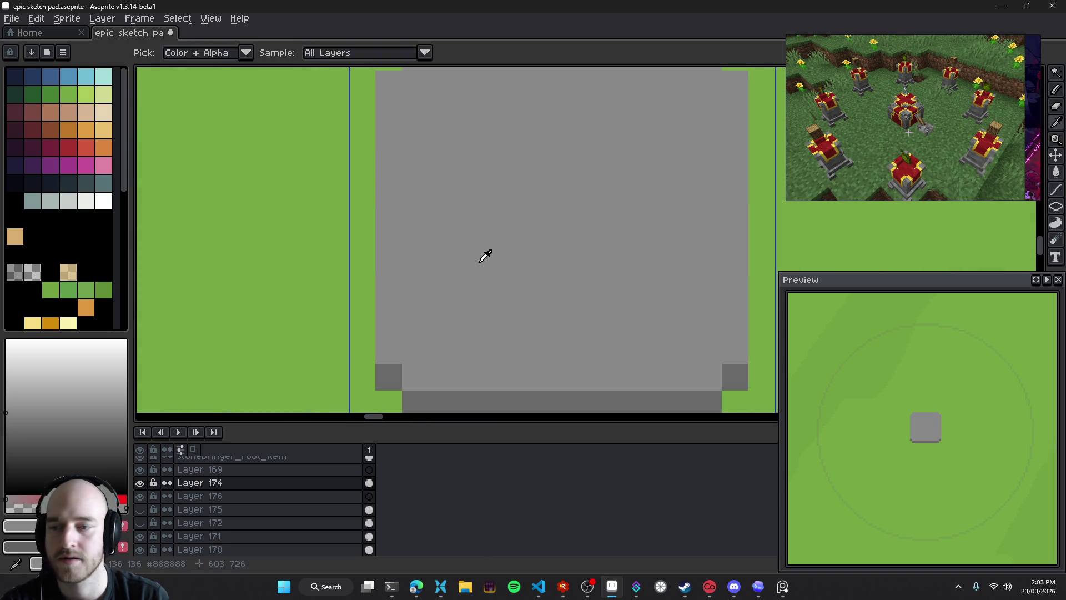
{"action": "left_click", "coordinate": [6, 397]}
{"action": "left_click", "coordinate": [423, 342]}
{"action": "scroll", "coordinate": [420, 346], "scroll_direction": "down", "scroll_amount": 2}
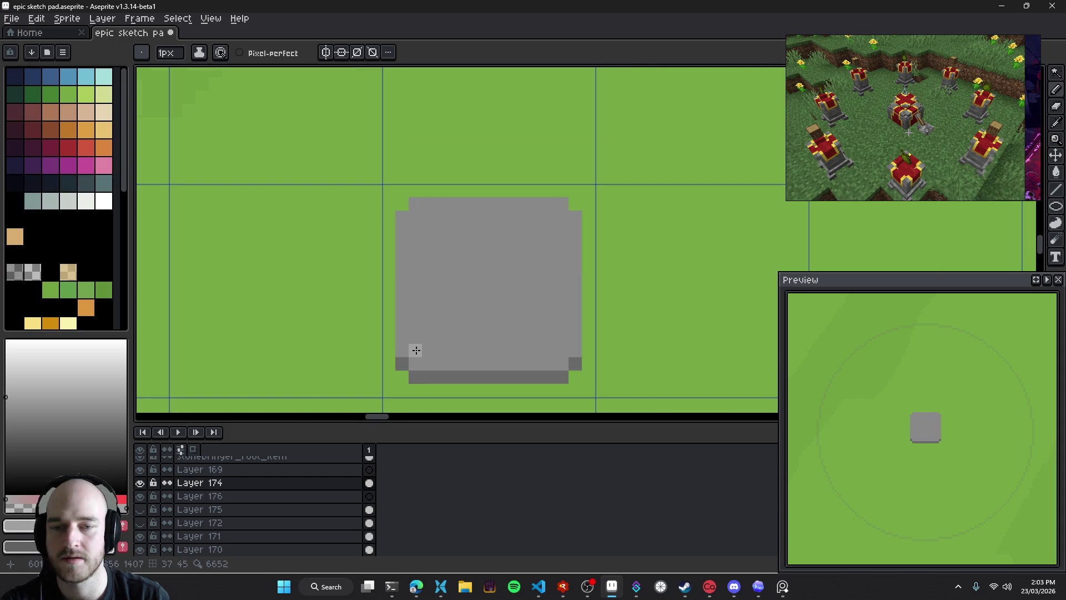
{"action": "mouse_move", "coordinate": [405, 349]}
{"action": "left_mouse_down"}
{"action": "mouse_move", "coordinate": [579, 230]}
{"action": "mouse_move", "coordinate": [402, 350]}
{"action": "left_mouse_up"}
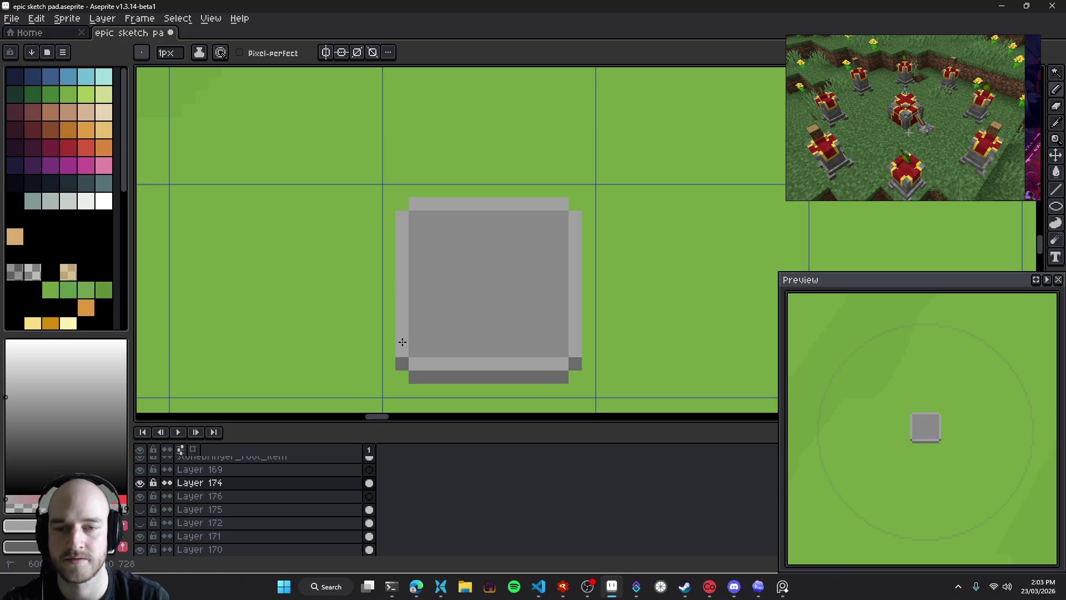
Lighten the bottom row and the inner bottom-right, top-right and top-left corners
{"action": "scroll", "coordinate": [538, 346], "scroll_direction": "down", "scroll_amount": 2}
{"action": "scroll", "coordinate": [529, 347], "scroll_direction": "up", "scroll_amount": 3}
{"action": "left_click", "coordinate": [496, 343]}
{"action": "left_click", "coordinate": [580, 346]}
{"action": "left_click", "coordinate": [579, 169]}
{"action": "left_click", "coordinate": [384, 169]}
Sample the rim's light grey and paint light strips along the inner top rows
{"action": "mouse_move", "coordinate": [501, 254]}
{"action": "left_mouse_down"}
{"action": "mouse_move", "coordinate": [491, 188]}
{"action": "mouse_move", "coordinate": [499, 194]}
{"action": "left_mouse_up"}
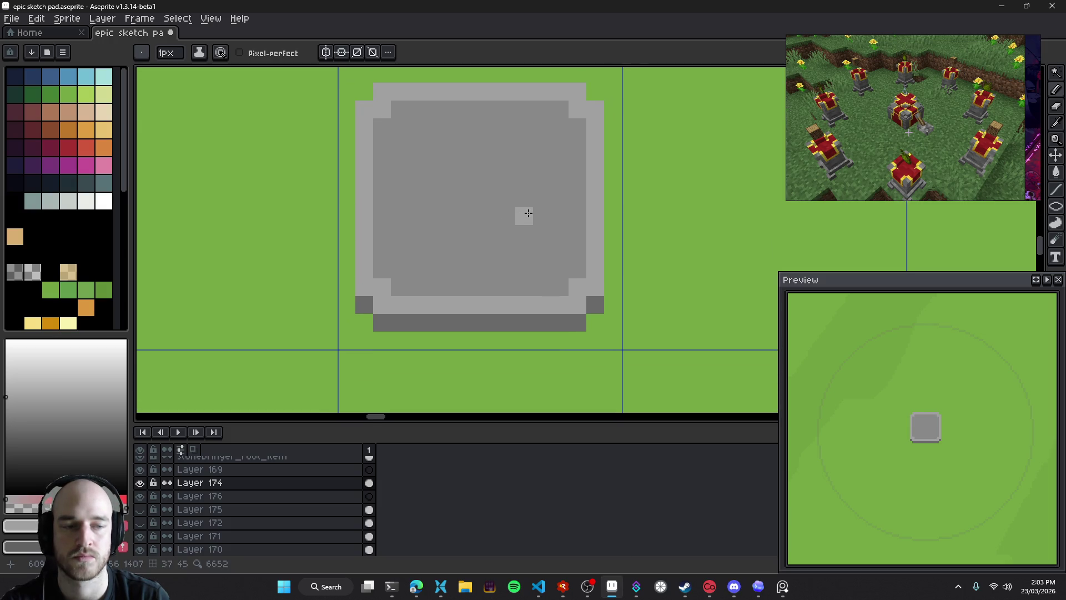
{"action": "key", "text": "alt"}
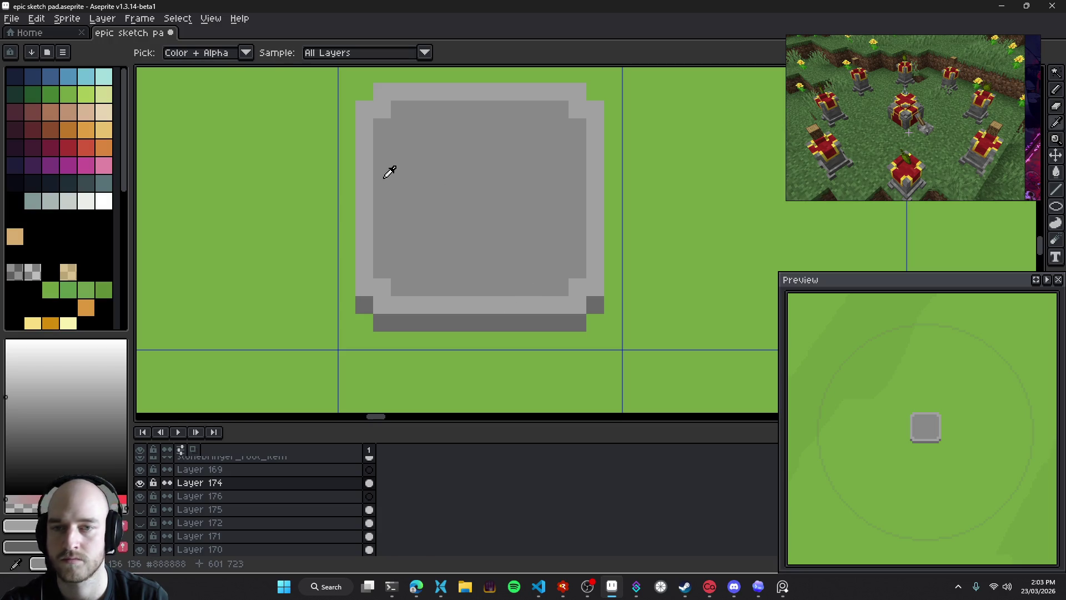
{"action": "left_click", "coordinate": [375, 171]}
{"action": "left_click", "coordinate": [399, 109]}
{"action": "left_click", "coordinate": [382, 128]}
{"action": "left_click_drag", "start_coordinate": [405, 114], "coordinate": [540, 111]}
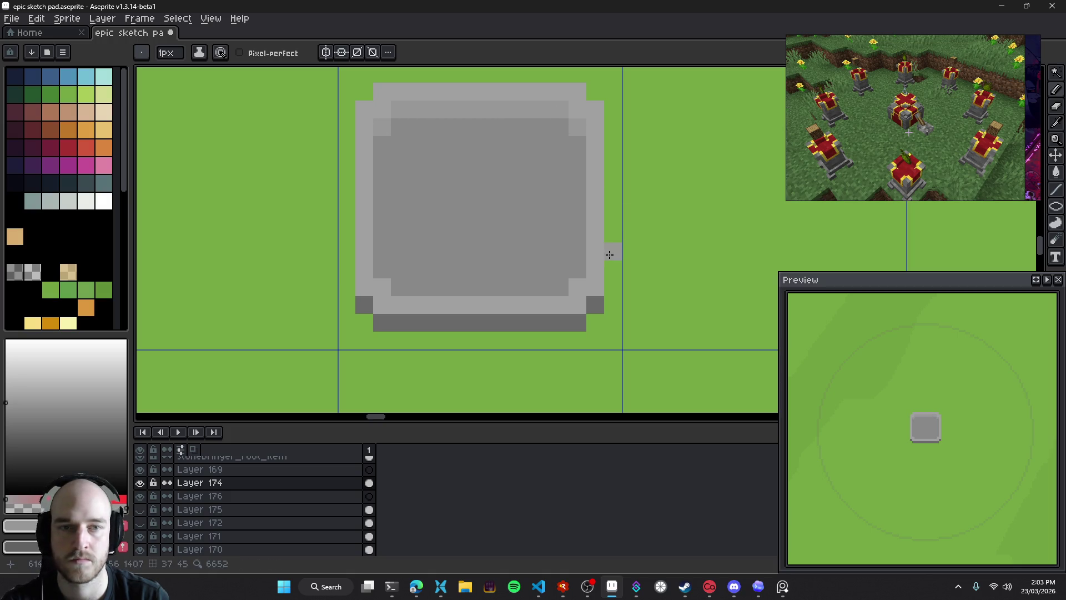
{"action": "mouse_move", "coordinate": [414, 124]}
{"action": "left_mouse_down"}
{"action": "mouse_move", "coordinate": [466, 124]}
{"action": "mouse_move", "coordinate": [536, 144]}
{"action": "left_mouse_up"}
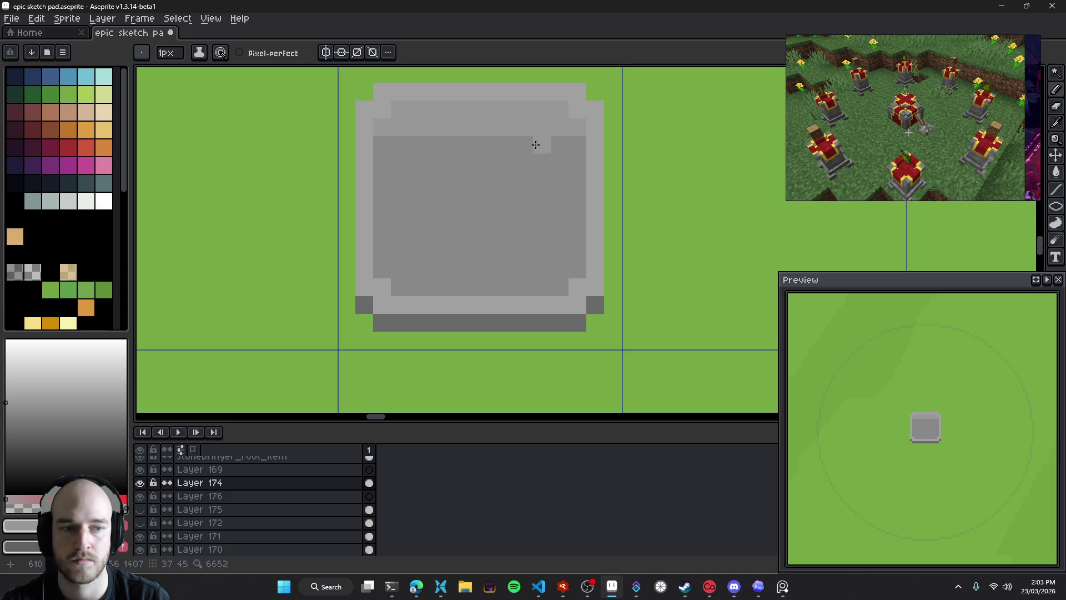
Restore the second inner row and light inner strip to the darker interior grey
{"action": "left_click", "coordinate": [448, 149], "text": "alt"}
{"action": "left_click_drag", "start_coordinate": [398, 126], "coordinate": [572, 128]}
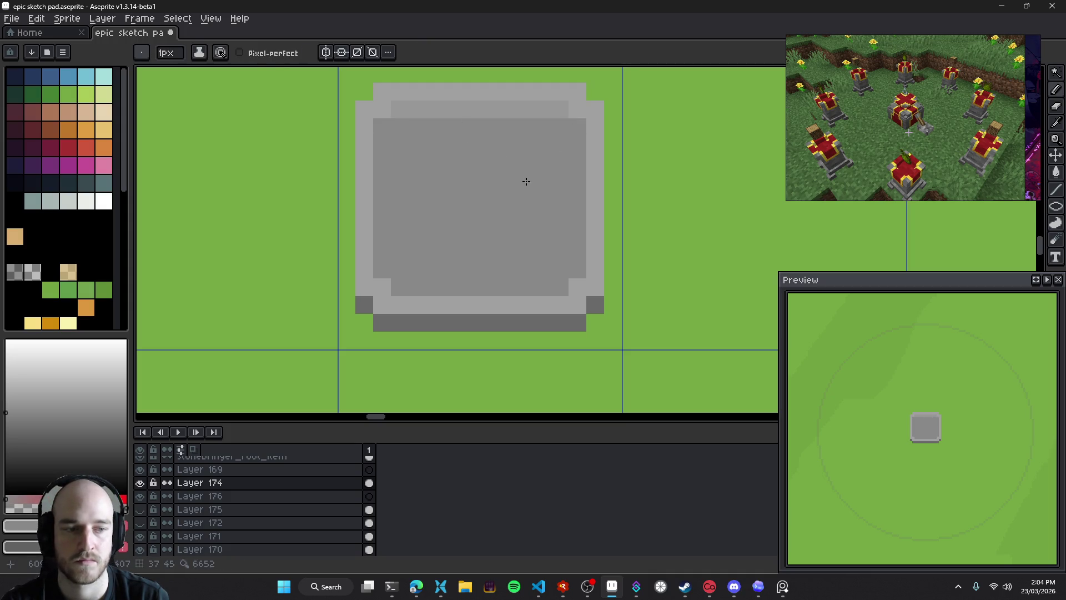
{"action": "key", "text": "g"}
{"action": "left_click", "coordinate": [485, 114]}
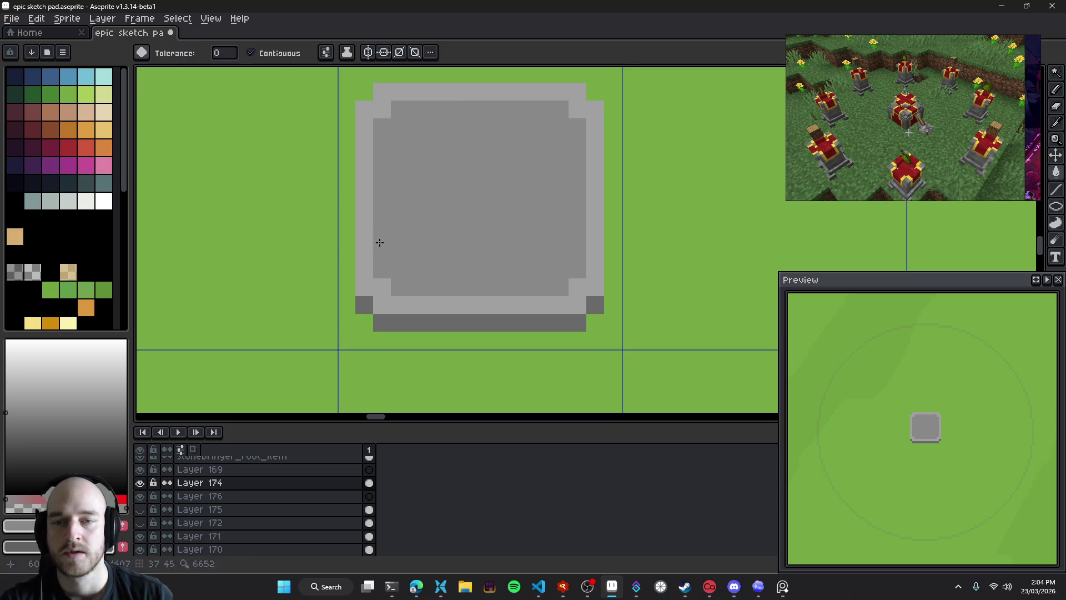
Fill the light-grey rim with interior grey and select a lighter grey shade
{"action": "left_click", "coordinate": [364, 234]}
{"action": "left_click", "coordinate": [6, 393]}
{"action": "left_click", "coordinate": [240, 322]}
{"action": "key", "text": "b"}
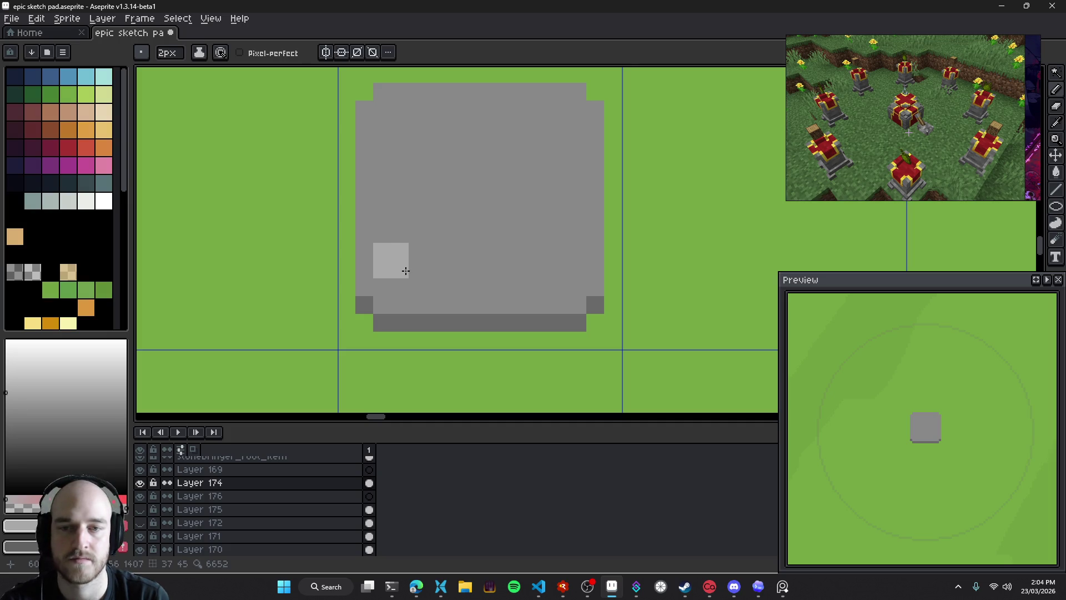
{"action": "left_click", "coordinate": [438, 306], "text": "alt"}
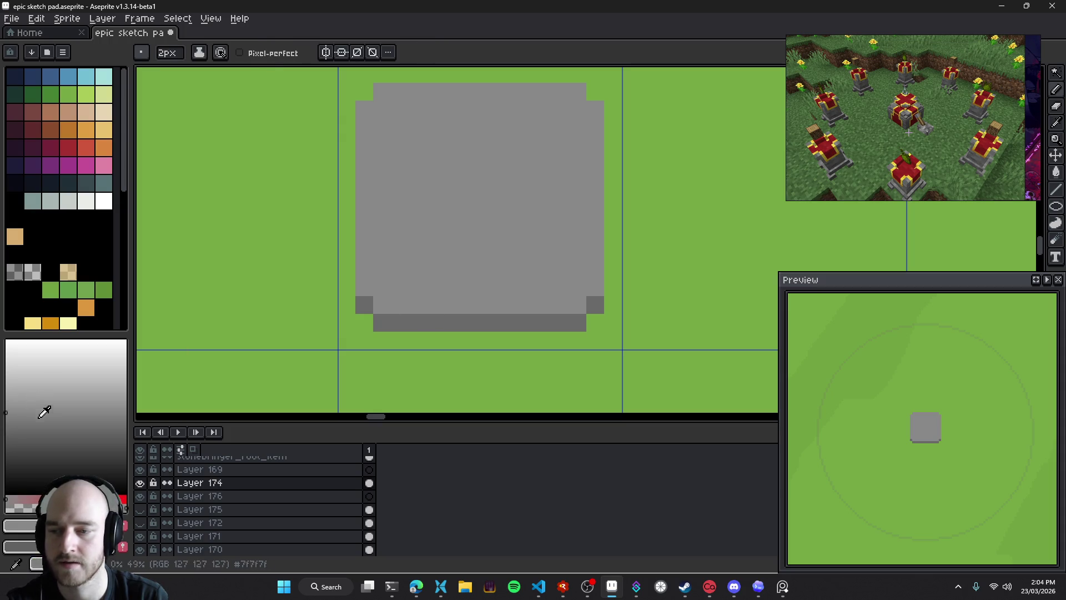
{"action": "left_click", "coordinate": [5, 423]}
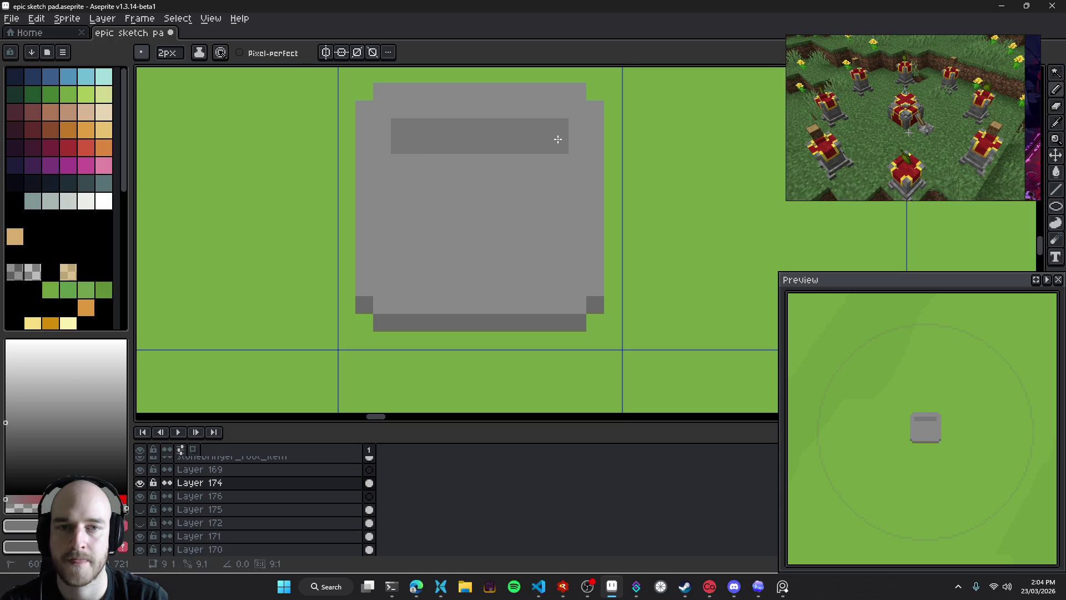
Outline a darker inner square on the pedestal top and lighten its top-row corner pixels
{"action": "mouse_move", "coordinate": [558, 139]}
{"action": "left_mouse_down"}
{"action": "mouse_move", "coordinate": [459, 207]}
{"action": "mouse_move", "coordinate": [543, 241]}
{"action": "left_mouse_up"}
{"action": "left_click", "coordinate": [412, 163]}
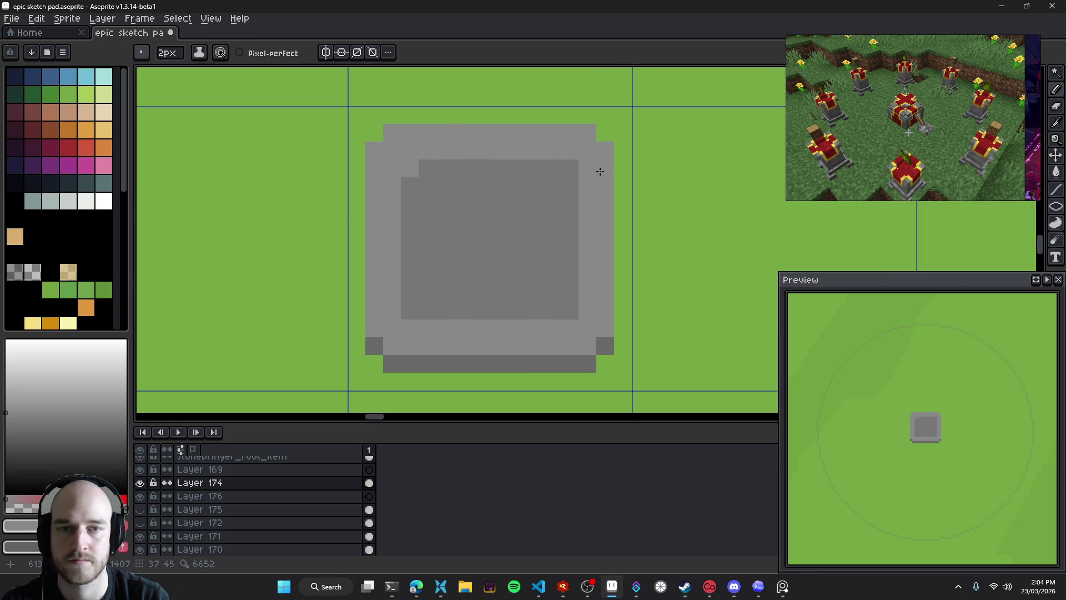
{"action": "key", "text": "minus"}
{"action": "left_click", "coordinate": [570, 168]}
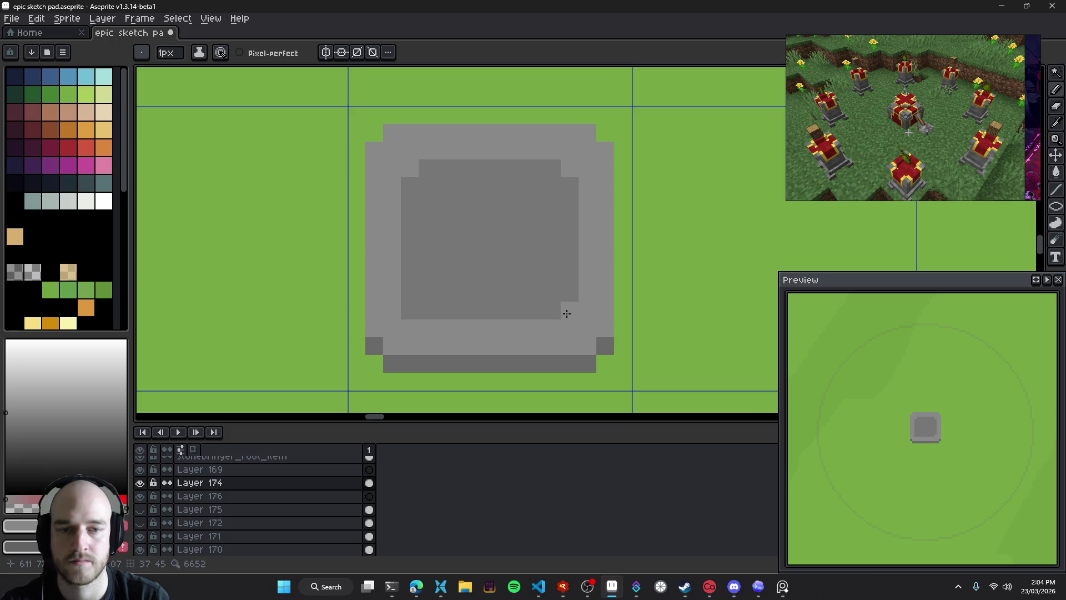
{"action": "left_click_drag", "start_coordinate": [539, 271], "coordinate": [522, 238]}
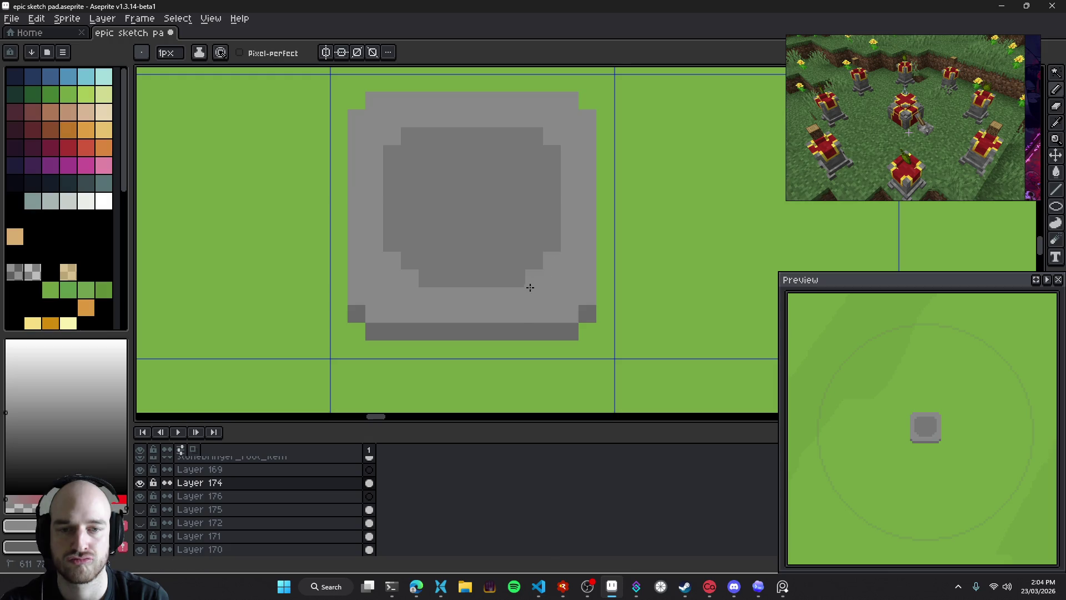
{"action": "left_click_drag", "start_coordinate": [534, 136], "coordinate": [516, 136]}
{"action": "left_click", "coordinate": [411, 128]}
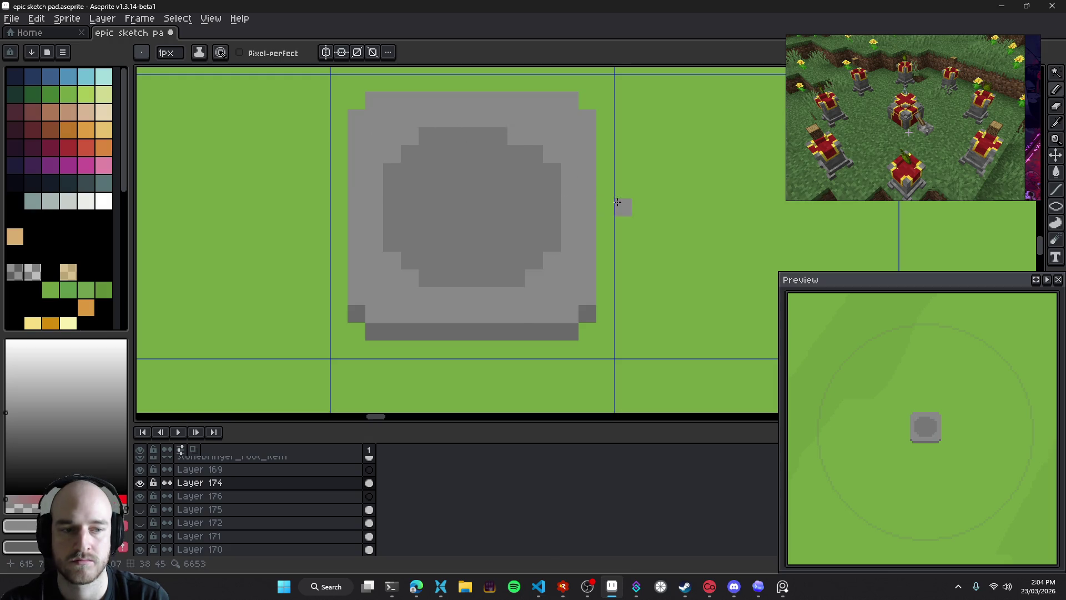
Sample a darker grey from the pedestal and paint it along the inner dish's top edge
{"action": "scroll", "coordinate": [661, 266], "scroll_direction": "down", "scroll_amount": 4}
{"action": "scroll", "coordinate": [686, 295], "scroll_direction": "down", "scroll_amount": 3}
{"action": "left_click_drag", "start_coordinate": [687, 295], "coordinate": [594, 280]}
{"action": "scroll", "coordinate": [593, 281], "scroll_direction": "up", "scroll_amount": 4}
{"action": "scroll", "coordinate": [557, 260], "scroll_direction": "up", "scroll_amount": 3}
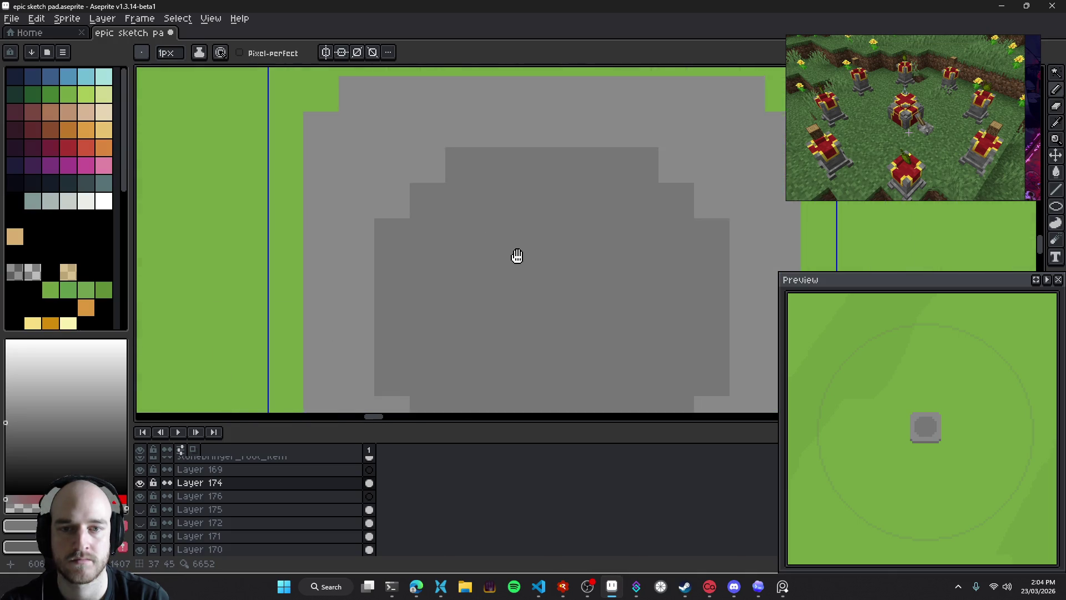
{"action": "scroll", "coordinate": [575, 309], "scroll_direction": "down", "scroll_amount": 3}
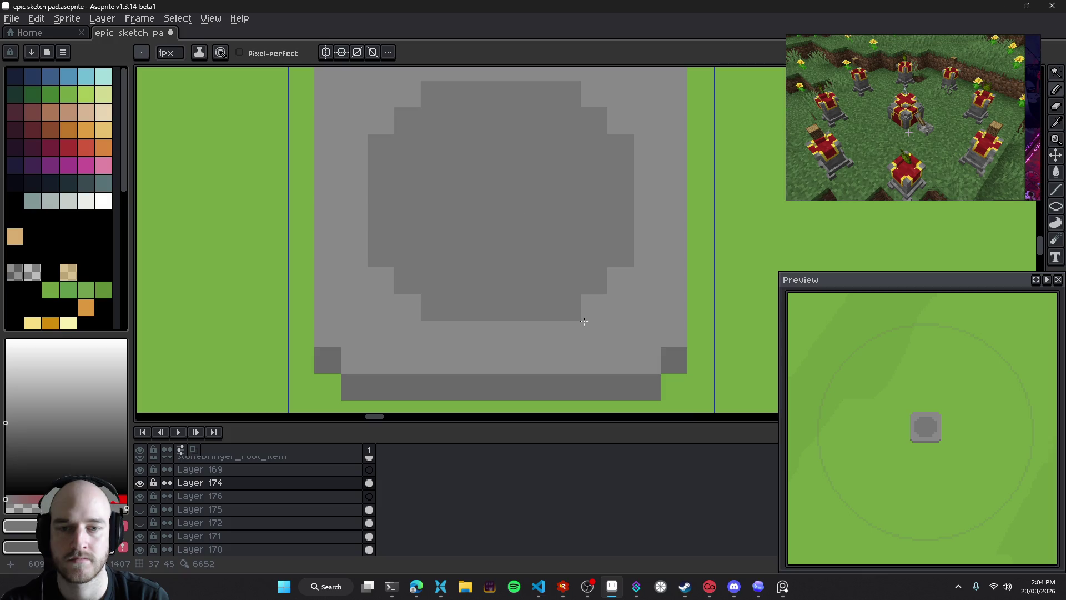
{"action": "left_click", "coordinate": [564, 253], "text": "alt"}
{"action": "left_click_drag", "start_coordinate": [441, 96], "coordinate": [621, 145]}
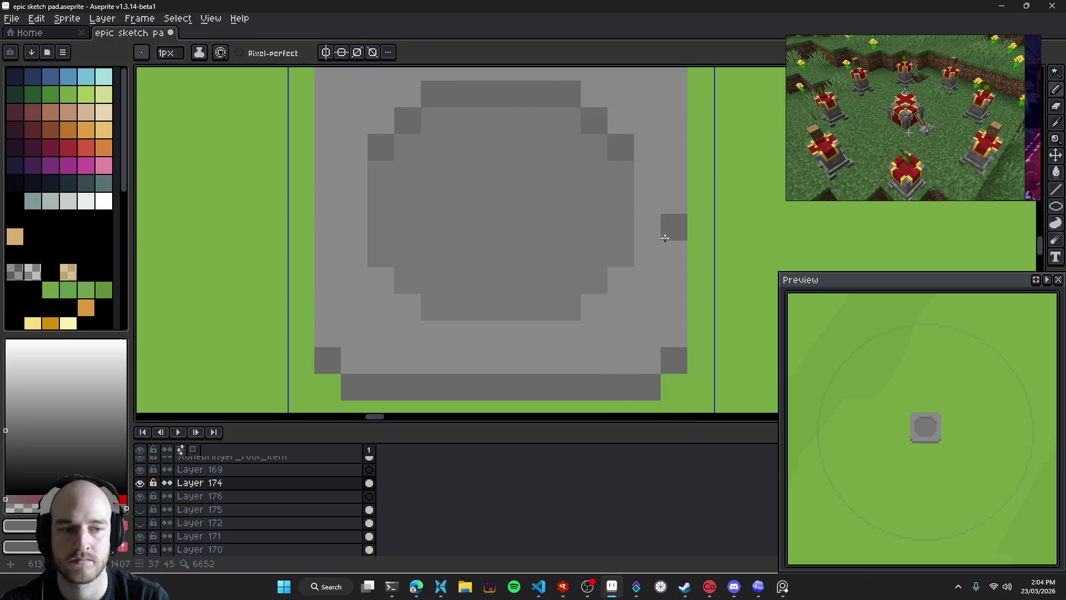
{"action": "scroll", "coordinate": [669, 228], "scroll_direction": "down", "scroll_amount": 6}
{"action": "left_click_drag", "start_coordinate": [658, 275], "coordinate": [547, 239]}
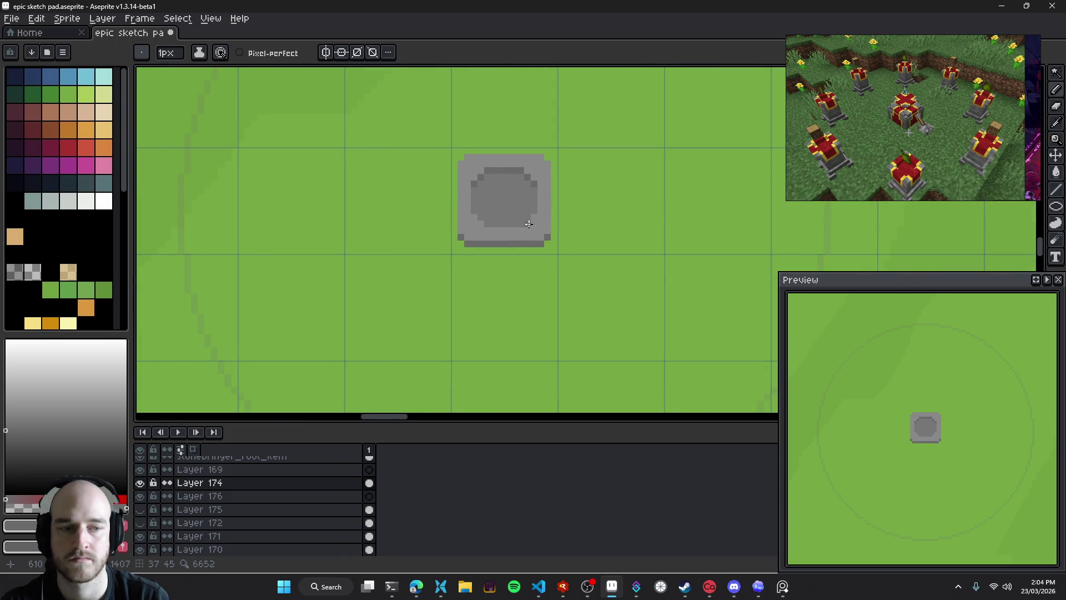
With a lighter grey, draw highlight strokes along the pedestal's left, bottom, right and top rims, undoing a stray fill
{"action": "scroll", "coordinate": [466, 153], "scroll_direction": "up", "scroll_amount": 1}
{"action": "left_click", "coordinate": [67, 395]}
{"action": "left_click", "coordinate": [477, 240]}
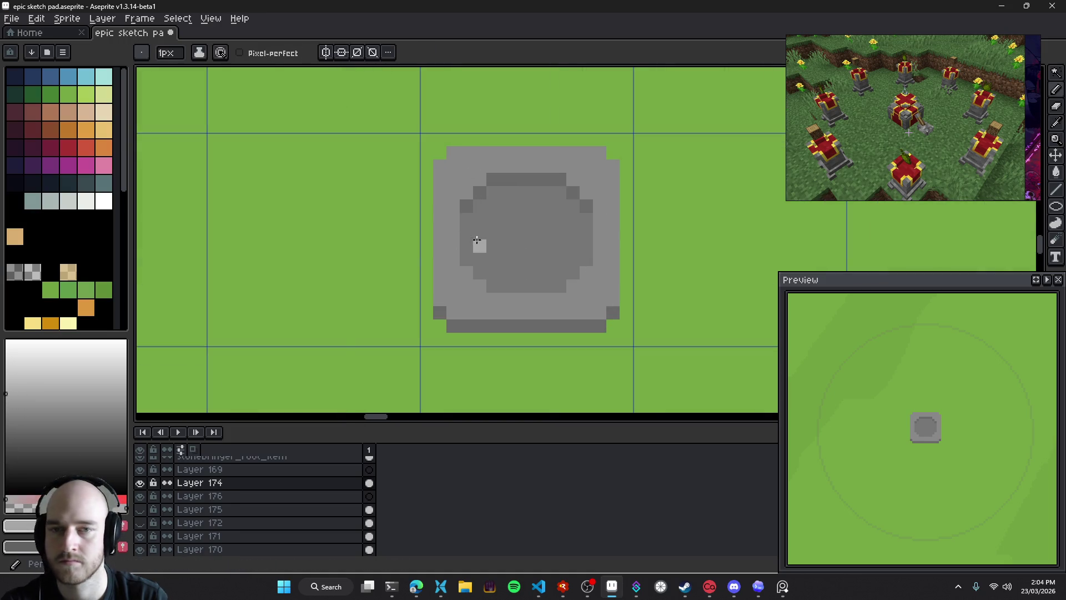
{"action": "left_click_drag", "start_coordinate": [440, 246], "coordinate": [500, 314]}
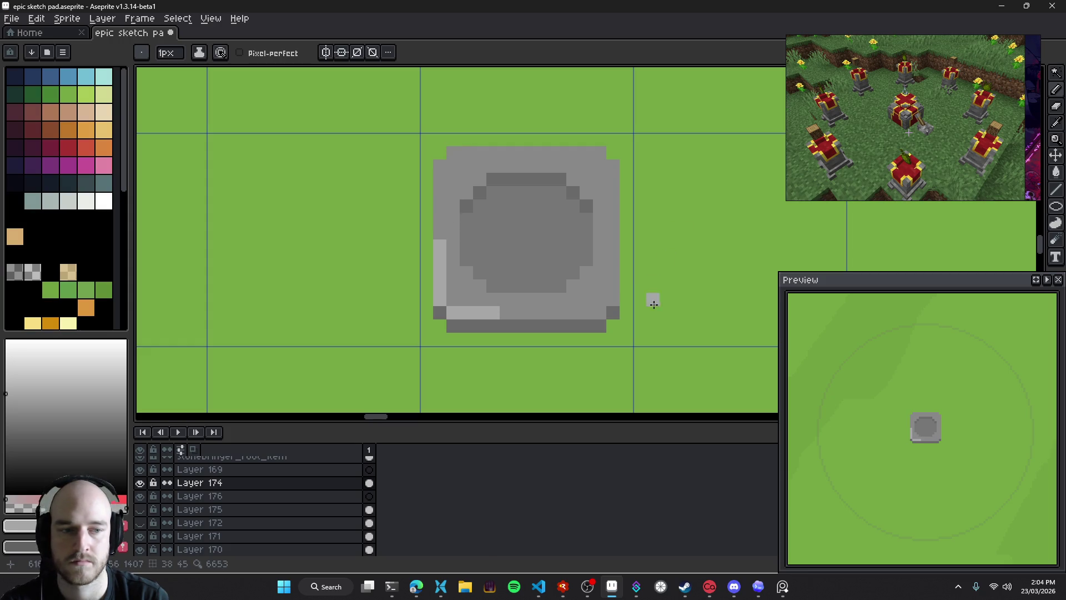
{"action": "left_click", "coordinate": [457, 298], "text": "alt"}
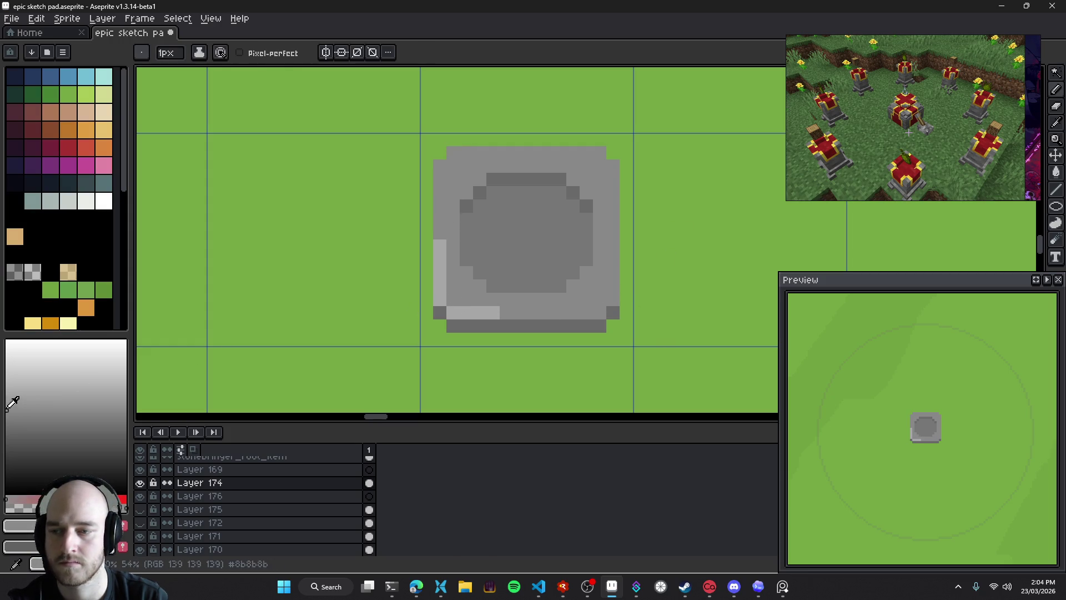
{"action": "key", "text": "g"}
{"action": "left_click", "coordinate": [469, 320]}
{"action": "key", "text": "ctrl+z"}
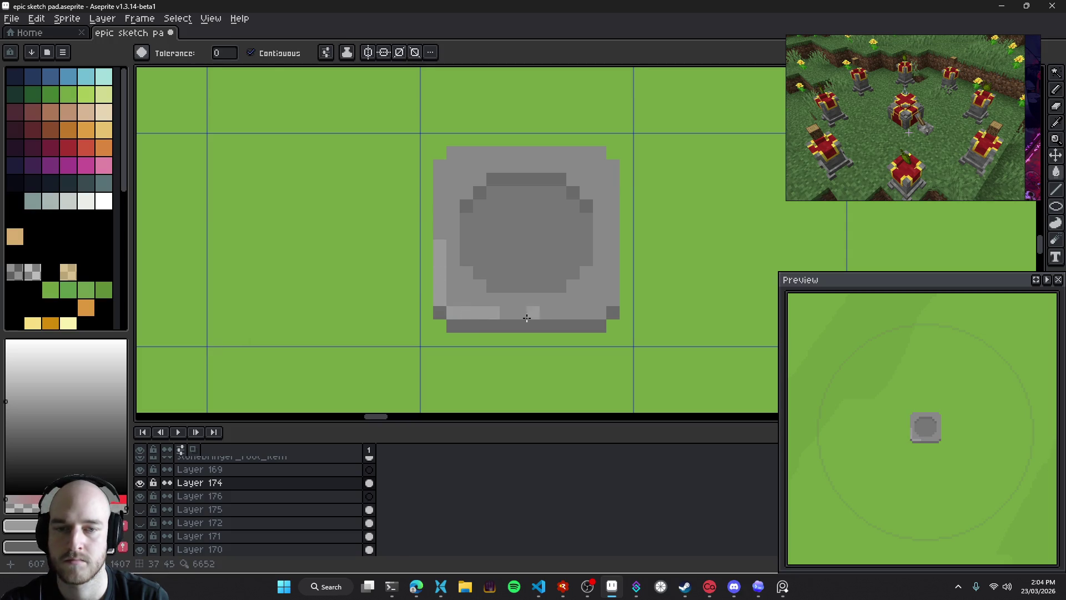
{"action": "key", "text": "b"}
{"action": "left_click_drag", "start_coordinate": [454, 302], "coordinate": [615, 210]}
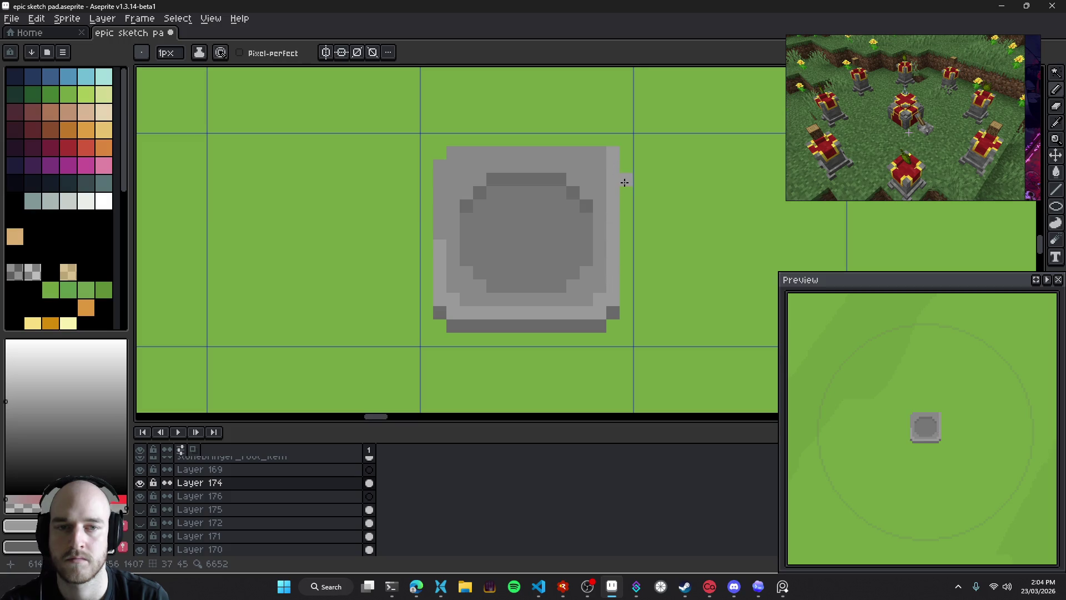
{"action": "key", "text": "e"}
{"action": "key", "text": "b"}
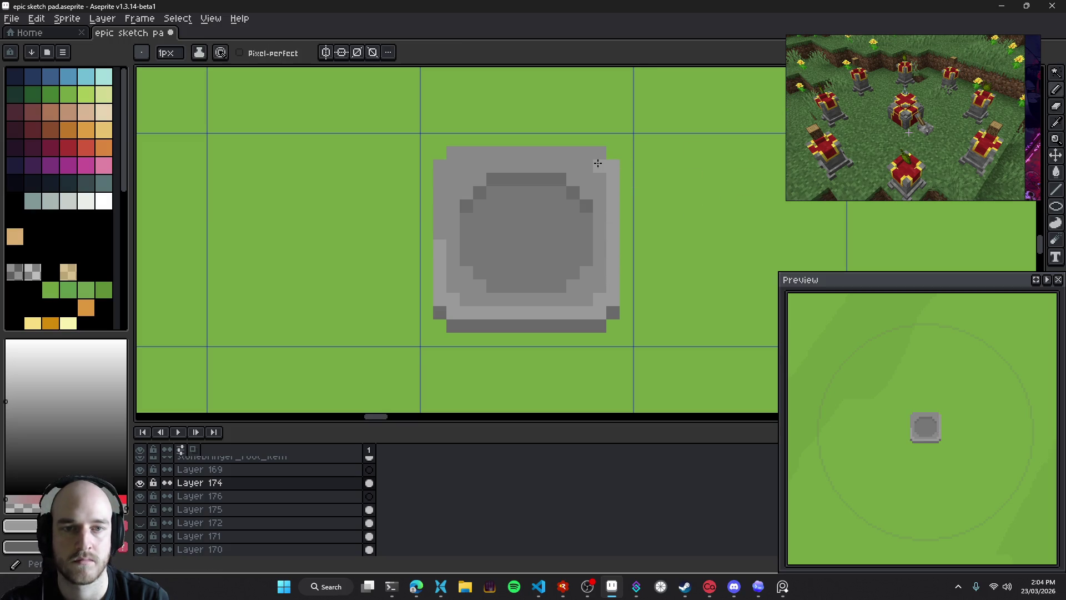
{"action": "left_click_drag", "start_coordinate": [598, 154], "coordinate": [440, 239]}
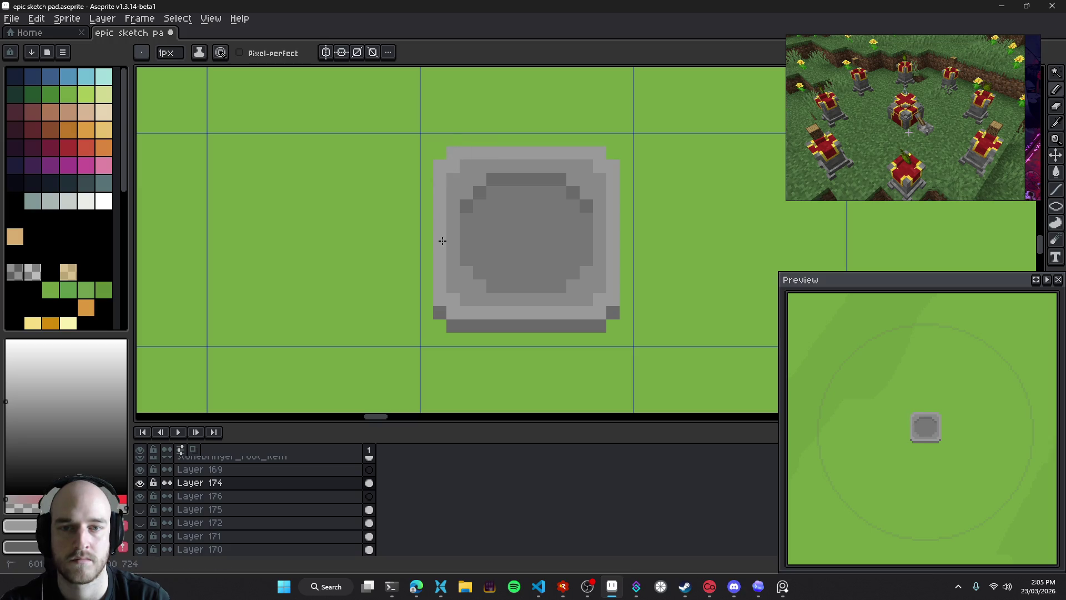
Reinforce the light-grey highlight on the left edge, bottom rim and upper-right edge
{"action": "scroll", "coordinate": [642, 240], "scroll_direction": "down", "scroll_amount": 1}
{"action": "scroll", "coordinate": [654, 285], "scroll_direction": "down", "scroll_amount": 3}
{"action": "scroll", "coordinate": [653, 289], "scroll_direction": "down", "scroll_amount": 2}
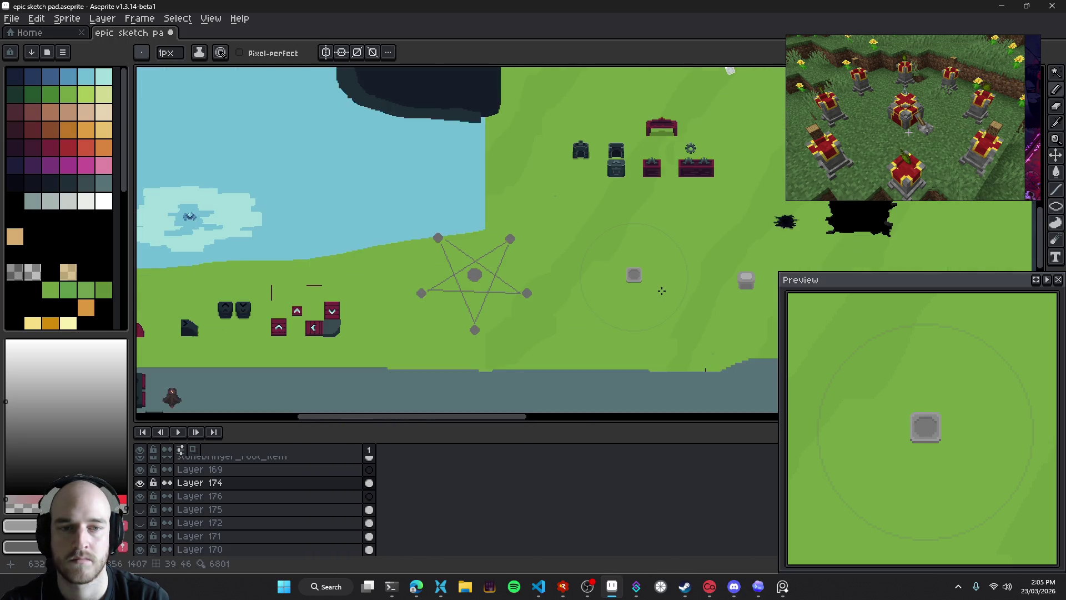
{"action": "scroll", "coordinate": [645, 281], "scroll_direction": "up", "scroll_amount": 5}
{"action": "scroll", "coordinate": [627, 274], "scroll_direction": "up", "scroll_amount": 3}
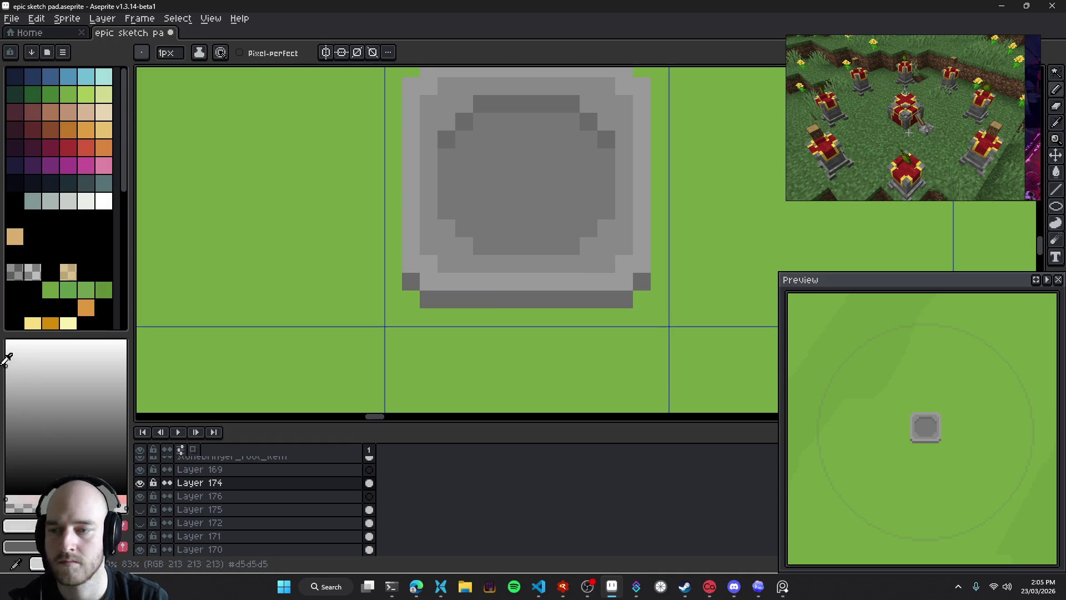
{"action": "left_click_drag", "start_coordinate": [411, 210], "coordinate": [467, 282]}
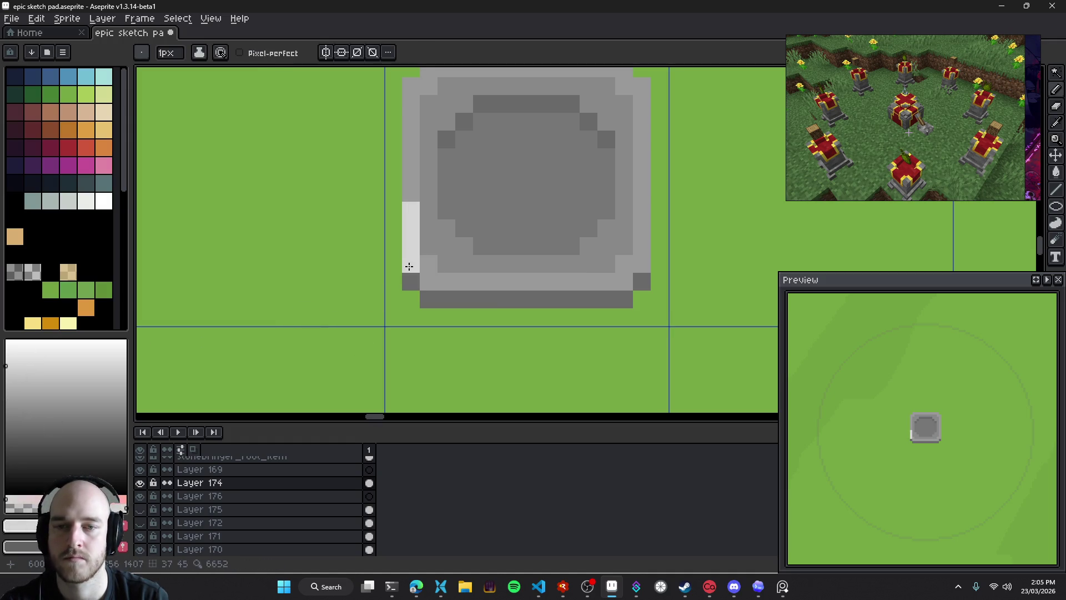
{"action": "scroll", "coordinate": [618, 278], "scroll_direction": "right", "scroll_amount": 3}
{"action": "scroll", "coordinate": [618, 278], "scroll_direction": "up", "scroll_amount": 2}
{"action": "left_click_drag", "start_coordinate": [546, 148], "coordinate": [497, 130]}
{"action": "left_click", "coordinate": [553, 201]}
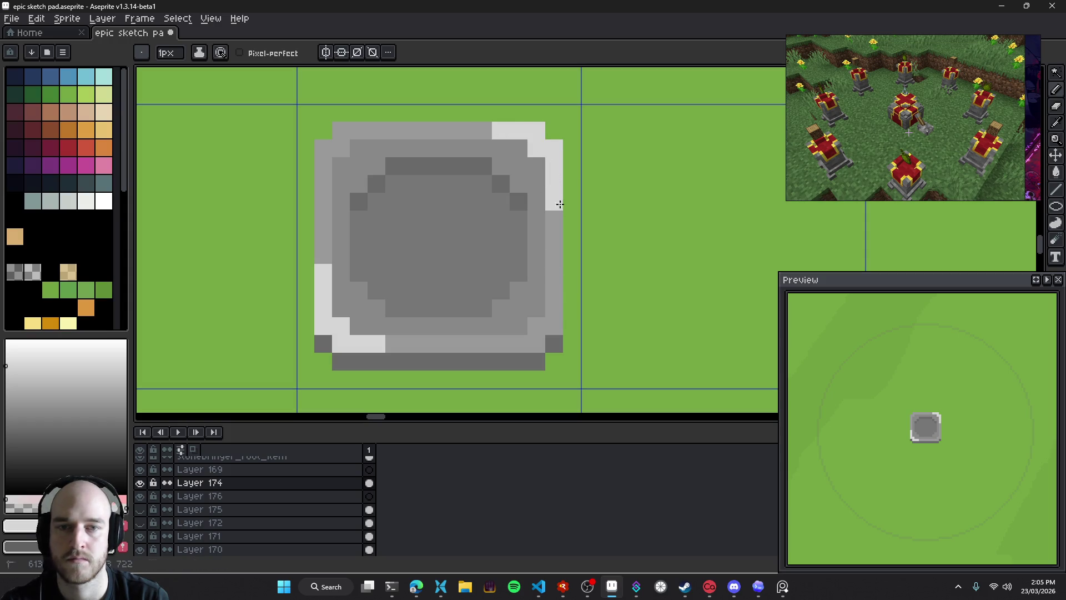
{"action": "scroll", "coordinate": [661, 361], "scroll_direction": "down", "scroll_amount": 3}
{"action": "scroll", "coordinate": [522, 276], "scroll_direction": "up", "scroll_amount": 2}
Sample the pedestal's grey and fill the light corner pixels darker, undoing one unwanted fill
{"action": "key", "text": "i"}
{"action": "left_click", "coordinate": [480, 240]}
{"action": "key", "text": "g"}
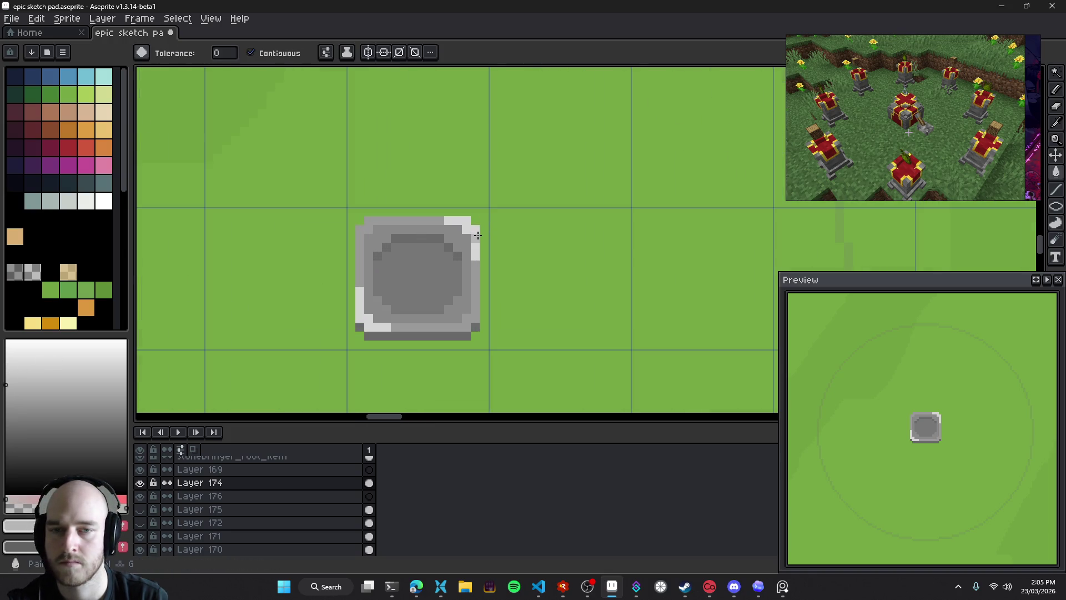
{"action": "left_click", "coordinate": [363, 317]}
{"action": "scroll", "coordinate": [461, 335], "scroll_direction": "down", "scroll_amount": 3}
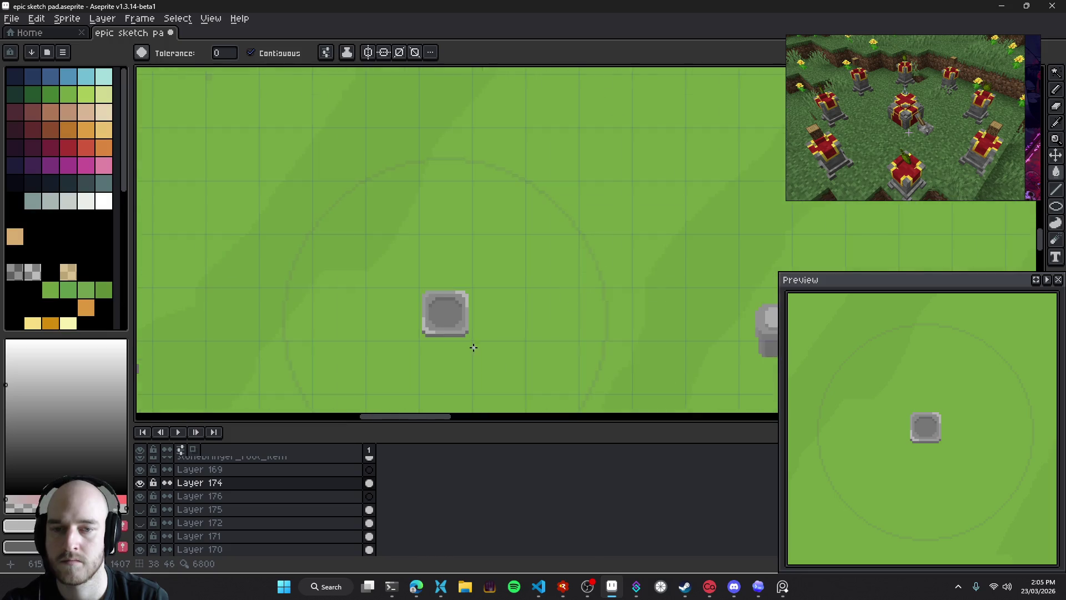
{"action": "scroll", "coordinate": [475, 353], "scroll_direction": "down", "scroll_amount": 2}
{"action": "left_click_drag", "start_coordinate": [475, 353], "coordinate": [500, 310]}
{"action": "scroll", "coordinate": [490, 308], "scroll_direction": "up", "scroll_amount": 4}
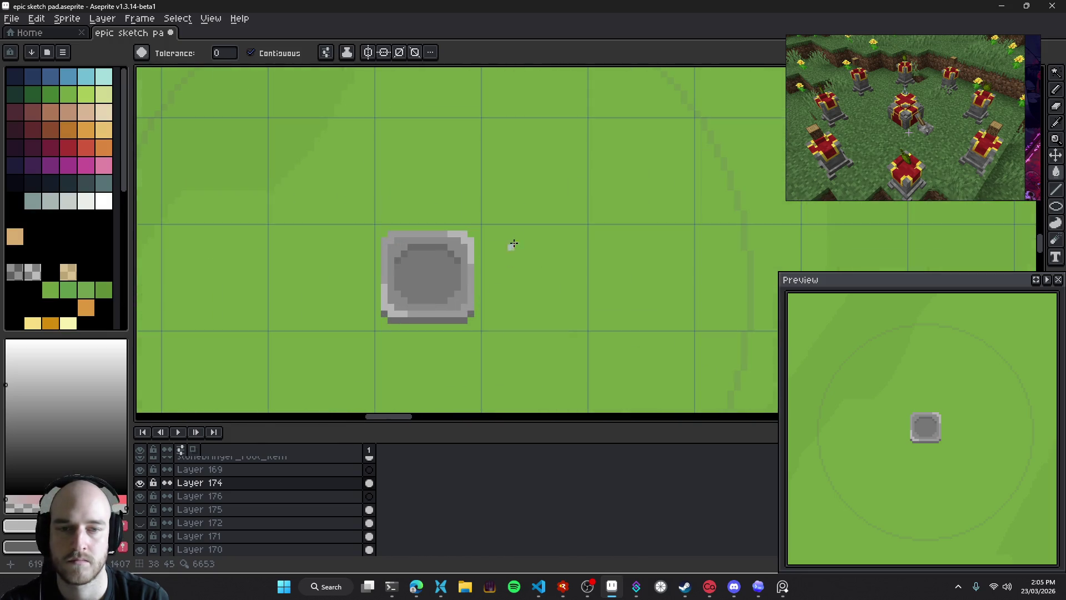
{"action": "scroll", "coordinate": [391, 244], "scroll_direction": "up", "scroll_amount": 2}
{"action": "left_click", "coordinate": [395, 237]}
{"action": "key", "text": "ctrl+z"}
Add light pixels on the top-left and lower-right edges, undoing a stray pixel on the bottom edge
{"action": "key", "text": "b"}
{"action": "left_click", "coordinate": [410, 225]}
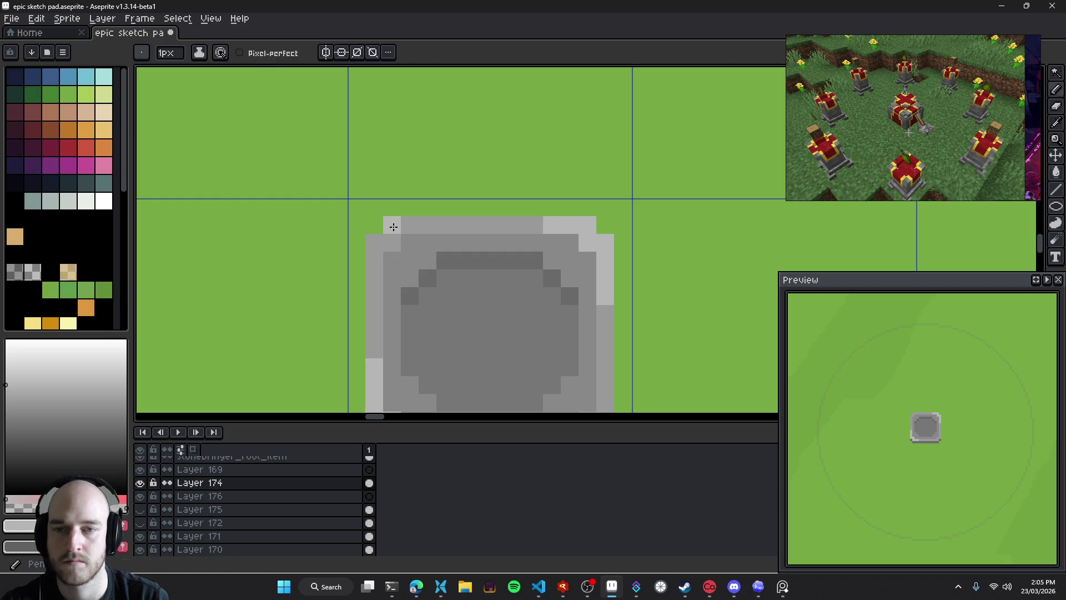
{"action": "left_click", "coordinate": [427, 225]}
{"action": "left_click", "coordinate": [374, 260]}
{"action": "left_click_drag", "start_coordinate": [604, 349], "coordinate": [553, 215]}
{"action": "left_click_drag", "start_coordinate": [554, 277], "coordinate": [527, 302]}
{"action": "scroll", "coordinate": [570, 318], "scroll_direction": "down", "scroll_amount": 5}
{"action": "scroll", "coordinate": [533, 278], "scroll_direction": "up", "scroll_amount": 1}
{"action": "scroll", "coordinate": [488, 270], "scroll_direction": "up", "scroll_amount": 3}
{"action": "key", "text": "ctrl+z"}
{"action": "key", "text": "ctrl+z"}
{"action": "key", "text": "ctrl+z"}
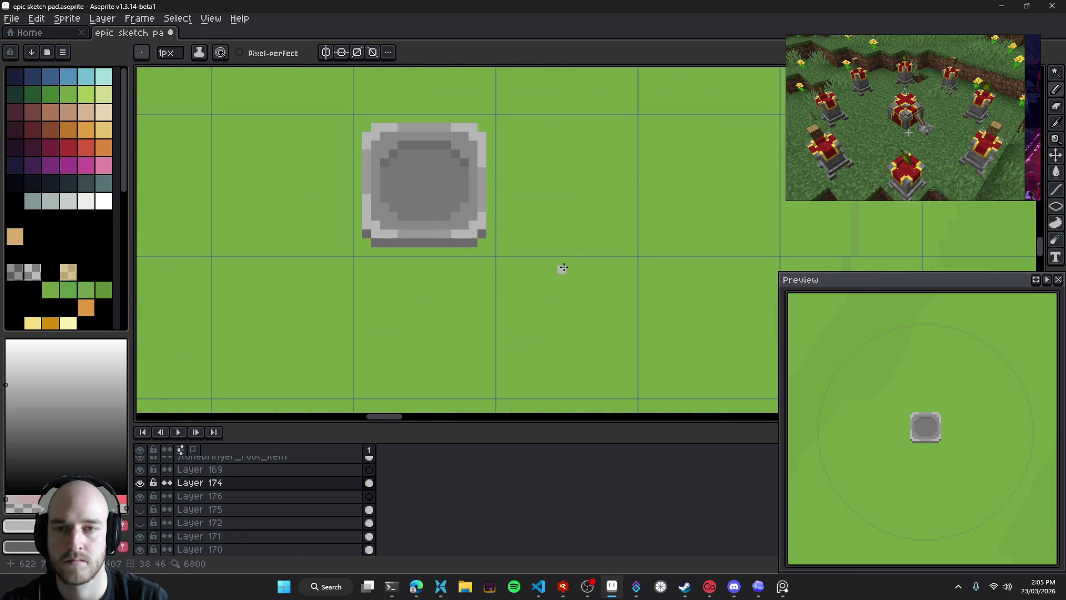
{"action": "scroll", "coordinate": [526, 290], "scroll_direction": "down", "scroll_amount": 3}
{"action": "scroll", "coordinate": [527, 298], "scroll_direction": "down", "scroll_amount": 1}
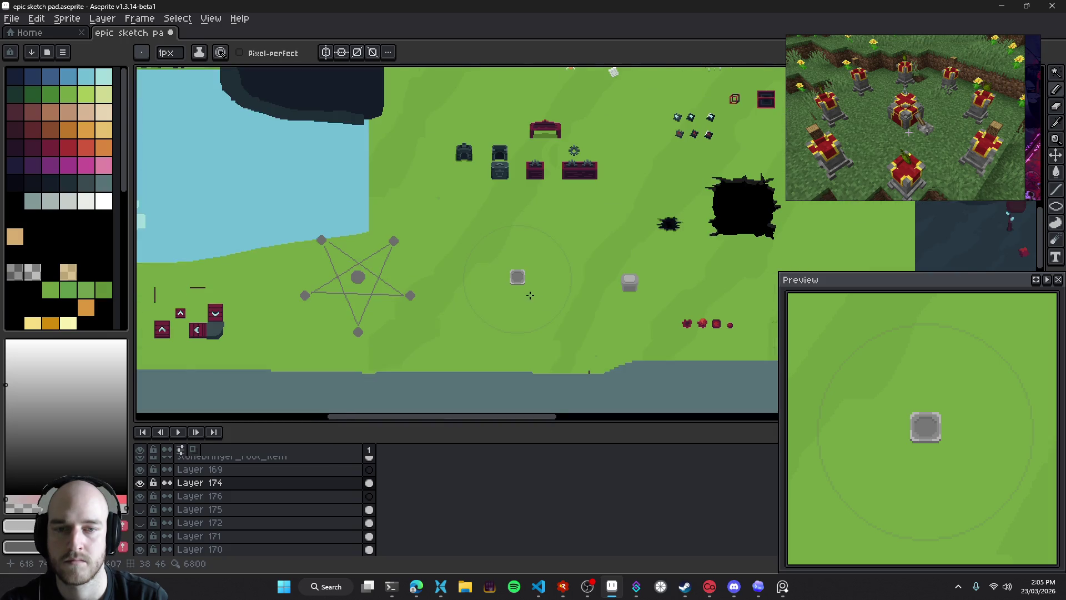
{"action": "scroll", "coordinate": [531, 295], "scroll_direction": "up", "scroll_amount": 2}
{"action": "scroll", "coordinate": [531, 290], "scroll_direction": "down", "scroll_amount": 2}
{"action": "scroll", "coordinate": [516, 280], "scroll_direction": "up", "scroll_amount": 3}
{"action": "scroll", "coordinate": [505, 274], "scroll_direction": "up", "scroll_amount": 1}
{"action": "scroll", "coordinate": [505, 271], "scroll_direction": "up", "scroll_amount": 2}
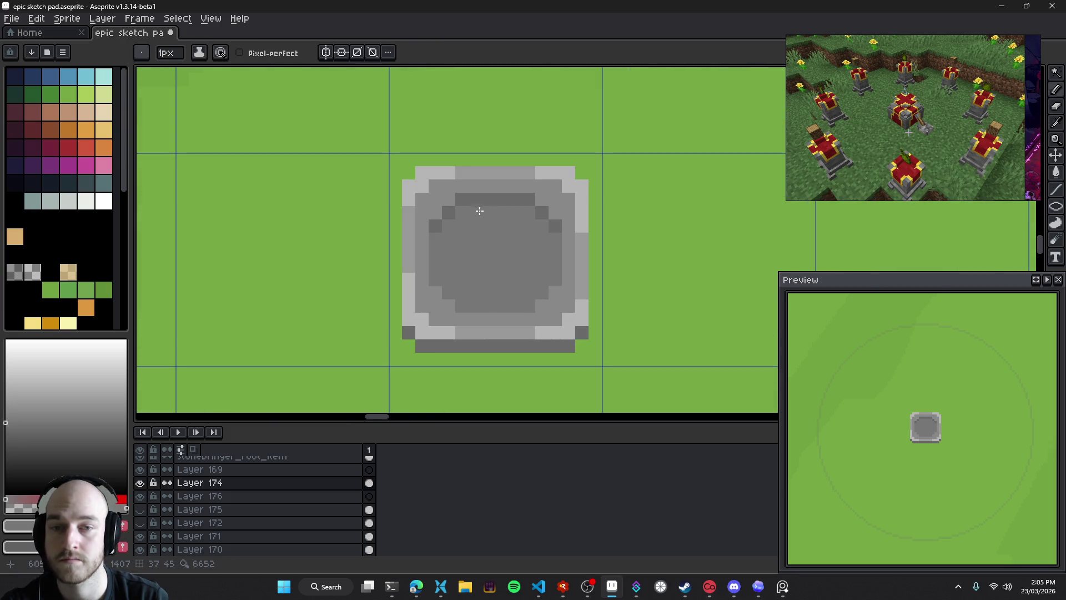
Flood-fill the inner dish's top band, diagonals and interior with darker grey to form a bowl
{"action": "key", "text": "g"}
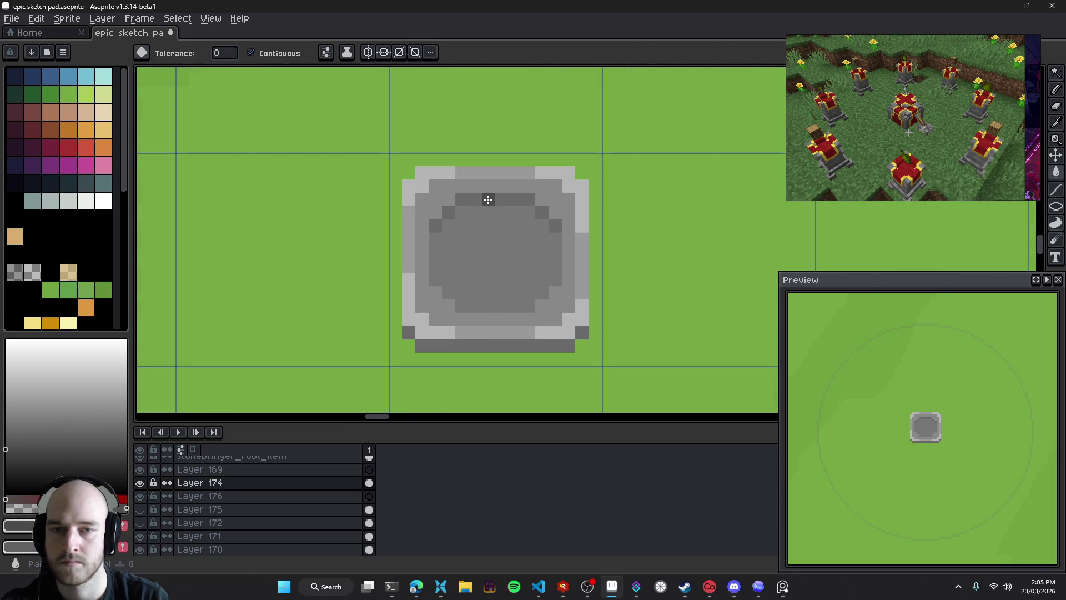
{"action": "left_click", "coordinate": [488, 199]}
{"action": "left_click", "coordinate": [448, 213]}
{"action": "left_click", "coordinate": [435, 226]}
{"action": "left_click", "coordinate": [528, 212]}
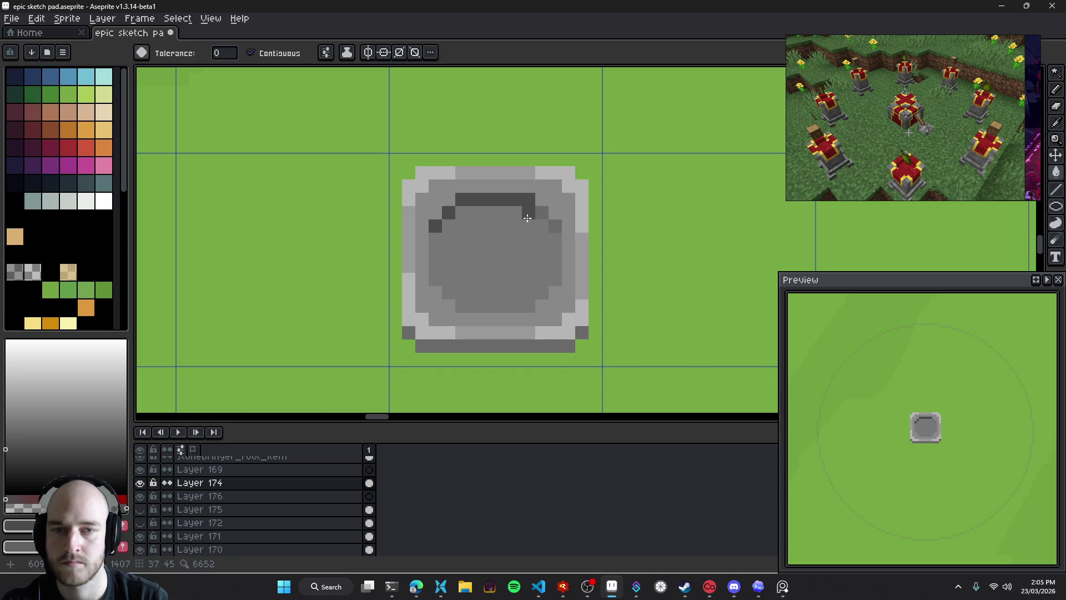
{"action": "left_click", "coordinate": [482, 242], "text": "alt"}
{"action": "left_click", "coordinate": [518, 295]}
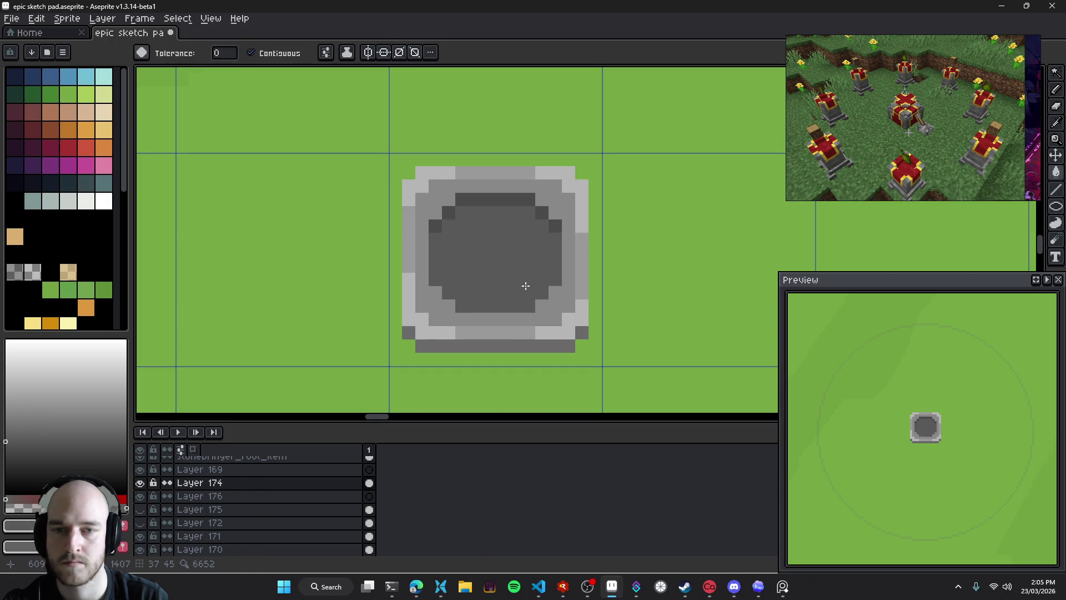
{"action": "left_click", "coordinate": [6, 429]}
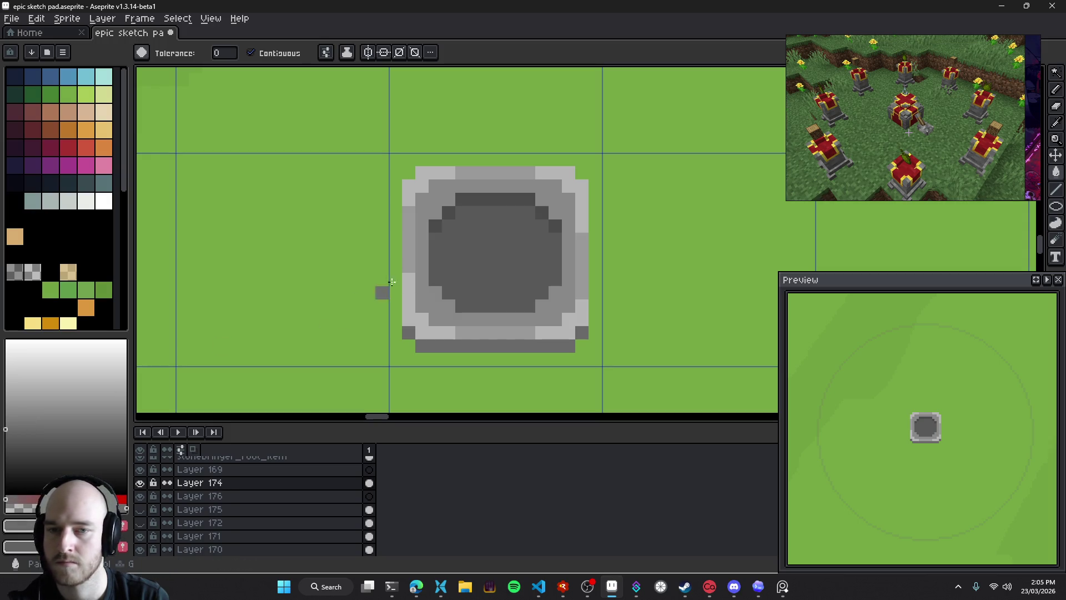
{"action": "left_click", "coordinate": [514, 262]}
{"action": "scroll", "coordinate": [525, 275], "scroll_direction": "down", "scroll_amount": 1}
{"action": "left_click", "coordinate": [6, 435]}
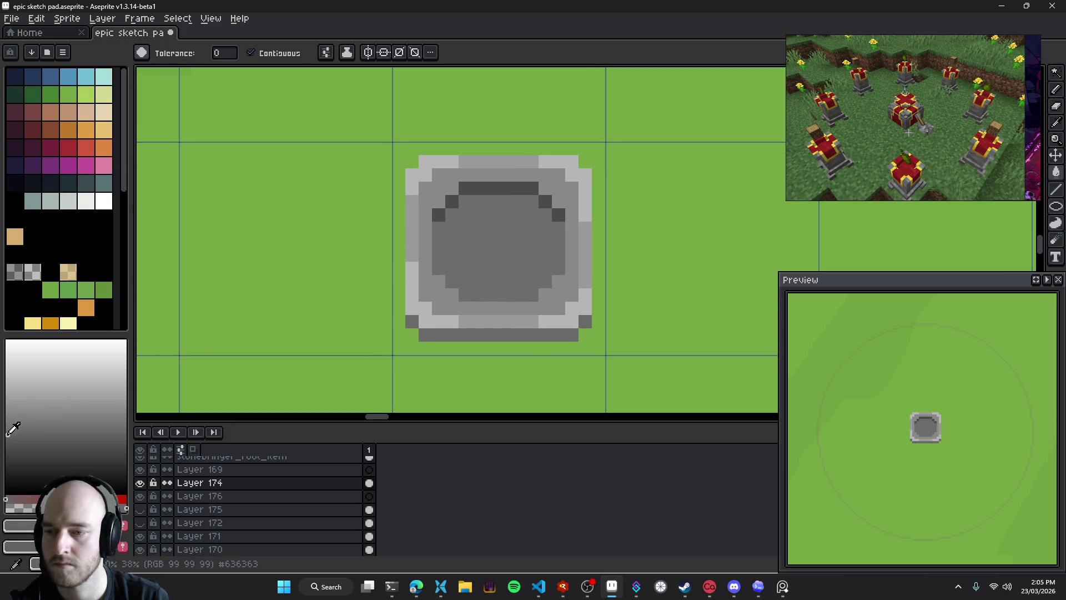
{"action": "left_click", "coordinate": [496, 246]}
Paint a grey pixel at the pedestal's bottom-left corner using the palette's grey swatch
{"action": "scroll", "coordinate": [500, 250], "scroll_direction": "down", "scroll_amount": 2}
{"action": "scroll", "coordinate": [527, 267], "scroll_direction": "down", "scroll_amount": 2}
{"action": "scroll", "coordinate": [533, 272], "scroll_direction": "down", "scroll_amount": 1}
{"action": "scroll", "coordinate": [533, 272], "scroll_direction": "up", "scroll_amount": 1}
{"action": "scroll", "coordinate": [524, 261], "scroll_direction": "up", "scroll_amount": 4}
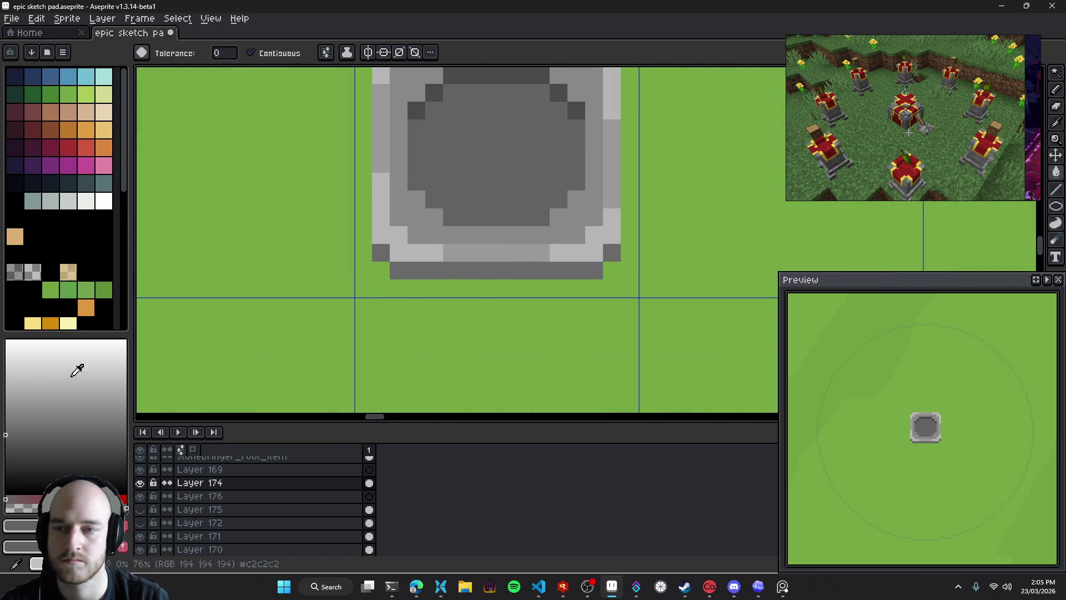
{"action": "left_click", "coordinate": [15, 271]}
{"action": "key", "text": "b"}
{"action": "left_click", "coordinate": [387, 272]}
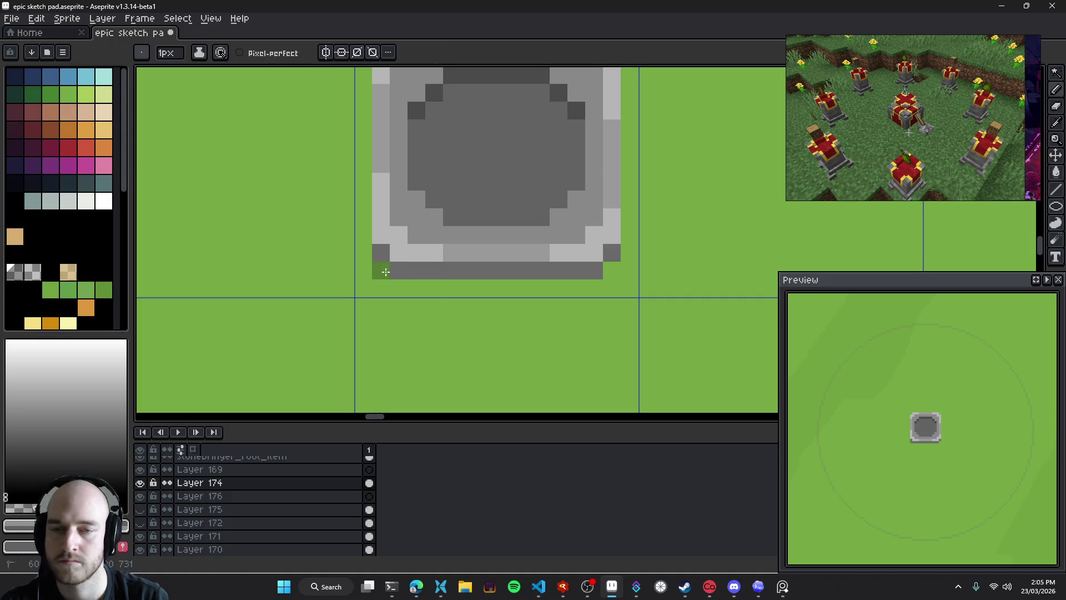
Draw dark-green shadow beneath the stone and down its left and right sides, then zoom to check
{"action": "left_click_drag", "start_coordinate": [398, 289], "coordinate": [590, 287]}
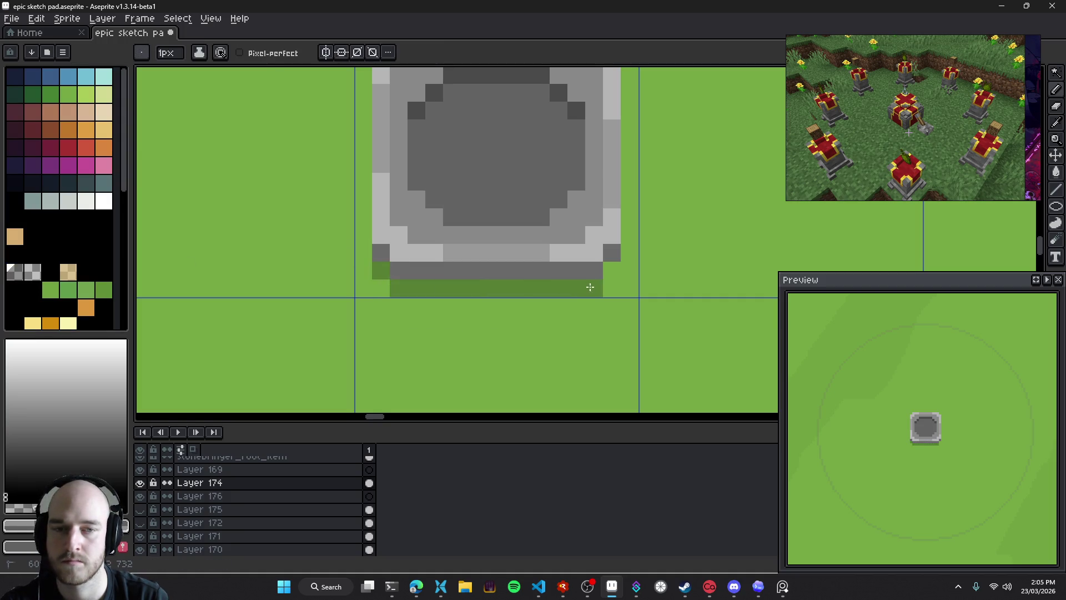
{"action": "left_click_drag", "start_coordinate": [630, 253], "coordinate": [630, 218]}
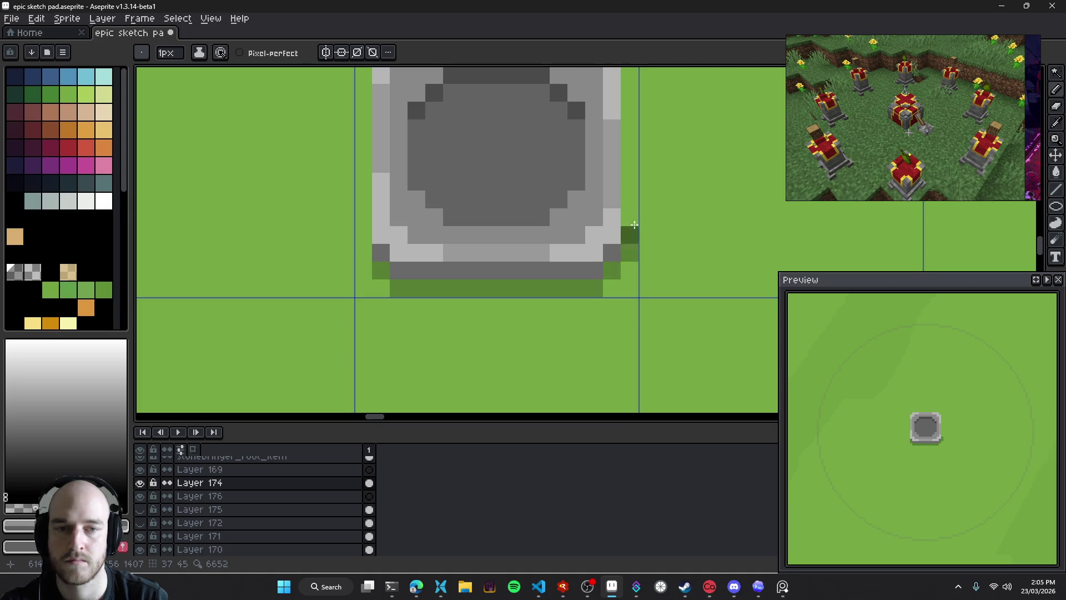
{"action": "scroll", "coordinate": [643, 271], "scroll_direction": "up", "scroll_amount": 1}
{"action": "left_click_drag", "start_coordinate": [643, 271], "coordinate": [639, 160]}
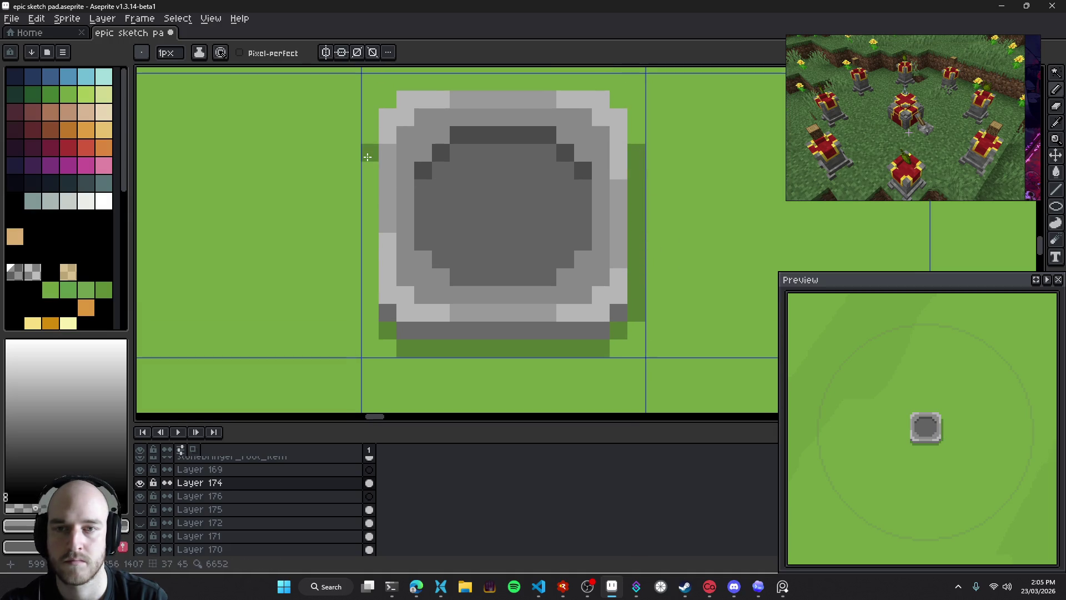
{"action": "left_click_drag", "start_coordinate": [370, 153], "coordinate": [370, 313]}
{"action": "scroll", "coordinate": [523, 313], "scroll_direction": "down", "scroll_amount": 3}
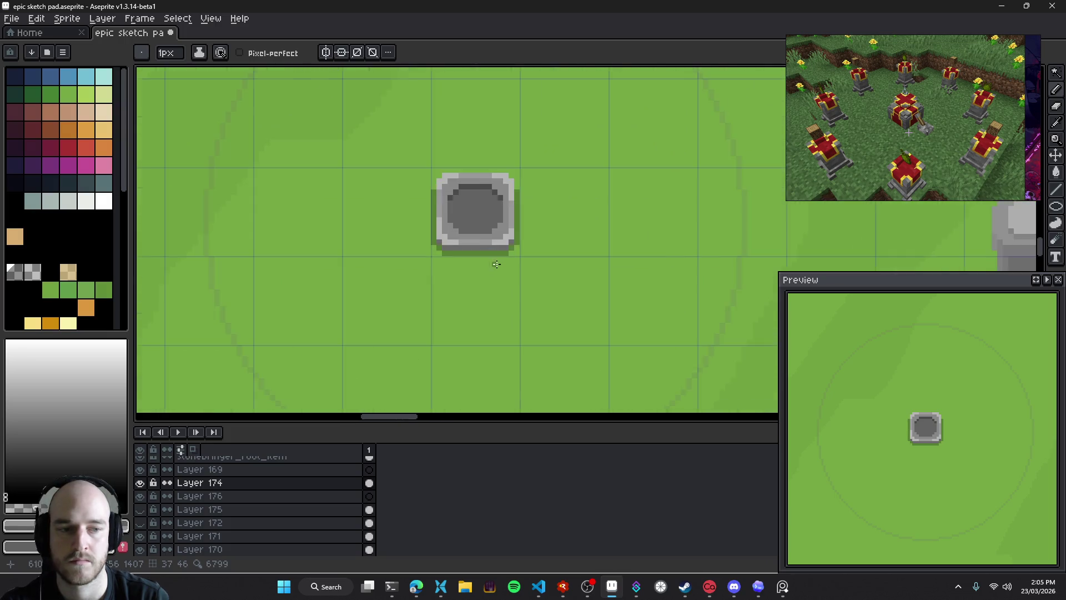
{"action": "scroll", "coordinate": [518, 298], "scroll_direction": "down", "scroll_amount": 3}
{"action": "scroll", "coordinate": [522, 268], "scroll_direction": "up", "scroll_amount": 3}
{"action": "scroll", "coordinate": [422, 250], "scroll_direction": "up", "scroll_amount": 2}
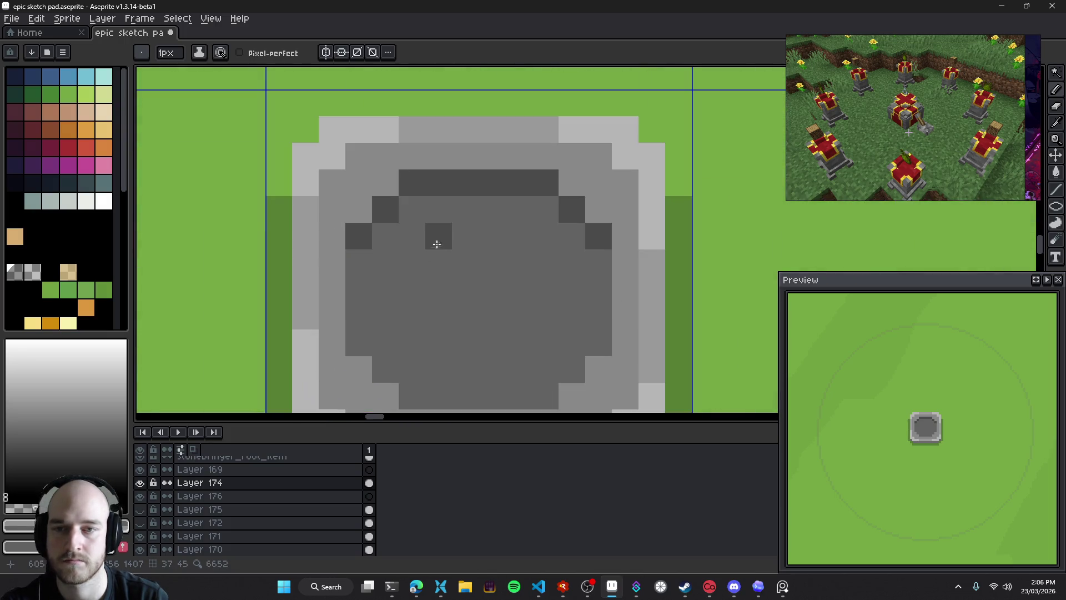
{"action": "scroll", "coordinate": [690, 183], "scroll_direction": "down", "scroll_amount": 4}
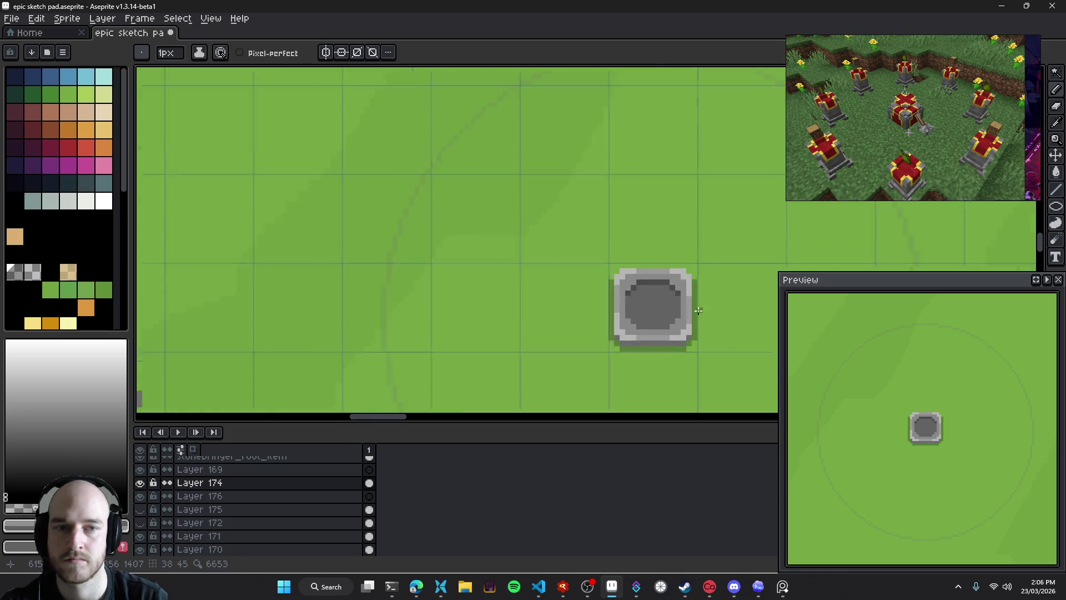
{"action": "scroll", "coordinate": [694, 310], "scroll_direction": "down", "scroll_amount": 3}
{"action": "scroll", "coordinate": [644, 277], "scroll_direction": "down", "scroll_amount": 3}
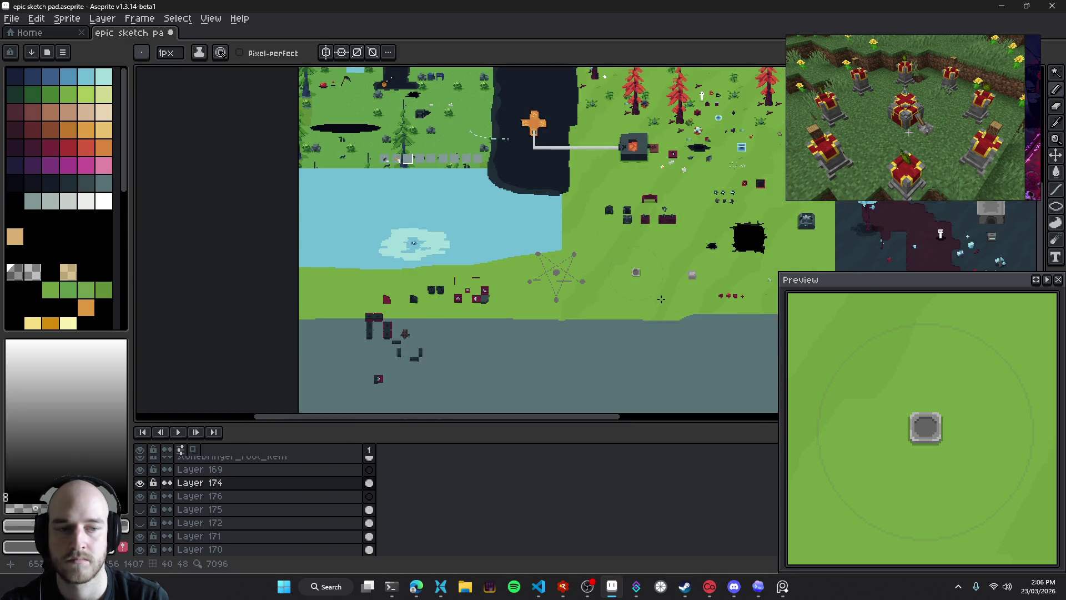
{"action": "scroll", "coordinate": [643, 218], "scroll_direction": "up", "scroll_amount": 4}
{"action": "scroll", "coordinate": [440, 276], "scroll_direction": "down", "scroll_amount": 4}
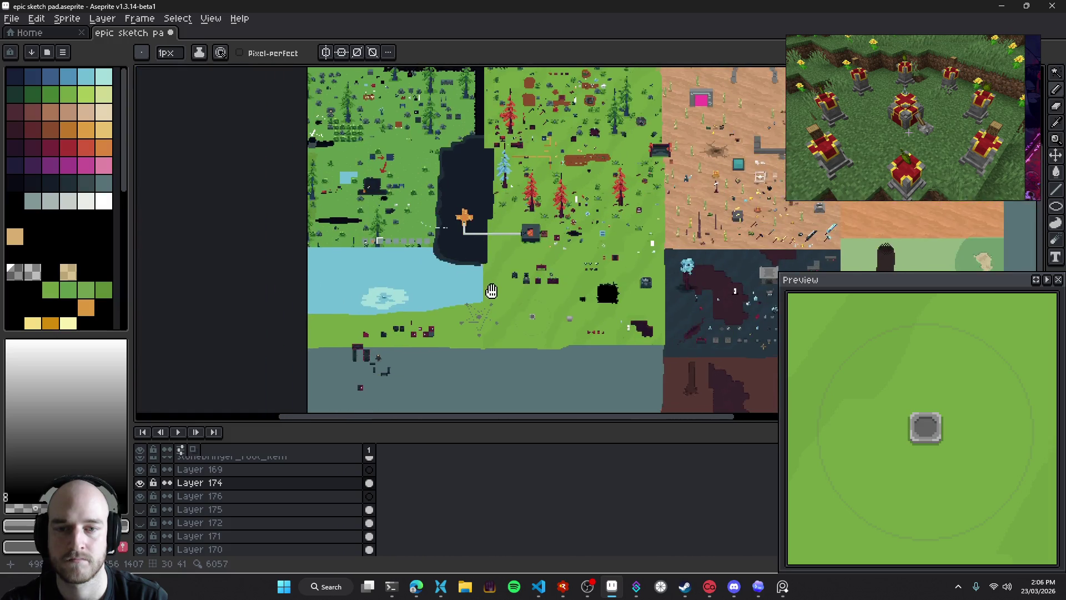
{"action": "scroll", "coordinate": [533, 333], "scroll_direction": "up", "scroll_amount": 3}
{"action": "scroll", "coordinate": [488, 240], "scroll_direction": "up", "scroll_amount": 2}
{"action": "scroll", "coordinate": [479, 270], "scroll_direction": "up", "scroll_amount": 2}
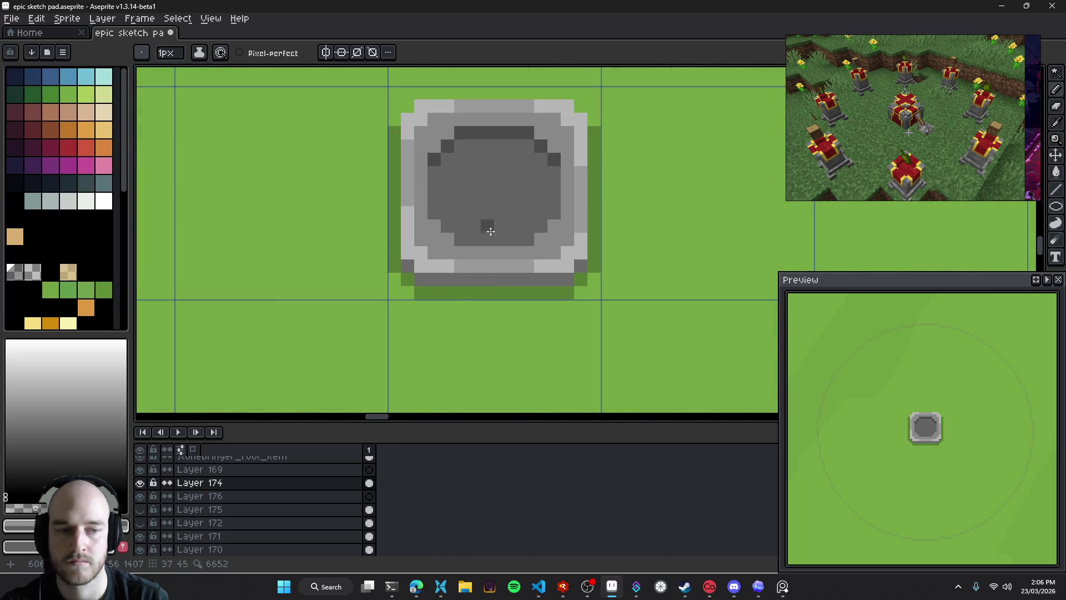
Erase stray shadow pixels at the stone's bottom-left and bottom-right corners
{"action": "key", "text": "e"}
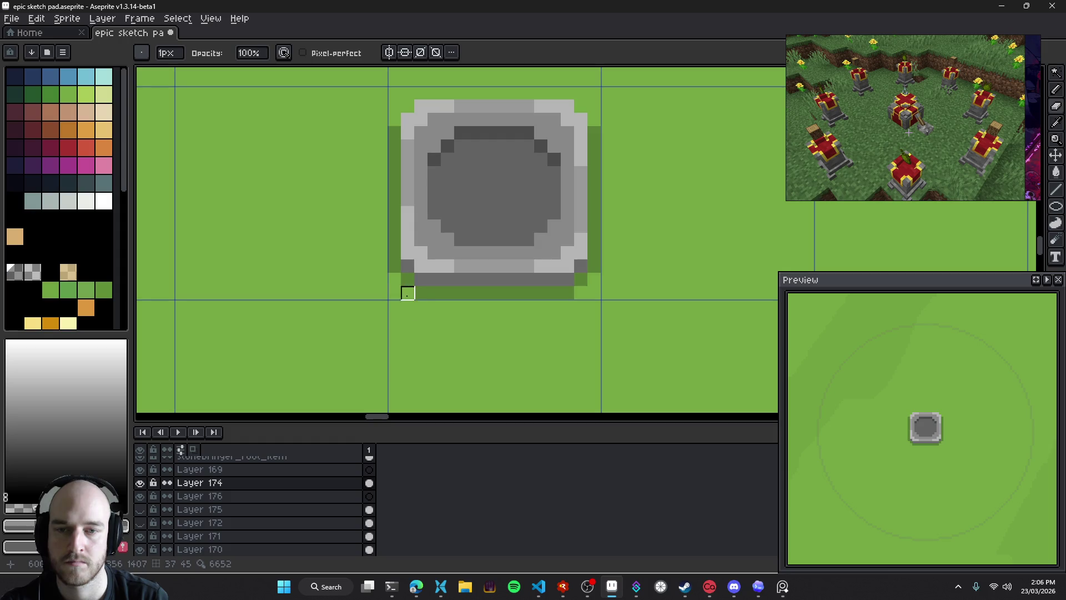
{"action": "left_click_drag", "start_coordinate": [408, 293], "coordinate": [408, 280]}
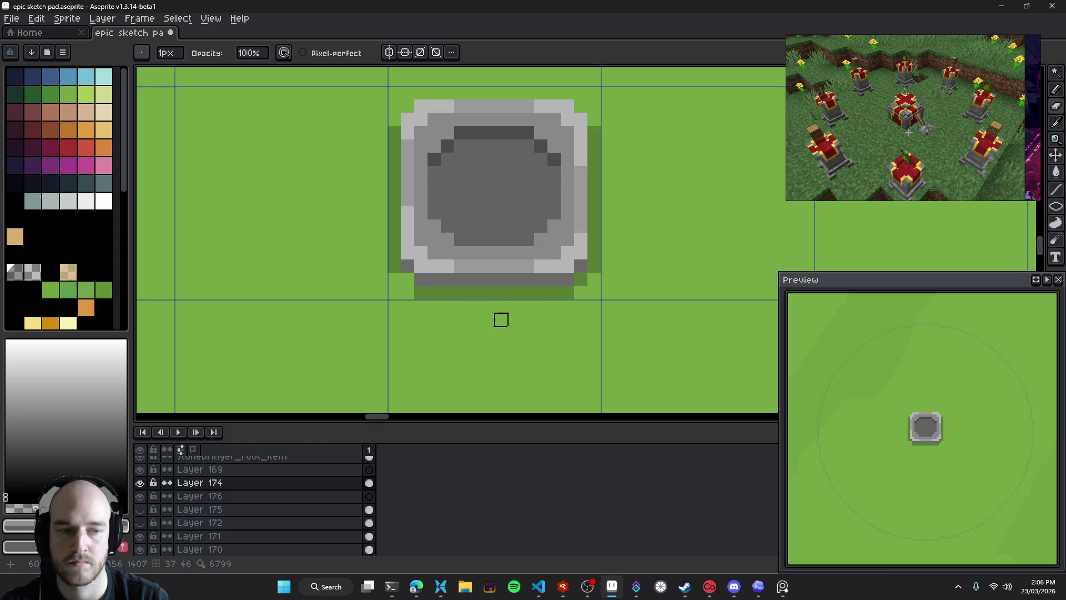
{"action": "scroll", "coordinate": [582, 303], "scroll_direction": "up", "scroll_amount": 1}
{"action": "left_click", "coordinate": [582, 267]}
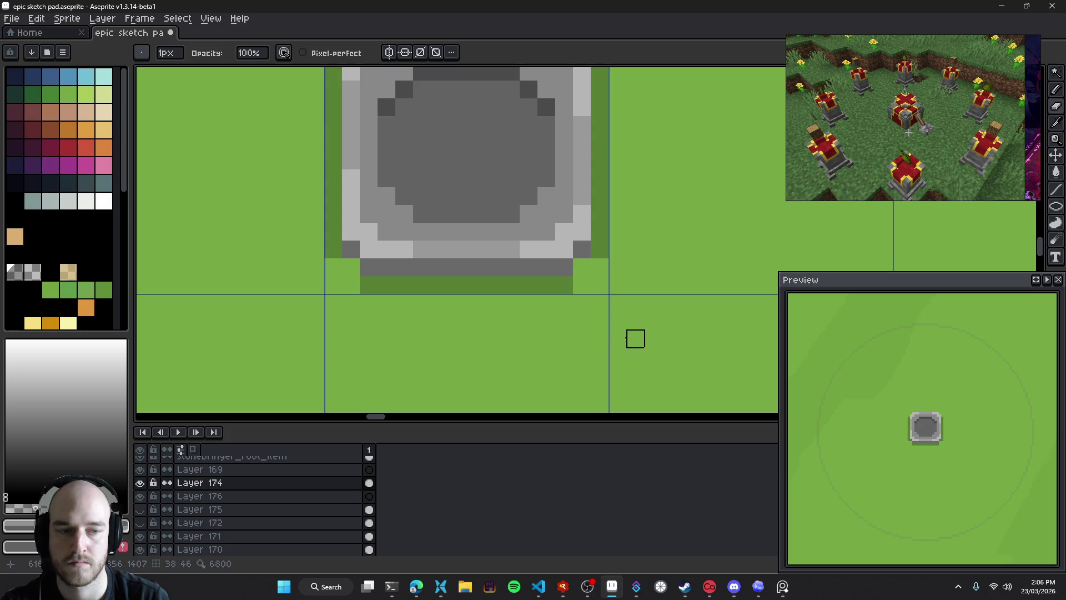
{"action": "left_click", "coordinate": [564, 285]}
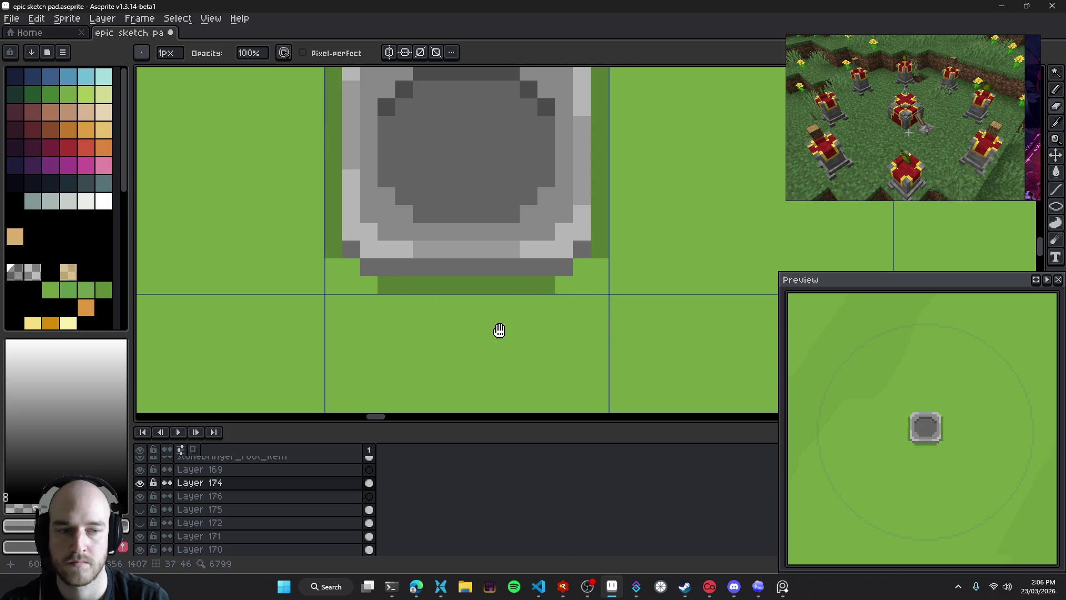
{"action": "left_click_drag", "start_coordinate": [498, 330], "coordinate": [526, 335]}
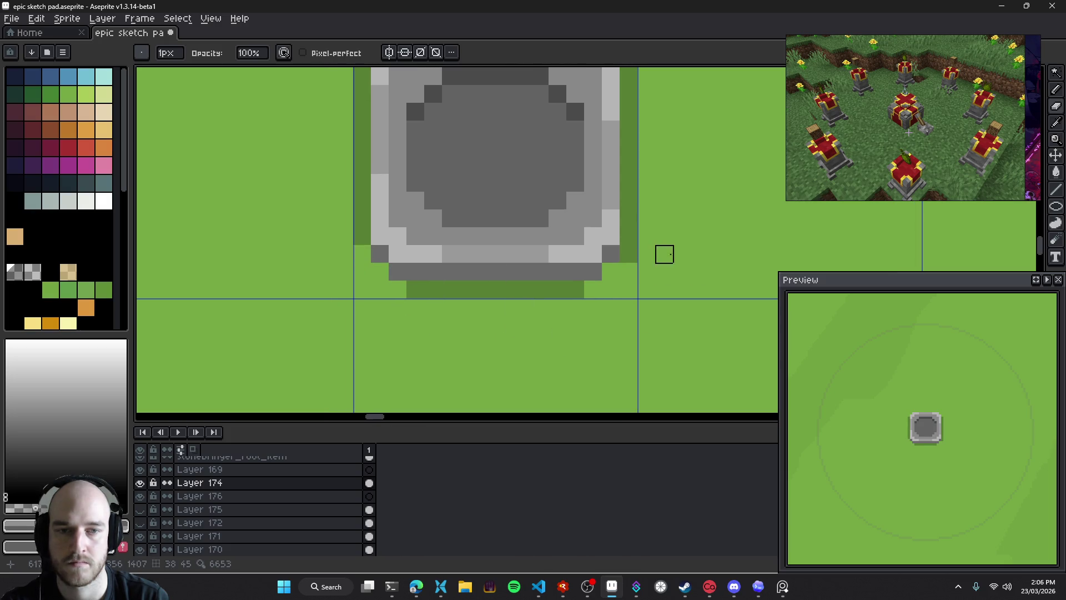
{"action": "scroll", "coordinate": [623, 315], "scroll_direction": "down", "scroll_amount": 4}
{"action": "scroll", "coordinate": [624, 312], "scroll_direction": "down", "scroll_amount": 2}
{"action": "scroll", "coordinate": [633, 322], "scroll_direction": "down", "scroll_amount": 1}
{"action": "left_click_drag", "start_coordinate": [634, 321], "coordinate": [610, 298]}
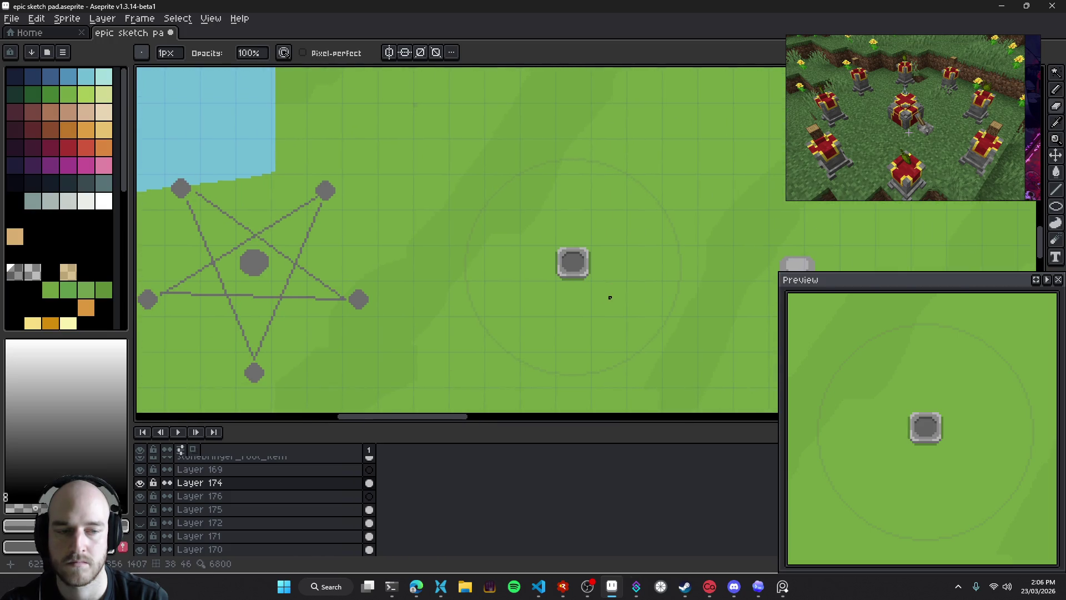
{"action": "scroll", "coordinate": [610, 297], "scroll_direction": "down", "scroll_amount": 3}
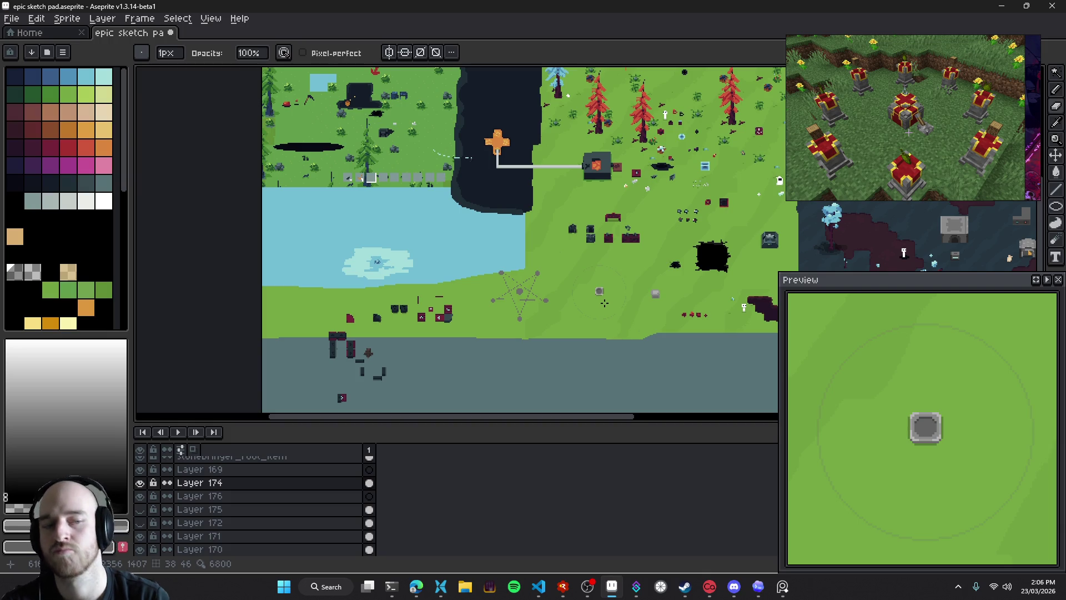
{"action": "scroll", "coordinate": [600, 301], "scroll_direction": "up", "scroll_amount": 2}
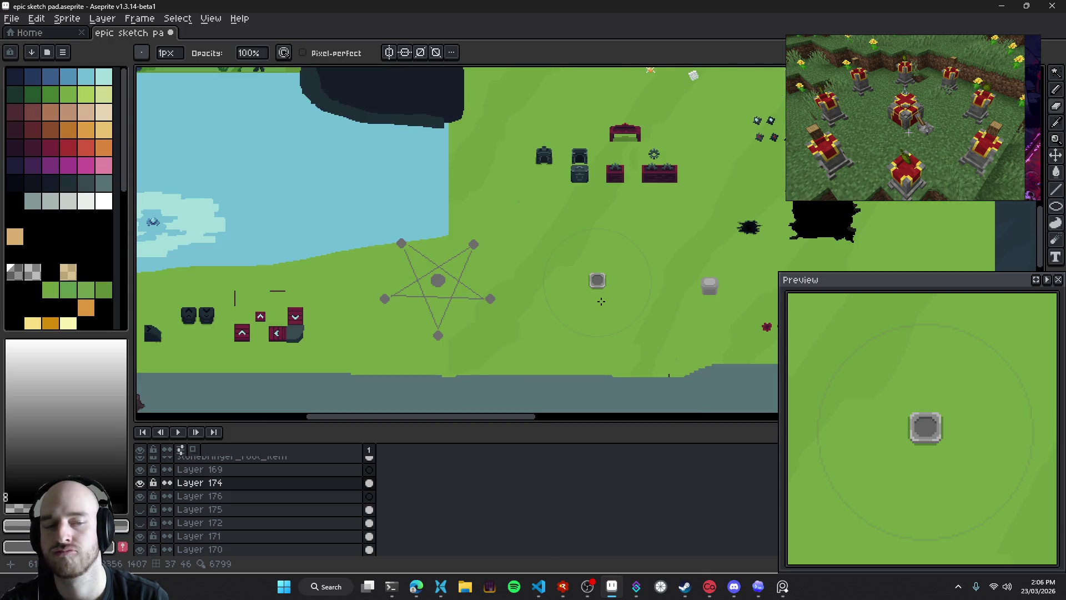
{"action": "scroll", "coordinate": [601, 306], "scroll_direction": "up", "scroll_amount": 2}
{"action": "scroll", "coordinate": [616, 270], "scroll_direction": "up", "scroll_amount": 2}
Save the sketch, erase the shadow under and beside the stone, then undo those strokes
{"action": "key", "text": "ctrl+s"}
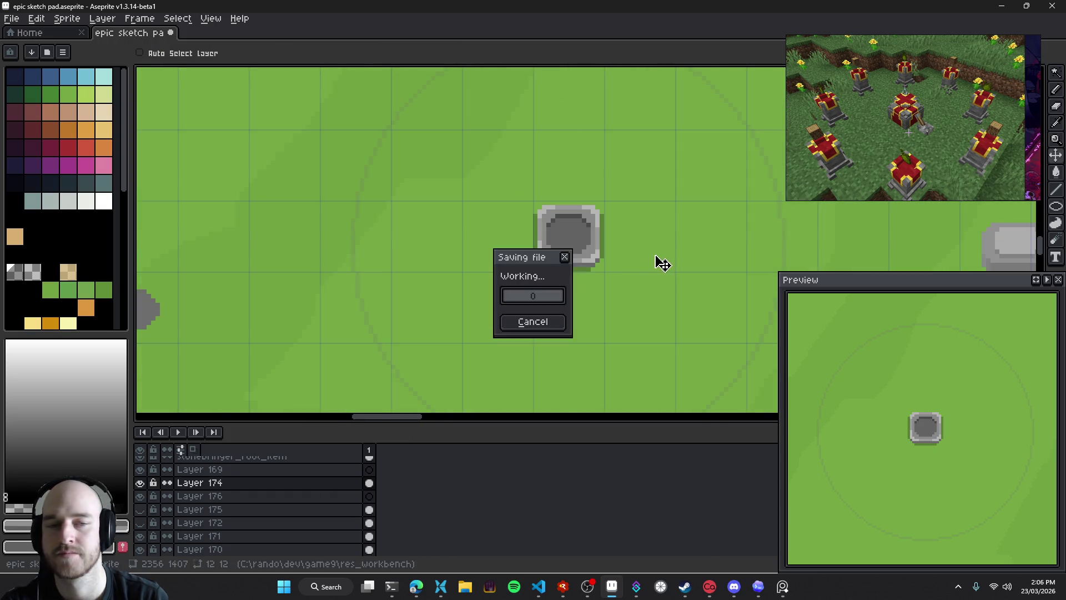
{"action": "left_click_drag", "start_coordinate": [621, 288], "coordinate": [595, 283]}
{"action": "scroll", "coordinate": [620, 303], "scroll_direction": "down", "scroll_amount": 3}
{"action": "scroll", "coordinate": [636, 305], "scroll_direction": "up", "scroll_amount": 1}
{"action": "scroll", "coordinate": [614, 297], "scroll_direction": "up", "scroll_amount": 2}
{"action": "left_click_drag", "start_coordinate": [604, 277], "coordinate": [454, 284]}
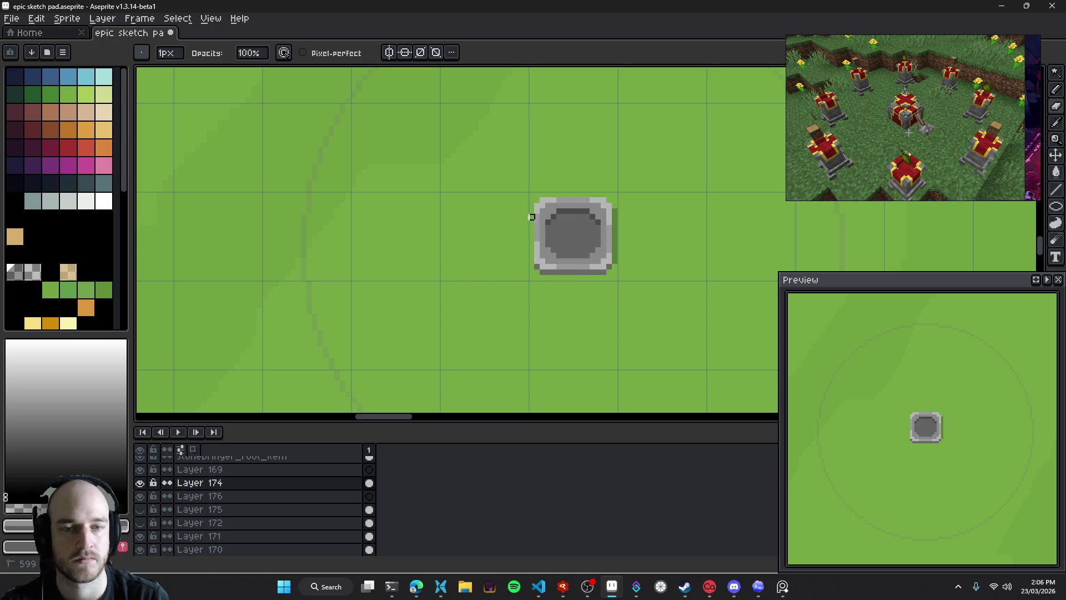
{"action": "left_click_drag", "start_coordinate": [614, 206], "coordinate": [621, 278]}
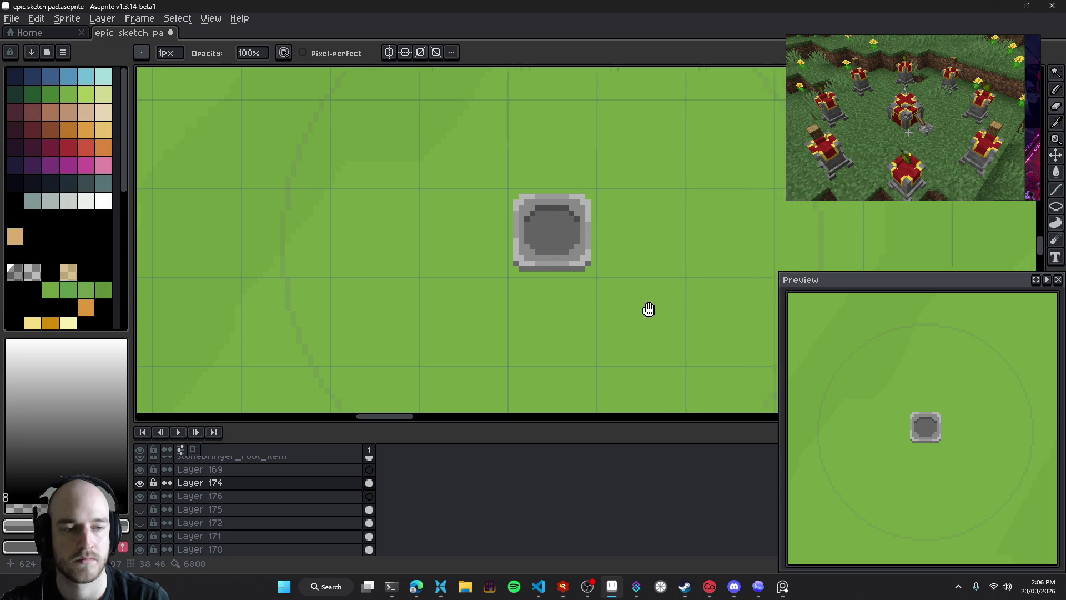
{"action": "key", "text": "ctrl+z"}
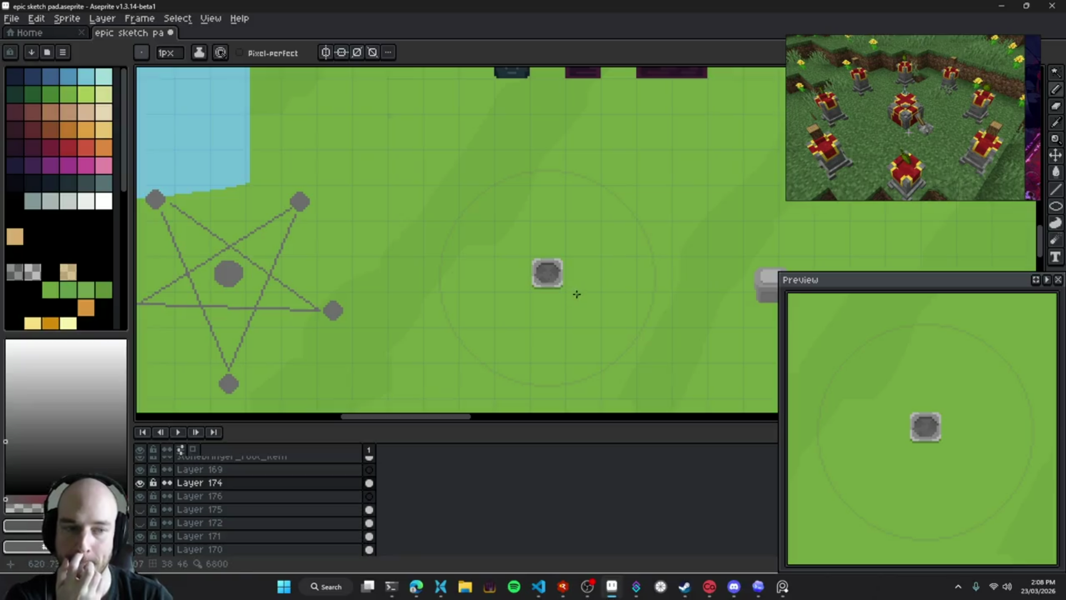
{"action": "key", "text": "ctrl+z"}
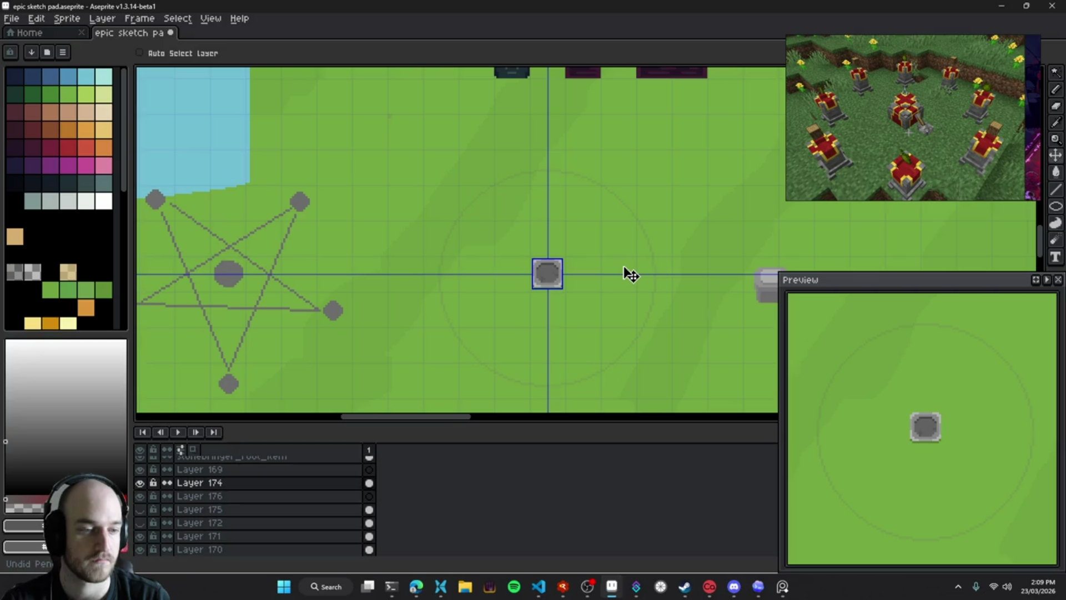
Pencil dark-grey crack pixels across the top of the stone tile
{"action": "key", "text": "b"}
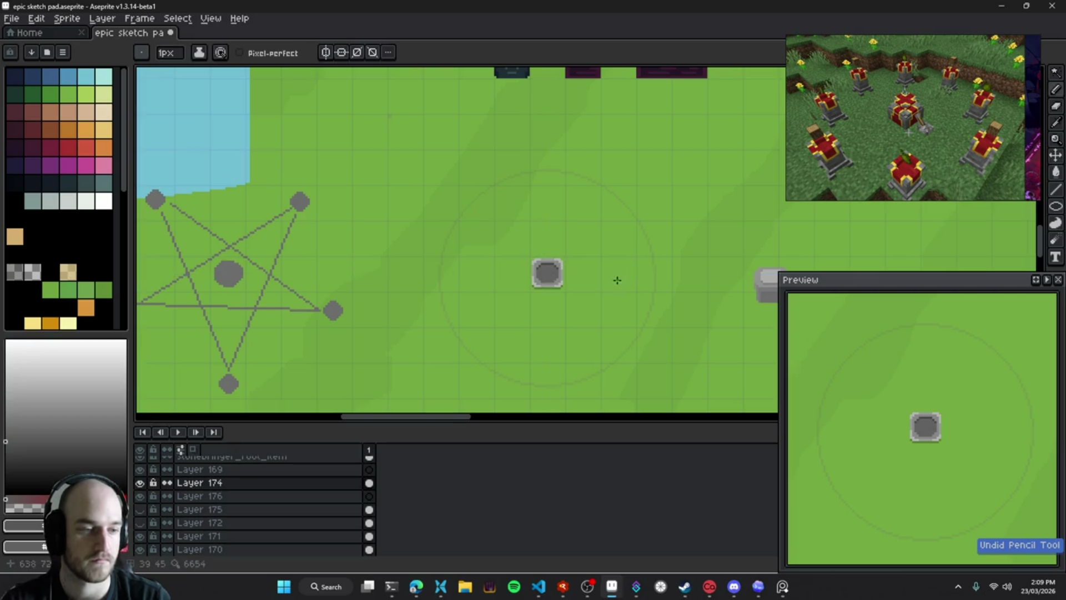
{"action": "scroll", "coordinate": [557, 269], "scroll_direction": "up", "scroll_amount": 2}
{"action": "scroll", "coordinate": [505, 267], "scroll_direction": "up", "scroll_amount": 2}
{"action": "left_click", "coordinate": [557, 288]}
{"action": "left_click", "coordinate": [534, 264]}
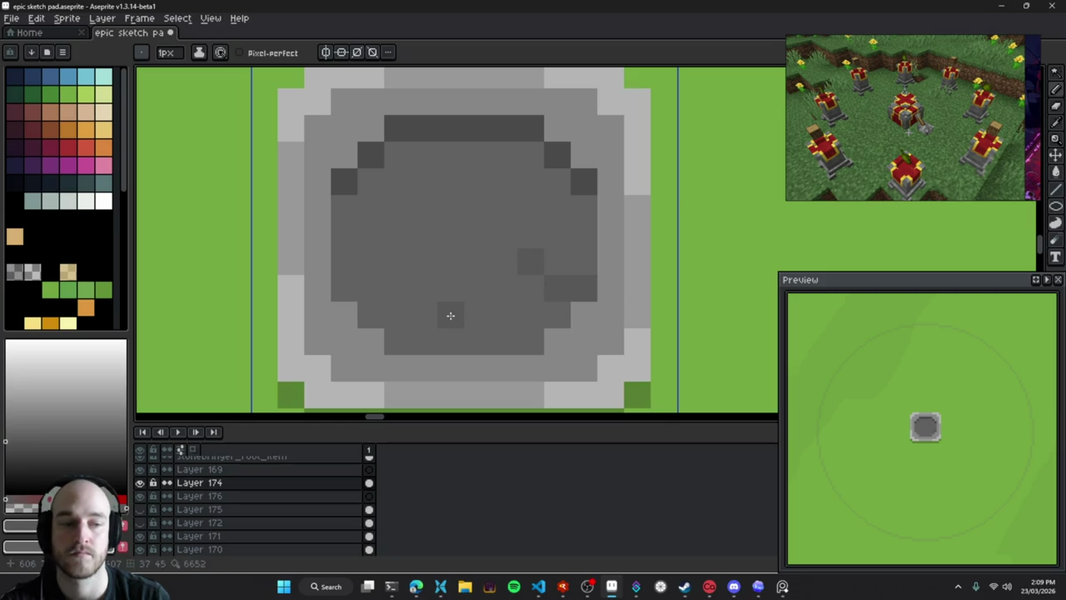
{"action": "left_click", "coordinate": [505, 264]}
{"action": "left_click_drag", "start_coordinate": [430, 297], "coordinate": [490, 277]}
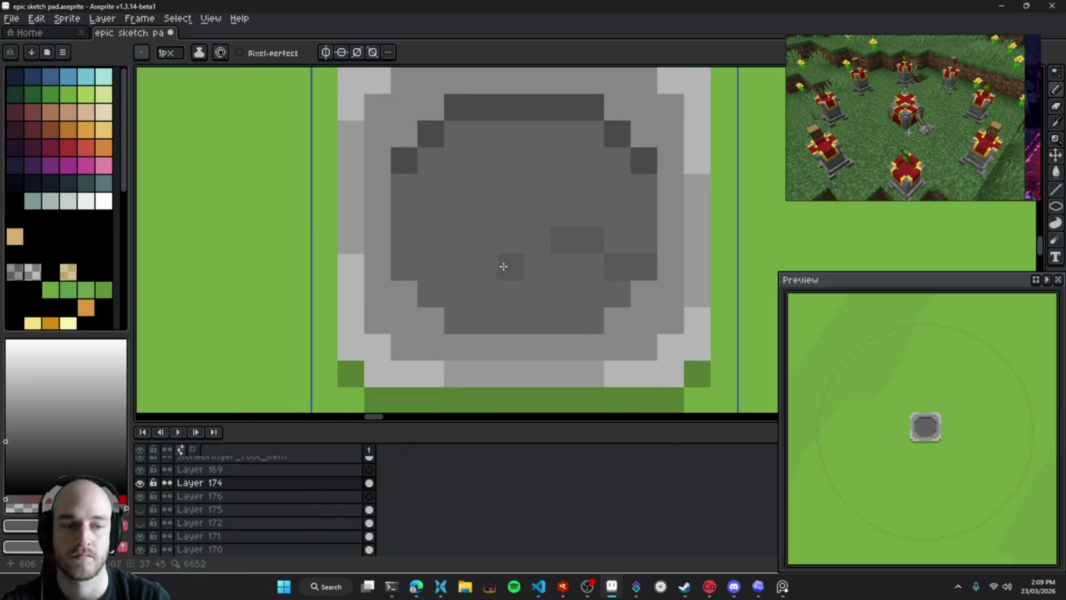
{"action": "left_click", "coordinate": [410, 186]}
{"action": "left_click", "coordinate": [437, 207]}
{"action": "left_click", "coordinate": [457, 186]}
{"action": "left_click", "coordinate": [483, 213]}
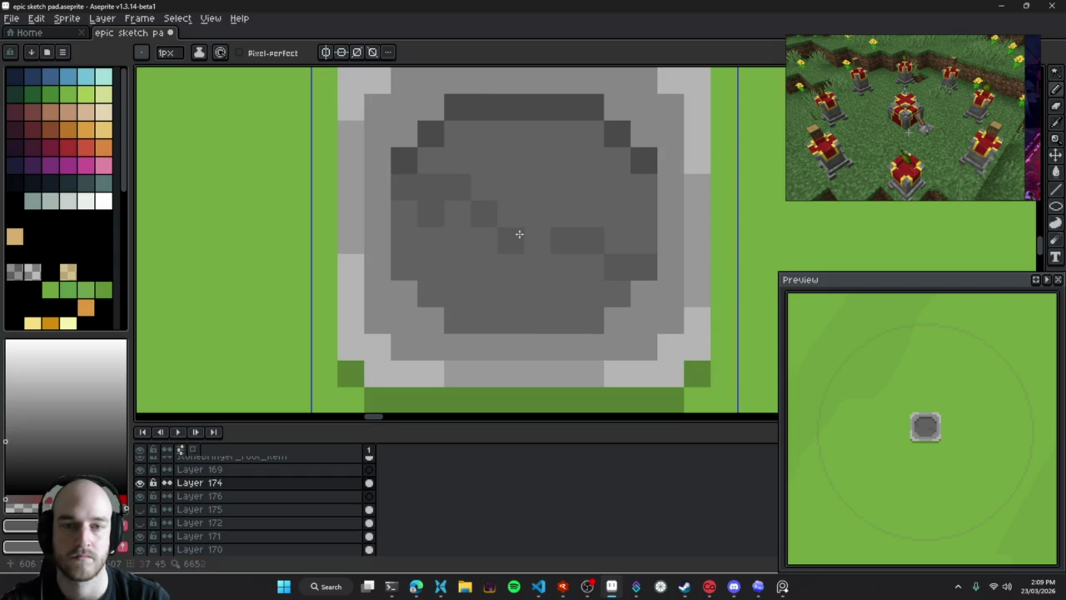
Sample a colour from the canvas with Alt while zooming around the pedestal
{"action": "scroll", "coordinate": [555, 292], "scroll_direction": "down", "scroll_amount": 3}
{"action": "scroll", "coordinate": [555, 293], "scroll_direction": "down", "scroll_amount": 1}
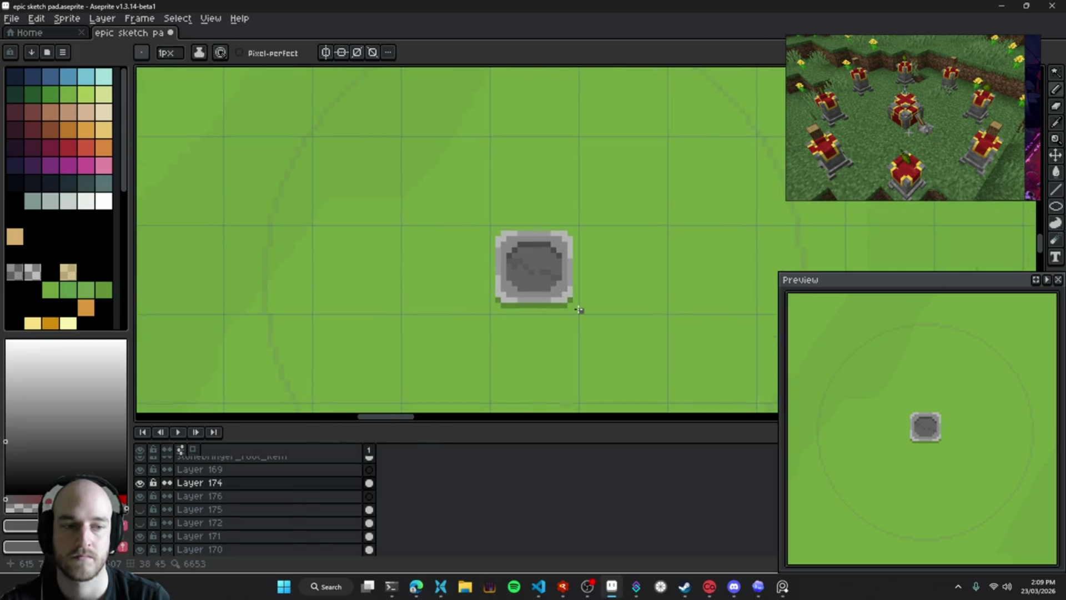
{"action": "scroll", "coordinate": [505, 276], "scroll_direction": "down", "scroll_amount": 2}
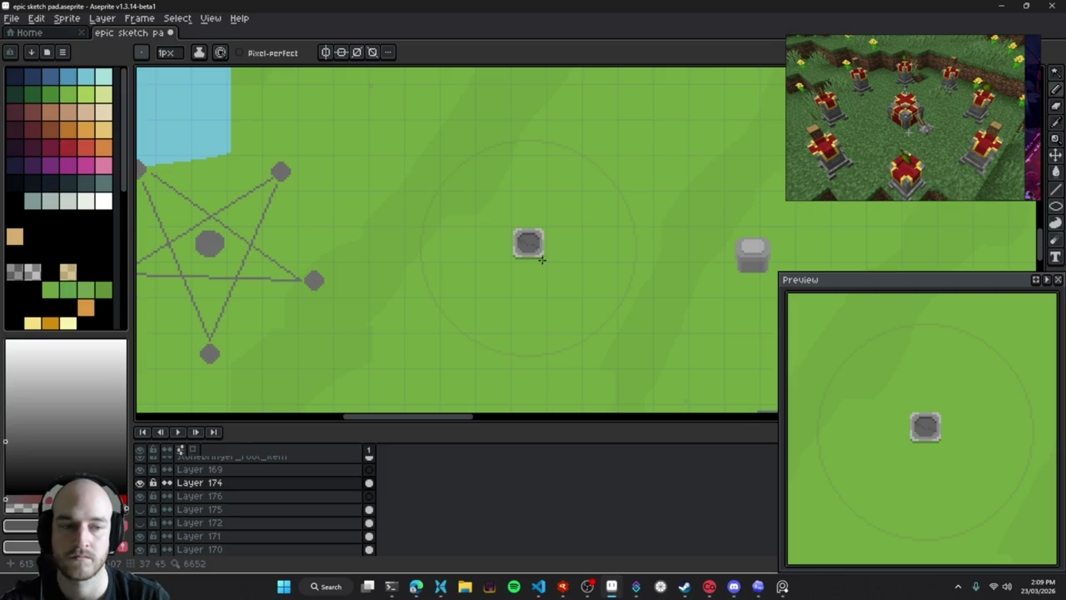
{"action": "scroll", "coordinate": [547, 264], "scroll_direction": "up", "scroll_amount": 4}
{"action": "key", "text": "alt"}
{"action": "scroll", "coordinate": [516, 276], "scroll_direction": "down", "scroll_amount": 4}
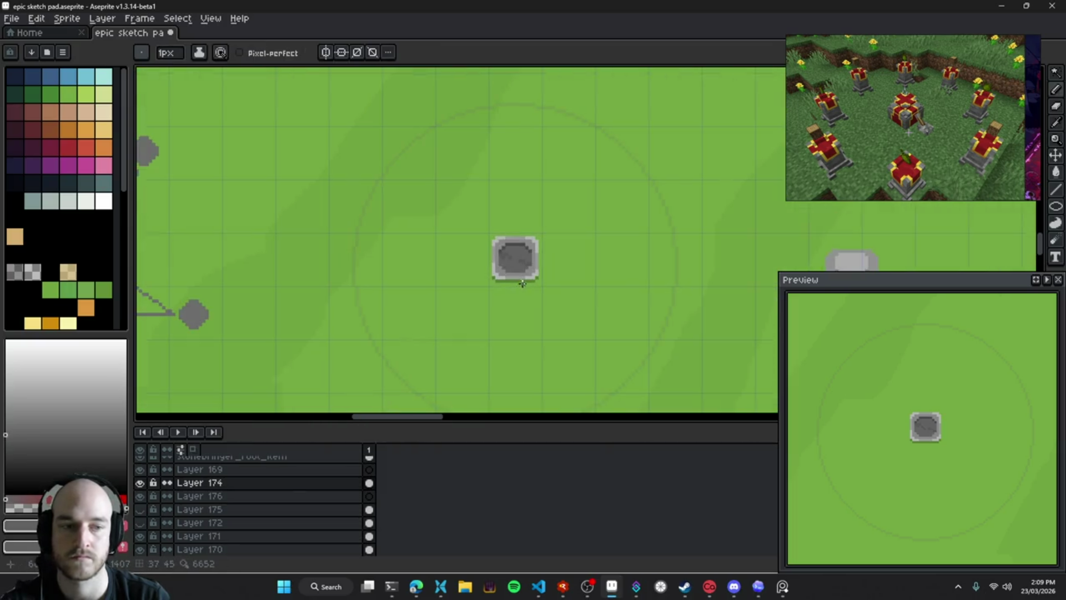
{"action": "scroll", "coordinate": [531, 276], "scroll_direction": "down", "scroll_amount": 2}
{"action": "scroll", "coordinate": [533, 278], "scroll_direction": "up", "scroll_amount": 2}
{"action": "scroll", "coordinate": [540, 282], "scroll_direction": "down", "scroll_amount": 1}
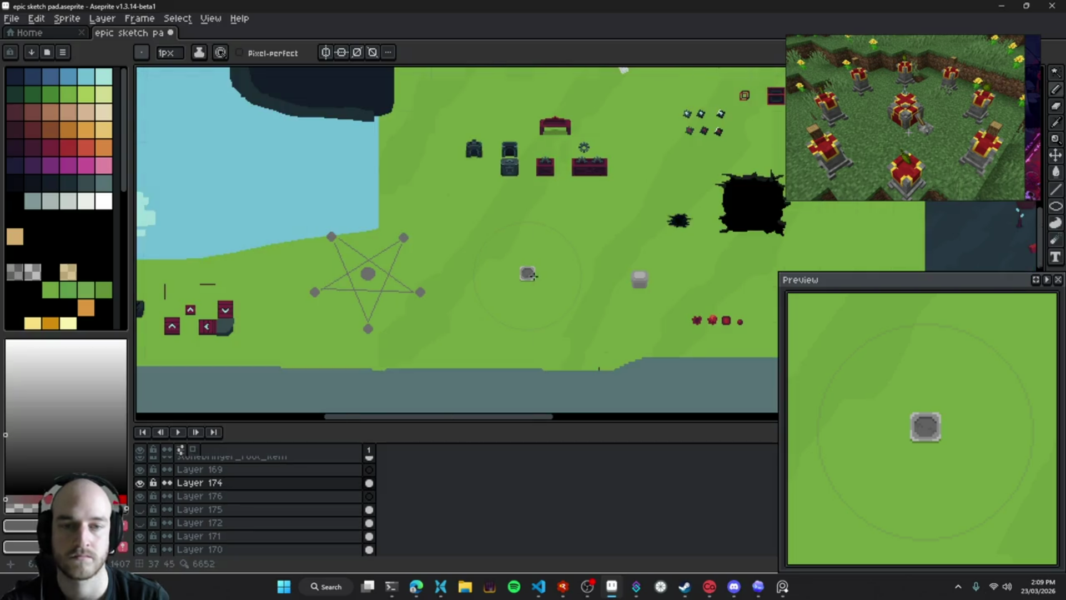
{"action": "scroll", "coordinate": [529, 274], "scroll_direction": "up", "scroll_amount": 2}
{"action": "scroll", "coordinate": [536, 269], "scroll_direction": "up", "scroll_amount": 2}
{"action": "scroll", "coordinate": [529, 238], "scroll_direction": "down", "scroll_amount": 1}
{"action": "scroll", "coordinate": [554, 311], "scroll_direction": "down", "scroll_amount": 3}
{"action": "scroll", "coordinate": [541, 330], "scroll_direction": "up", "scroll_amount": 2}
{"action": "scroll", "coordinate": [499, 277], "scroll_direction": "up", "scroll_amount": 1}
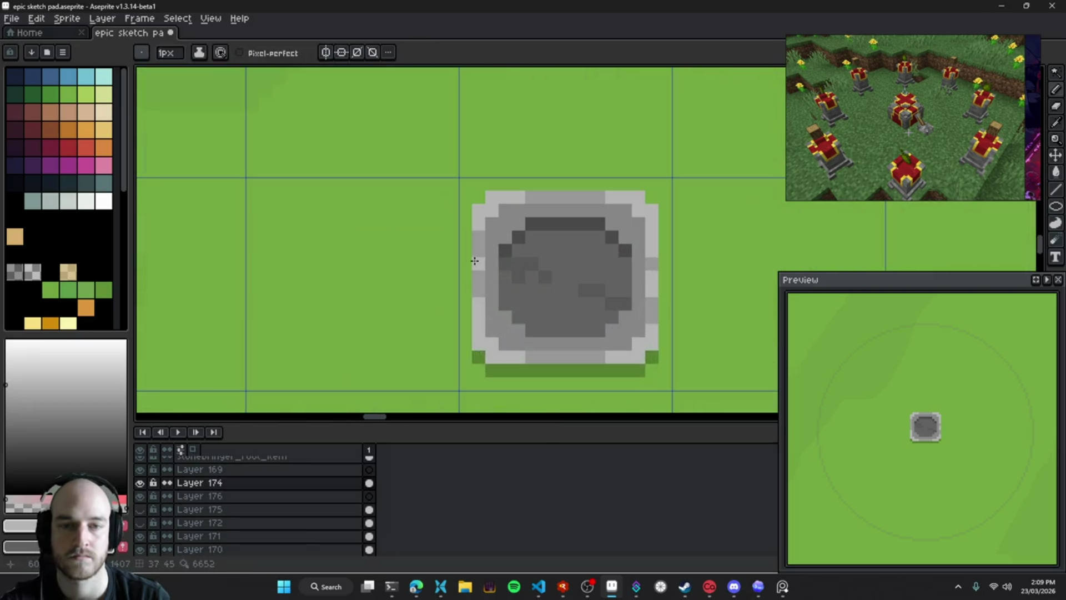
{"action": "scroll", "coordinate": [561, 294], "scroll_direction": "down", "scroll_amount": 2}
{"action": "scroll", "coordinate": [561, 300], "scroll_direction": "down", "scroll_amount": 2}
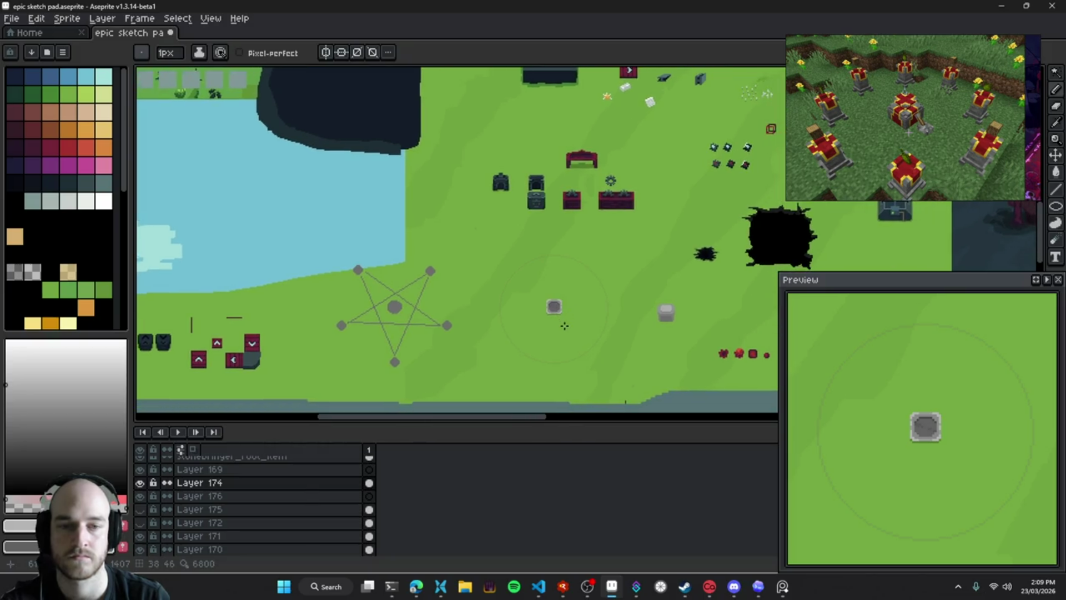
Save, sample the rim's light grey, and try a top-rim bucket fill, then undo it
{"action": "key", "text": "ctrl+s"}
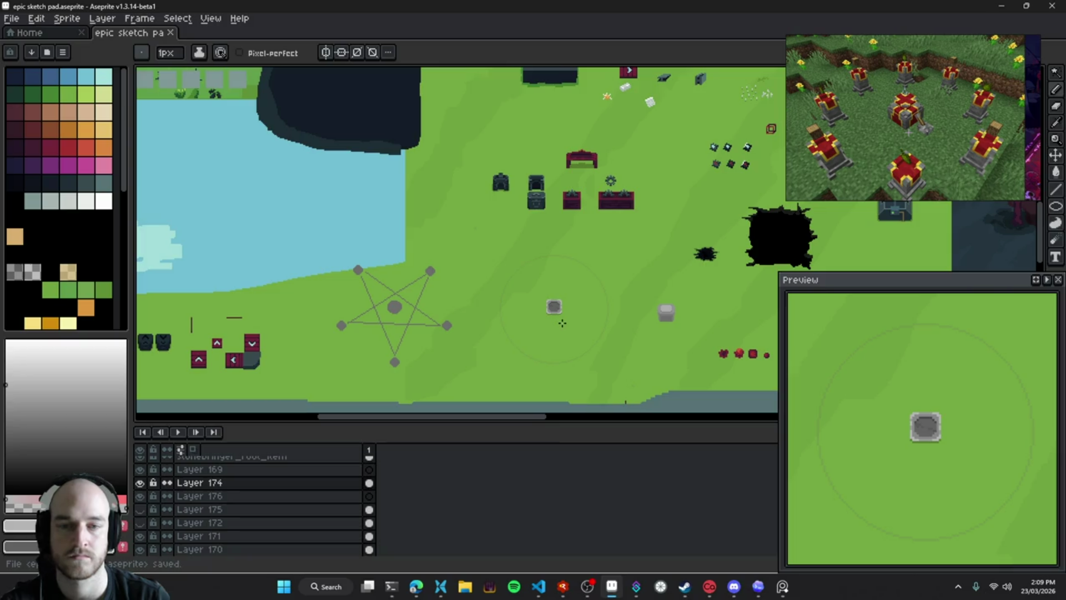
{"action": "scroll", "coordinate": [562, 323], "scroll_direction": "up", "scroll_amount": 3}
{"action": "scroll", "coordinate": [587, 253], "scroll_direction": "up", "scroll_amount": 2}
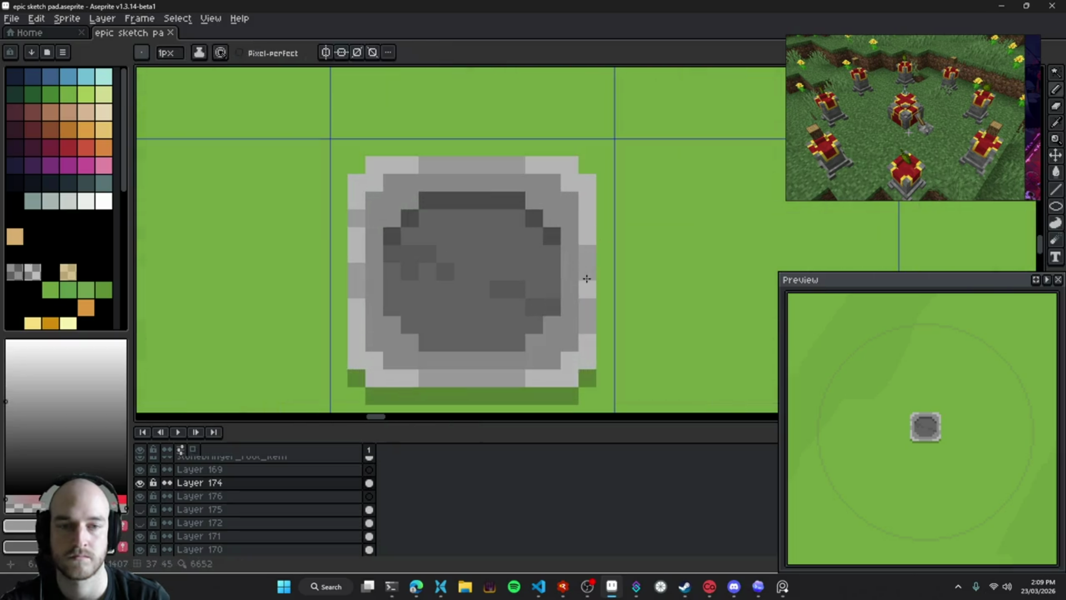
{"action": "left_click", "coordinate": [369, 183], "text": "alt"}
{"action": "key", "text": "g"}
{"action": "left_click", "coordinate": [462, 166]}
{"action": "key", "text": "ctrl+z"}
{"action": "key", "text": "ctrl+y"}
{"action": "key", "text": "ctrl+z"}
{"action": "key", "text": "b"}
Paint two light-grey pixels on the pedestal's right rim and save
{"action": "left_click", "coordinate": [593, 281]}
{"action": "left_click", "coordinate": [590, 273]}
{"action": "key", "text": "v"}
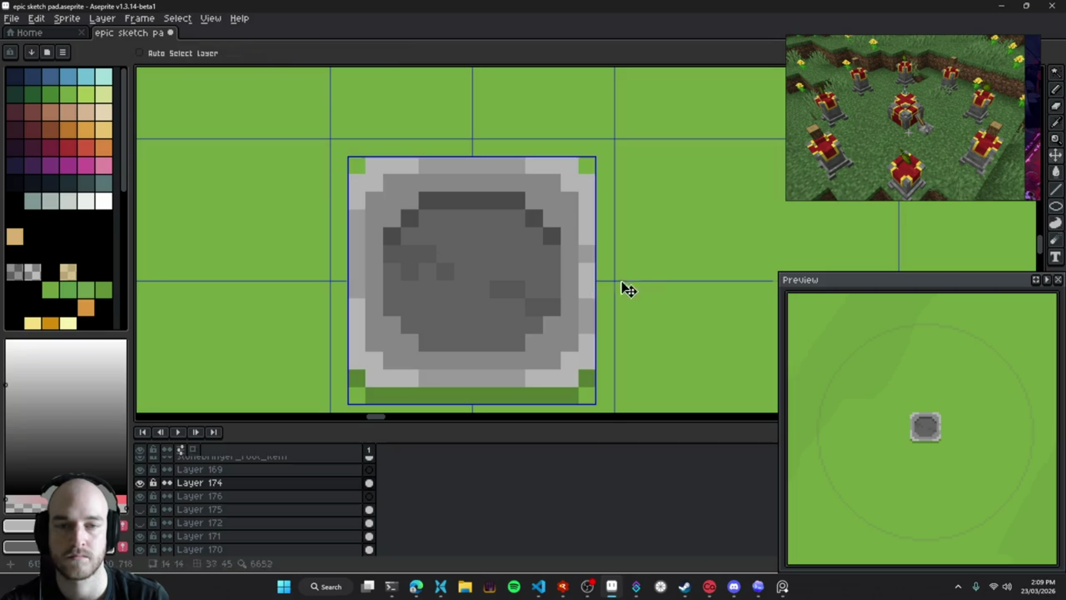
{"action": "key", "text": "b"}
{"action": "key", "text": "ctrl+s"}
Pan toward the pentagram, save the sketch again, and bring OBS to the front
{"action": "scroll", "coordinate": [538, 280], "scroll_direction": "down", "scroll_amount": 5}
{"action": "key", "text": "v"}
{"action": "left_click_drag", "start_coordinate": [541, 292], "coordinate": [496, 272]}
{"action": "key", "text": "ctrl+s"}
{"action": "scroll", "coordinate": [522, 291], "scroll_direction": "down", "scroll_amount": 3}
{"action": "scroll", "coordinate": [430, 281], "scroll_direction": "up", "scroll_amount": 2}
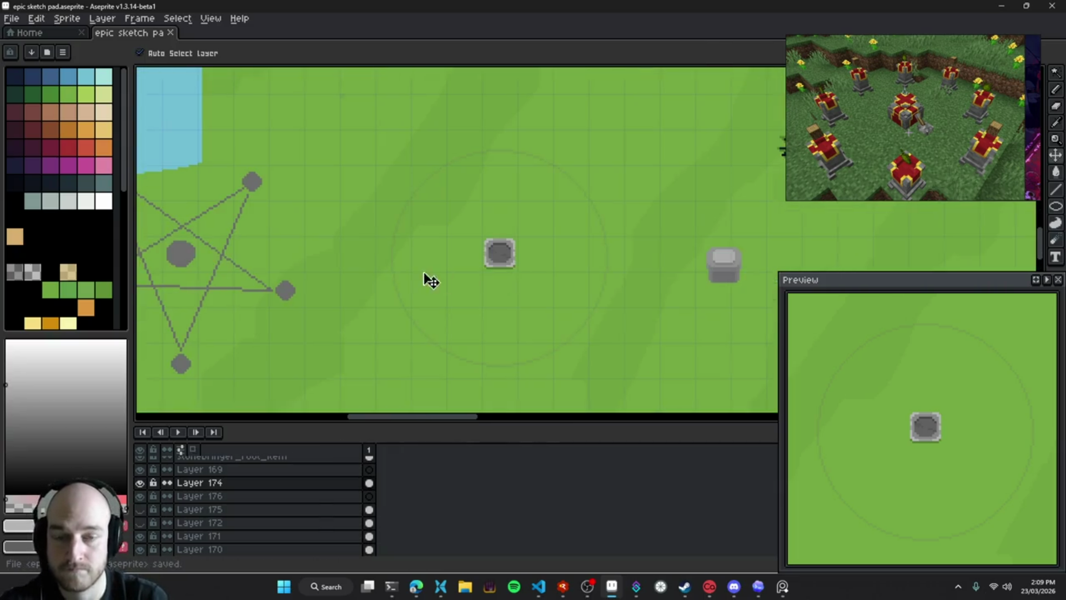
{"action": "left_click_drag", "start_coordinate": [430, 280], "coordinate": [507, 268]}
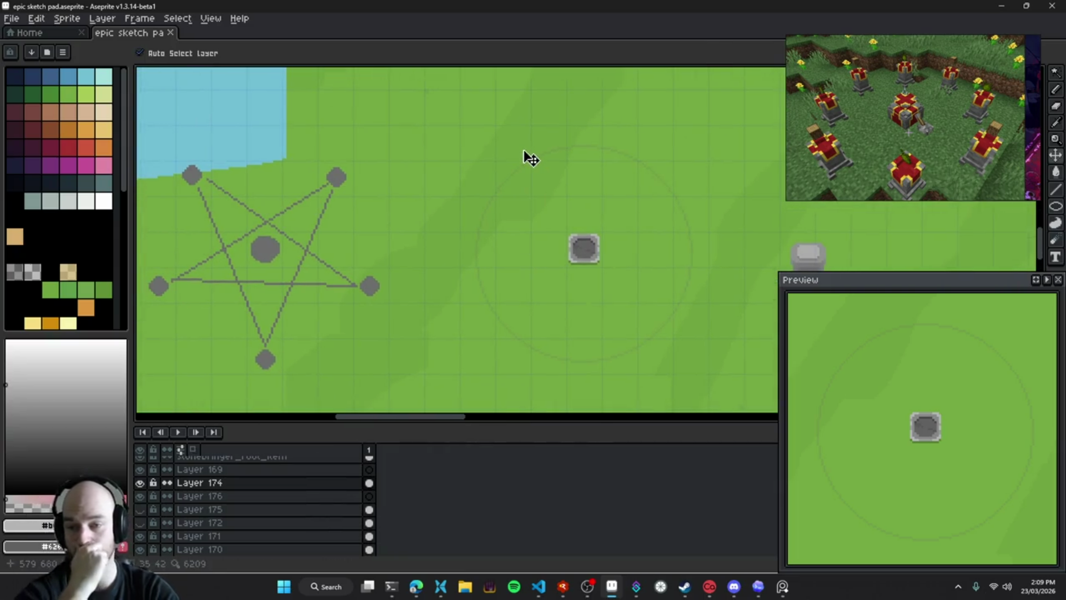
{"action": "left_click", "coordinate": [580, 585]}
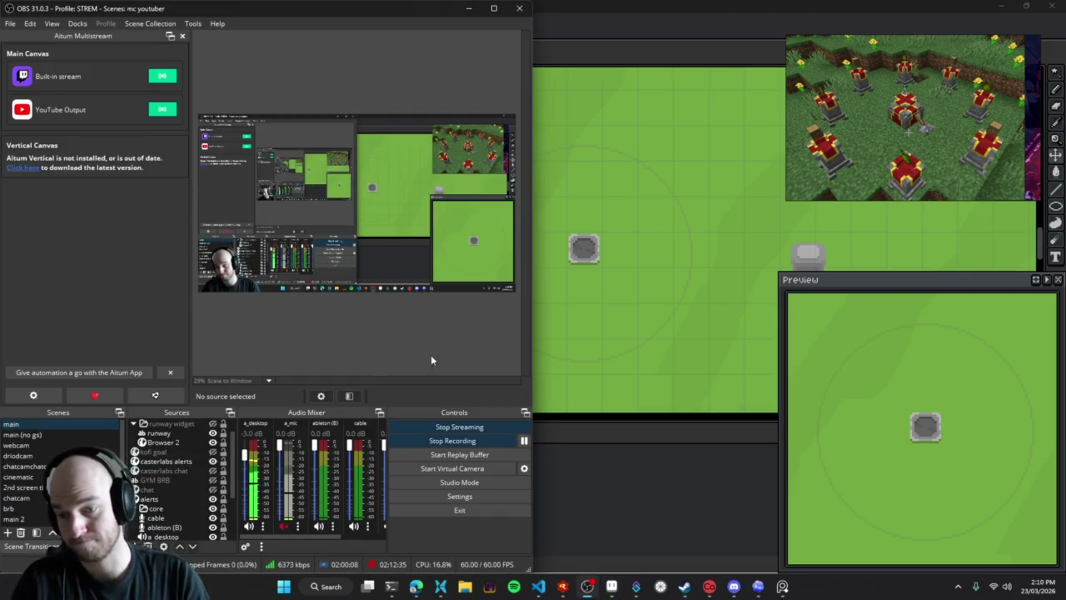
Return to the Aseprite sketch, then open the Casterlabs chat window from the taskbar
{"action": "left_click", "coordinate": [724, 309]}
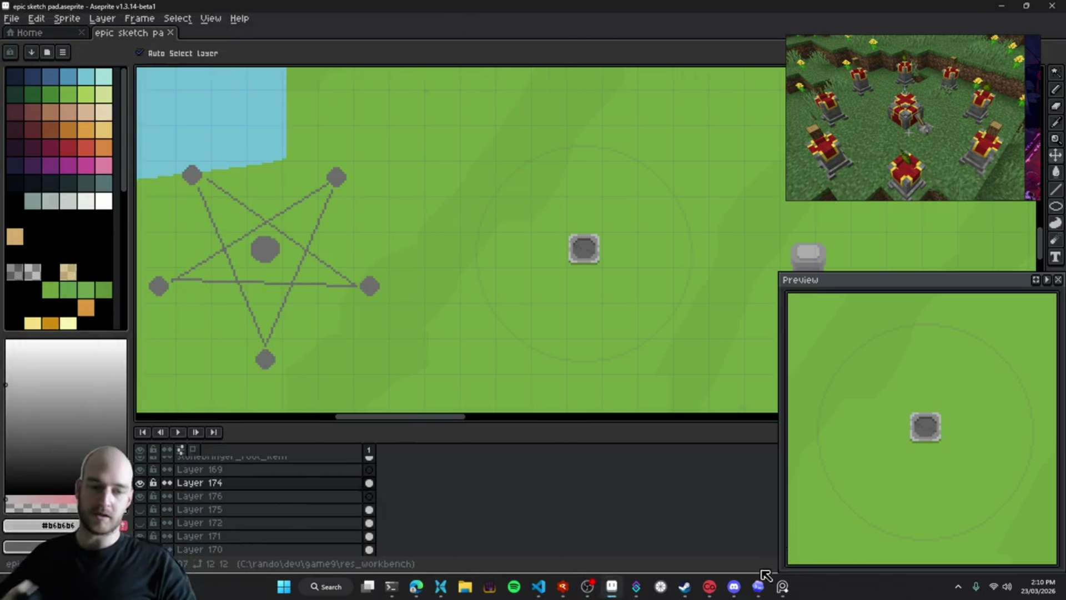
{"action": "left_click", "coordinate": [636, 586]}
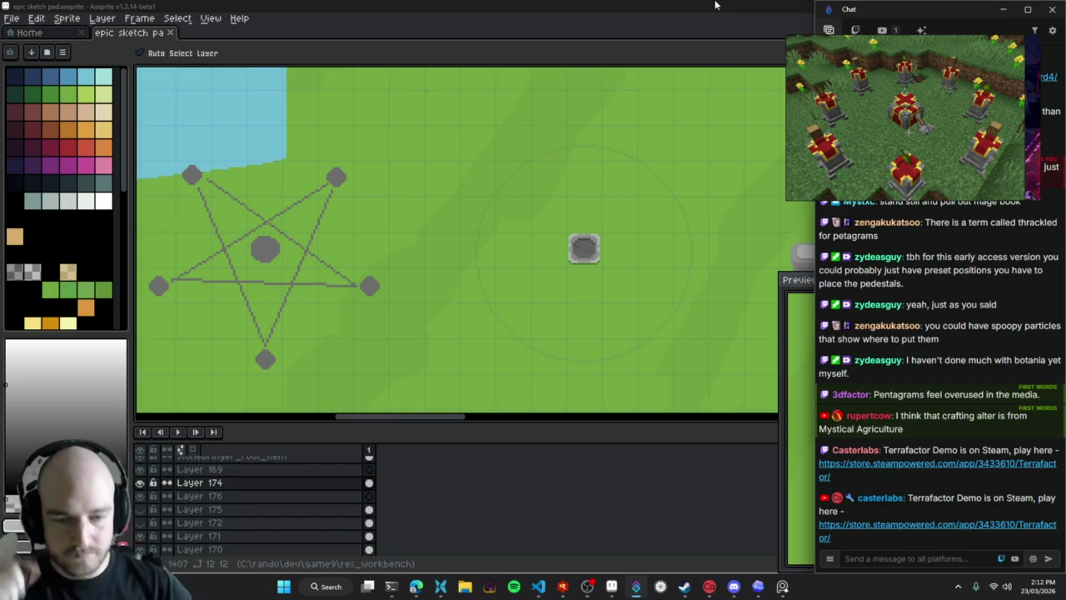
{"action": "left_click", "coordinate": [587, 585]}
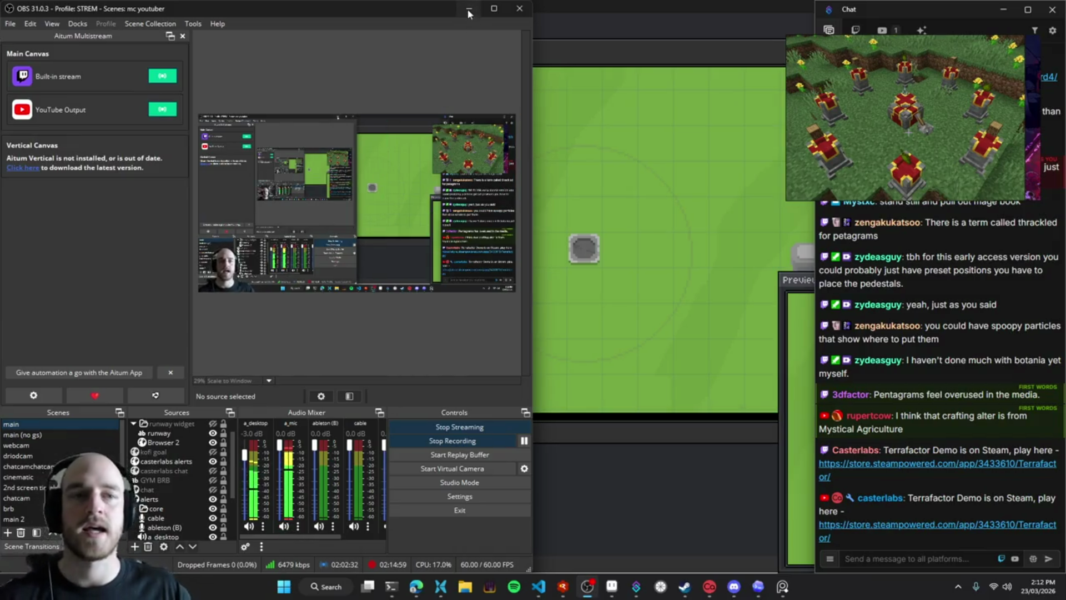
{"action": "key", "text": "alt+Tab"}
{"action": "scroll", "coordinate": [947, 398], "scroll_direction": "up", "scroll_amount": 5}
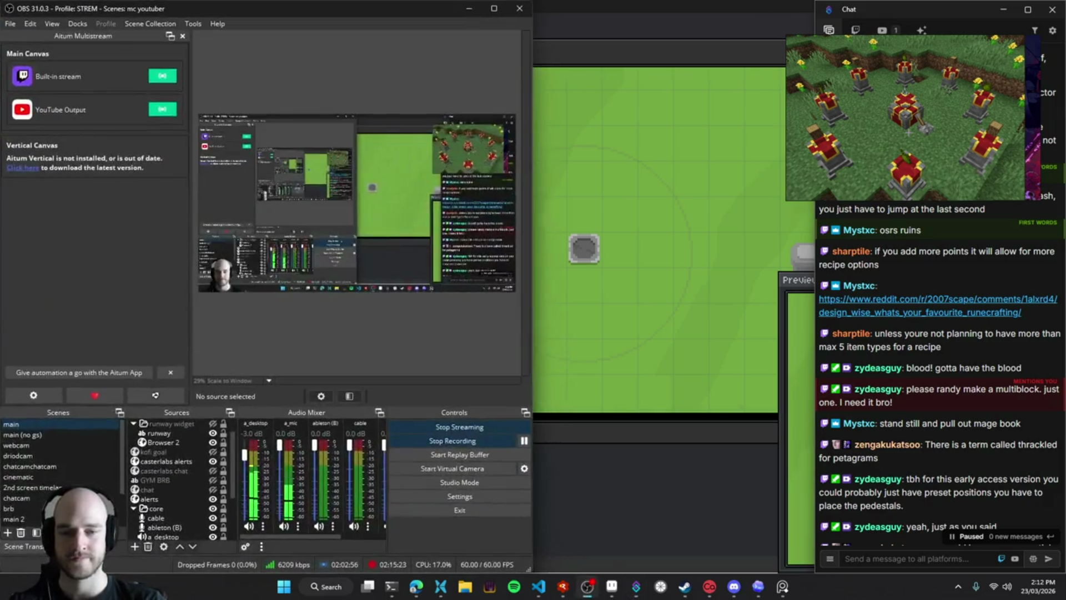
{"action": "scroll", "coordinate": [872, 403], "scroll_direction": "down", "scroll_amount": 5}
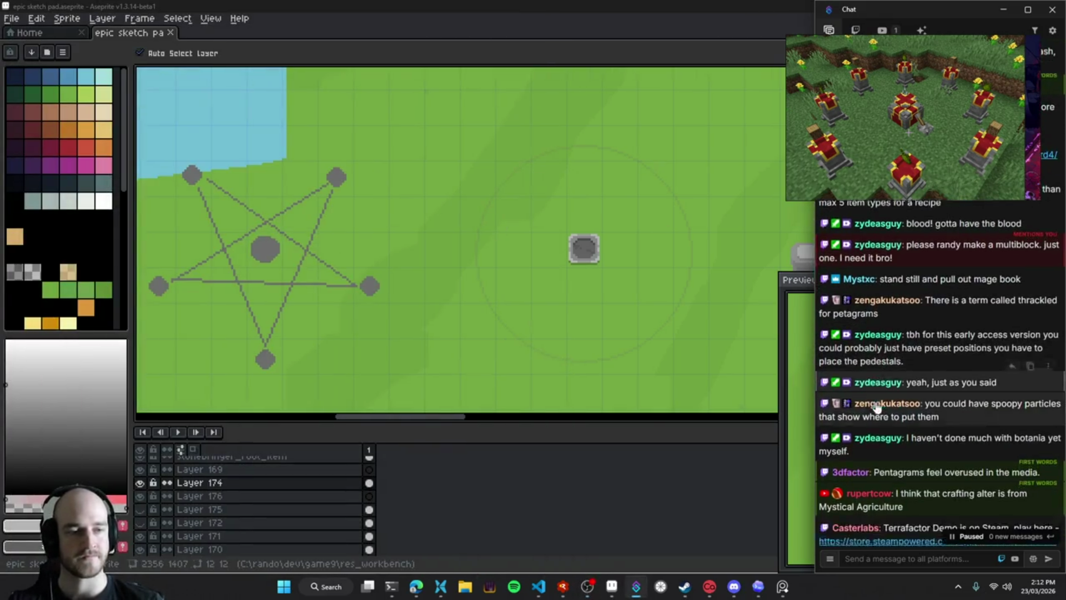
{"action": "left_click", "coordinate": [416, 586]}
{"action": "left_click", "coordinate": [72, 461]}
{"action": "type", "text": "thrackled"}
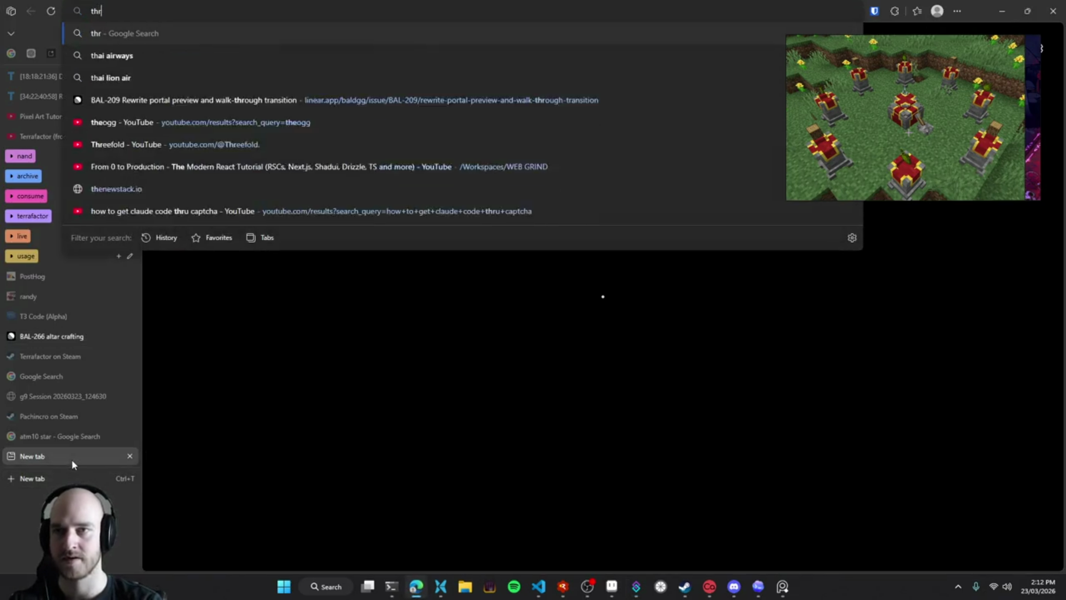
{"action": "key", "text": "Return"}
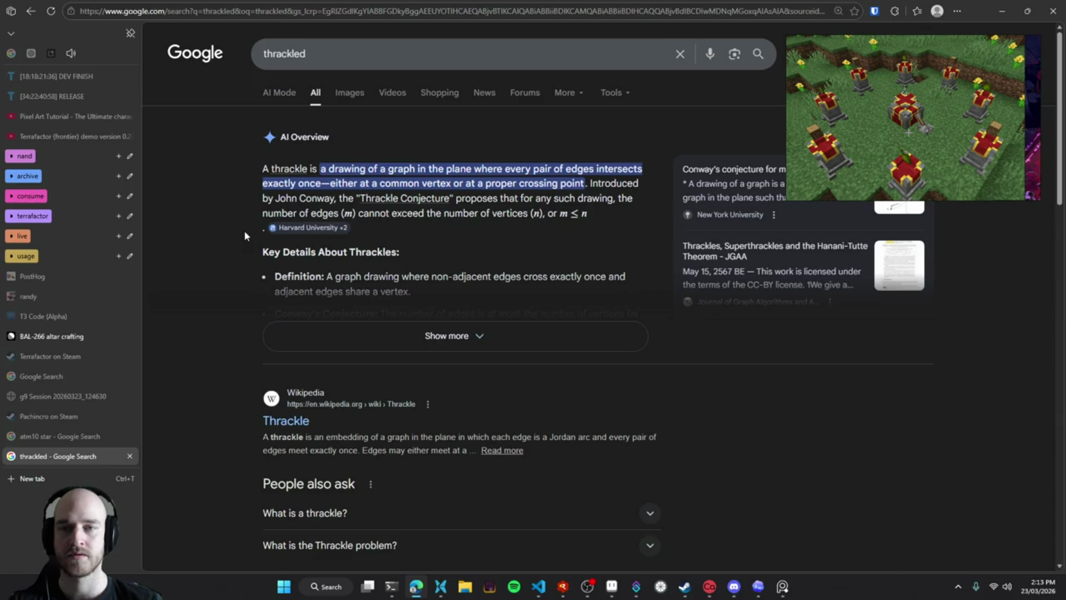
{"action": "left_click_drag", "start_coordinate": [275, 198], "coordinate": [334, 199]}
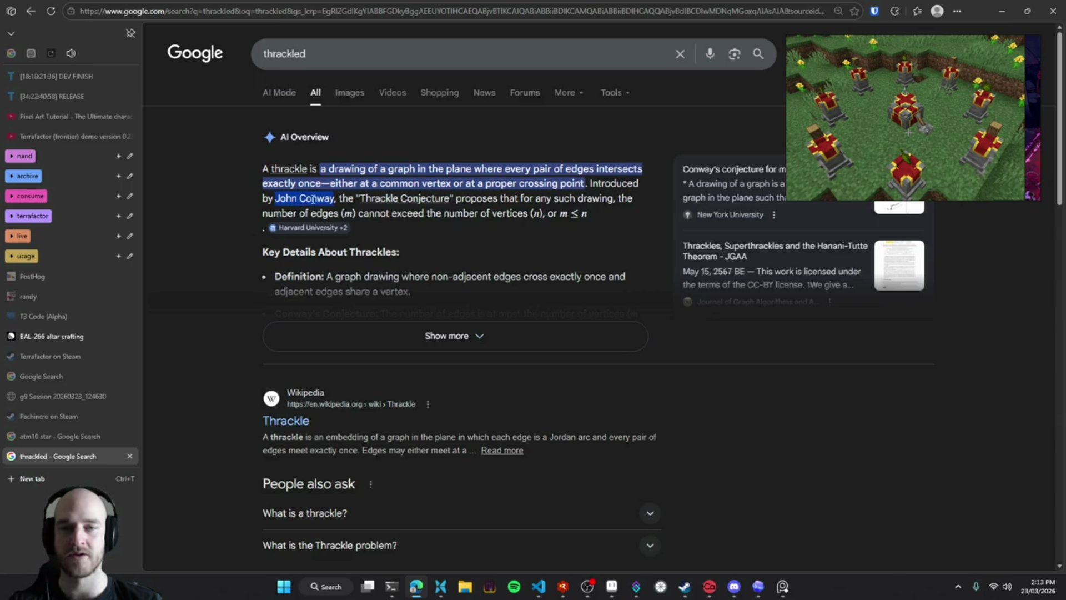
{"action": "left_click", "coordinate": [203, 230]}
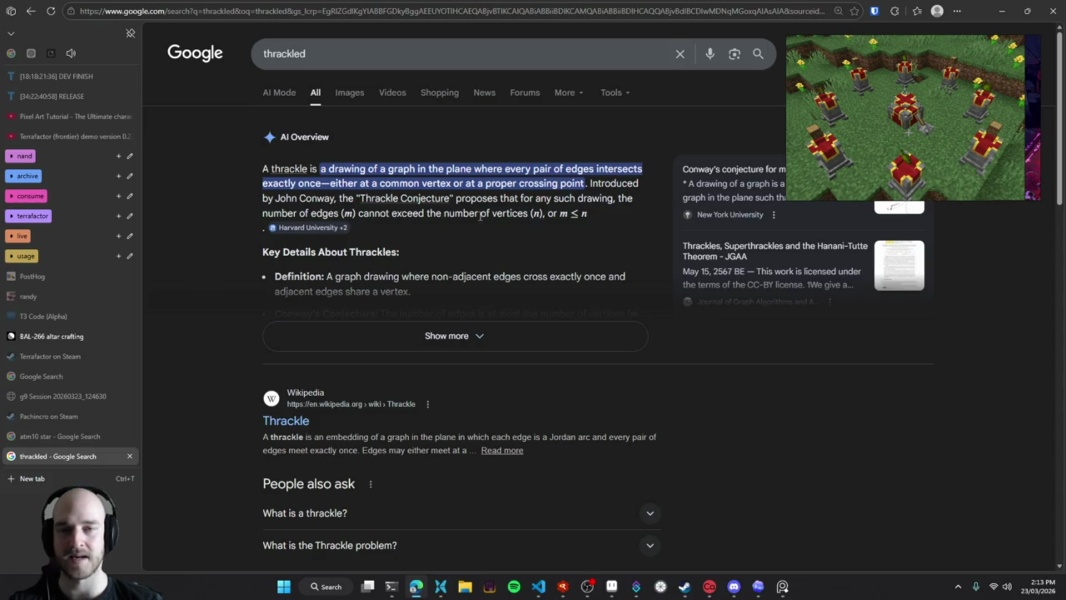
{"action": "left_click", "coordinate": [352, 100]}
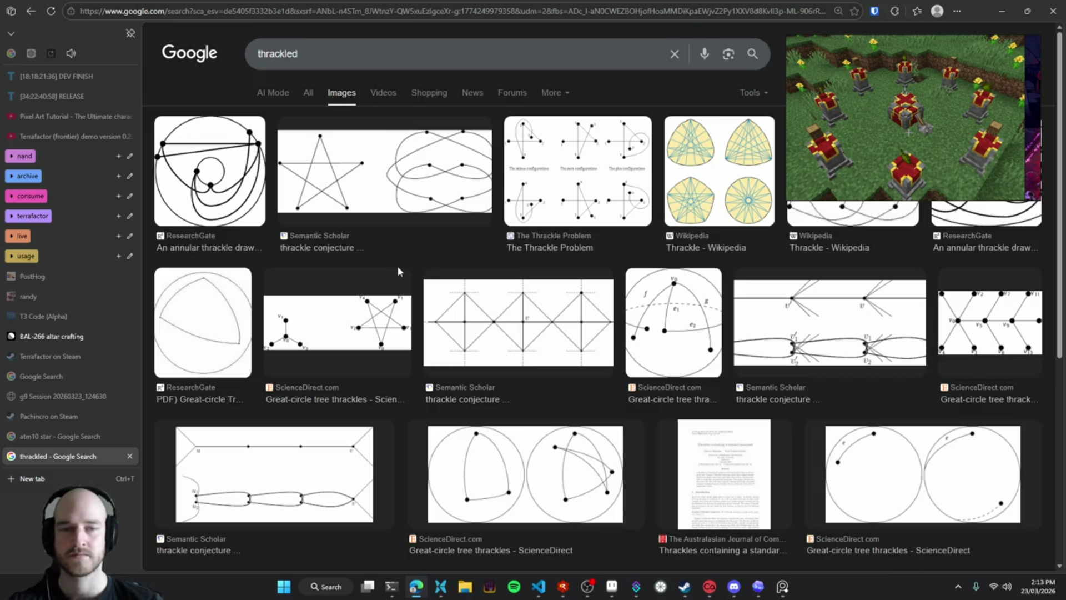
{"action": "scroll", "coordinate": [397, 268], "scroll_direction": "down", "scroll_amount": 5}
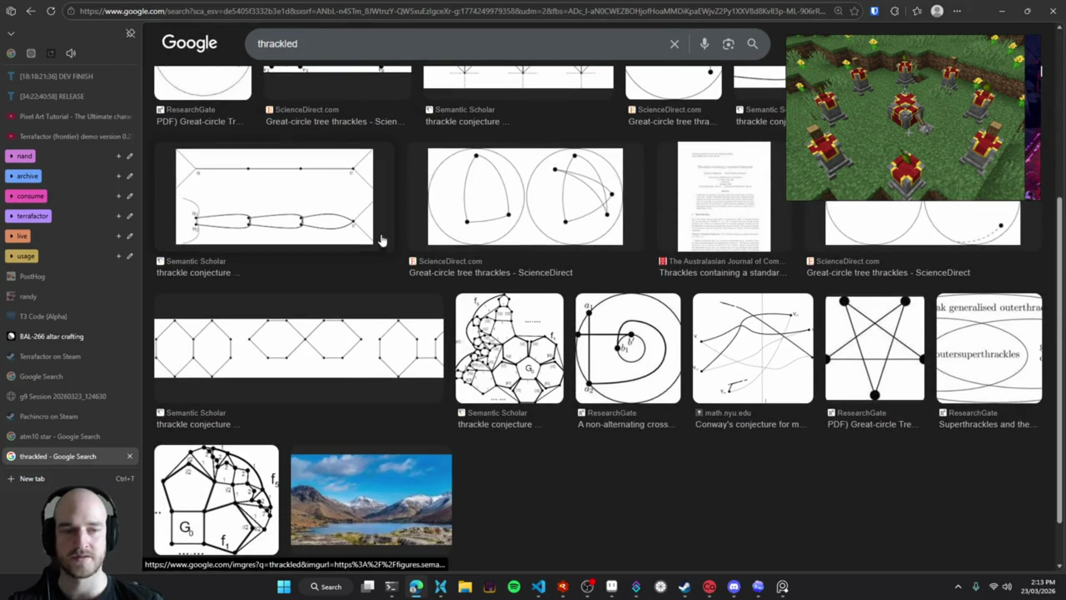
{"action": "scroll", "coordinate": [743, 494], "scroll_direction": "down", "scroll_amount": 2}
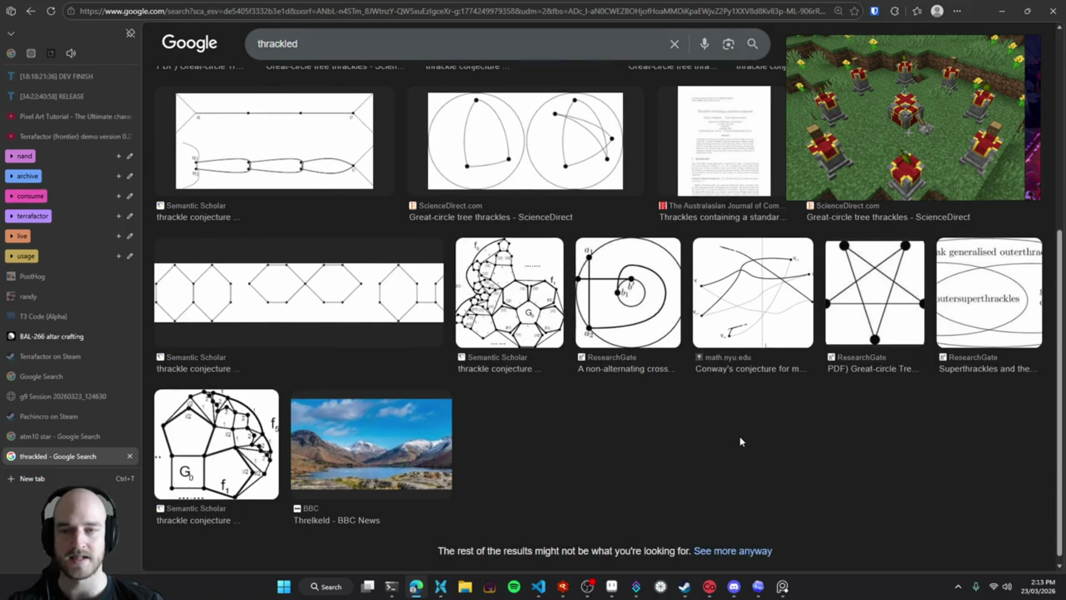
{"action": "scroll", "coordinate": [739, 434], "scroll_direction": "down", "scroll_amount": 1}
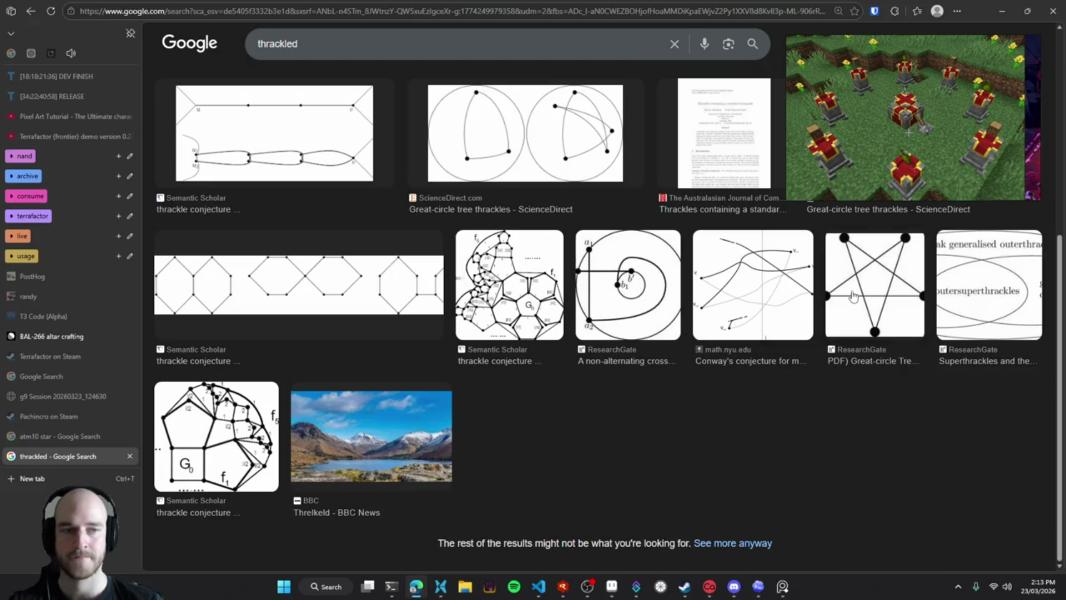
{"action": "left_click", "coordinate": [853, 294]}
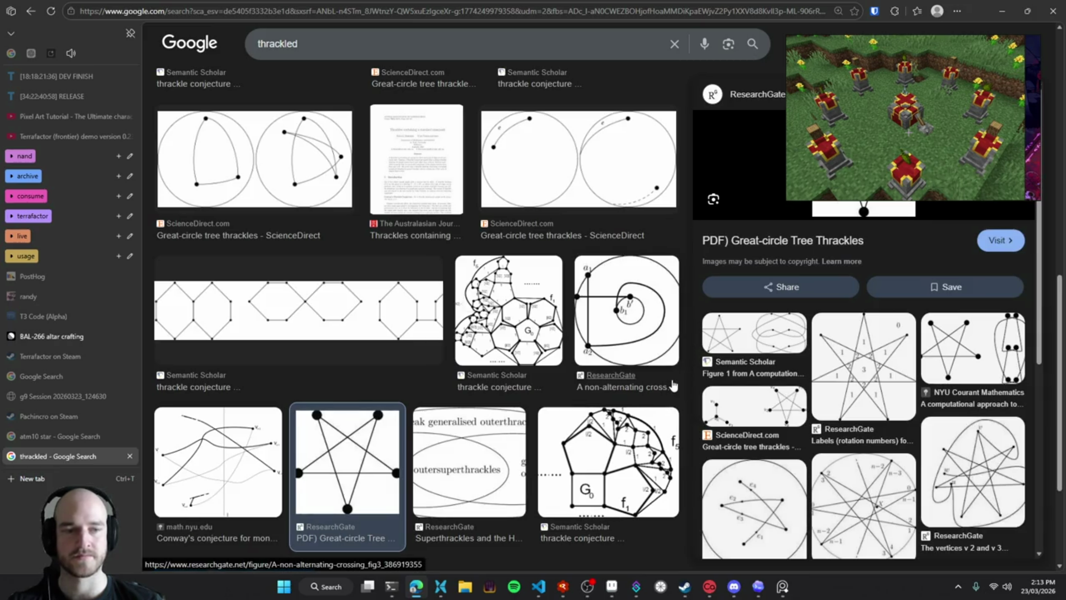
{"action": "scroll", "coordinate": [674, 383], "scroll_direction": "up", "scroll_amount": 5}
{"action": "left_click", "coordinate": [341, 53]}
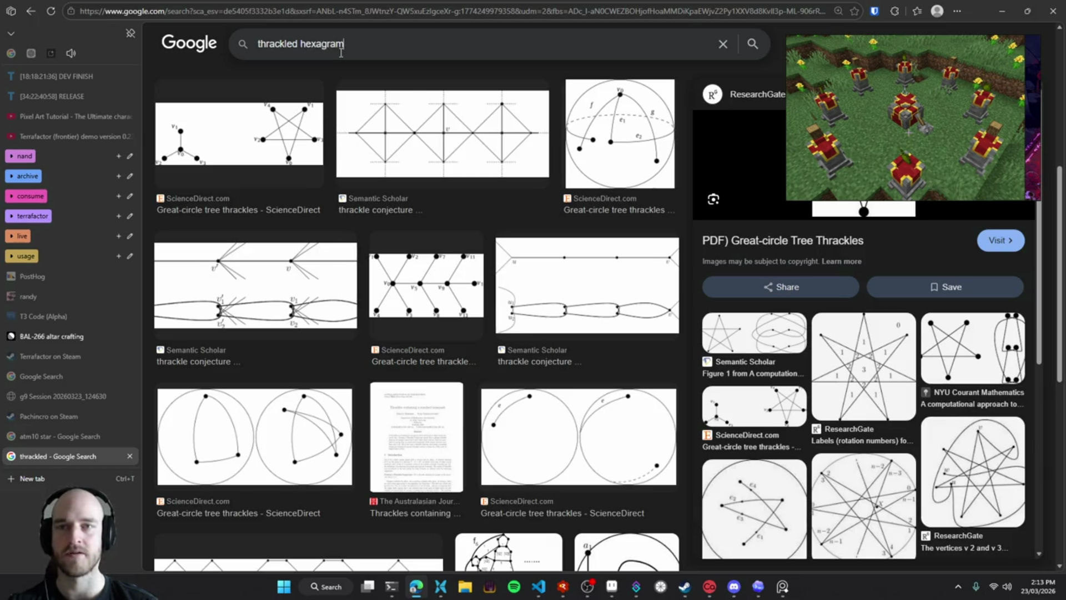
{"action": "key", "text": "Return"}
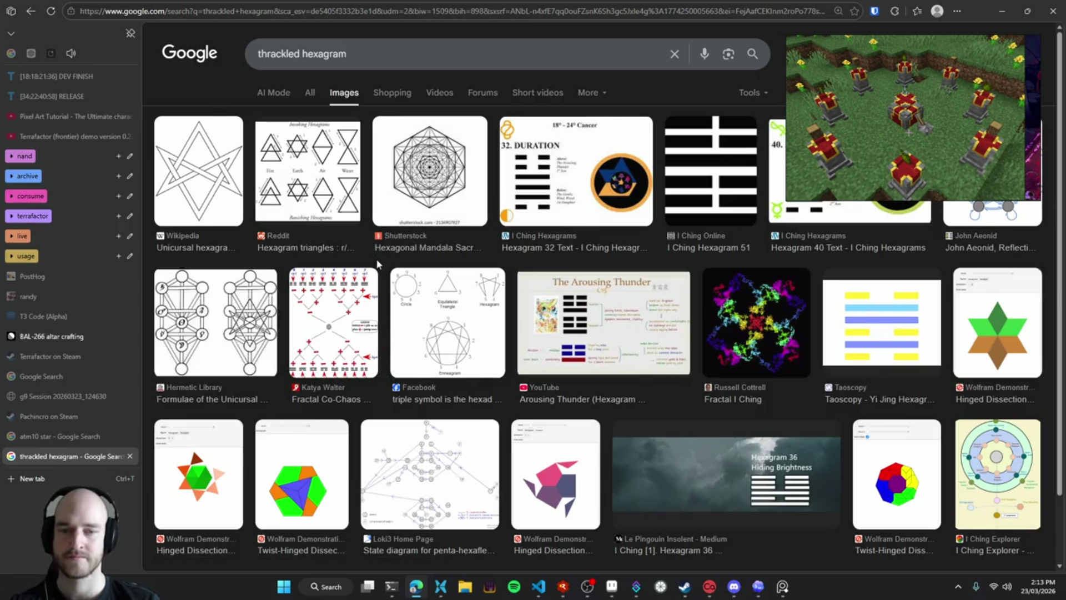
{"action": "double_click", "coordinate": [323, 54]}
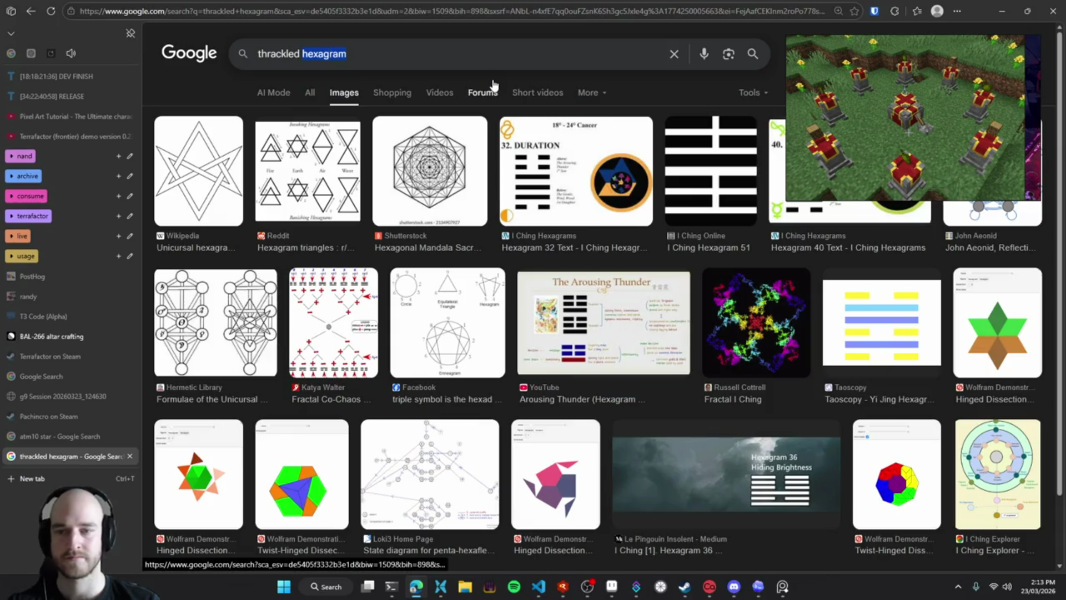
{"action": "key", "text": "Return"}
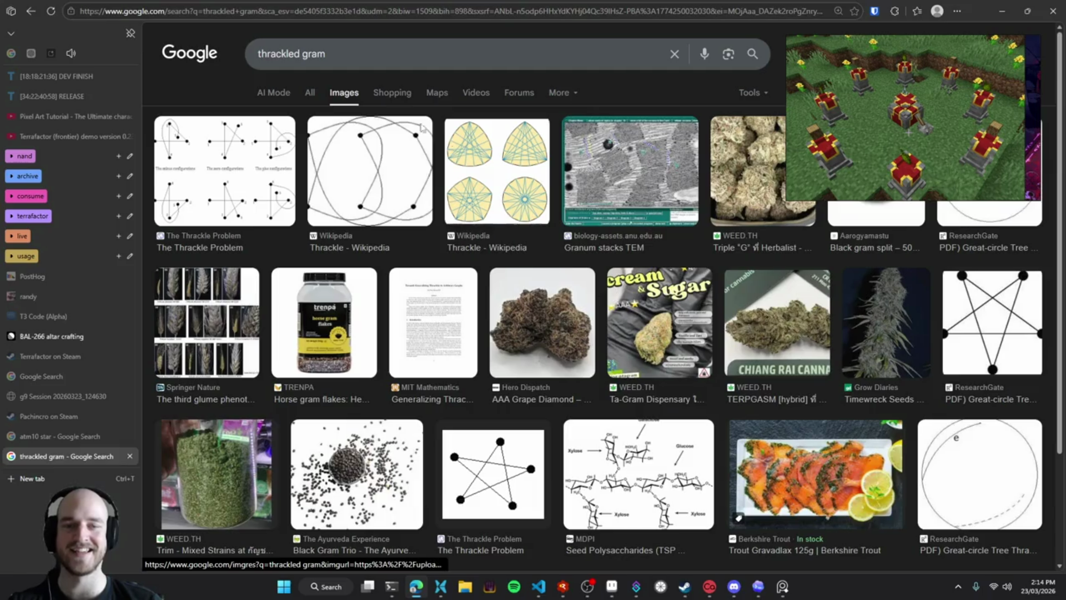
{"action": "double_click", "coordinate": [315, 54]}
{"action": "key", "text": "BackSpace"}
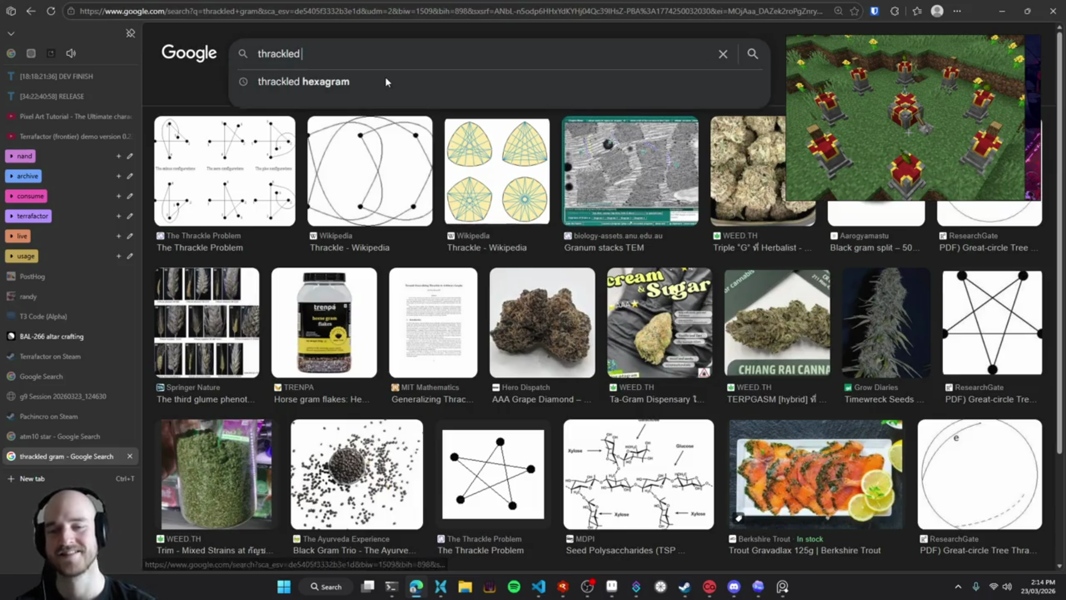
{"action": "type", "text": "pentagram"}
{"action": "key", "text": "Return"}
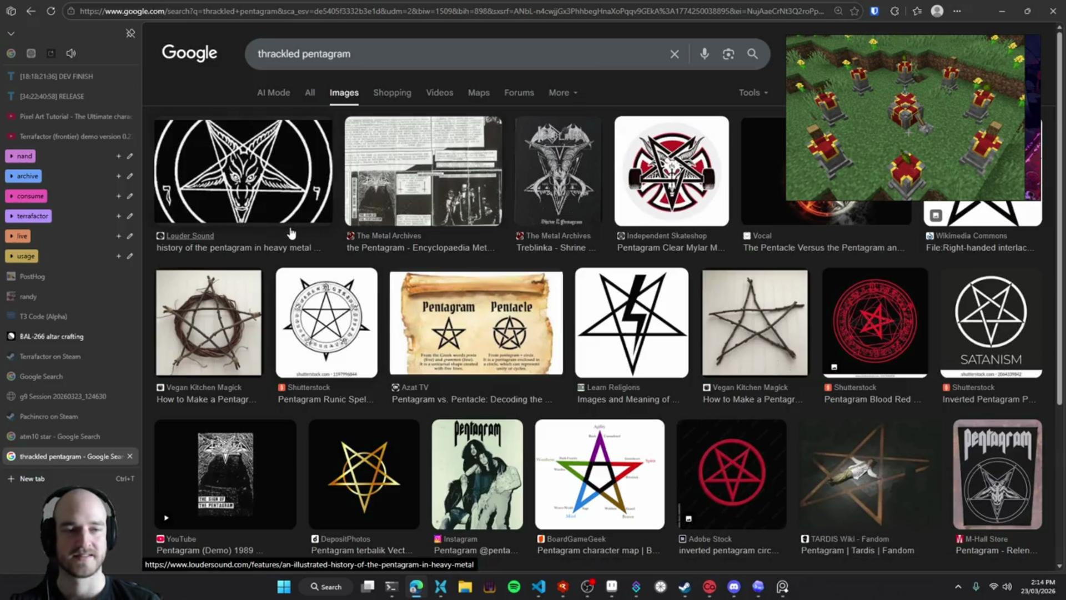
{"action": "middle_click", "coordinate": [62, 456]}
{"action": "key", "text": "alt+Tab"}
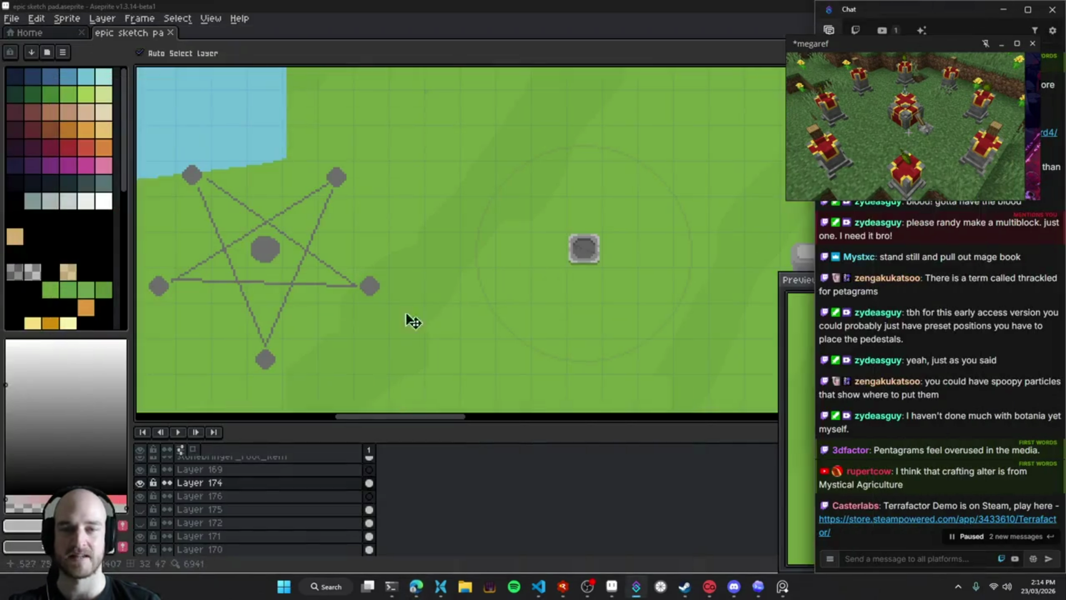
{"action": "mouse_move", "coordinate": [637, 248]}
{"action": "left_mouse_down"}
{"action": "mouse_move", "coordinate": [434, 295]}
{"action": "mouse_move", "coordinate": [582, 273]}
{"action": "left_mouse_up"}
{"action": "key", "text": "alt+Tab"}
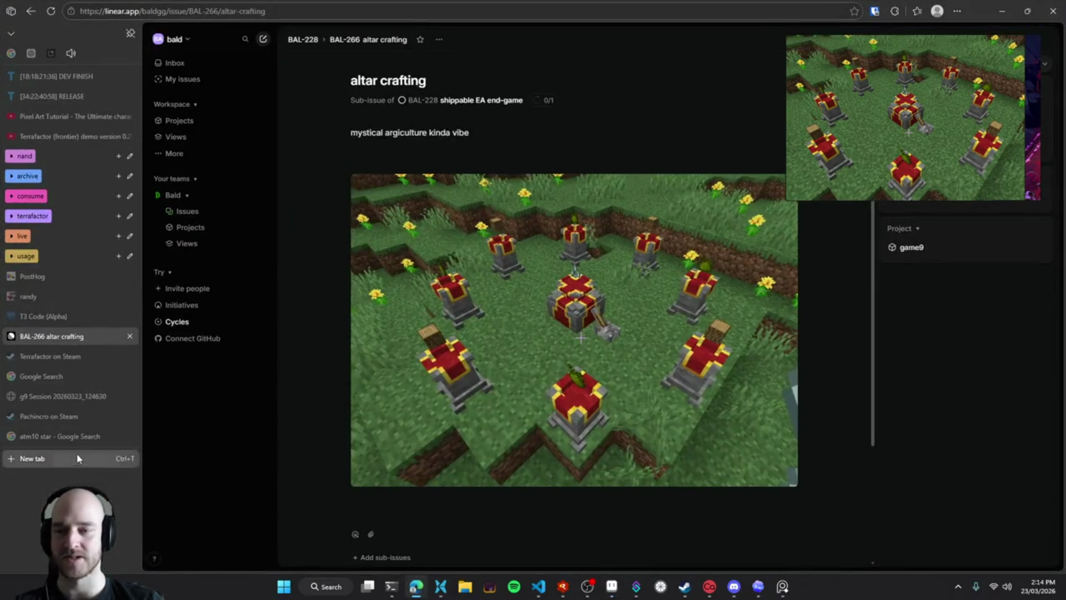
{"action": "left_click", "coordinate": [72, 457]}
{"action": "type", "text": "magic circle"}
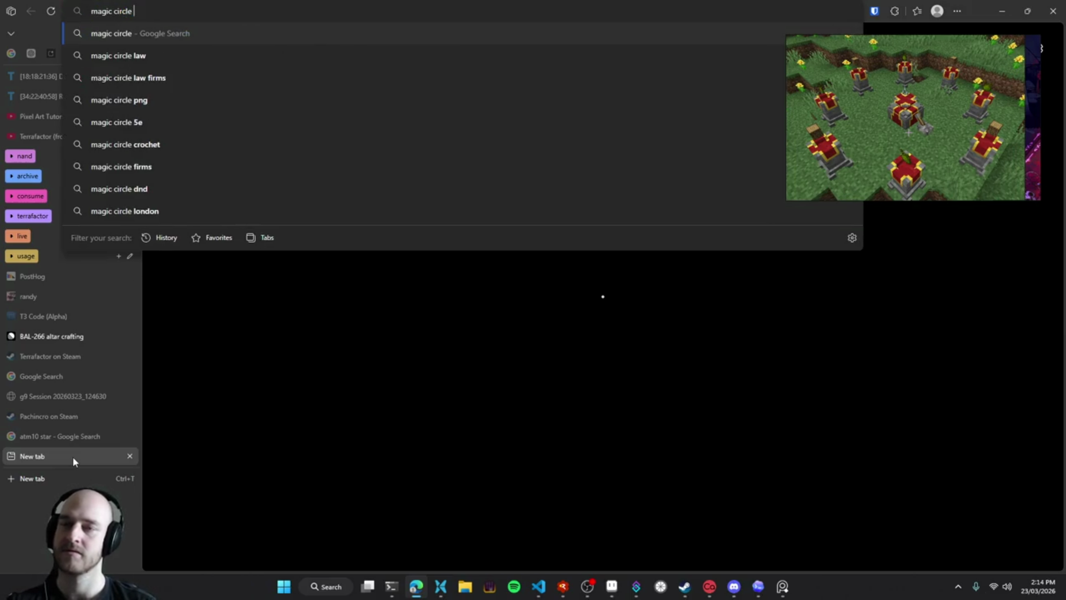
{"action": "key", "text": "ctrl+Left"}
{"action": "type", "text": "groudn"}
{"action": "key", "text": "Return"}
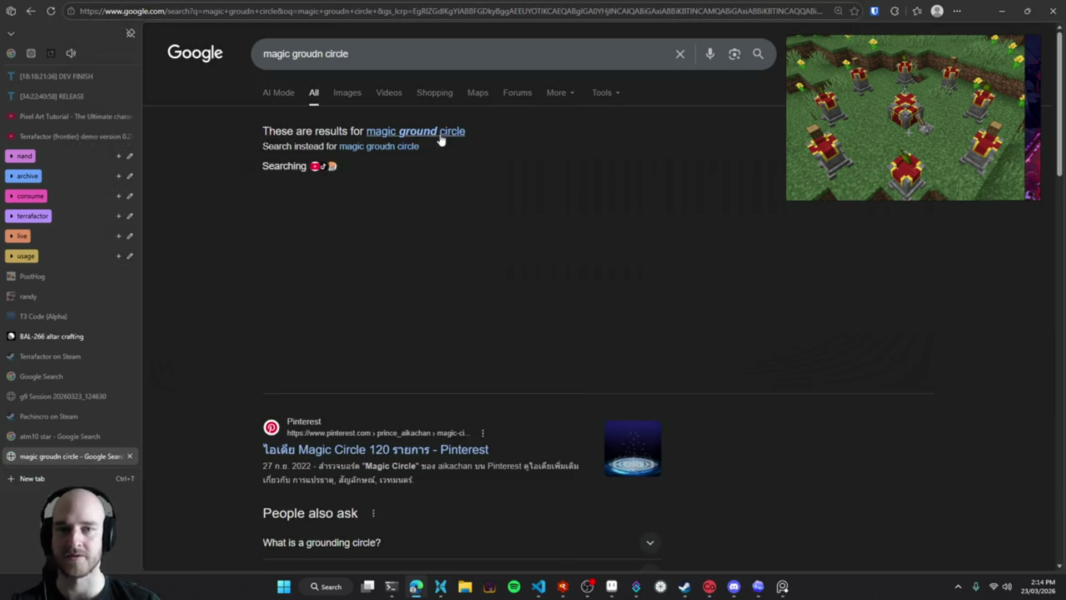
{"action": "left_click", "coordinate": [347, 93]}
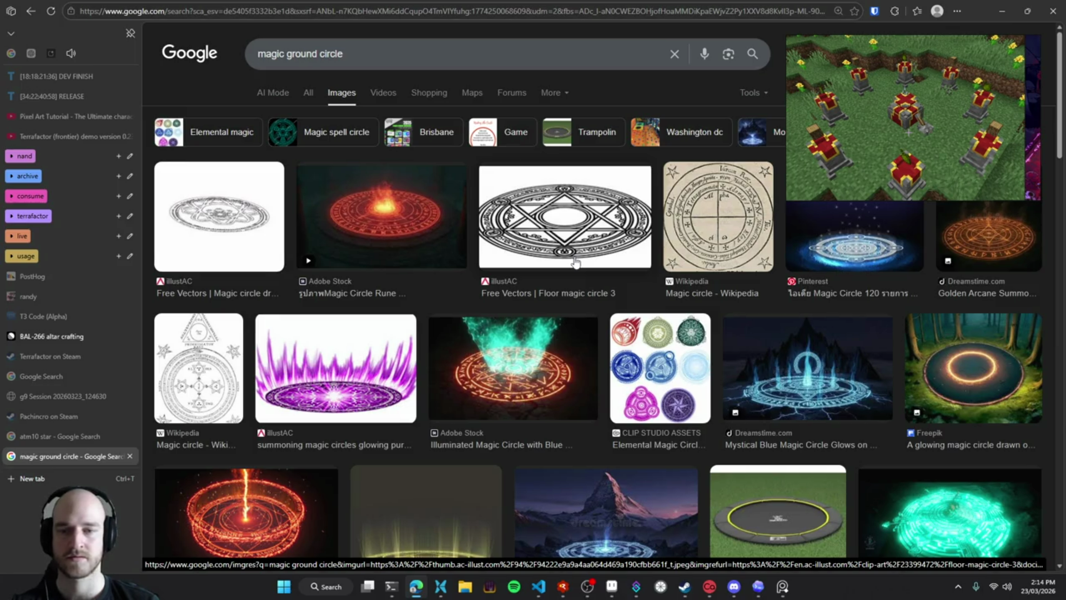
{"action": "scroll", "coordinate": [569, 258], "scroll_direction": "down", "scroll_amount": 5}
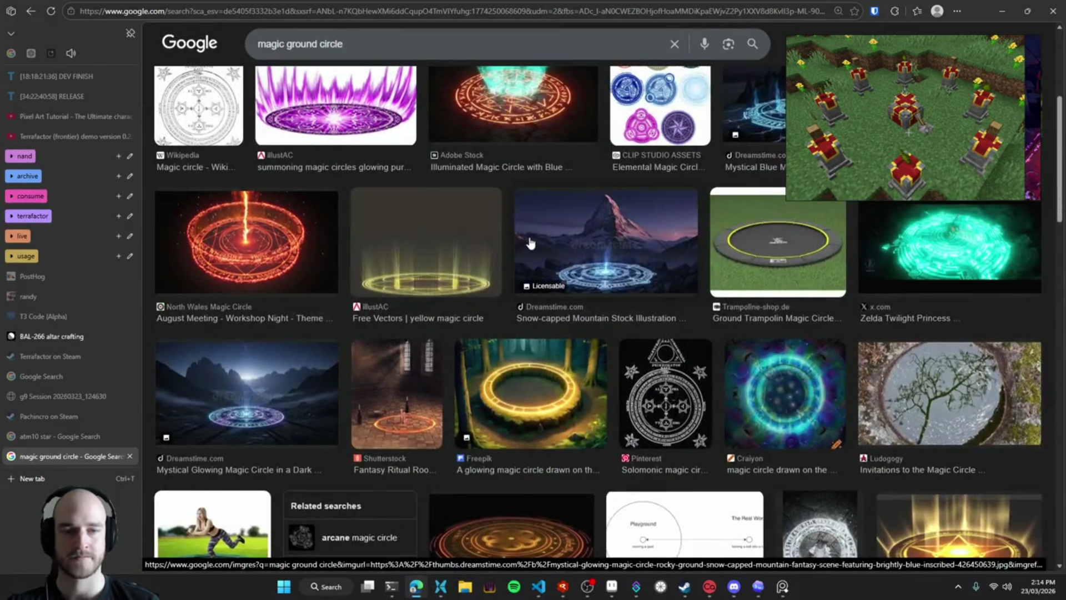
{"action": "scroll", "coordinate": [531, 243], "scroll_direction": "down", "scroll_amount": 2}
{"action": "scroll", "coordinate": [525, 244], "scroll_direction": "down", "scroll_amount": 3}
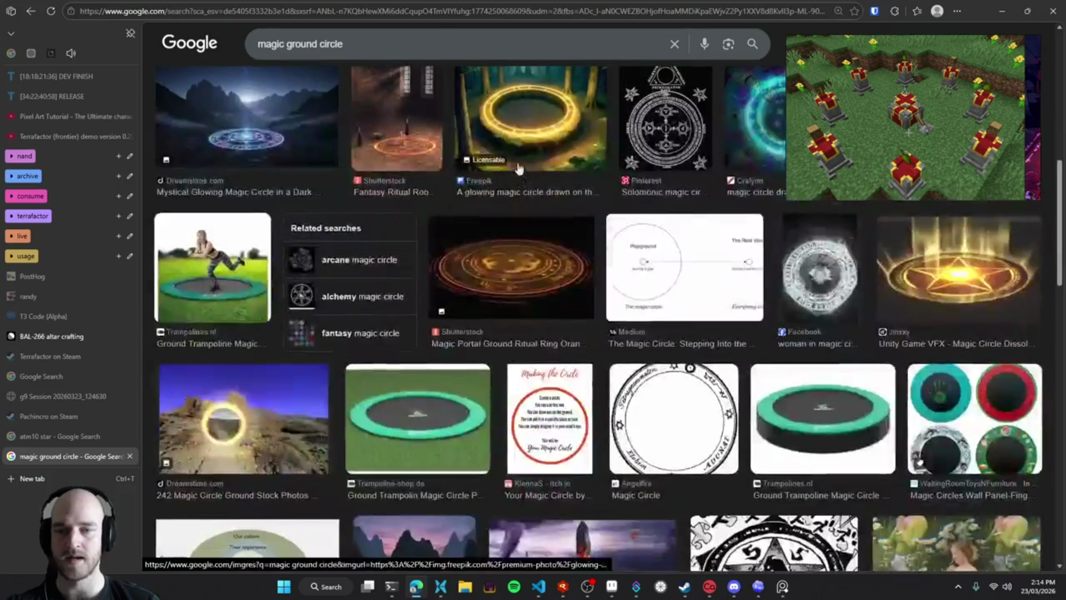
{"action": "scroll", "coordinate": [512, 183], "scroll_direction": "down", "scroll_amount": 3}
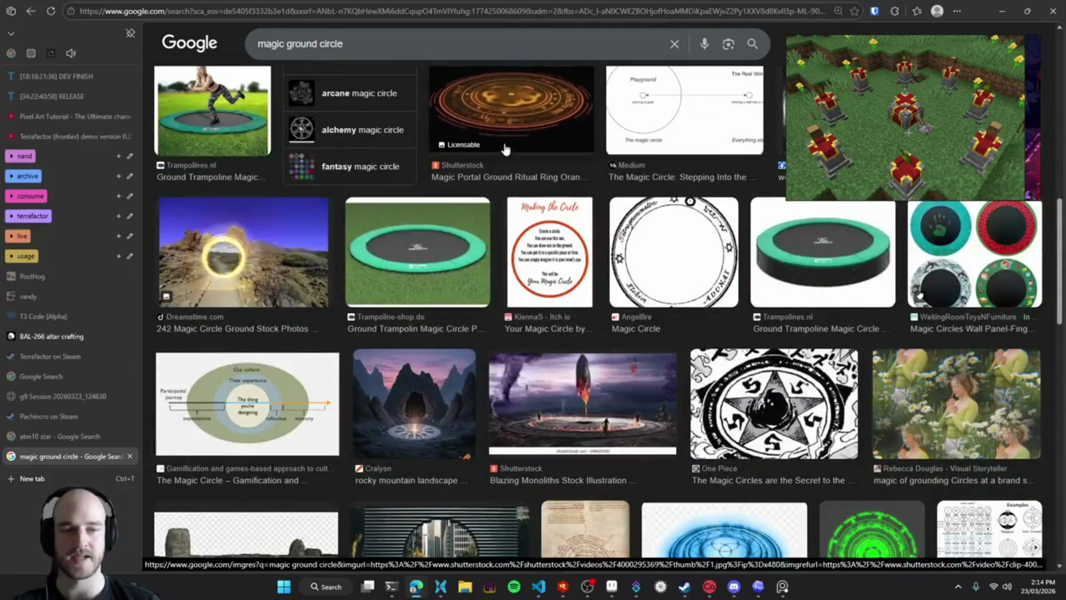
{"action": "scroll", "coordinate": [500, 178], "scroll_direction": "down", "scroll_amount": 1}
{"action": "scroll", "coordinate": [495, 174], "scroll_direction": "down", "scroll_amount": 2}
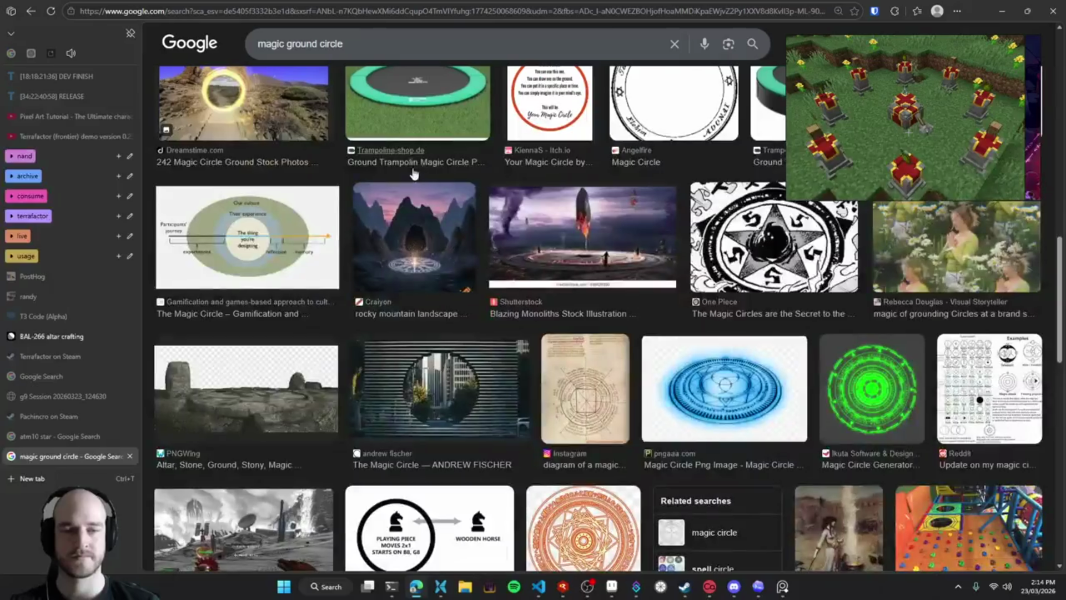
{"action": "scroll", "coordinate": [641, 263], "scroll_direction": "down", "scroll_amount": 5}
{"action": "scroll", "coordinate": [527, 234], "scroll_direction": "down", "scroll_amount": 4}
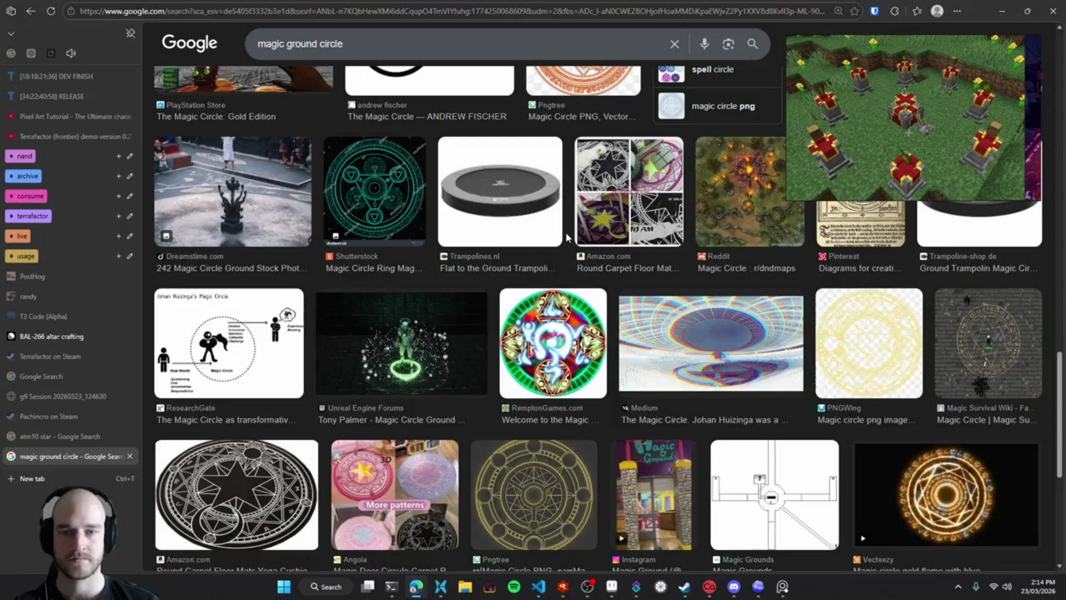
{"action": "scroll", "coordinate": [566, 238], "scroll_direction": "up", "scroll_amount": 4}
{"action": "scroll", "coordinate": [566, 237], "scroll_direction": "up", "scroll_amount": 4}
{"action": "scroll", "coordinate": [565, 238], "scroll_direction": "up", "scroll_amount": 4}
{"action": "scroll", "coordinate": [564, 241], "scroll_direction": "up", "scroll_amount": 3}
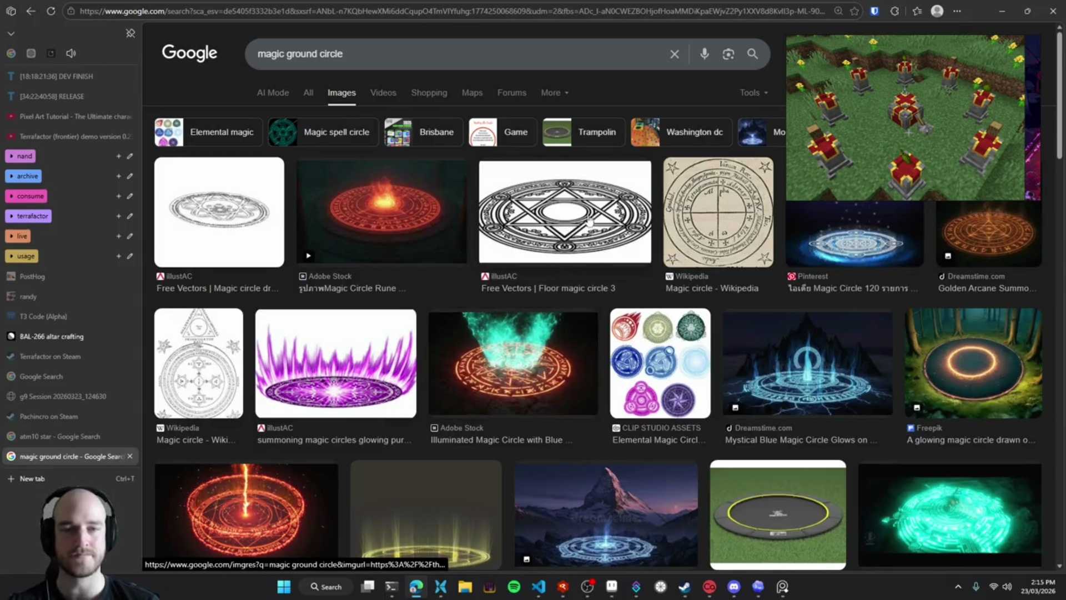
Copy the Golden Arcane Summoning Circle preview image and paste it onto the PureRef board
{"action": "left_click", "coordinate": [980, 242]}
{"action": "right_click", "coordinate": [851, 326]}
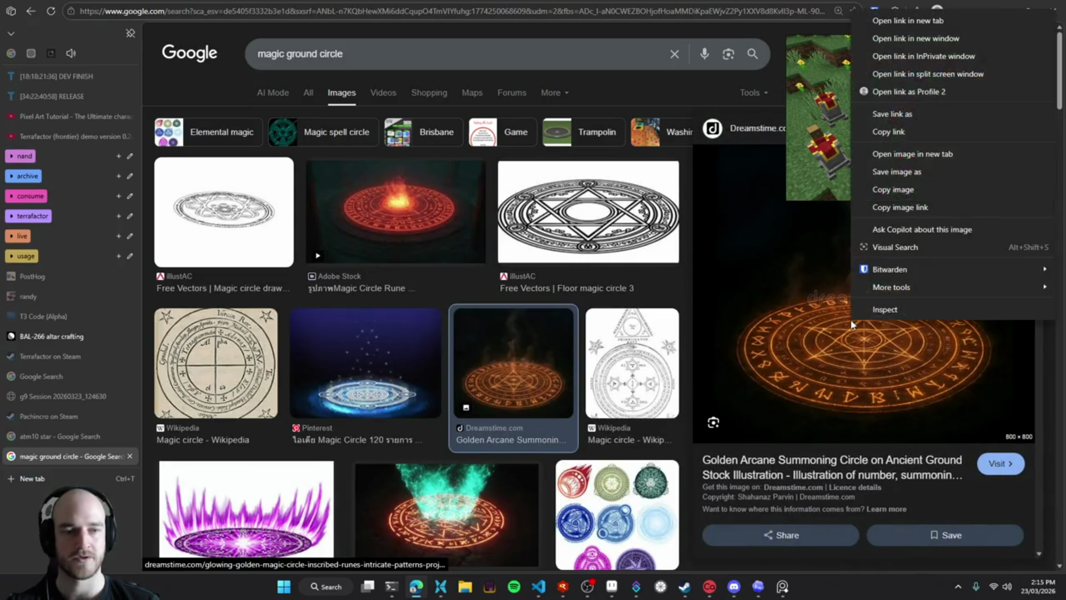
{"action": "left_click", "coordinate": [917, 195]}
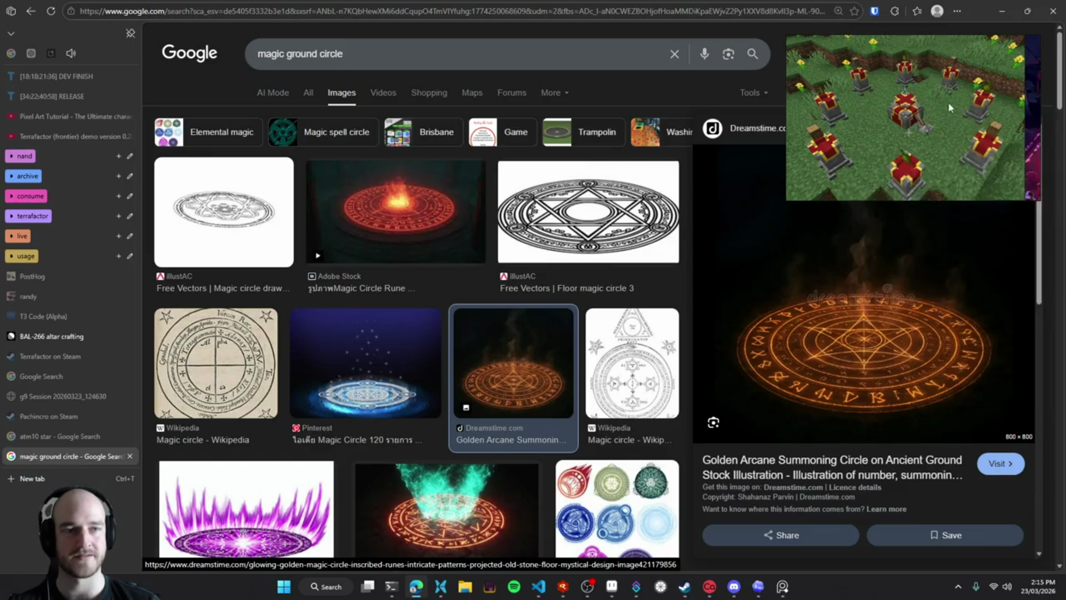
{"action": "key", "text": "ctrl+v"}
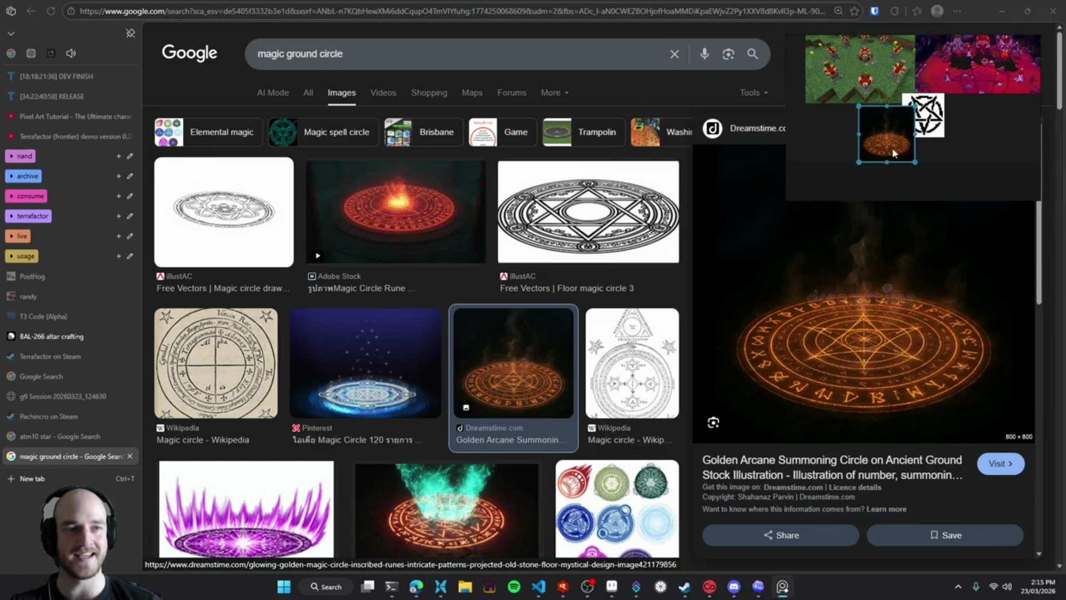
Zoom in and out on the board to inspect the pasted golden circle
{"action": "scroll", "coordinate": [938, 114], "scroll_direction": "up", "scroll_amount": 3}
{"action": "scroll", "coordinate": [937, 133], "scroll_direction": "up", "scroll_amount": 3}
{"action": "scroll", "coordinate": [937, 133], "scroll_direction": "up", "scroll_amount": 3}
{"action": "scroll", "coordinate": [936, 163], "scroll_direction": "up", "scroll_amount": 2}
{"action": "scroll", "coordinate": [935, 162], "scroll_direction": "down", "scroll_amount": 2}
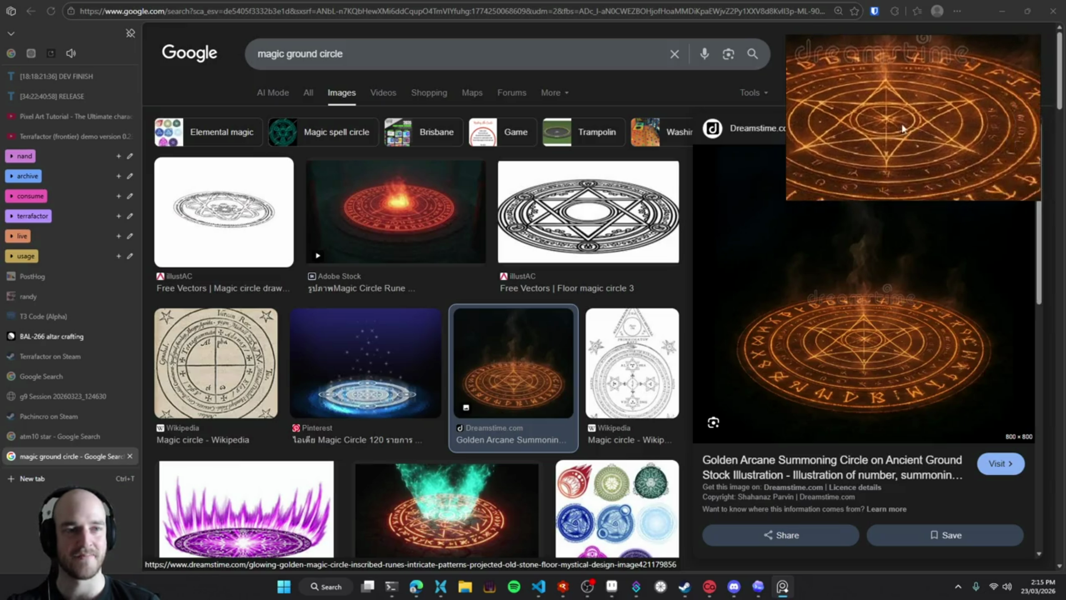
{"action": "scroll", "coordinate": [910, 139], "scroll_direction": "down", "scroll_amount": 2}
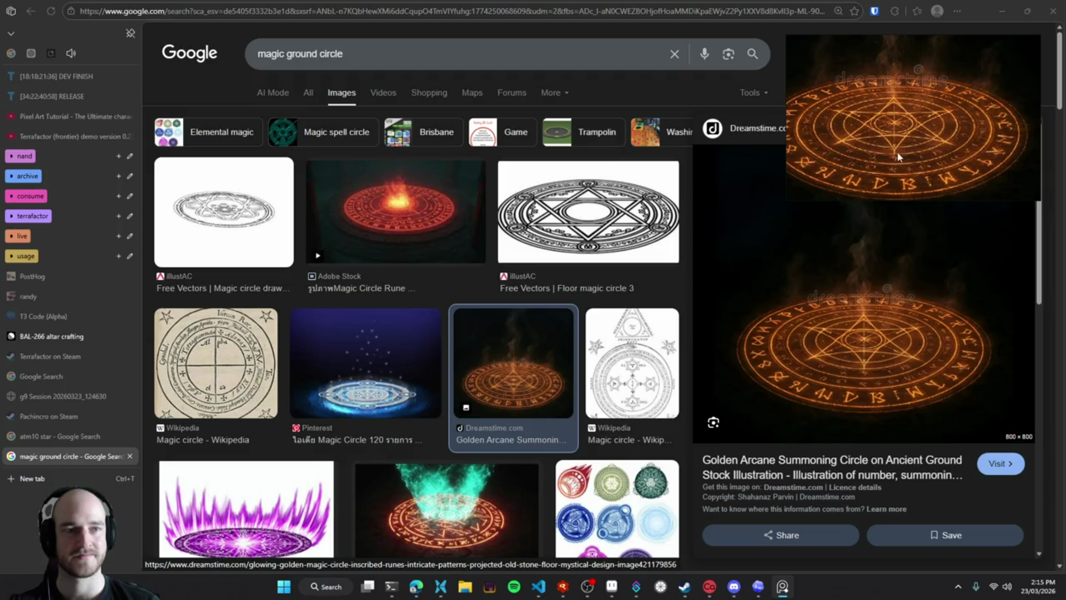
{"action": "scroll", "coordinate": [904, 157], "scroll_direction": "down", "scroll_amount": 2}
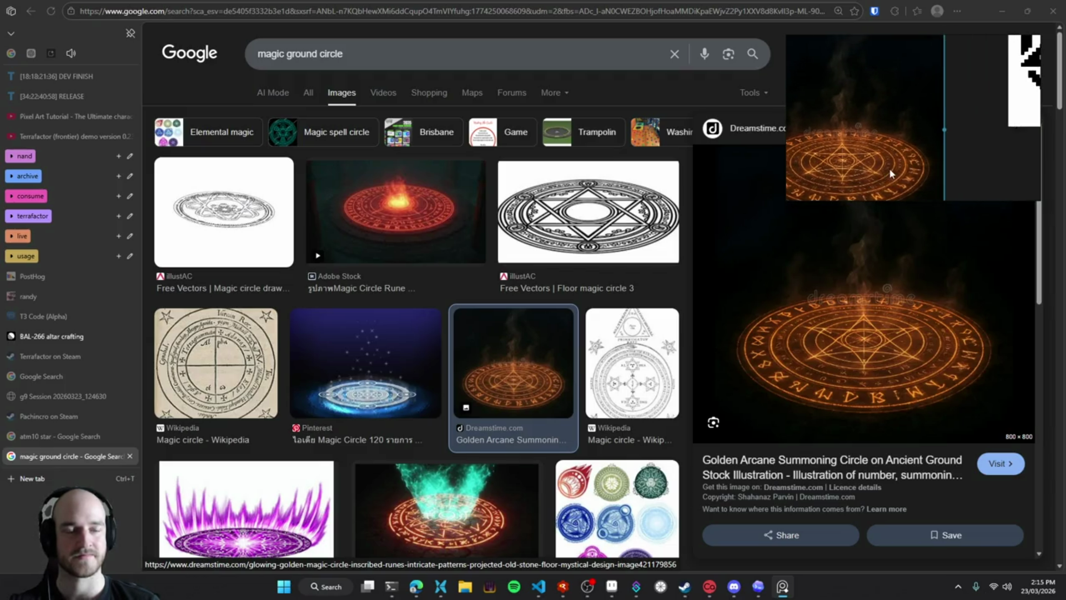
{"action": "scroll", "coordinate": [951, 149], "scroll_direction": "up", "scroll_amount": 2}
{"action": "scroll", "coordinate": [964, 149], "scroll_direction": "down", "scroll_amount": 2}
{"action": "scroll", "coordinate": [936, 135], "scroll_direction": "down", "scroll_amount": 2}
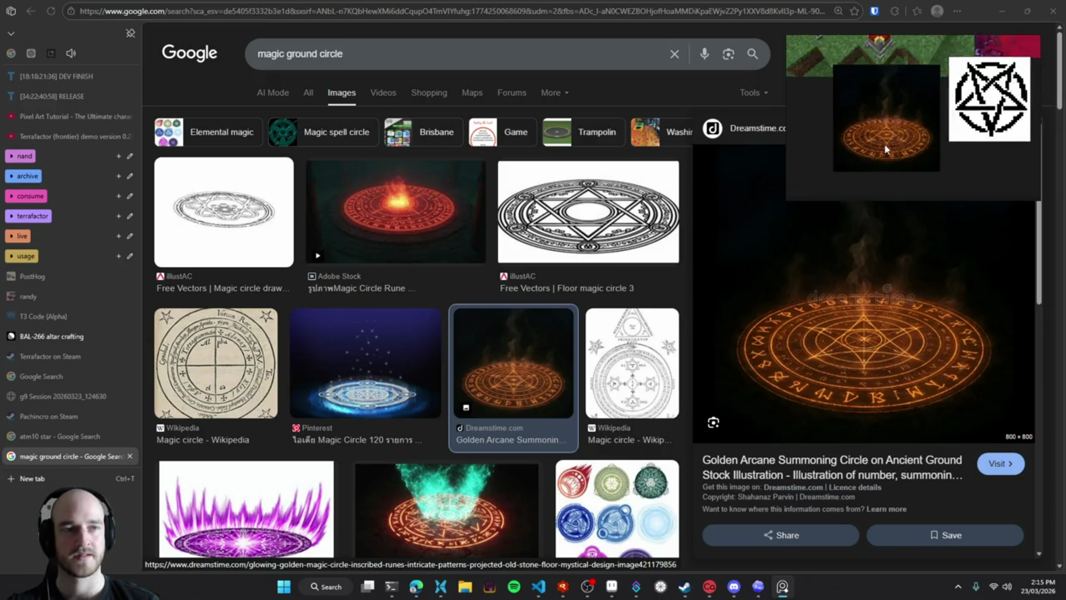
{"action": "scroll", "coordinate": [892, 139], "scroll_direction": "up", "scroll_amount": 4}
{"action": "scroll", "coordinate": [911, 106], "scroll_direction": "up", "scroll_amount": 2}
{"action": "scroll", "coordinate": [935, 69], "scroll_direction": "up", "scroll_amount": 2}
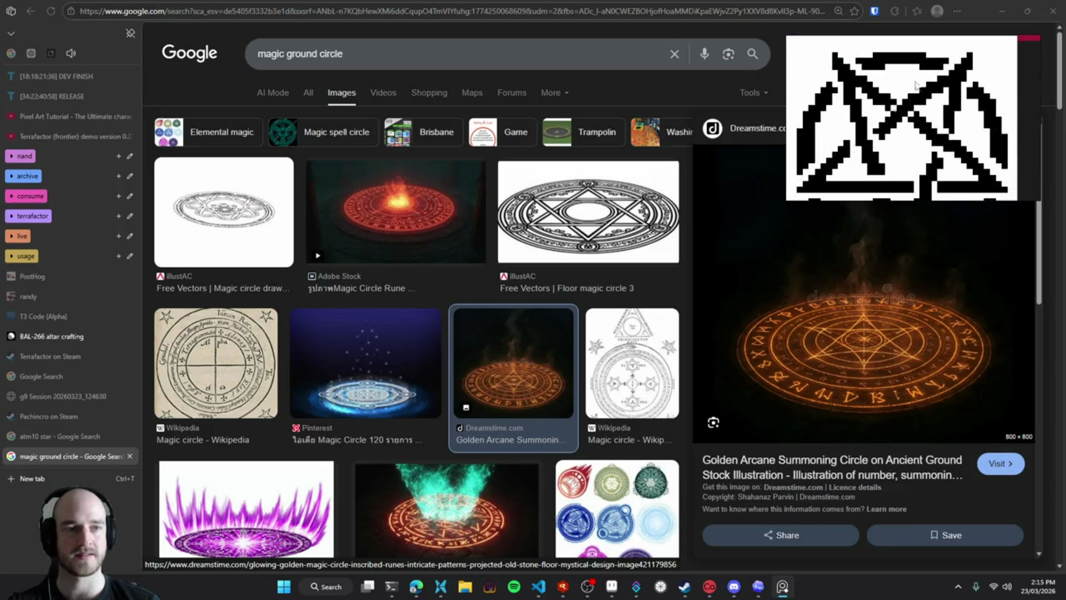
{"action": "scroll", "coordinate": [923, 97], "scroll_direction": "down", "scroll_amount": 2}
{"action": "scroll", "coordinate": [919, 128], "scroll_direction": "down", "scroll_amount": 2}
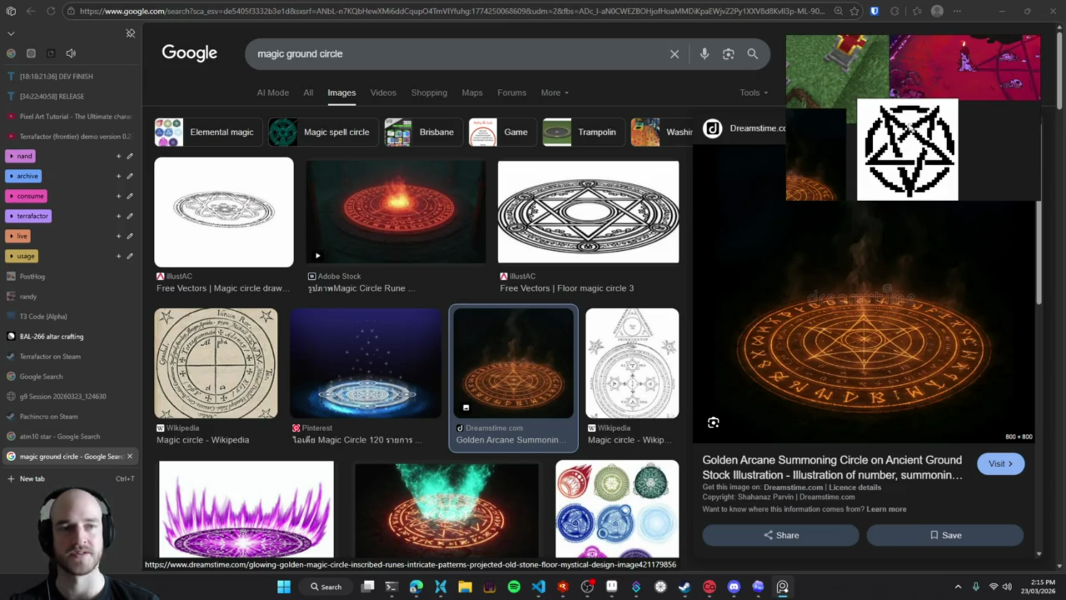
Zoom in and out across the reference board to review the images
{"action": "scroll", "coordinate": [855, 181], "scroll_direction": "up", "scroll_amount": 3}
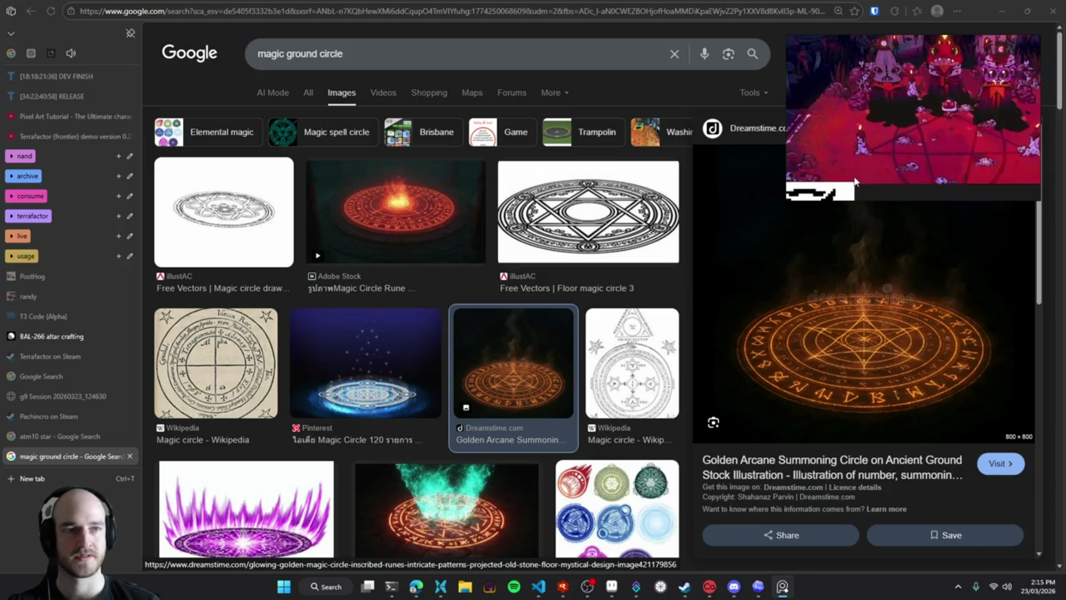
{"action": "scroll", "coordinate": [877, 157], "scroll_direction": "down", "scroll_amount": 2}
{"action": "scroll", "coordinate": [939, 88], "scroll_direction": "down", "scroll_amount": 1}
{"action": "scroll", "coordinate": [905, 106], "scroll_direction": "up", "scroll_amount": 2}
{"action": "scroll", "coordinate": [871, 119], "scroll_direction": "up", "scroll_amount": 2}
{"action": "scroll", "coordinate": [950, 126], "scroll_direction": "down", "scroll_amount": 2}
{"action": "scroll", "coordinate": [901, 145], "scroll_direction": "up", "scroll_amount": 2}
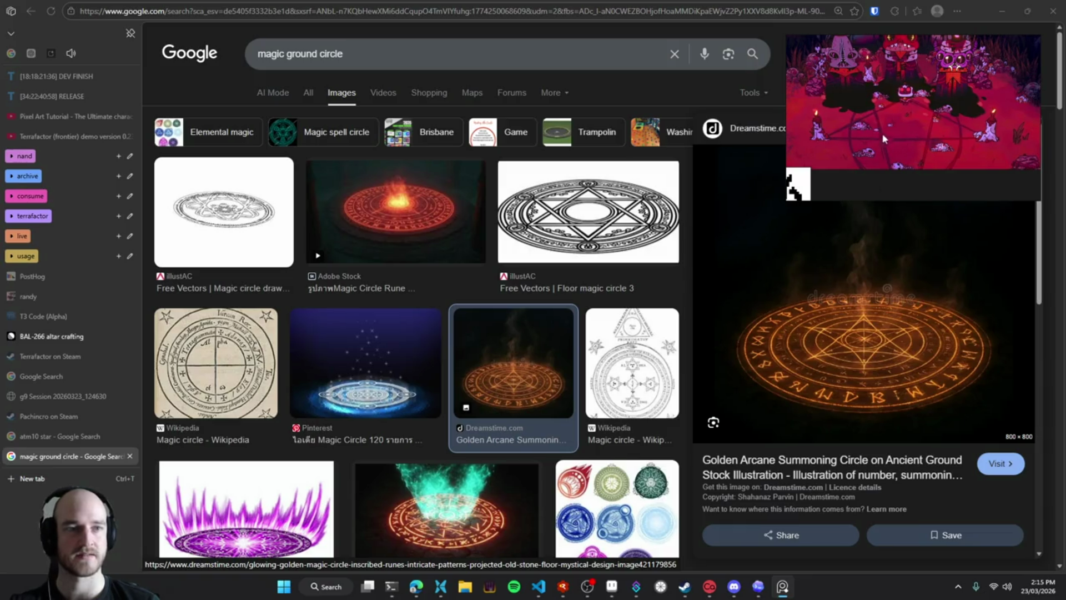
{"action": "scroll", "coordinate": [887, 156], "scroll_direction": "up", "scroll_amount": 2}
{"action": "scroll", "coordinate": [861, 136], "scroll_direction": "down", "scroll_amount": 2}
{"action": "scroll", "coordinate": [904, 113], "scroll_direction": "up", "scroll_amount": 2}
{"action": "scroll", "coordinate": [901, 109], "scroll_direction": "up", "scroll_amount": 1}
{"action": "scroll", "coordinate": [901, 105], "scroll_direction": "down", "scroll_amount": 2}
{"action": "scroll", "coordinate": [890, 59], "scroll_direction": "up", "scroll_amount": 2}
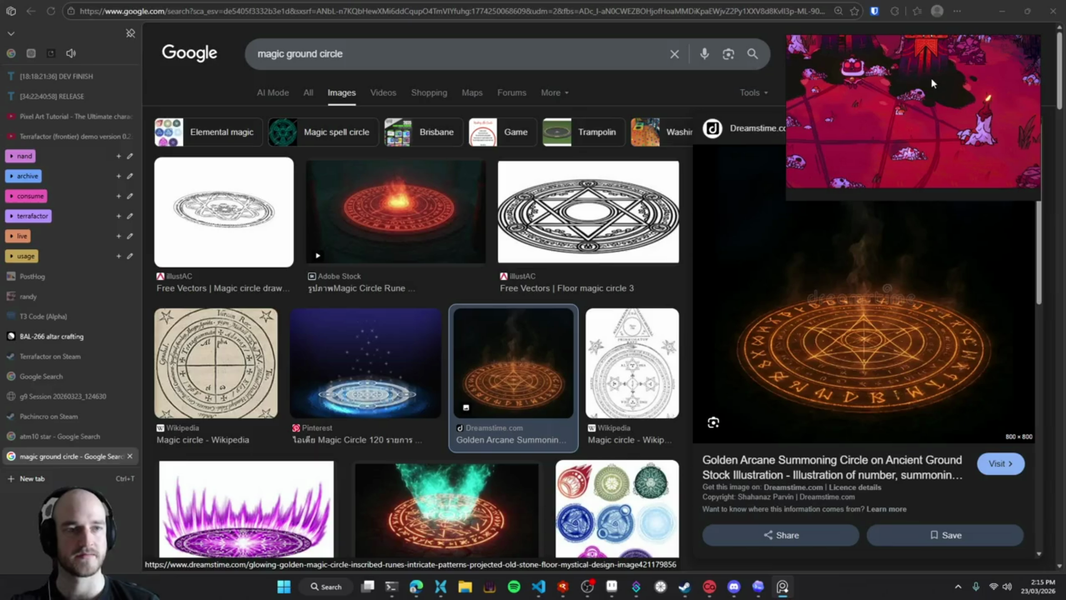
{"action": "scroll", "coordinate": [939, 108], "scroll_direction": "up", "scroll_amount": 2}
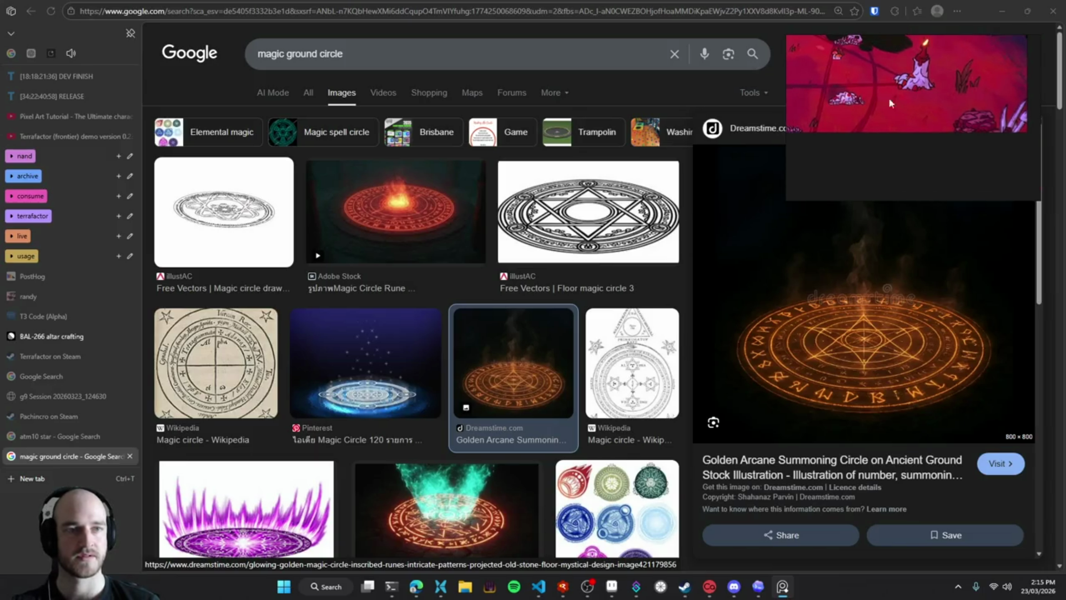
{"action": "scroll", "coordinate": [866, 103], "scroll_direction": "up", "scroll_amount": 2}
{"action": "scroll", "coordinate": [876, 134], "scroll_direction": "down", "scroll_amount": 2}
{"action": "scroll", "coordinate": [878, 123], "scroll_direction": "down", "scroll_amount": 2}
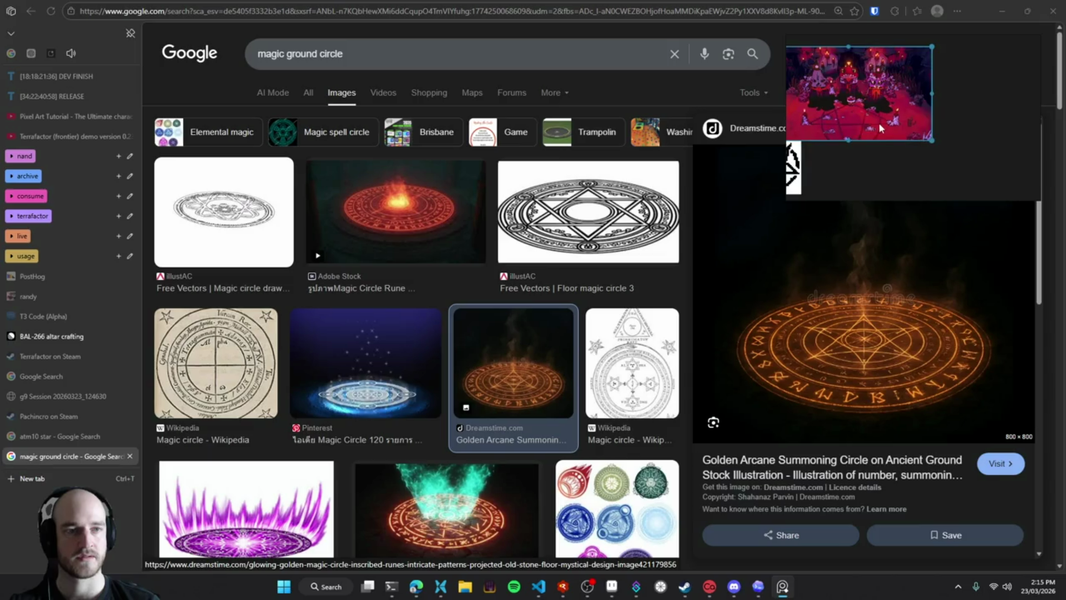
{"action": "scroll", "coordinate": [880, 126], "scroll_direction": "up", "scroll_amount": 1}
{"action": "scroll", "coordinate": [879, 122], "scroll_direction": "down", "scroll_amount": 2}
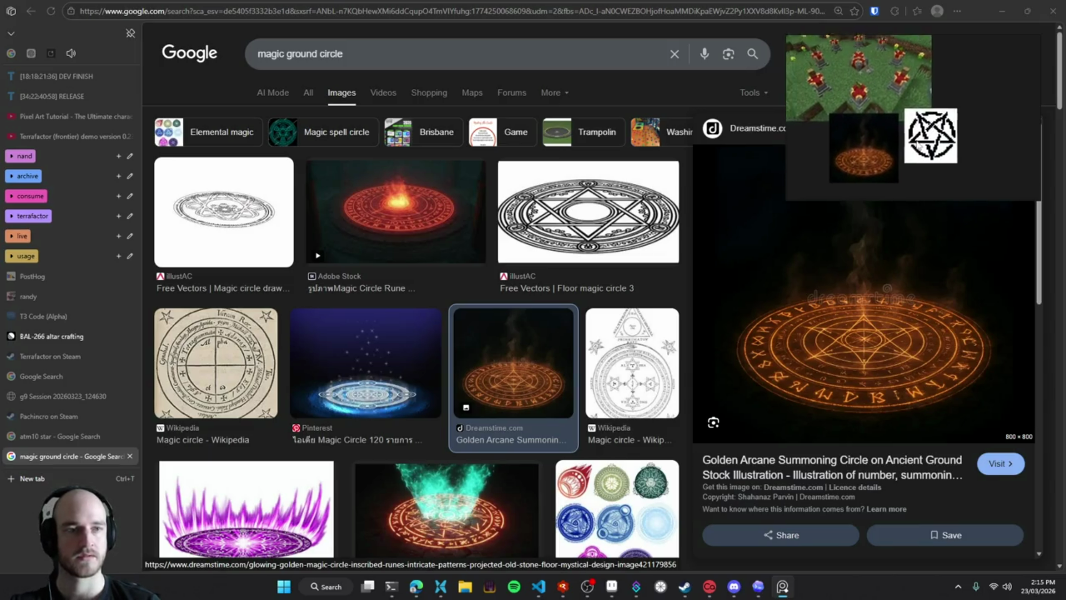
Paste again, drag the pentagram beneath the green map, and deselect it
{"action": "key", "text": "ctrl+v"}
{"action": "scroll", "coordinate": [793, 104], "scroll_direction": "up", "scroll_amount": 2}
{"action": "mouse_move", "coordinate": [794, 106]}
{"action": "left_mouse_down"}
{"action": "mouse_move", "coordinate": [967, 94]}
{"action": "mouse_move", "coordinate": [935, 118]}
{"action": "left_mouse_up"}
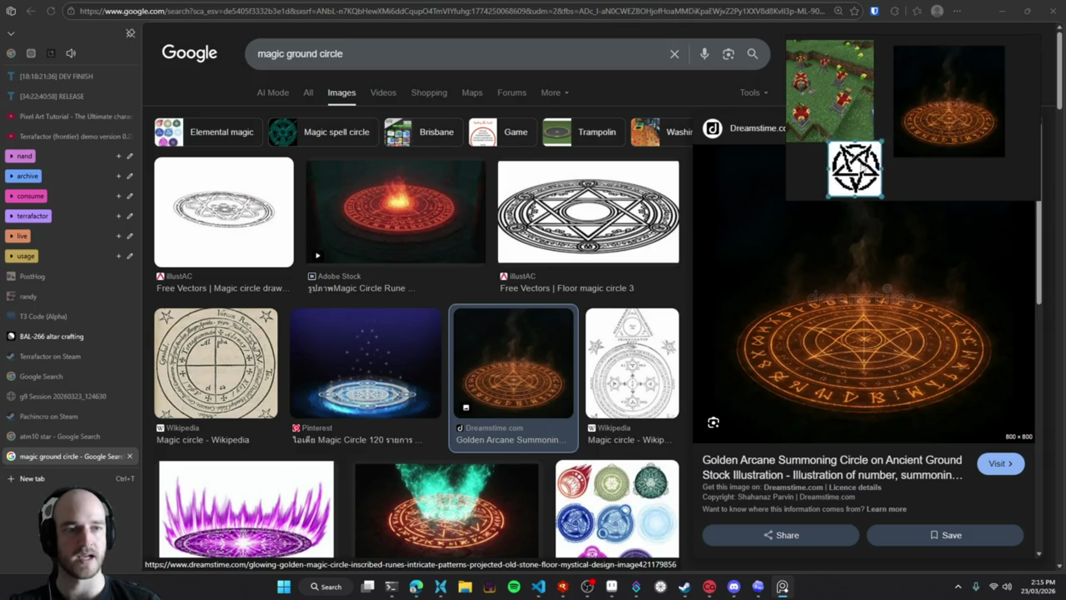
{"action": "left_click", "coordinate": [910, 181]}
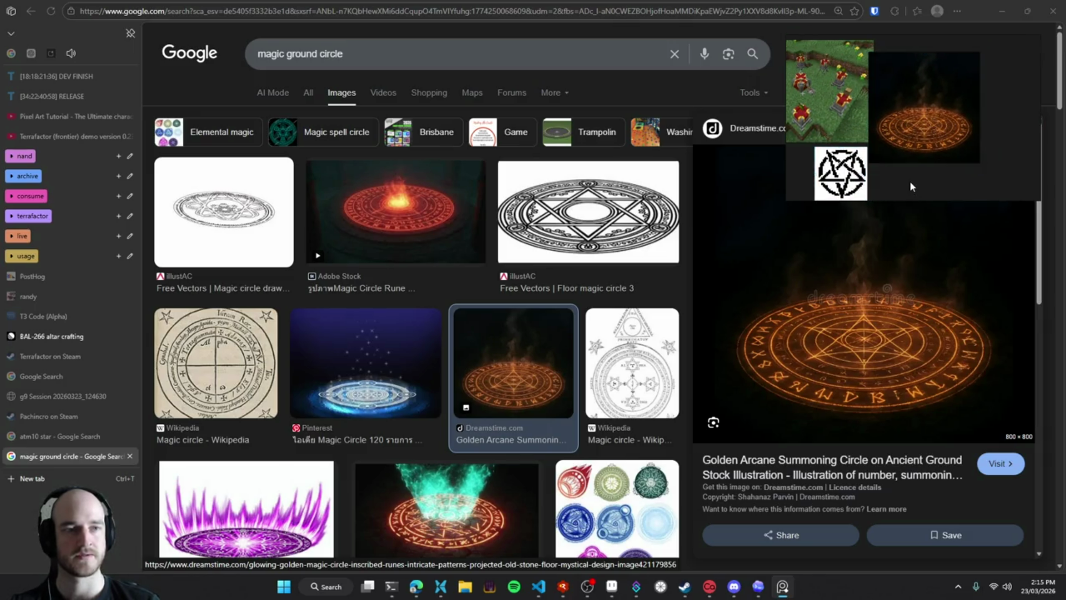
Zoom across the board, then select the Google Images search query to replace it
{"action": "scroll", "coordinate": [909, 156], "scroll_direction": "up", "scroll_amount": 1}
{"action": "scroll", "coordinate": [907, 142], "scroll_direction": "up", "scroll_amount": 1}
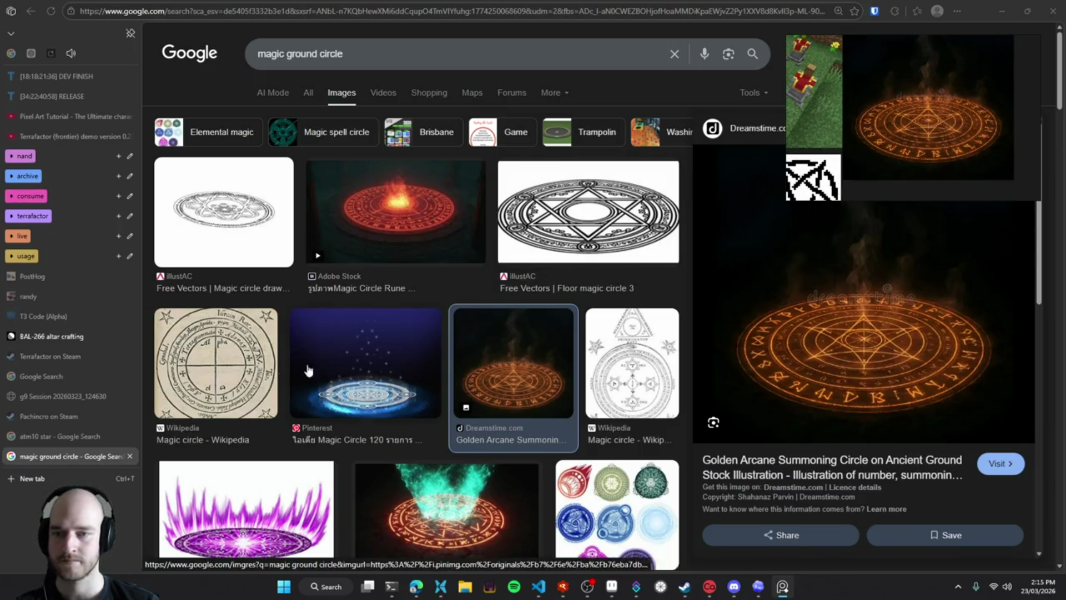
{"action": "scroll", "coordinate": [455, 276], "scroll_direction": "down", "scroll_amount": 2}
{"action": "scroll", "coordinate": [464, 261], "scroll_direction": "down", "scroll_amount": 2}
{"action": "scroll", "coordinate": [439, 222], "scroll_direction": "down", "scroll_amount": 2}
{"action": "scroll", "coordinate": [424, 196], "scroll_direction": "down", "scroll_amount": 2}
{"action": "scroll", "coordinate": [425, 196], "scroll_direction": "down", "scroll_amount": 1}
{"action": "scroll", "coordinate": [422, 194], "scroll_direction": "down", "scroll_amount": 3}
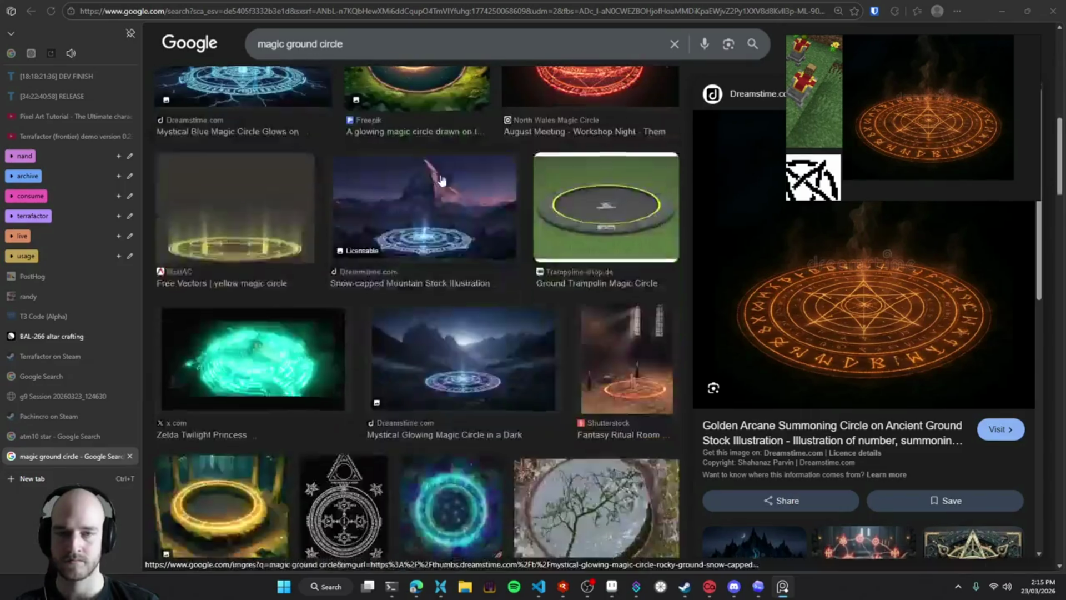
{"action": "scroll", "coordinate": [388, 144], "scroll_direction": "up", "scroll_amount": 9}
{"action": "scroll", "coordinate": [342, 85], "scroll_direction": "up", "scroll_amount": 3}
{"action": "triple_click", "coordinate": [432, 55]}
Search Google Images for "alchemy circle"
{"action": "type", "text": "al;chem"}
{"action": "key", "text": "BackSpace"}
{"action": "key", "text": "BackSpace"}
{"action": "key", "text": "BackSpace"}
{"action": "type", "text": "chemy"}
{"action": "key", "text": "Down"}
{"action": "key", "text": "Return"}
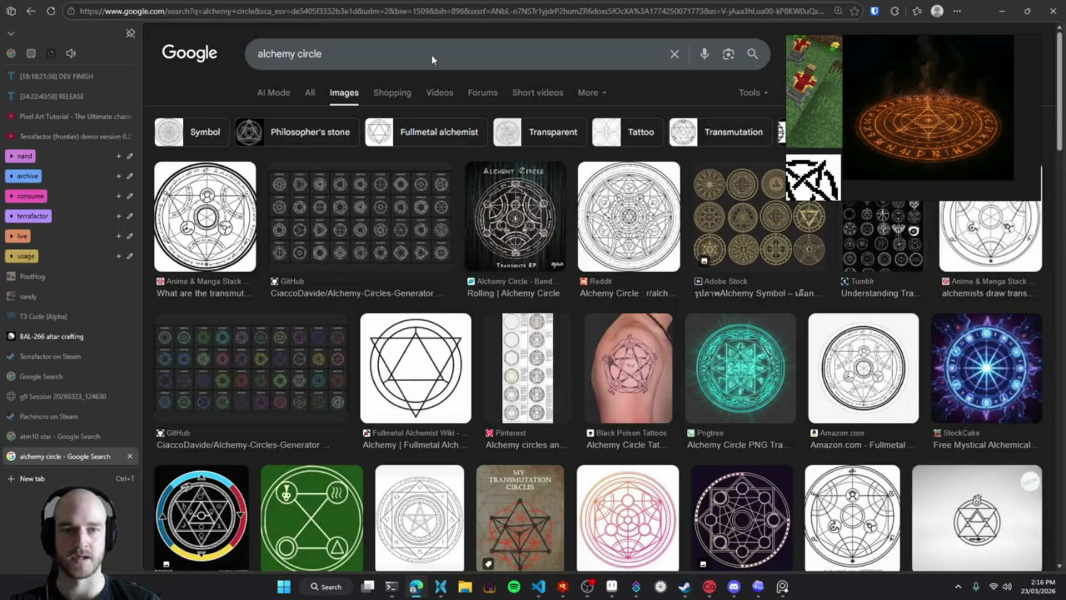
Copy the Rolling | Alchemy Circle image and paste it onto the reference board
{"action": "left_click", "coordinate": [511, 225]}
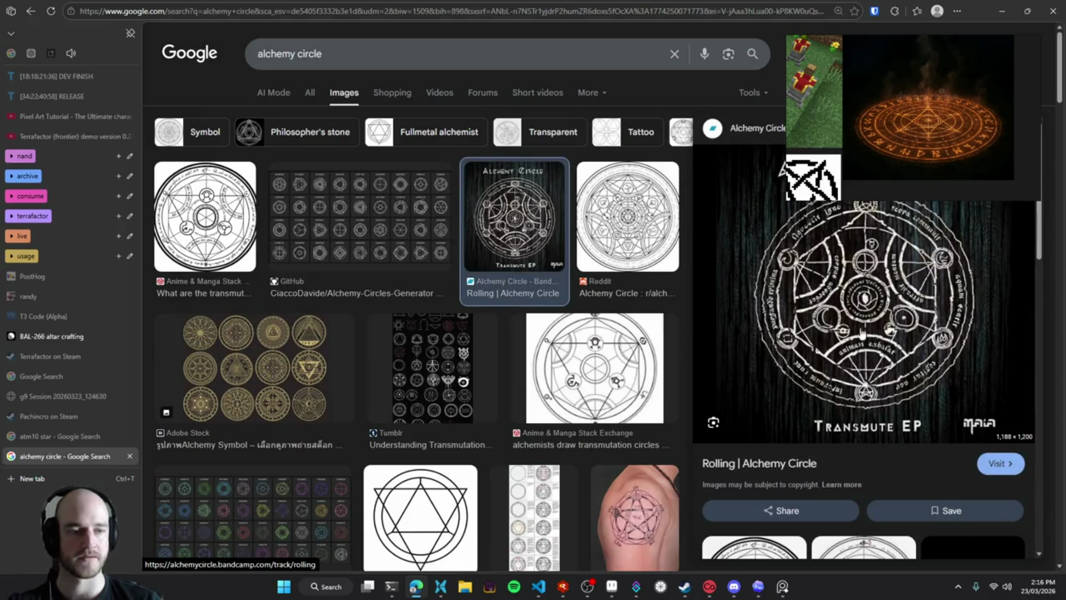
{"action": "right_click", "coordinate": [863, 339]}
{"action": "left_click", "coordinate": [915, 444]}
{"action": "mouse_move", "coordinate": [903, 140]}
{"action": "left_mouse_down"}
{"action": "mouse_move", "coordinate": [937, 114]}
{"action": "mouse_move", "coordinate": [957, 136]}
{"action": "mouse_move", "coordinate": [876, 128]}
{"action": "left_mouse_up"}
{"action": "key", "text": "ctrl+v"}
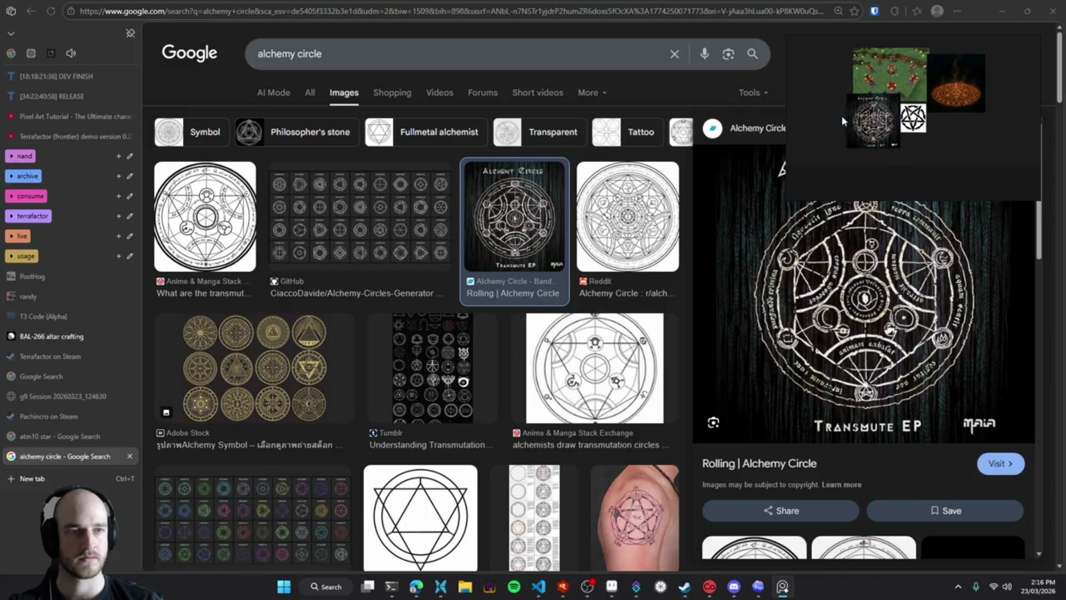
Shift the reference images left, then preview the GitHub alchemy-circles generator image and open its options
{"action": "scroll", "coordinate": [835, 117], "scroll_direction": "up", "scroll_amount": 3}
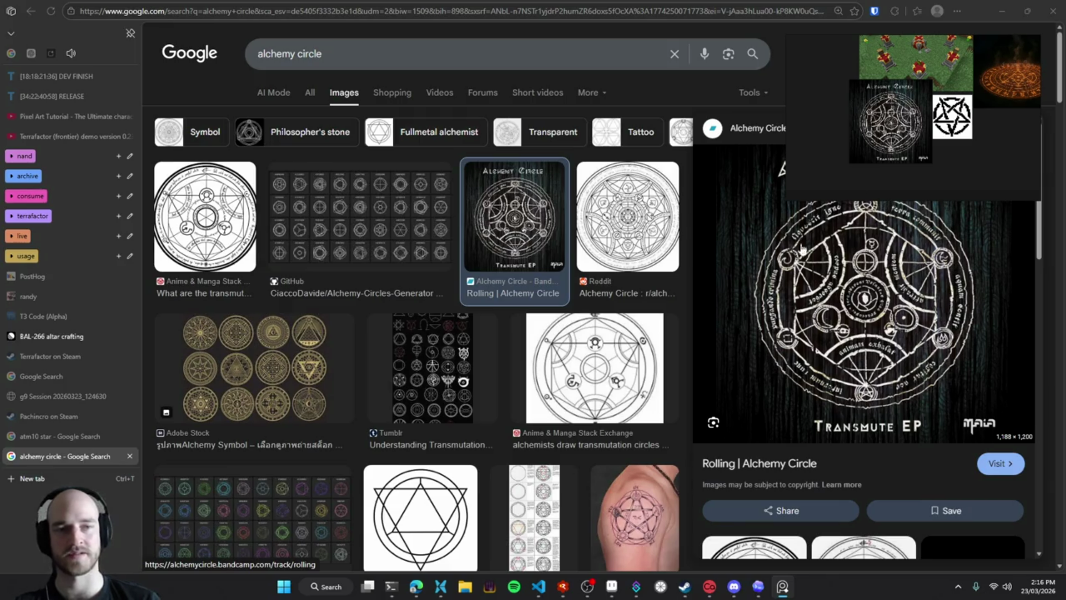
{"action": "left_click_drag", "start_coordinate": [1019, 80], "coordinate": [985, 116]}
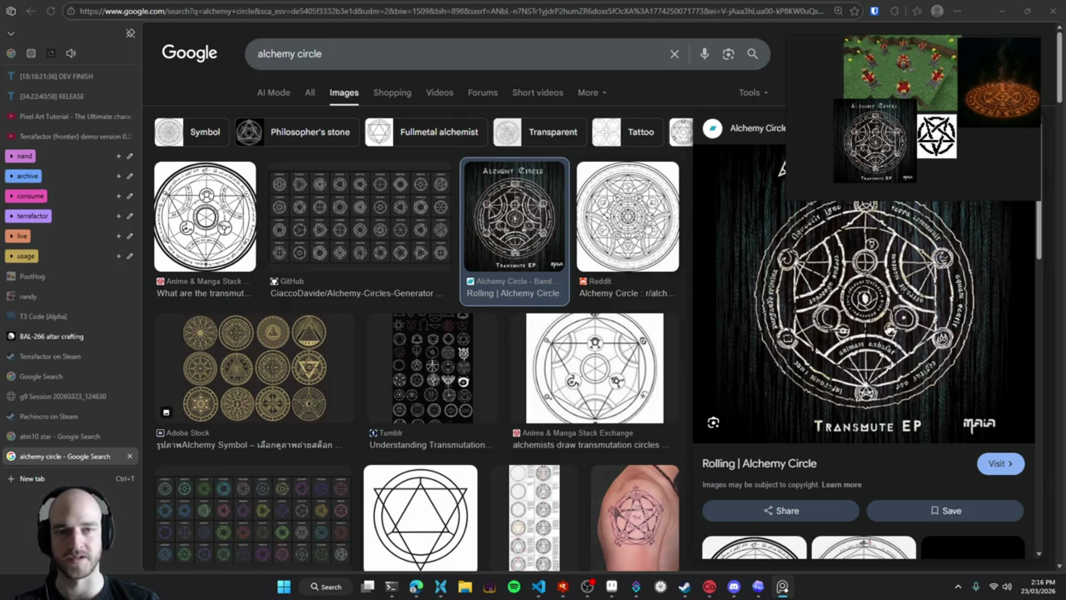
{"action": "scroll", "coordinate": [587, 358], "scroll_direction": "down", "scroll_amount": 1}
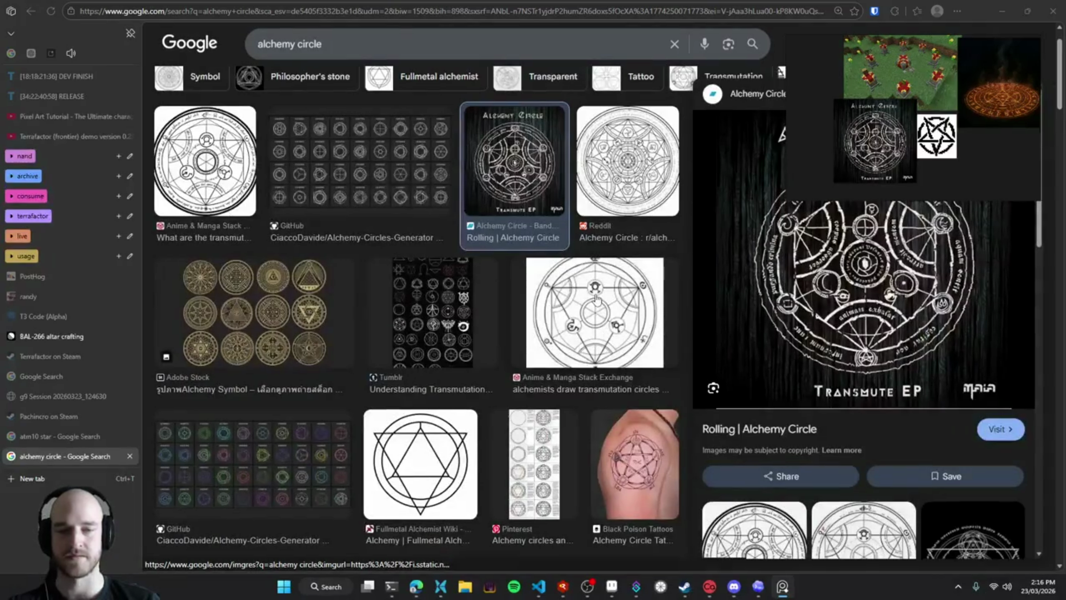
{"action": "scroll", "coordinate": [585, 325], "scroll_direction": "up", "scroll_amount": 1}
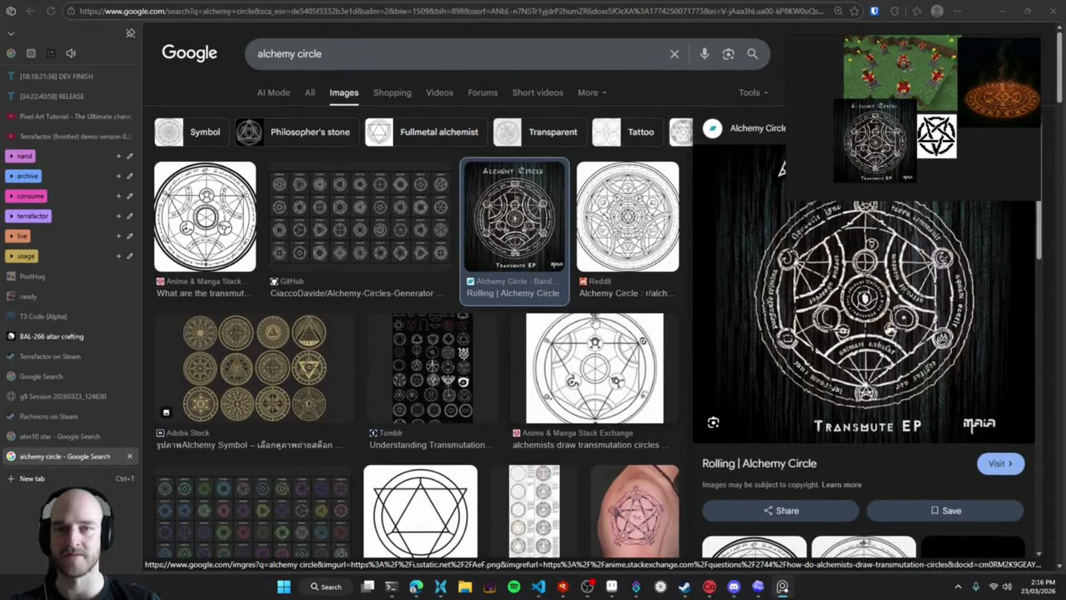
{"action": "left_click", "coordinate": [392, 210]}
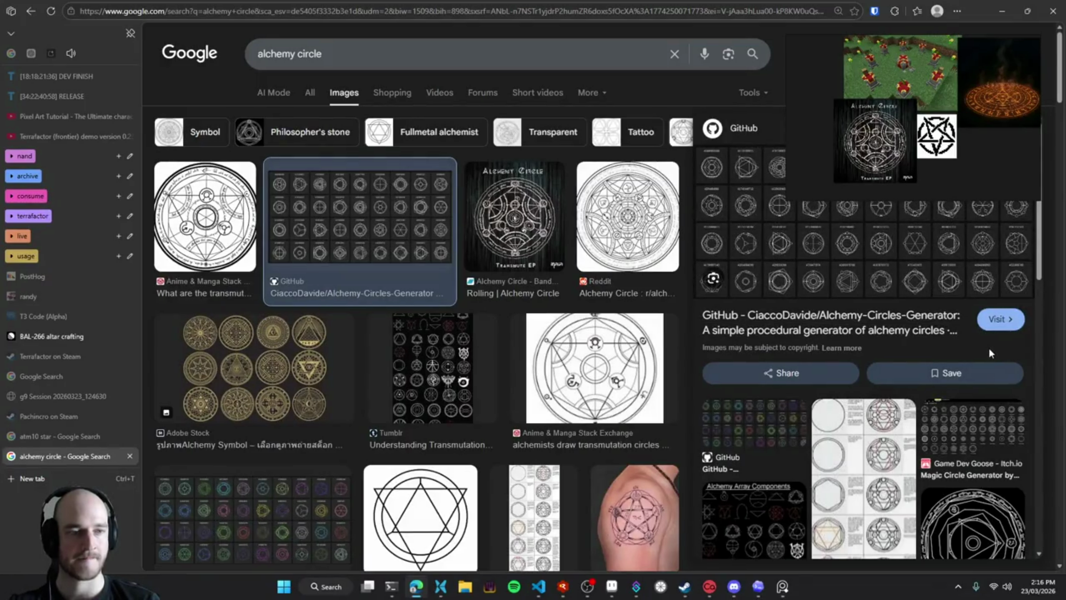
{"action": "right_click", "coordinate": [825, 239]}
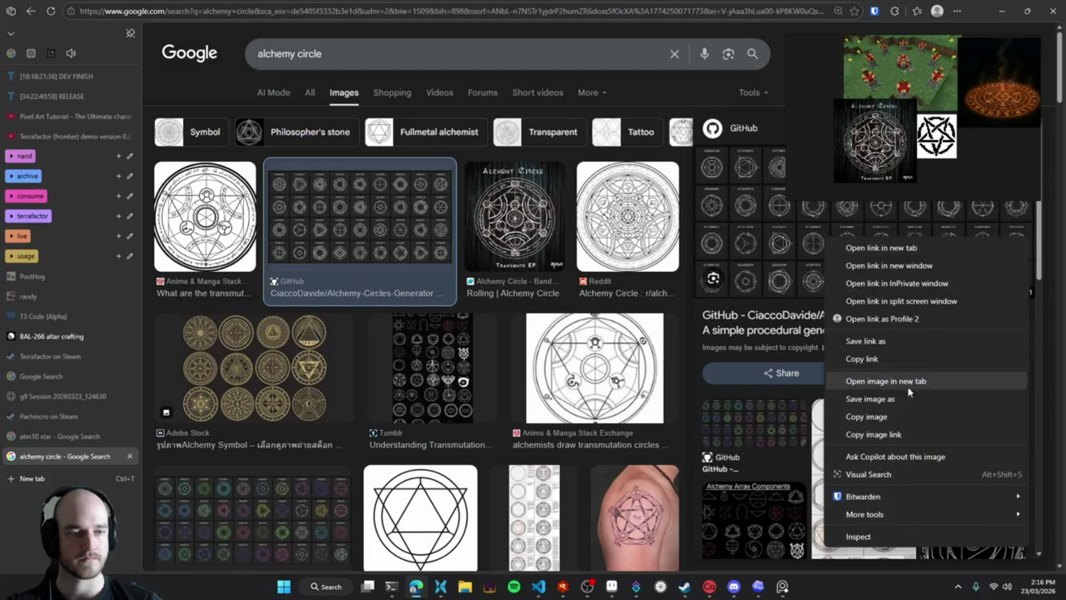
Copy the GitHub alchemy-circle grid and paste it onto the PureRef reference board
{"action": "left_click", "coordinate": [888, 417]}
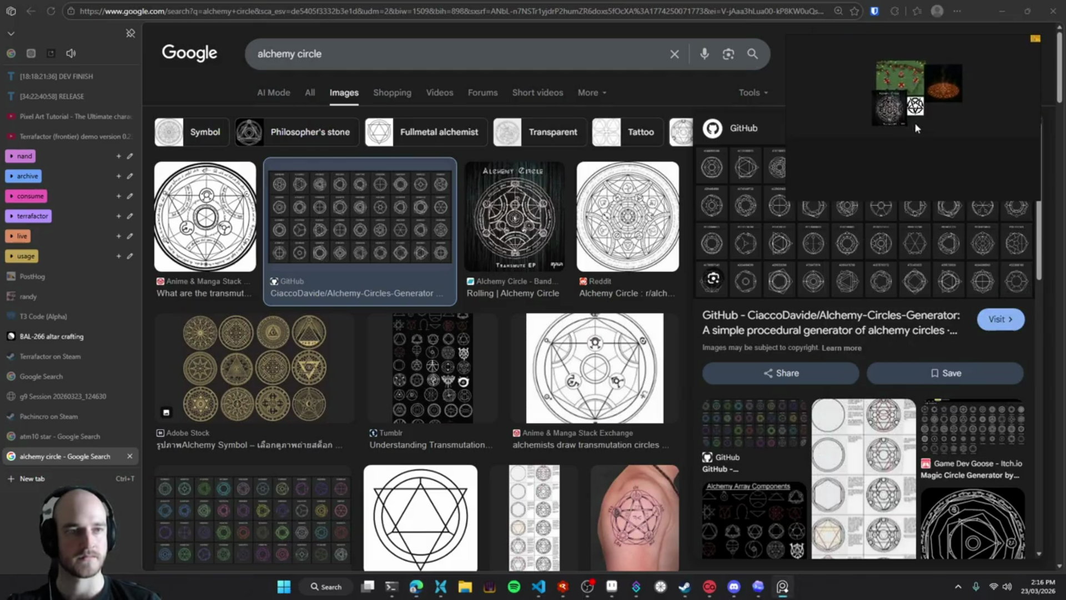
{"action": "scroll", "coordinate": [896, 142], "scroll_direction": "up", "scroll_amount": 3}
{"action": "scroll", "coordinate": [896, 142], "scroll_direction": "up", "scroll_amount": 3}
{"action": "scroll", "coordinate": [896, 142], "scroll_direction": "up", "scroll_amount": 2}
{"action": "scroll", "coordinate": [828, 137], "scroll_direction": "down", "scroll_amount": 1}
{"action": "scroll", "coordinate": [888, 145], "scroll_direction": "down", "scroll_amount": 1}
{"action": "scroll", "coordinate": [888, 146], "scroll_direction": "down", "scroll_amount": 1}
{"action": "scroll", "coordinate": [909, 162], "scroll_direction": "down", "scroll_amount": 1}
{"action": "scroll", "coordinate": [909, 162], "scroll_direction": "up", "scroll_amount": 1}
{"action": "scroll", "coordinate": [909, 163], "scroll_direction": "up", "scroll_amount": 1}
{"action": "scroll", "coordinate": [897, 157], "scroll_direction": "up", "scroll_amount": 1}
{"action": "scroll", "coordinate": [860, 145], "scroll_direction": "up", "scroll_amount": 1}
{"action": "scroll", "coordinate": [834, 154], "scroll_direction": "down", "scroll_amount": 1}
{"action": "scroll", "coordinate": [878, 150], "scroll_direction": "down", "scroll_amount": 1}
{"action": "scroll", "coordinate": [901, 150], "scroll_direction": "down", "scroll_amount": 1}
{"action": "scroll", "coordinate": [901, 149], "scroll_direction": "down", "scroll_amount": 1}
{"action": "scroll", "coordinate": [866, 133], "scroll_direction": "down", "scroll_amount": 1}
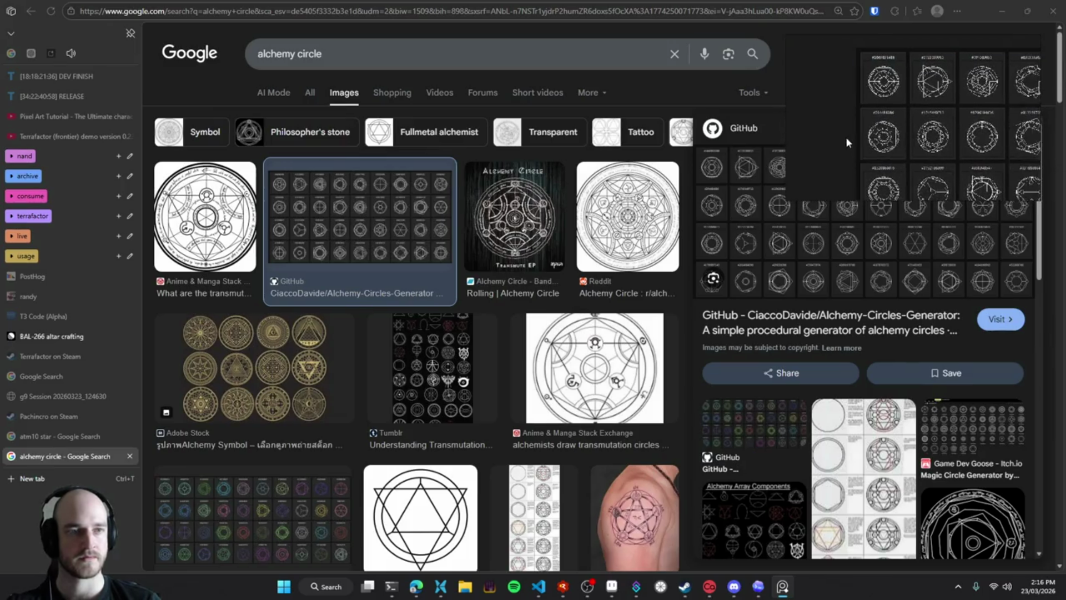
{"action": "scroll", "coordinate": [880, 124], "scroll_direction": "down", "scroll_amount": 1}
{"action": "scroll", "coordinate": [911, 116], "scroll_direction": "up", "scroll_amount": 2}
{"action": "scroll", "coordinate": [983, 102], "scroll_direction": "up", "scroll_amount": 1}
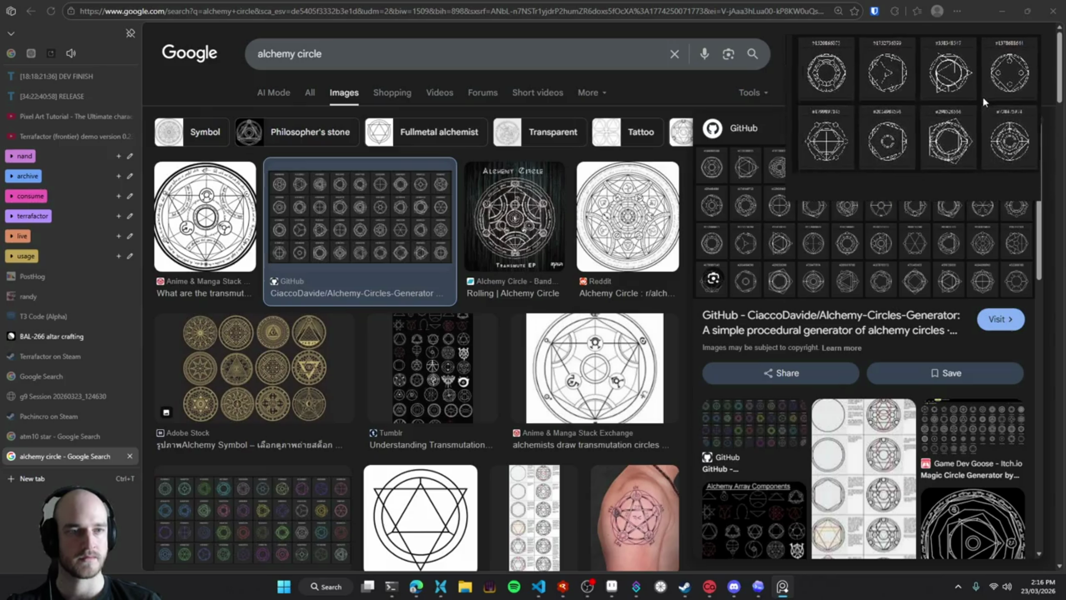
{"action": "scroll", "coordinate": [929, 148], "scroll_direction": "down", "scroll_amount": 2}
{"action": "scroll", "coordinate": [944, 143], "scroll_direction": "down", "scroll_amount": 1}
{"action": "scroll", "coordinate": [966, 138], "scroll_direction": "down", "scroll_amount": 1}
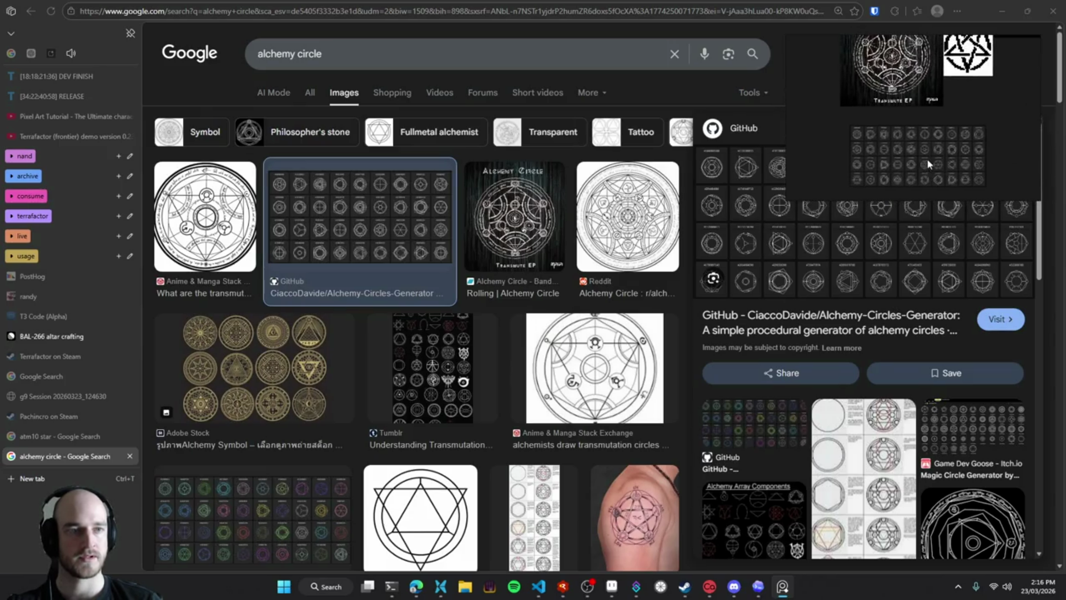
{"action": "left_click_drag", "start_coordinate": [931, 144], "coordinate": [930, 204]}
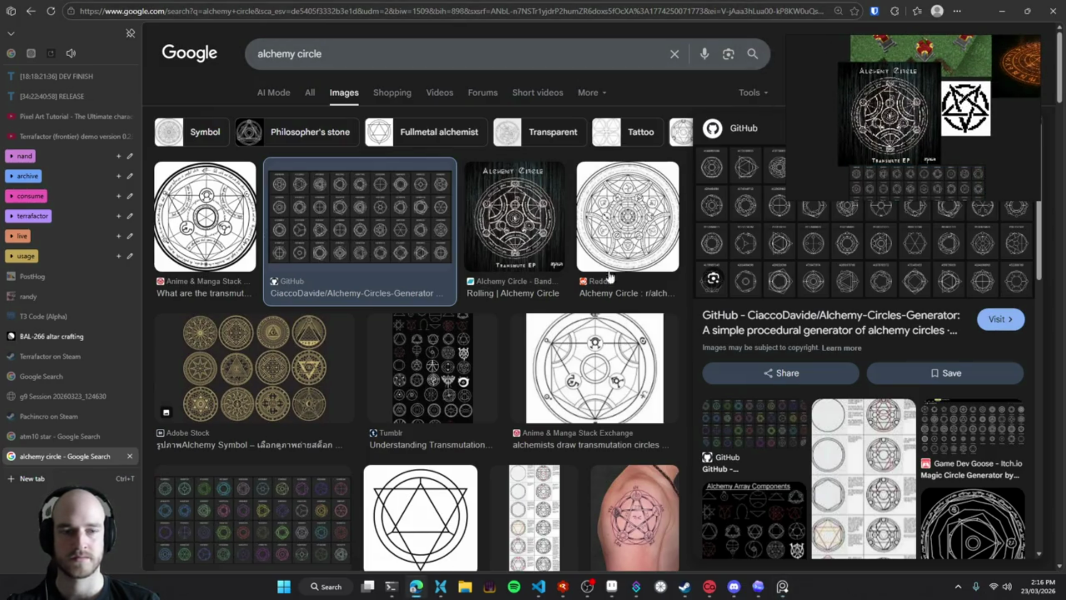
Scroll further down the alchemy circle results and preview Freepik's green geometric circle
{"action": "scroll", "coordinate": [595, 348], "scroll_direction": "down", "scroll_amount": 1}
{"action": "scroll", "coordinate": [594, 348], "scroll_direction": "down", "scroll_amount": 1}
{"action": "scroll", "coordinate": [456, 286], "scroll_direction": "down", "scroll_amount": 3}
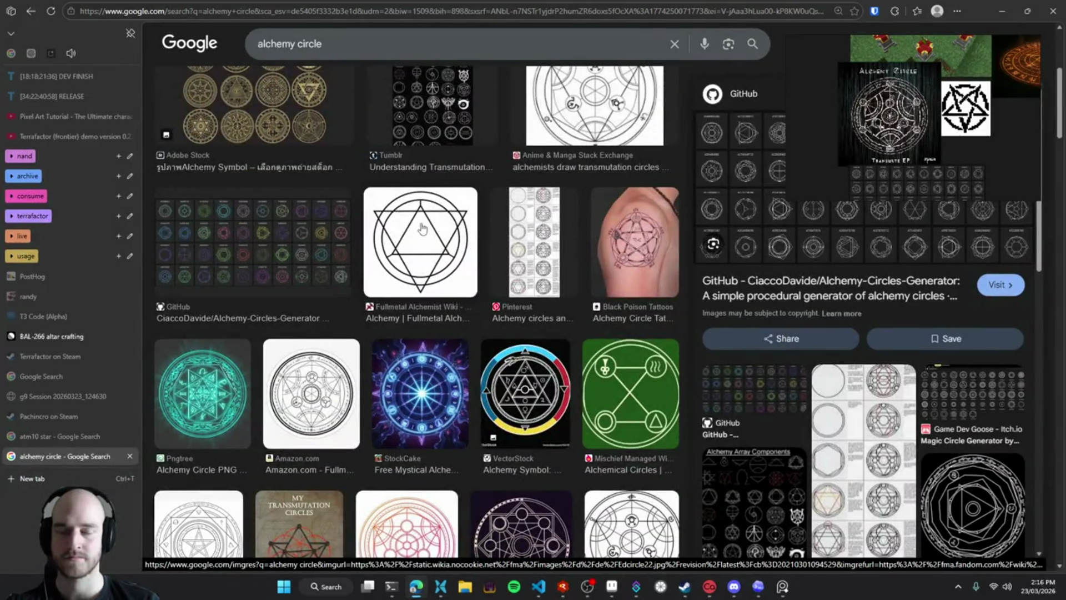
{"action": "scroll", "coordinate": [422, 228], "scroll_direction": "down", "scroll_amount": 2}
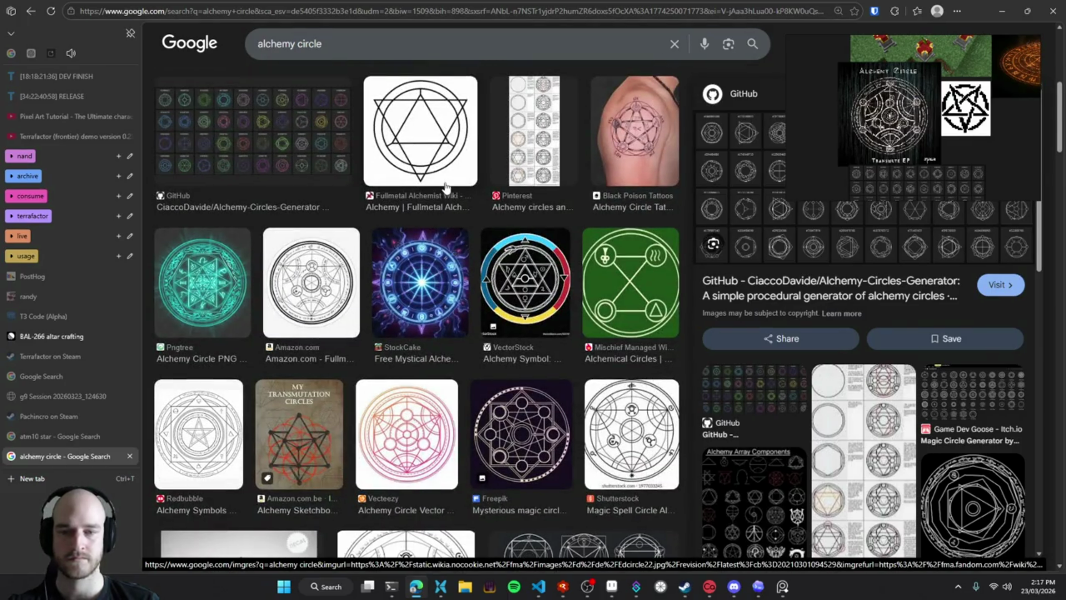
{"action": "scroll", "coordinate": [445, 186], "scroll_direction": "down", "scroll_amount": 3}
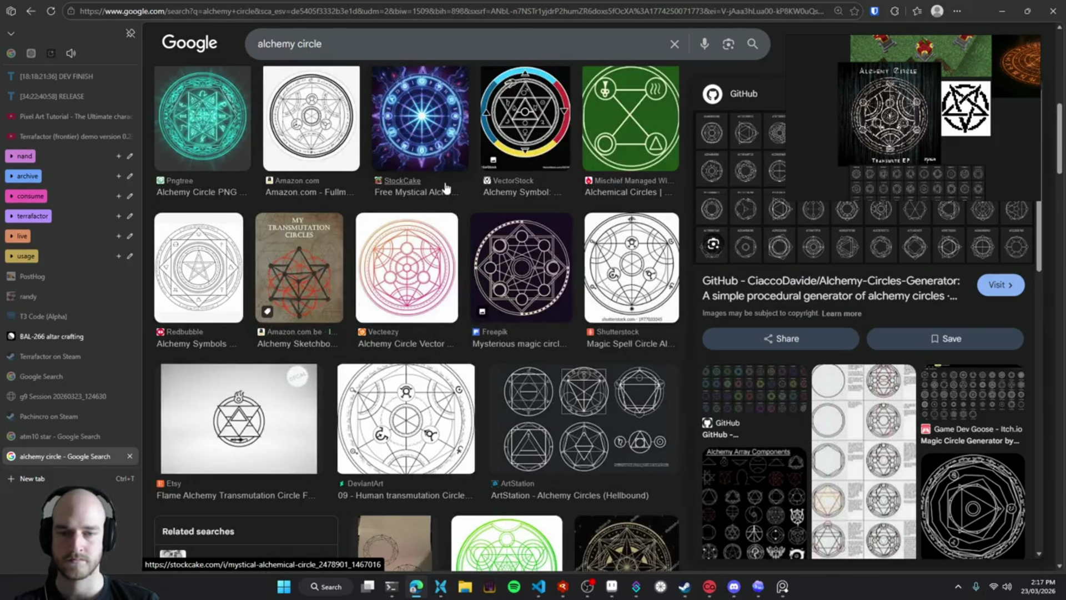
{"action": "scroll", "coordinate": [445, 186], "scroll_direction": "down", "scroll_amount": 2}
{"action": "scroll", "coordinate": [433, 192], "scroll_direction": "down", "scroll_amount": 3}
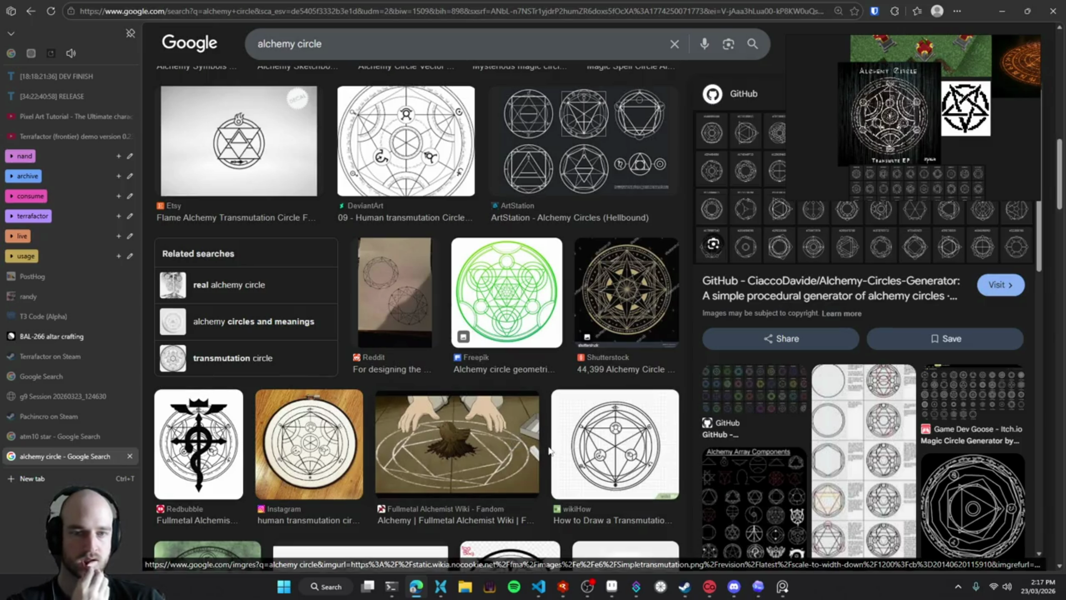
{"action": "left_click", "coordinate": [517, 295]}
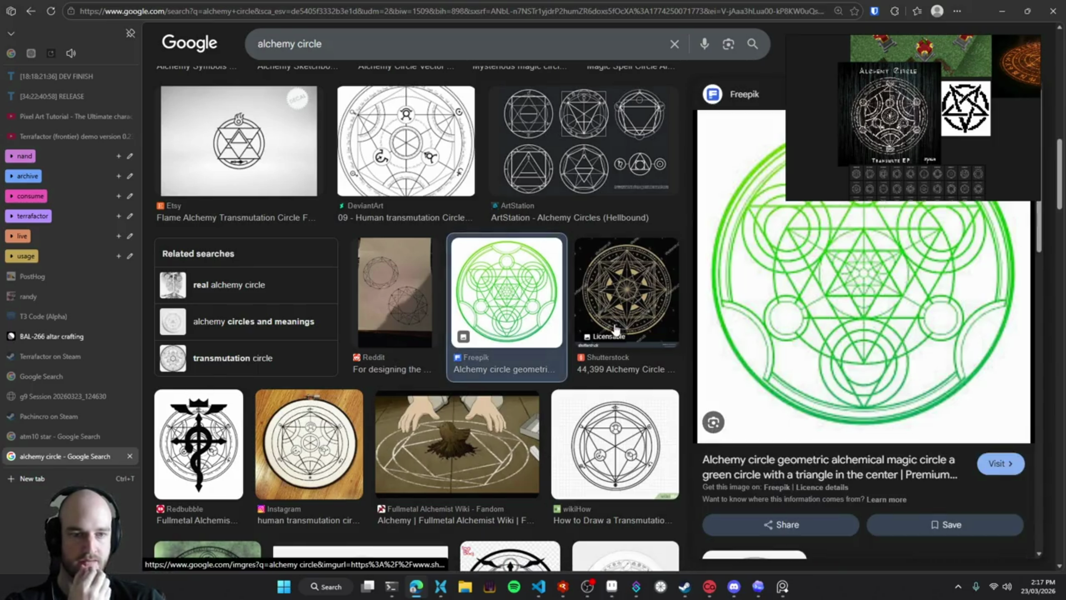
Copy the green Freepik alchemy circle and place it beside the pentagram reference
{"action": "right_click", "coordinate": [859, 299]}
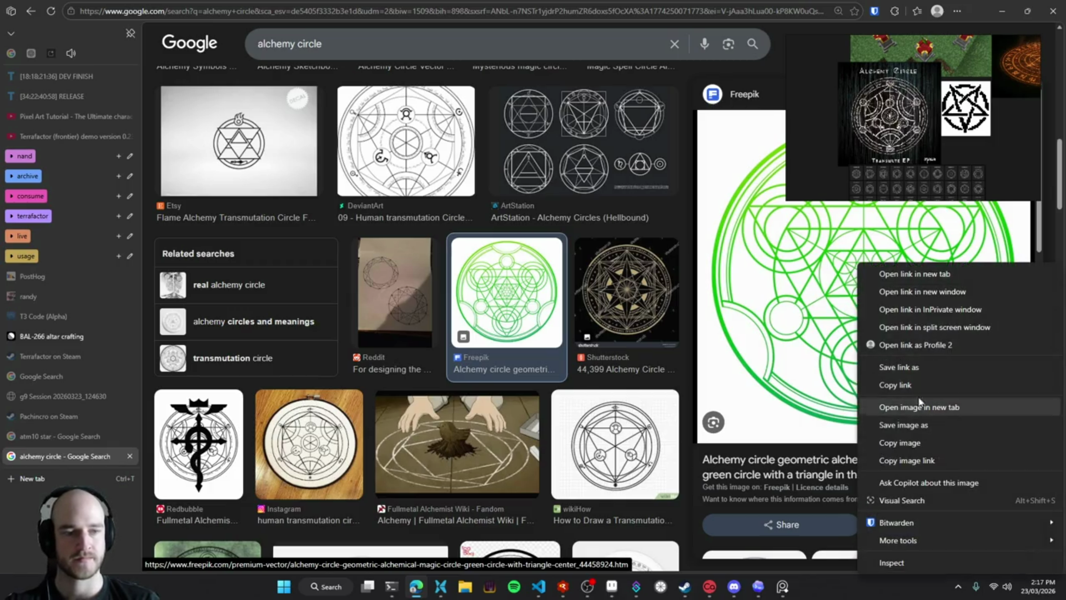
{"action": "left_click", "coordinate": [924, 444]}
{"action": "scroll", "coordinate": [875, 143], "scroll_direction": "down", "scroll_amount": 3}
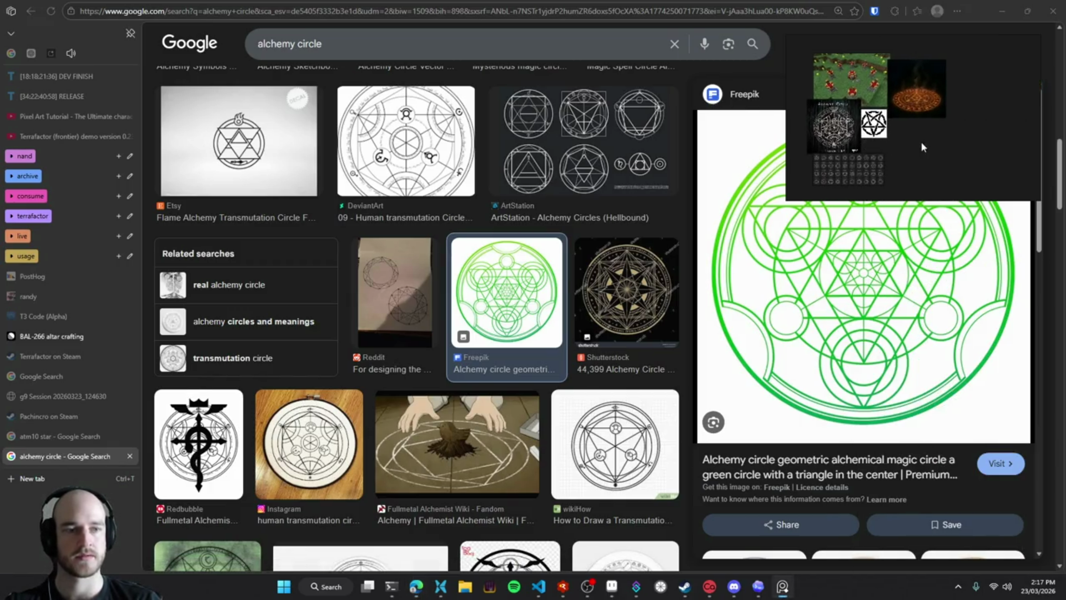
{"action": "left_click_drag", "start_coordinate": [929, 146], "coordinate": [901, 131]}
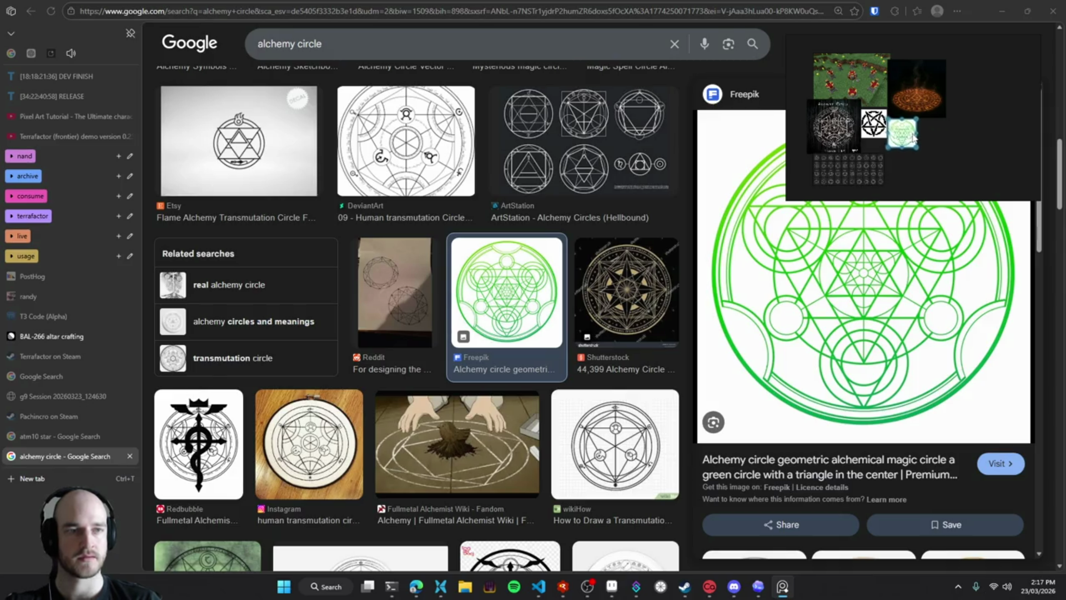
{"action": "scroll", "coordinate": [933, 145], "scroll_direction": "up", "scroll_amount": 3}
{"action": "scroll", "coordinate": [933, 144], "scroll_direction": "up", "scroll_amount": 2}
{"action": "scroll", "coordinate": [916, 139], "scroll_direction": "up", "scroll_amount": 2}
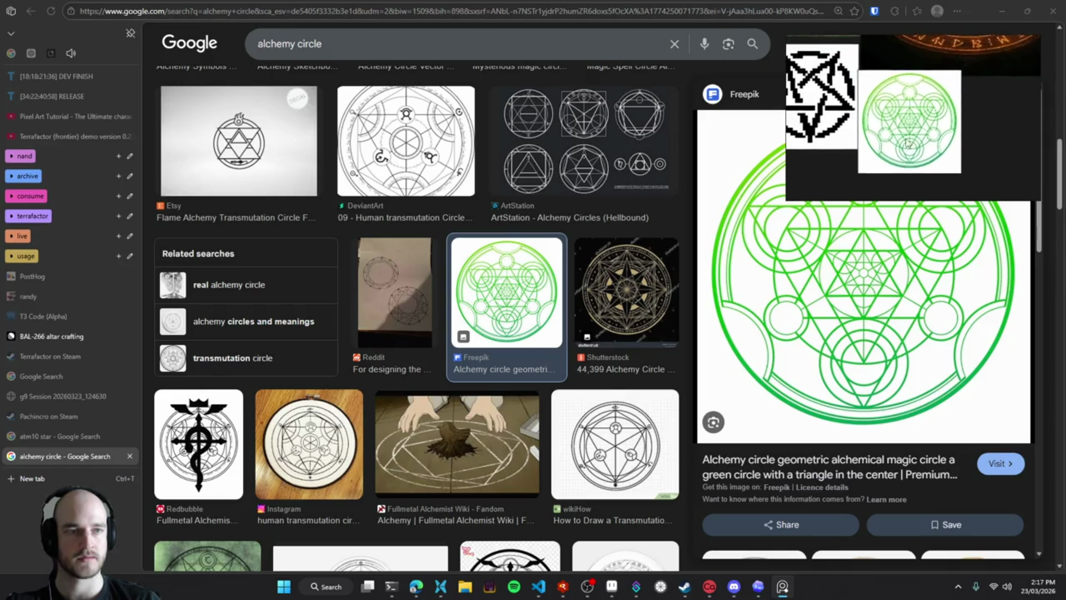
{"action": "scroll", "coordinate": [909, 135], "scroll_direction": "up", "scroll_amount": 3}
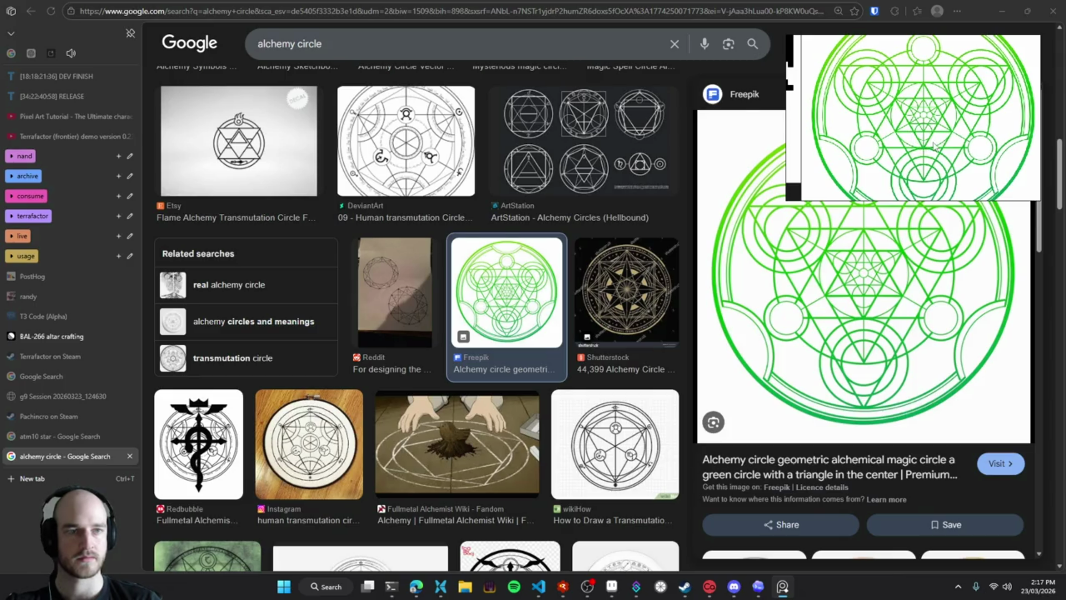
Close the alchemy circle search tab and minimize the browser to return to Aseprite
{"action": "scroll", "coordinate": [933, 146], "scroll_direction": "down", "scroll_amount": 3}
{"action": "scroll", "coordinate": [938, 147], "scroll_direction": "down", "scroll_amount": 2}
{"action": "scroll", "coordinate": [938, 146], "scroll_direction": "down", "scroll_amount": 2}
{"action": "scroll", "coordinate": [944, 145], "scroll_direction": "down", "scroll_amount": 2}
{"action": "scroll", "coordinate": [967, 143], "scroll_direction": "down", "scroll_amount": 2}
{"action": "scroll", "coordinate": [994, 100], "scroll_direction": "up", "scroll_amount": 3}
{"action": "scroll", "coordinate": [947, 125], "scroll_direction": "up", "scroll_amount": 3}
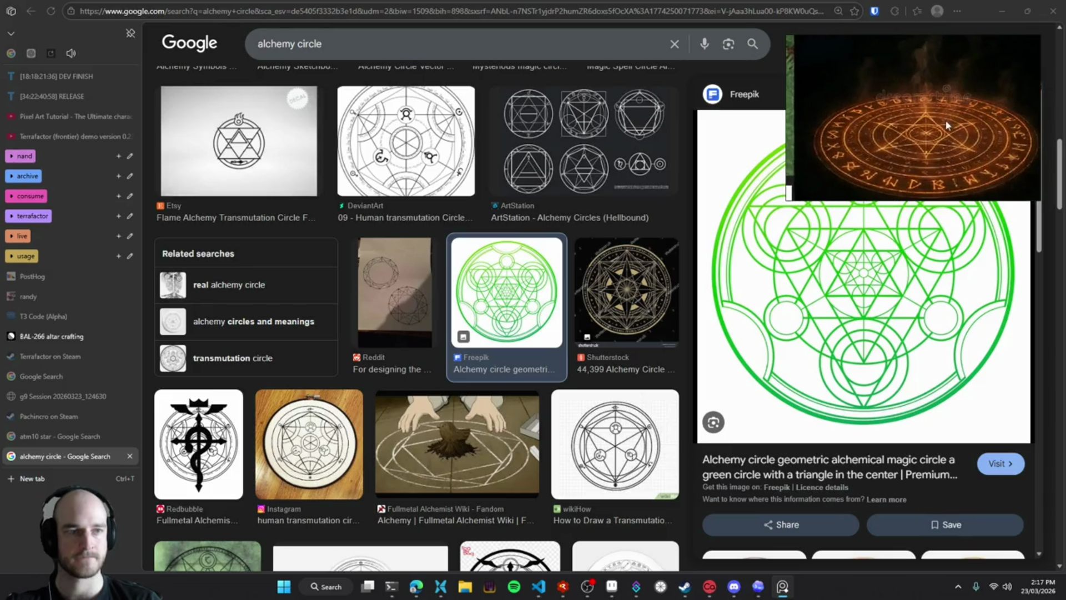
{"action": "scroll", "coordinate": [961, 139], "scroll_direction": "up", "scroll_amount": 2}
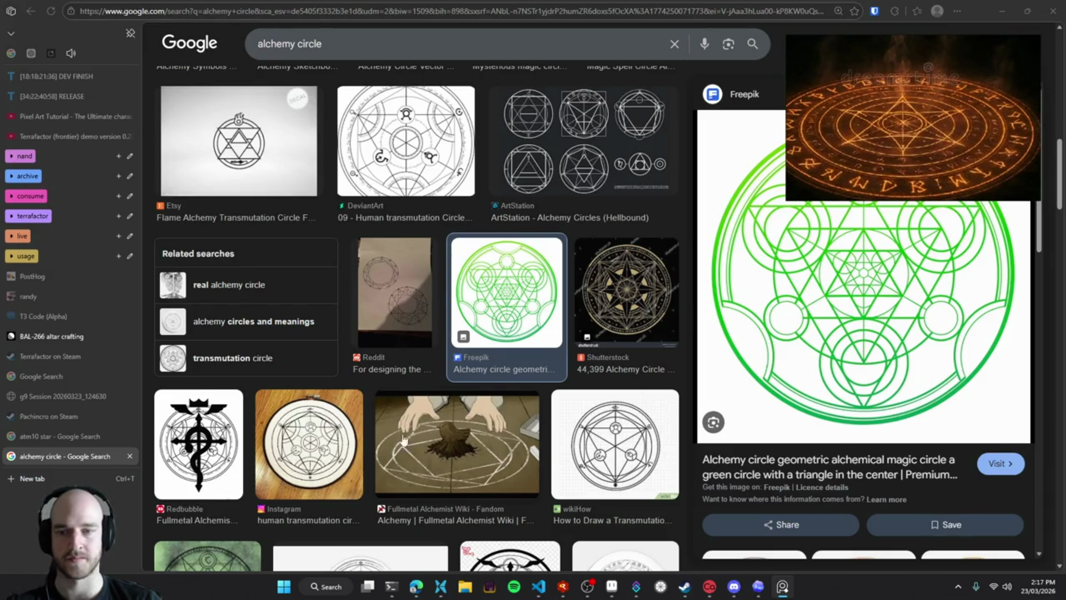
{"action": "scroll", "coordinate": [264, 414], "scroll_direction": "down", "scroll_amount": 5}
{"action": "scroll", "coordinate": [264, 413], "scroll_direction": "up", "scroll_amount": 6}
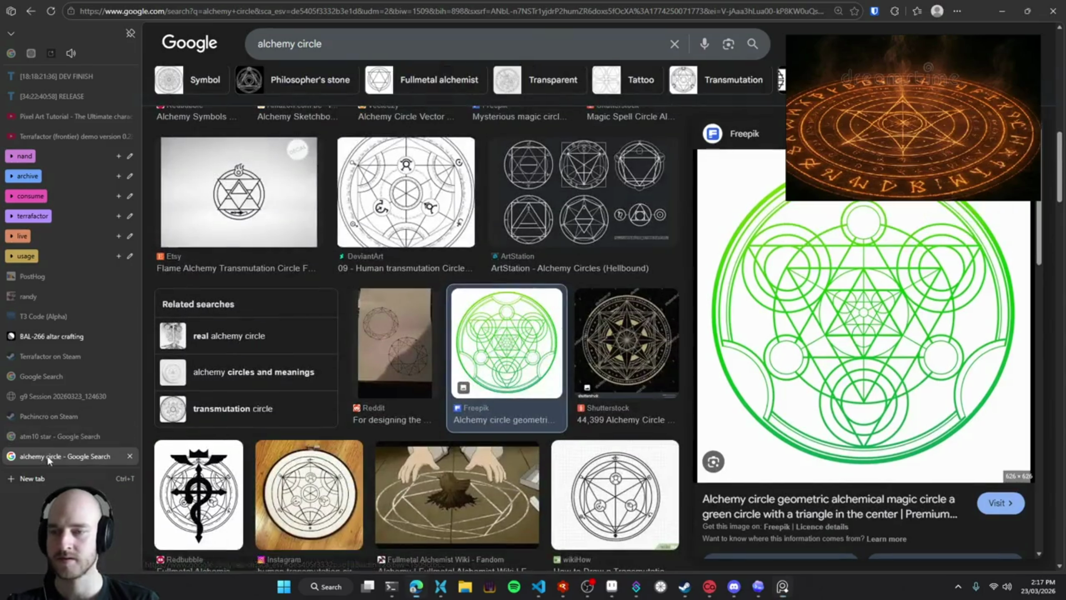
{"action": "middle_click", "coordinate": [61, 456]}
{"action": "left_click", "coordinate": [1008, 12]}
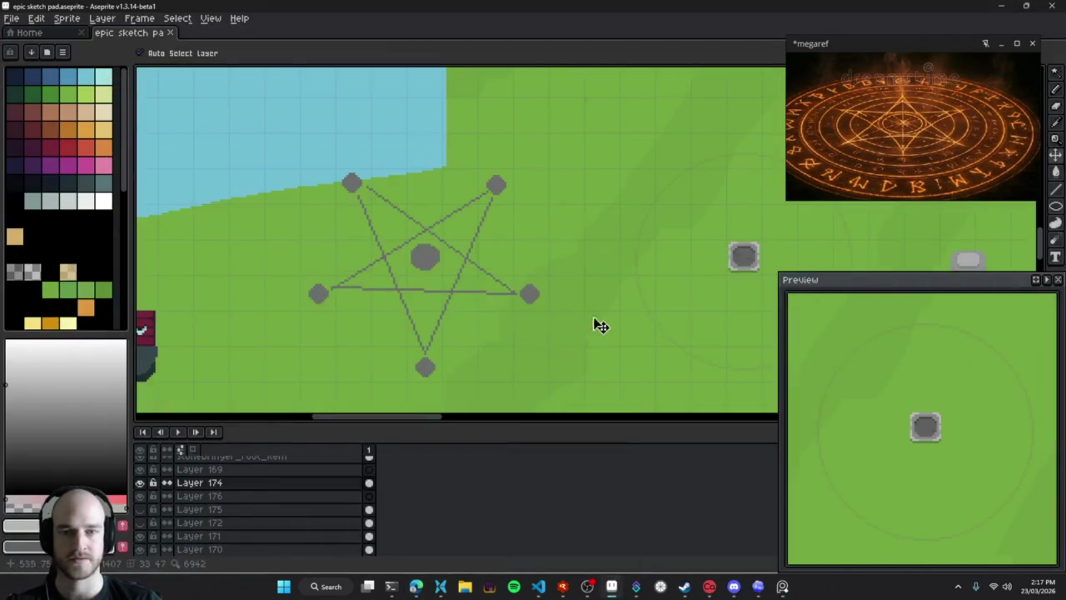
Delete Layer 172 and its lines, leaving the pentagram in its original position
{"action": "scroll", "coordinate": [588, 323], "scroll_direction": "left", "scroll_amount": 5}
{"action": "left_click_drag", "start_coordinate": [563, 238], "coordinate": [555, 268]}
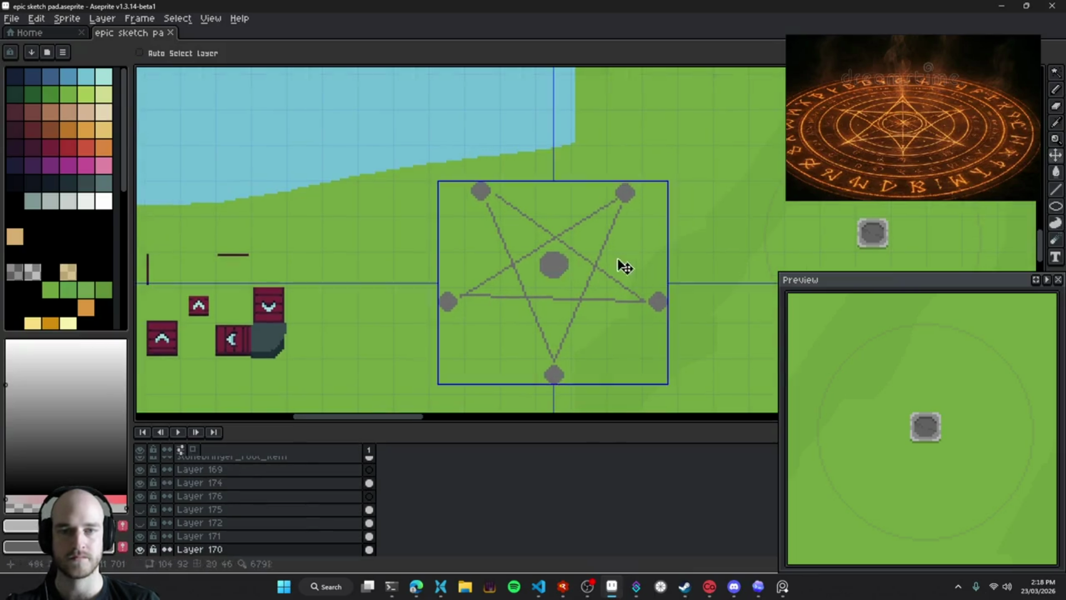
{"action": "key", "text": "ctrl+z"}
{"action": "scroll", "coordinate": [201, 530], "scroll_direction": "down", "scroll_amount": 1}
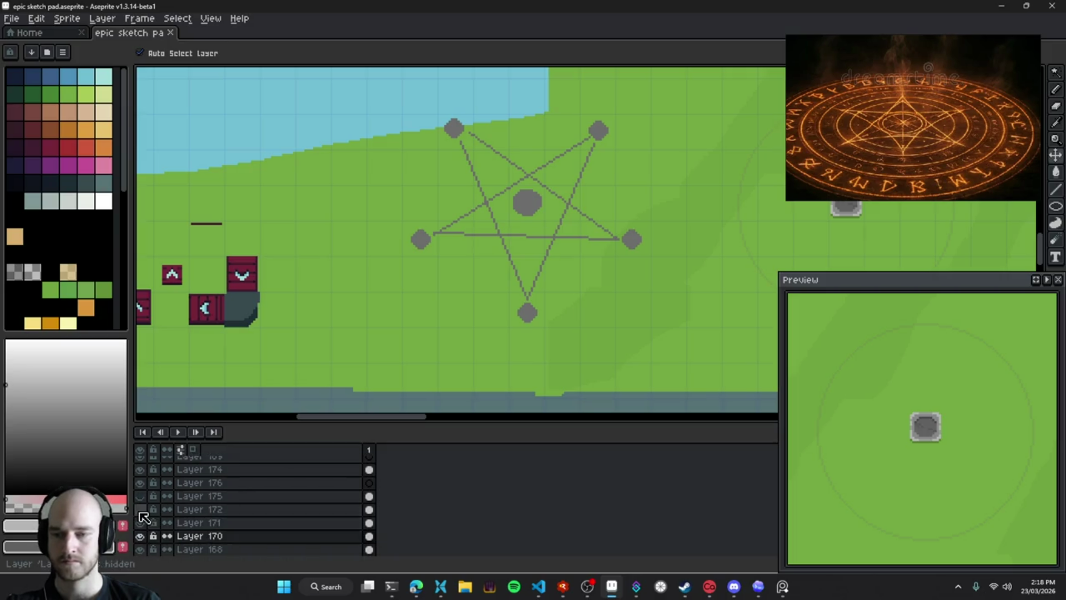
{"action": "left_click", "coordinate": [139, 510]}
{"action": "scroll", "coordinate": [417, 276], "scroll_direction": "right", "scroll_amount": 5}
{"action": "scroll", "coordinate": [534, 276], "scroll_direction": "right", "scroll_amount": 1}
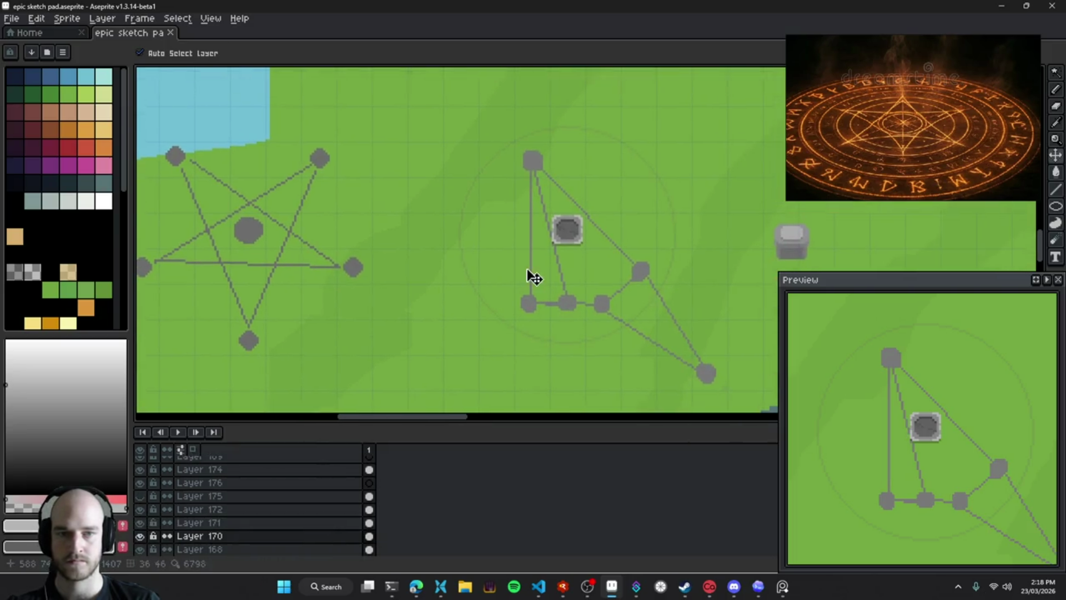
{"action": "left_click", "coordinate": [228, 509]}
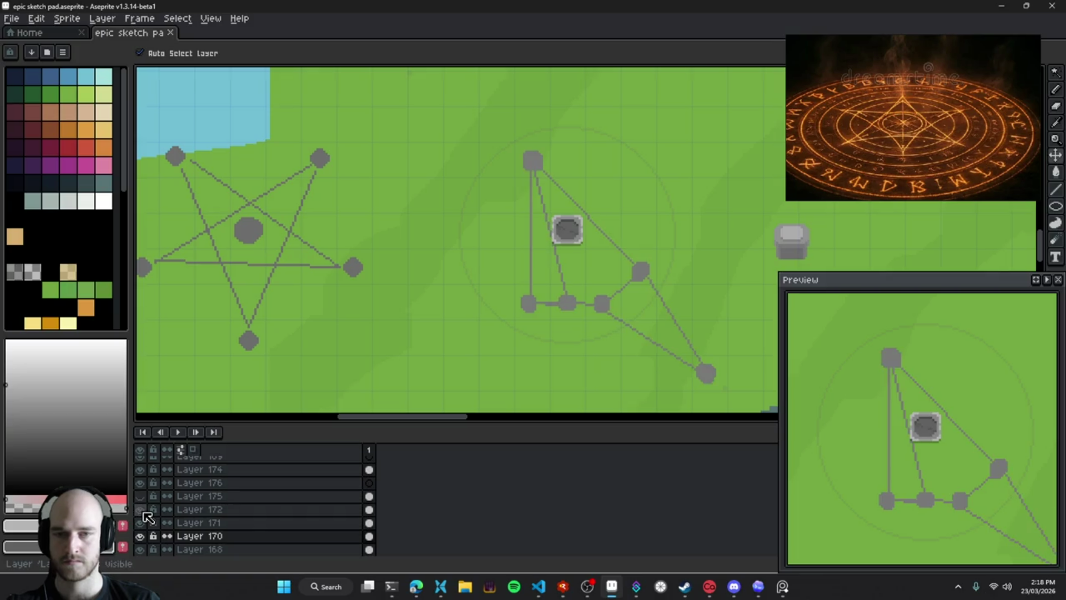
{"action": "key", "text": "Delete"}
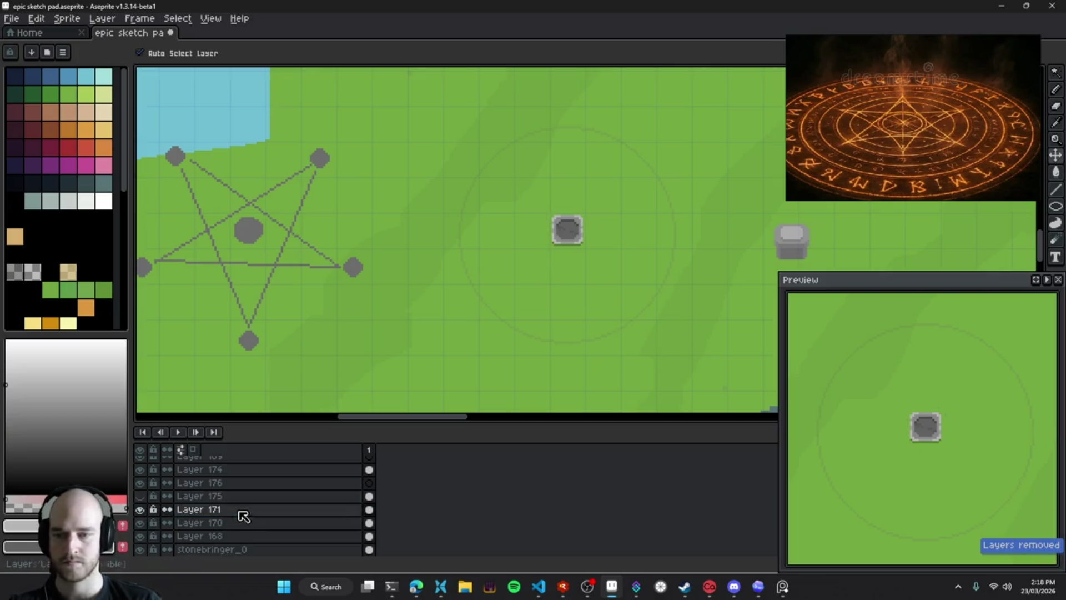
Delete the extra Layer 176, undoing an accidental pentagram shift
{"action": "left_click", "coordinate": [140, 509]}
{"action": "left_click_drag", "start_coordinate": [576, 336], "coordinate": [569, 336]}
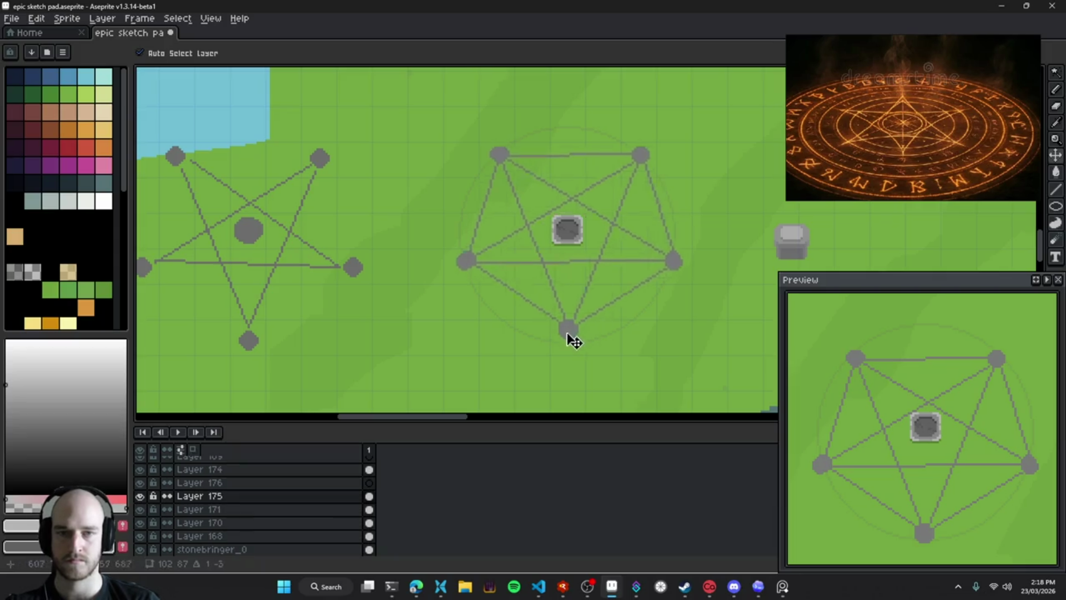
{"action": "key", "text": "ctrl+z"}
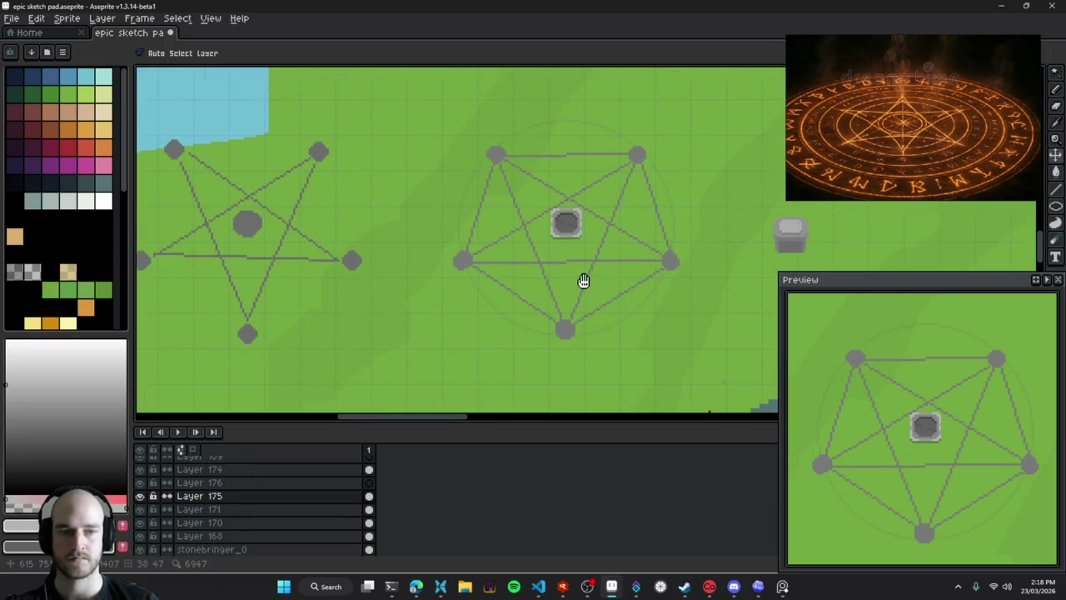
{"action": "scroll", "coordinate": [605, 284], "scroll_direction": "down", "scroll_amount": 3}
{"action": "scroll", "coordinate": [589, 283], "scroll_direction": "up", "scroll_amount": 3}
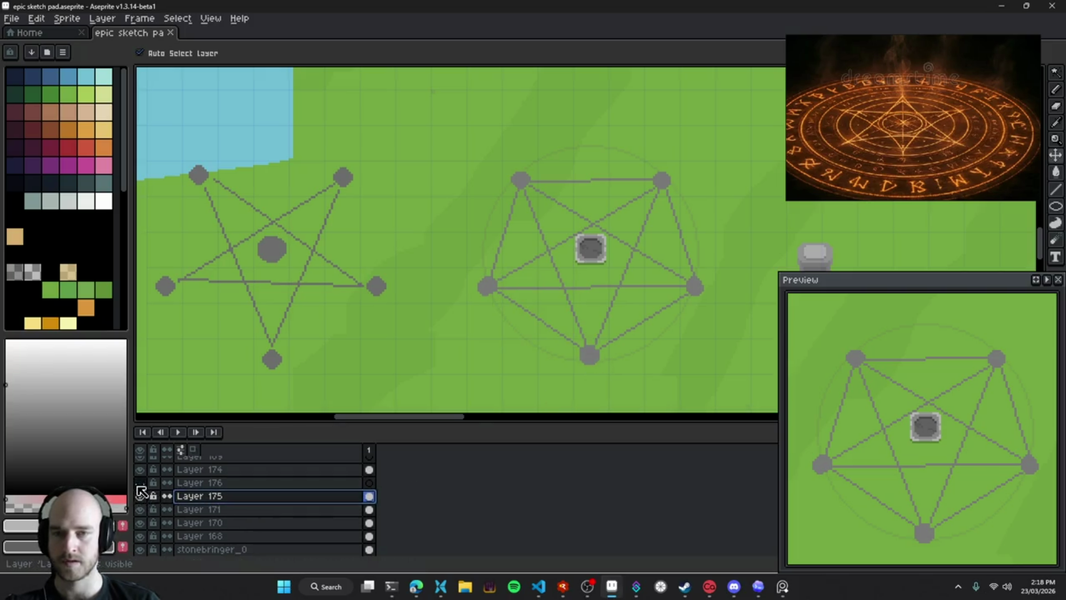
{"action": "left_click", "coordinate": [200, 483]}
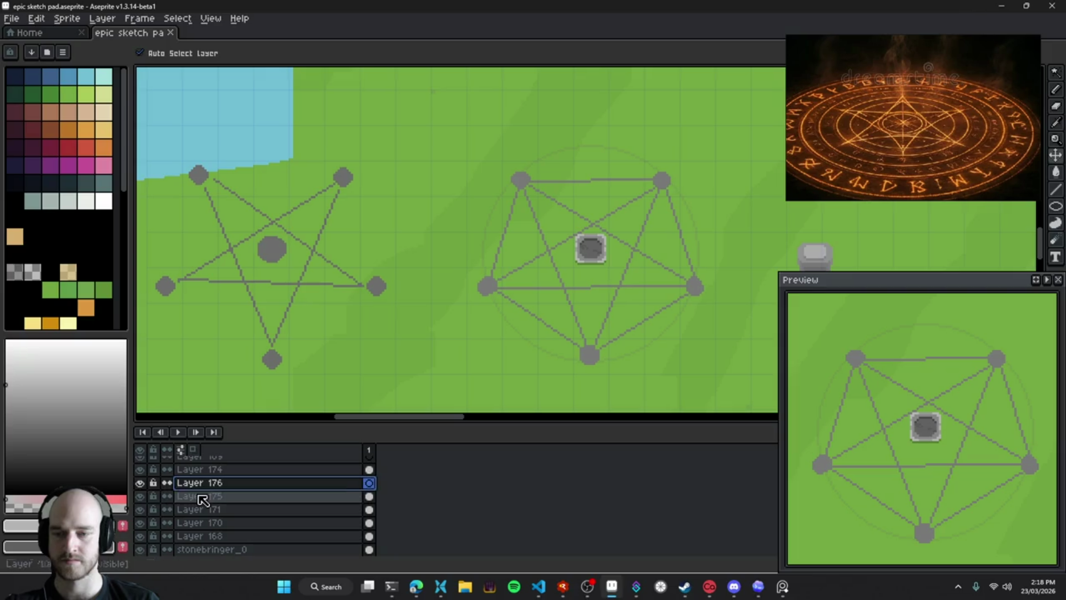
{"action": "key", "text": "Delete"}
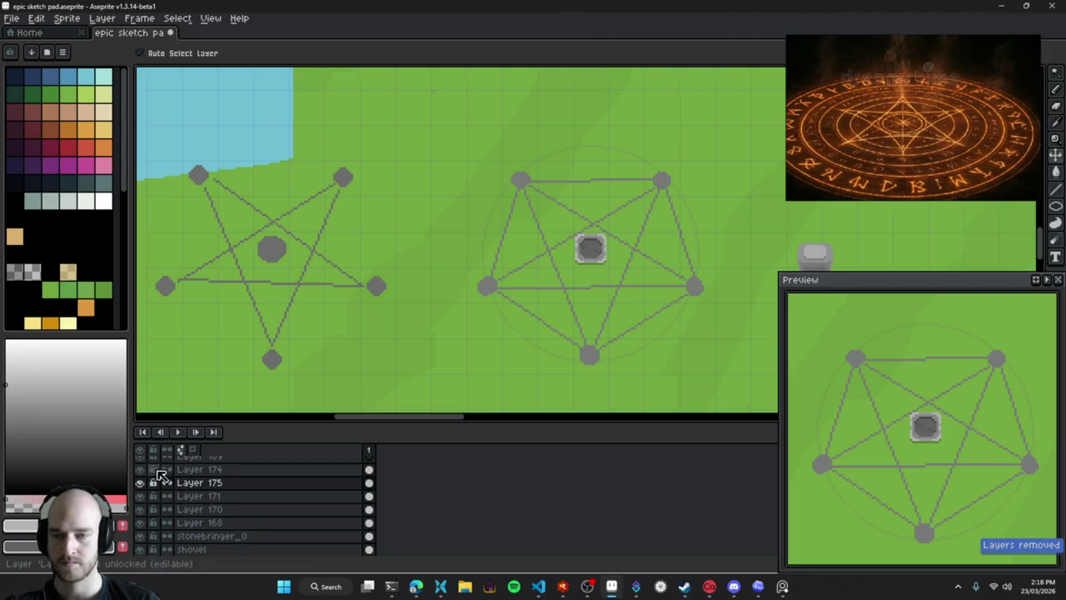
Rename Layer 174 to altar_output and save the sprite
{"action": "left_click", "coordinate": [244, 470]}
{"action": "scroll", "coordinate": [250, 472], "scroll_direction": "up", "scroll_amount": 3}
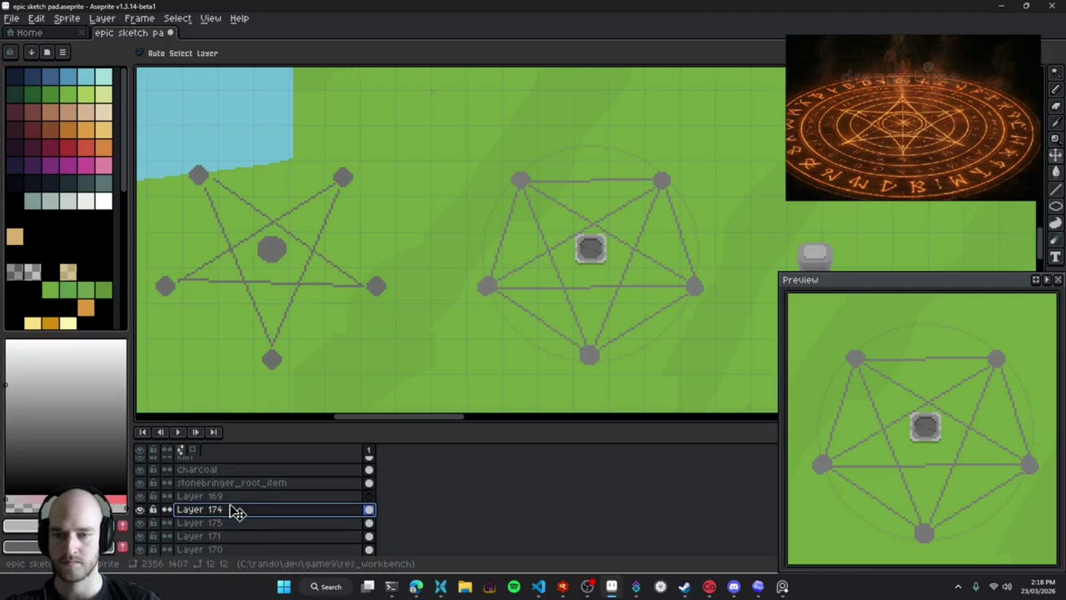
{"action": "double_click", "coordinate": [224, 511]}
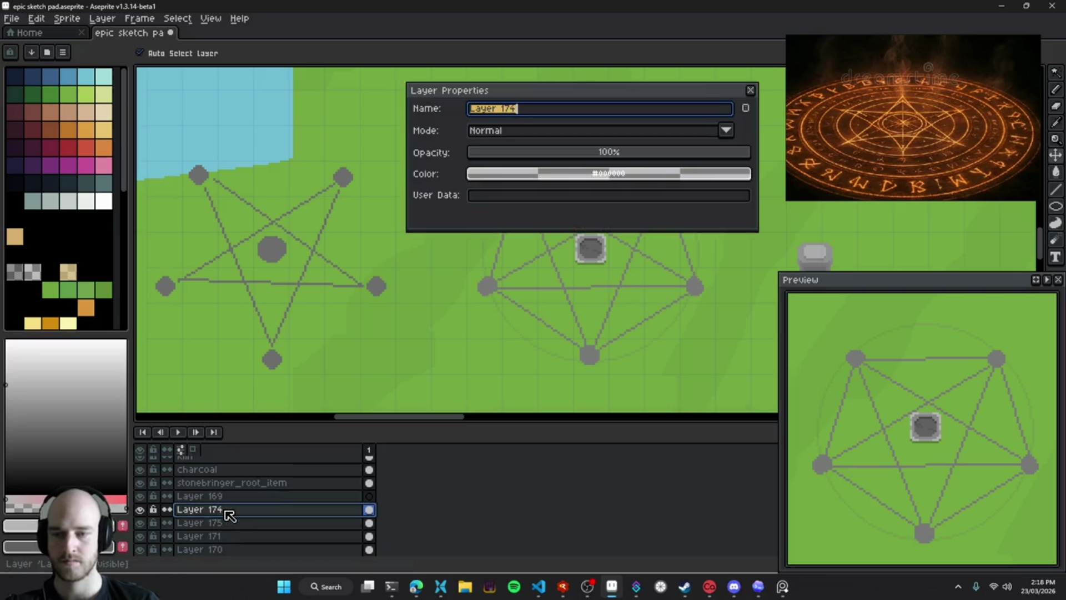
{"action": "type", "text": "aoutput"}
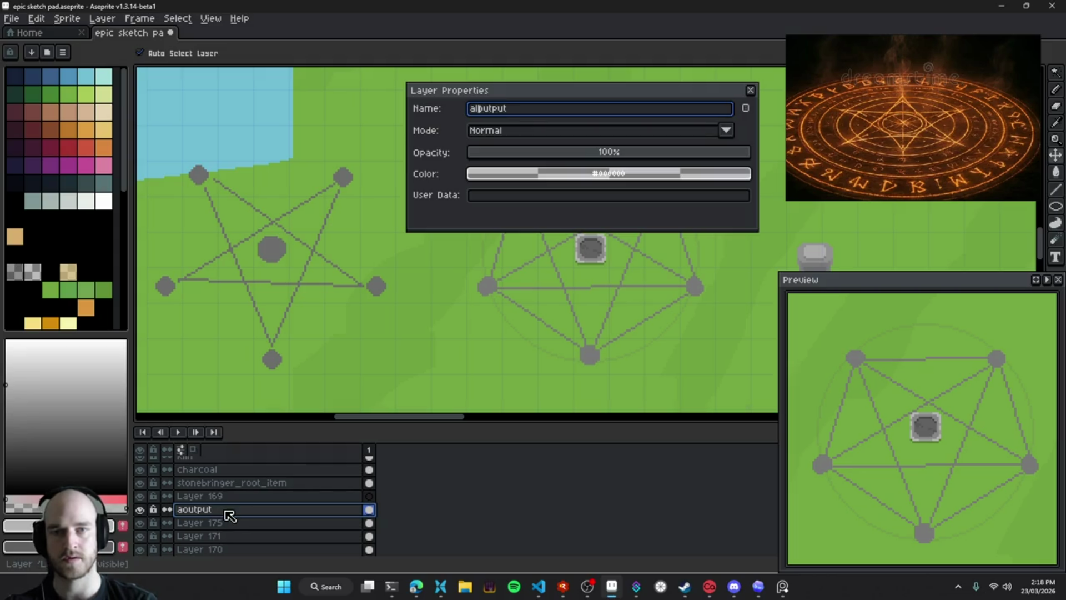
{"action": "type", "text": "ltar_"}
{"action": "key", "text": "Return"}
{"action": "key", "text": "ctrl+s"}
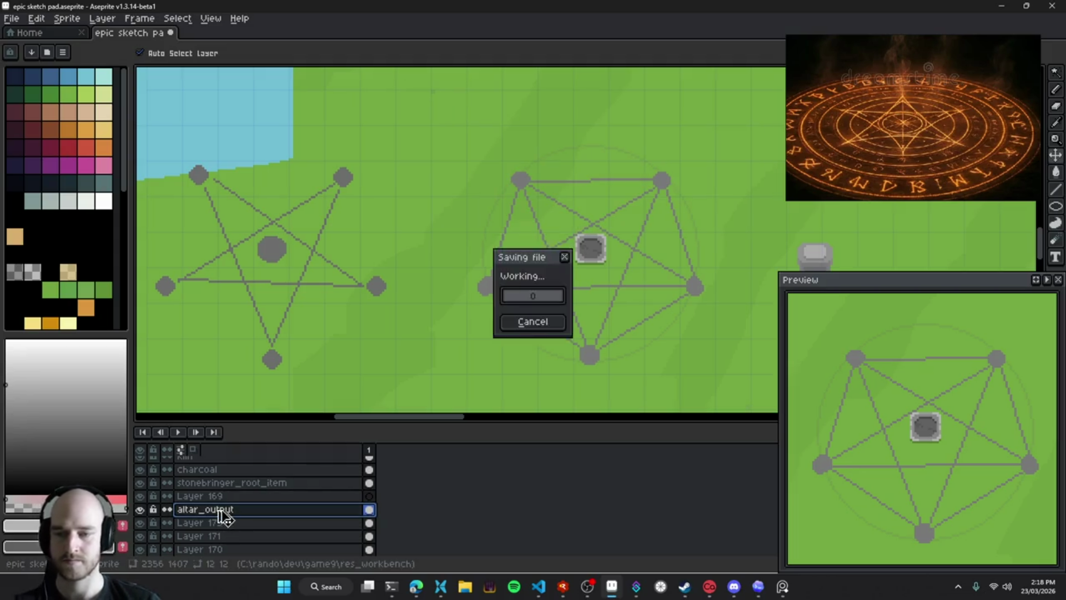
Show Layer 168 and select the layers from altar_output through Layer 168
{"action": "scroll", "coordinate": [225, 521], "scroll_direction": "down", "scroll_amount": 2}
{"action": "scroll", "coordinate": [245, 533], "scroll_direction": "down", "scroll_amount": 1}
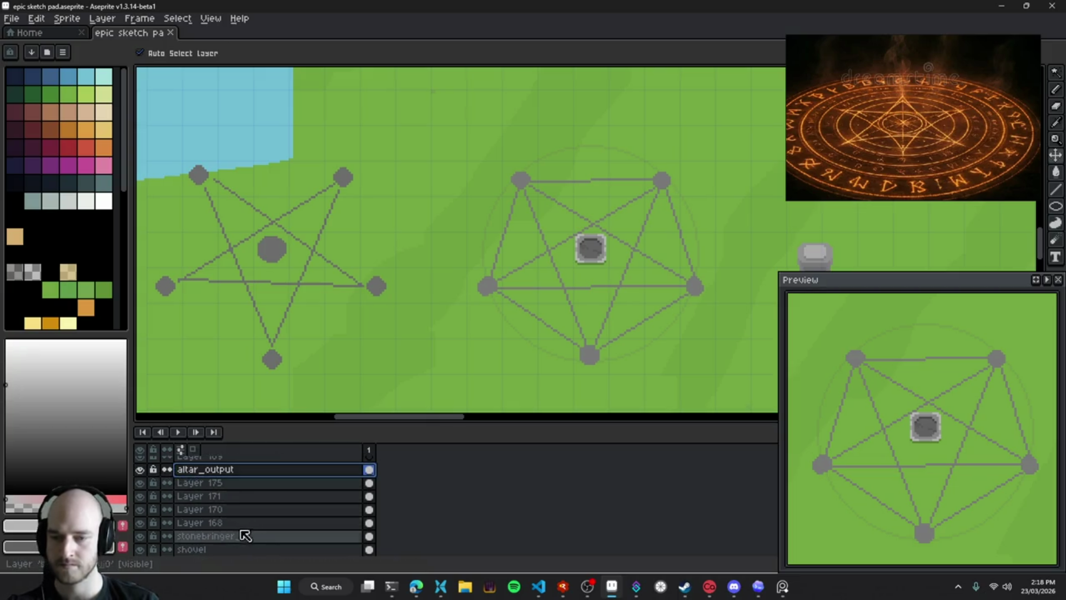
{"action": "left_click", "coordinate": [142, 524]}
{"action": "mouse_move", "coordinate": [199, 522]}
{"action": "left_mouse_down"}
{"action": "mouse_move", "coordinate": [219, 474]}
{"action": "mouse_move", "coordinate": [242, 508]}
{"action": "left_mouse_up"}
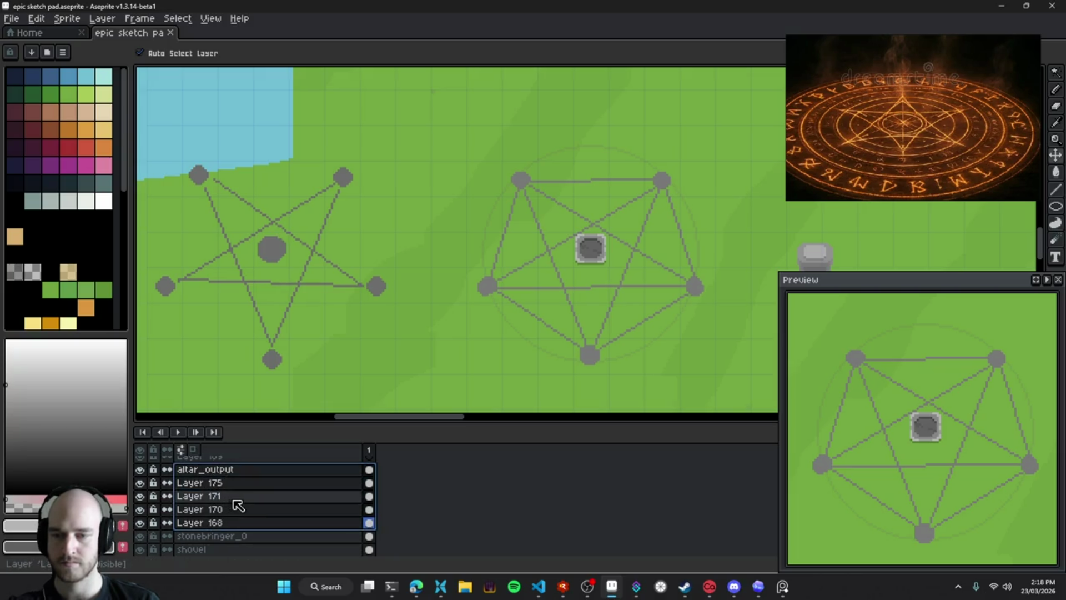
Group the selected layers into Group 5, check its contents by toggling visibility, and save
{"action": "right_click", "coordinate": [226, 489]}
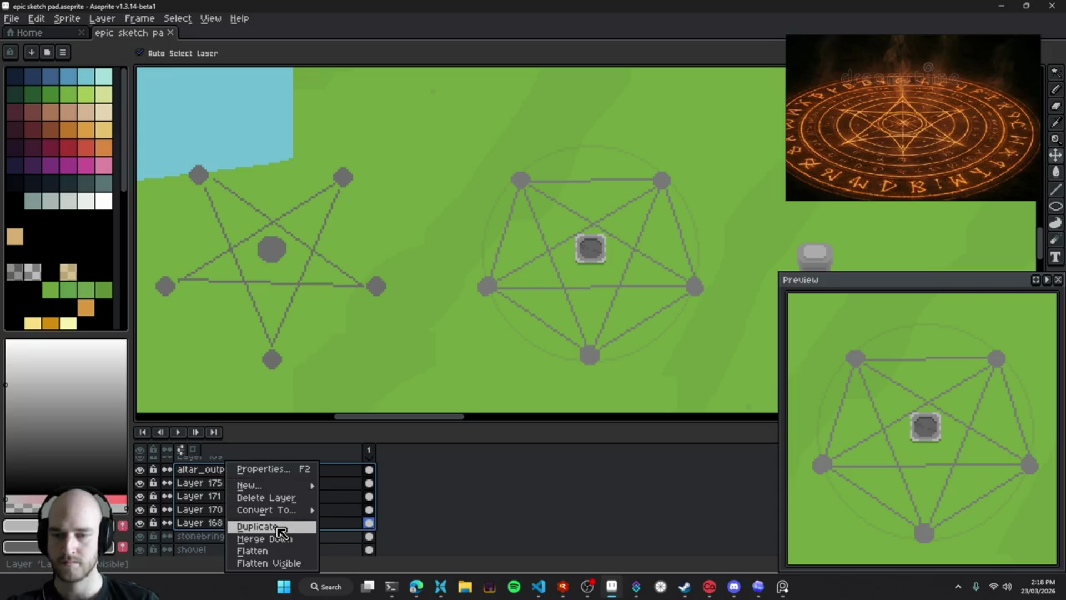
{"action": "mouse_move", "coordinate": [273, 493]}
{"action": "left_click", "coordinate": [365, 498]}
{"action": "scroll", "coordinate": [278, 517], "scroll_direction": "down", "scroll_amount": 2}
{"action": "left_click", "coordinate": [140, 483]}
{"action": "scroll", "coordinate": [417, 281], "scroll_direction": "down", "scroll_amount": 3}
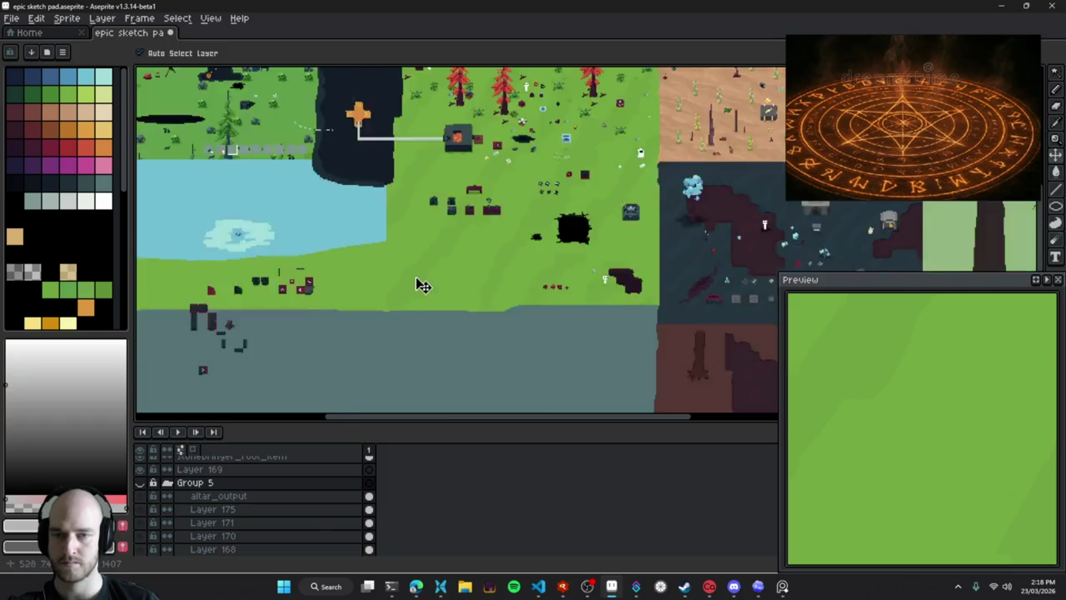
{"action": "left_click", "coordinate": [140, 483]}
{"action": "scroll", "coordinate": [455, 283], "scroll_direction": "up", "scroll_amount": 3}
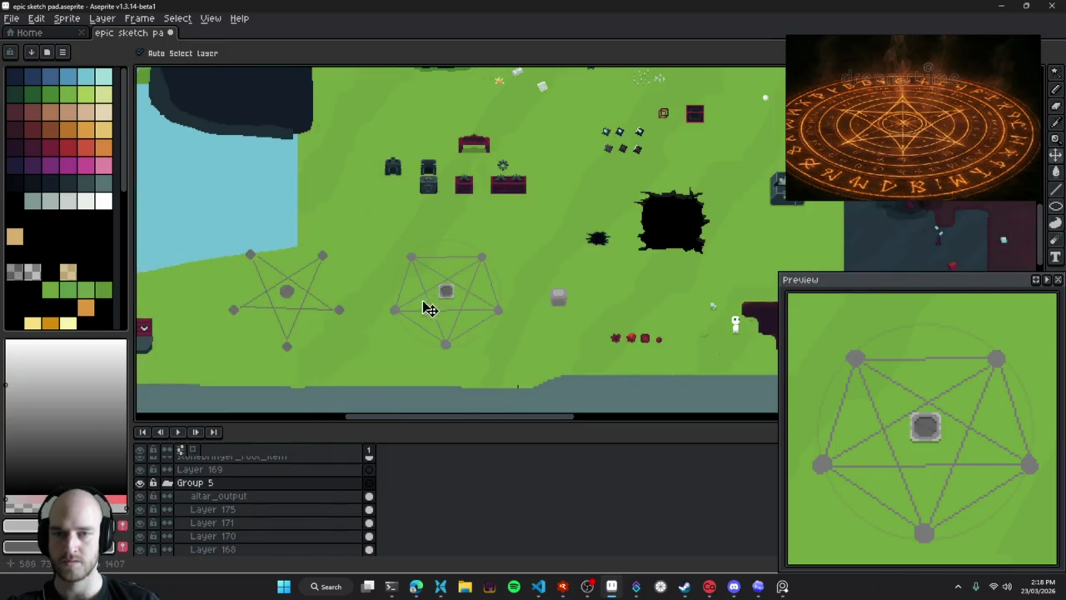
{"action": "scroll", "coordinate": [439, 308], "scroll_direction": "up", "scroll_amount": 2}
{"action": "key", "text": "ctrl+s"}
Save again, pan around the map to inspect the altars, and select the pentagram's Layer 175
{"action": "left_click", "coordinate": [440, 255], "text": "ctrl"}
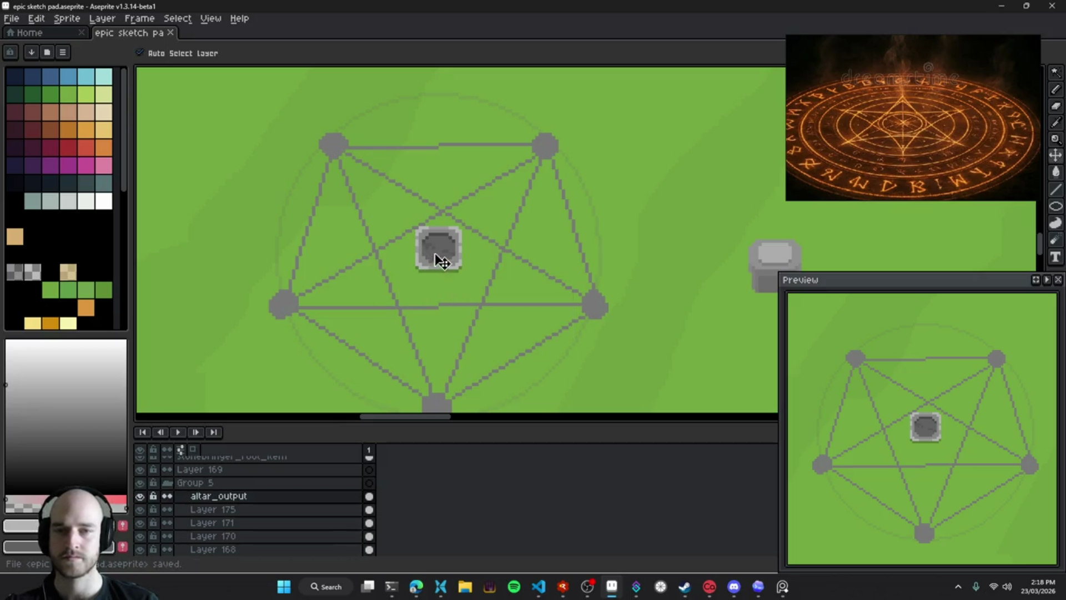
{"action": "scroll", "coordinate": [429, 278], "scroll_direction": "up", "scroll_amount": 1}
{"action": "scroll", "coordinate": [445, 288], "scroll_direction": "down", "scroll_amount": 1}
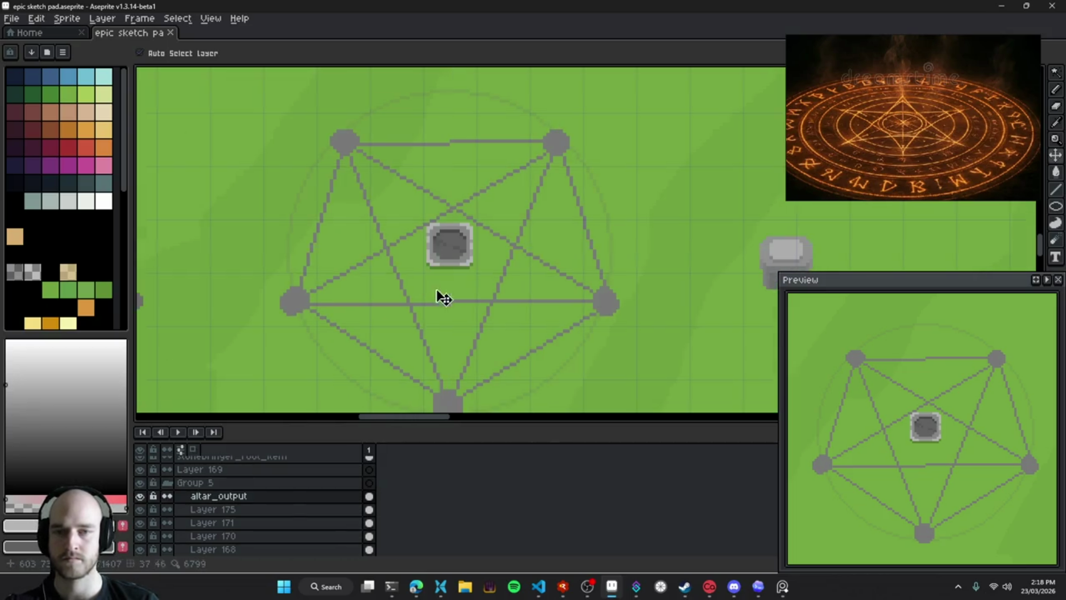
{"action": "scroll", "coordinate": [455, 292], "scroll_direction": "left", "scroll_amount": 2}
{"action": "scroll", "coordinate": [478, 293], "scroll_direction": "right", "scroll_amount": 2}
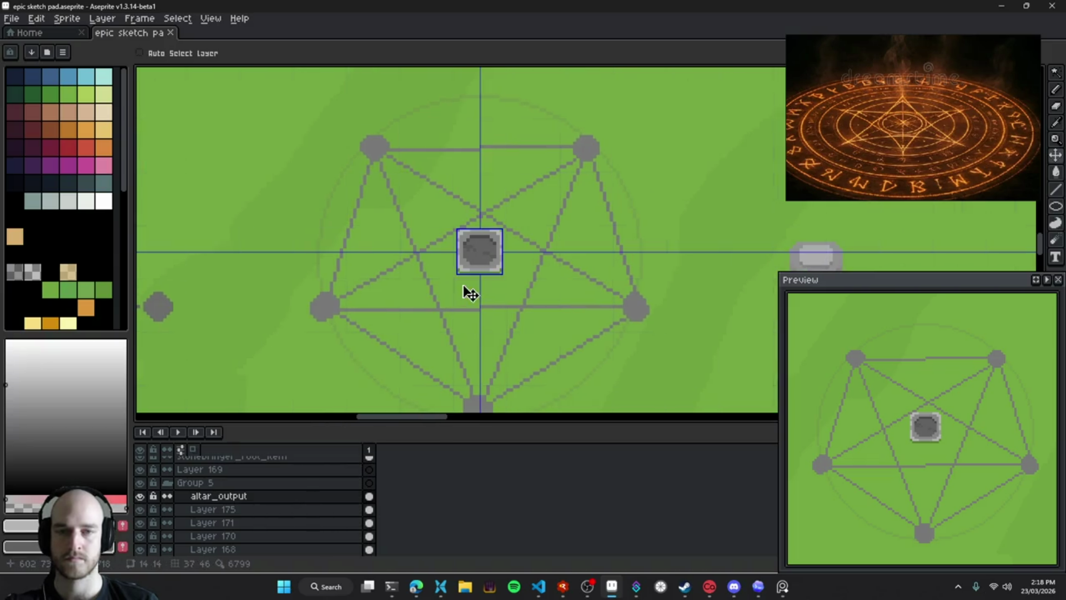
{"action": "scroll", "coordinate": [397, 225], "scroll_direction": "down", "scroll_amount": 2}
{"action": "key", "text": "ctrl+s"}
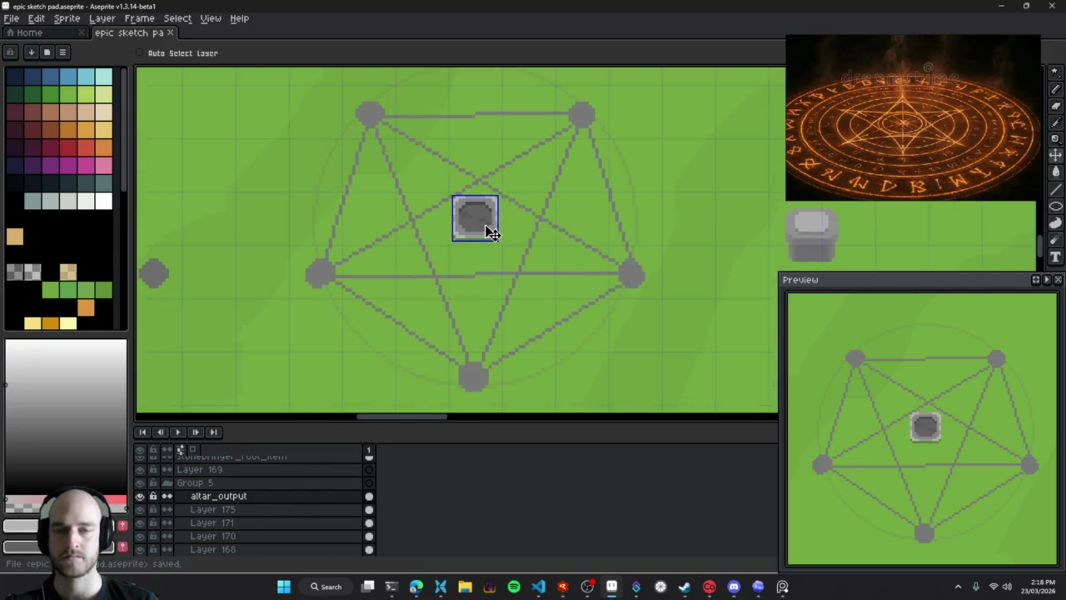
{"action": "scroll", "coordinate": [418, 249], "scroll_direction": "up", "scroll_amount": 1}
{"action": "scroll", "coordinate": [419, 249], "scroll_direction": "left", "scroll_amount": 1}
{"action": "scroll", "coordinate": [512, 255], "scroll_direction": "up", "scroll_amount": 1}
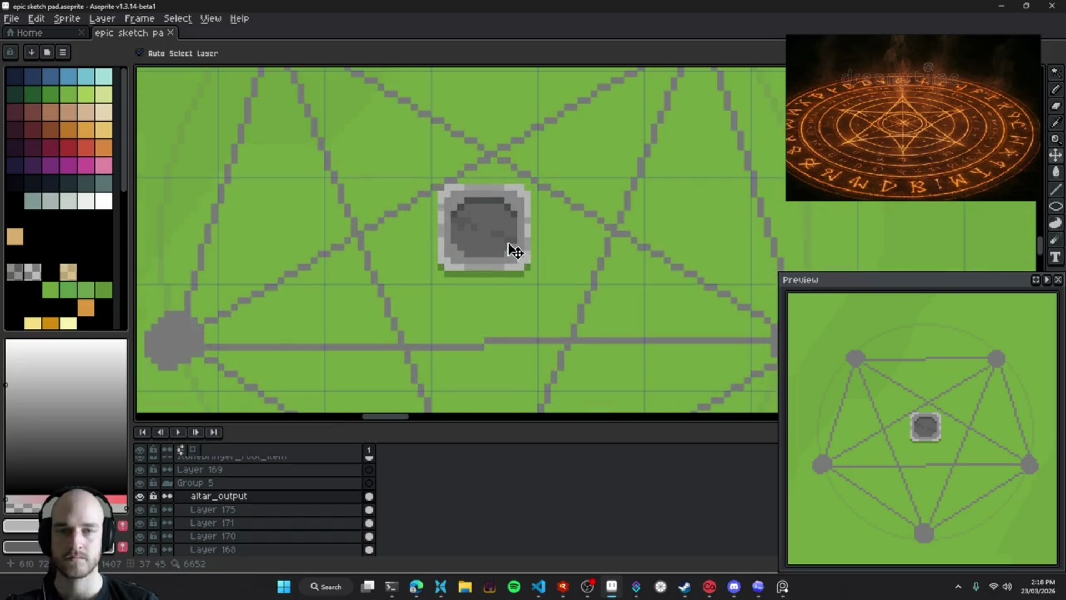
{"action": "scroll", "coordinate": [566, 266], "scroll_direction": "down", "scroll_amount": 1}
{"action": "scroll", "coordinate": [549, 264], "scroll_direction": "up", "scroll_amount": 1}
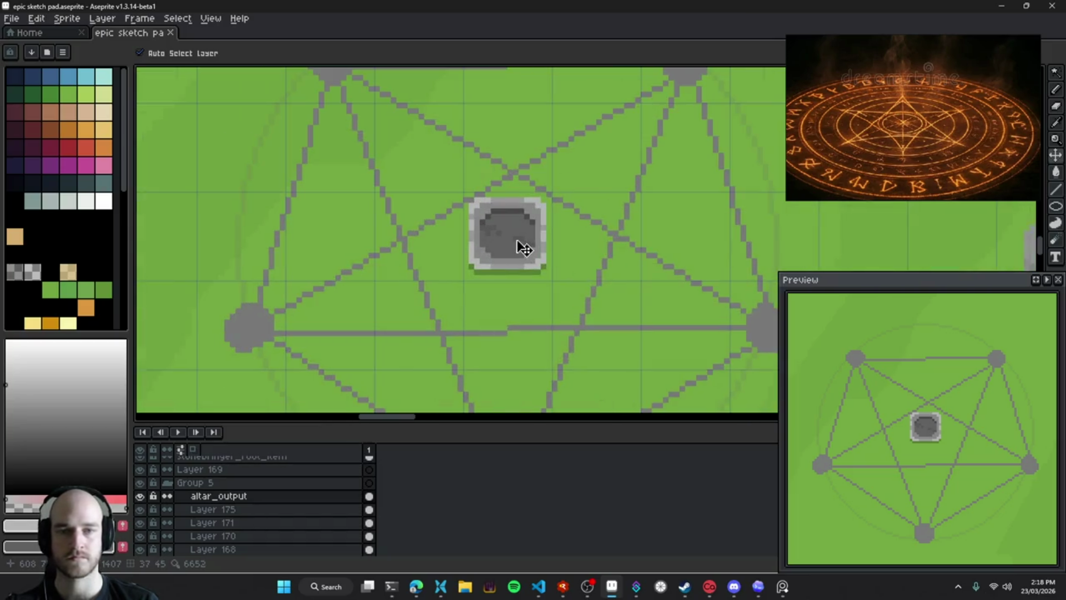
{"action": "scroll", "coordinate": [514, 290], "scroll_direction": "down", "scroll_amount": 1}
{"action": "mouse_move", "coordinate": [520, 296]}
{"action": "left_mouse_down"}
{"action": "mouse_move", "coordinate": [502, 255]}
{"action": "mouse_move", "coordinate": [493, 257]}
{"action": "mouse_move", "coordinate": [601, 250]}
{"action": "mouse_move", "coordinate": [459, 246]}
{"action": "left_mouse_up"}
{"action": "scroll", "coordinate": [493, 257], "scroll_direction": "down", "scroll_amount": 3}
{"action": "scroll", "coordinate": [492, 258], "scroll_direction": "up", "scroll_amount": 2}
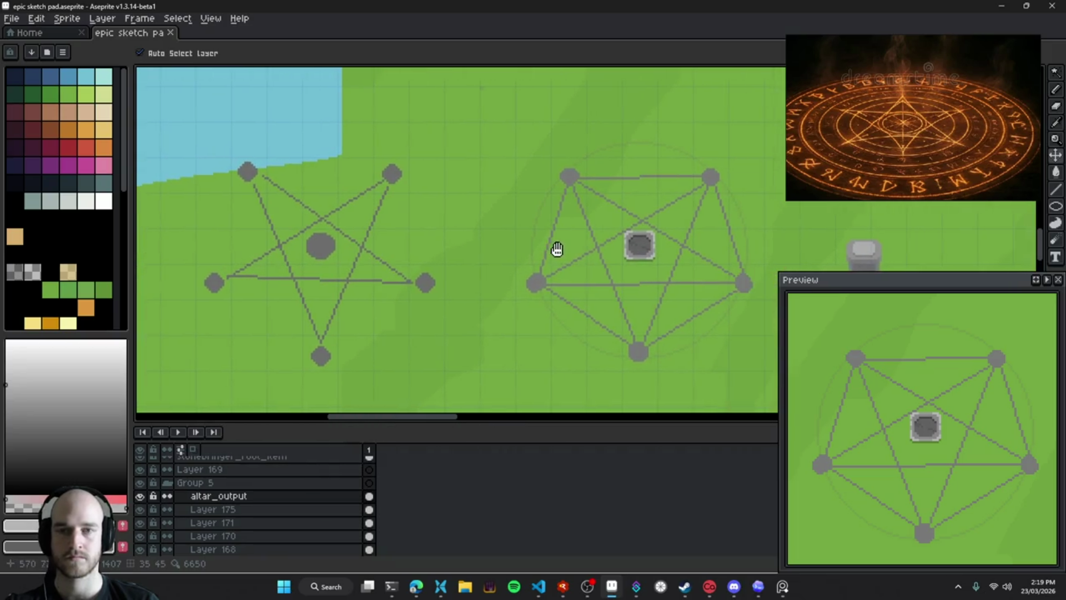
{"action": "left_click", "coordinate": [439, 277]}
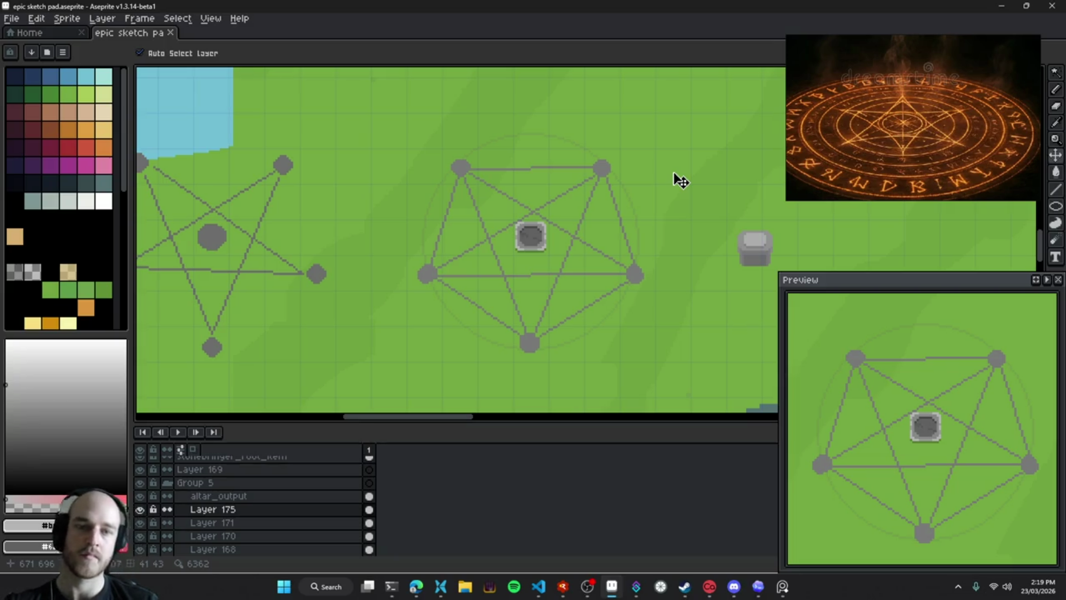
{"action": "left_click", "coordinate": [143, 510]}
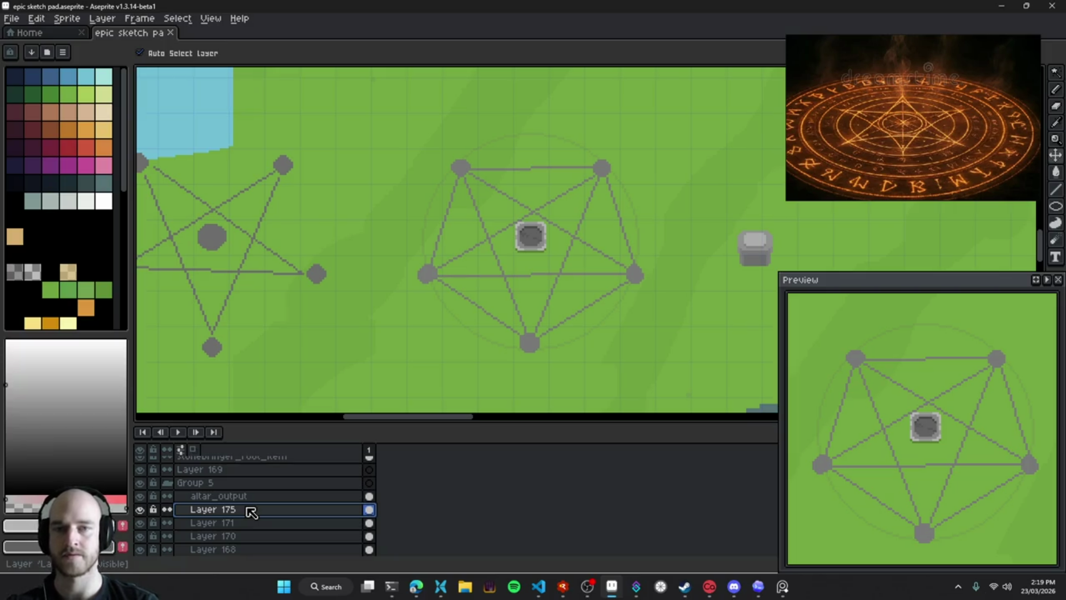
Rename Layer 175 to hexa and save the sprite
{"action": "left_click", "coordinate": [141, 510]}
{"action": "left_click", "coordinate": [142, 511]}
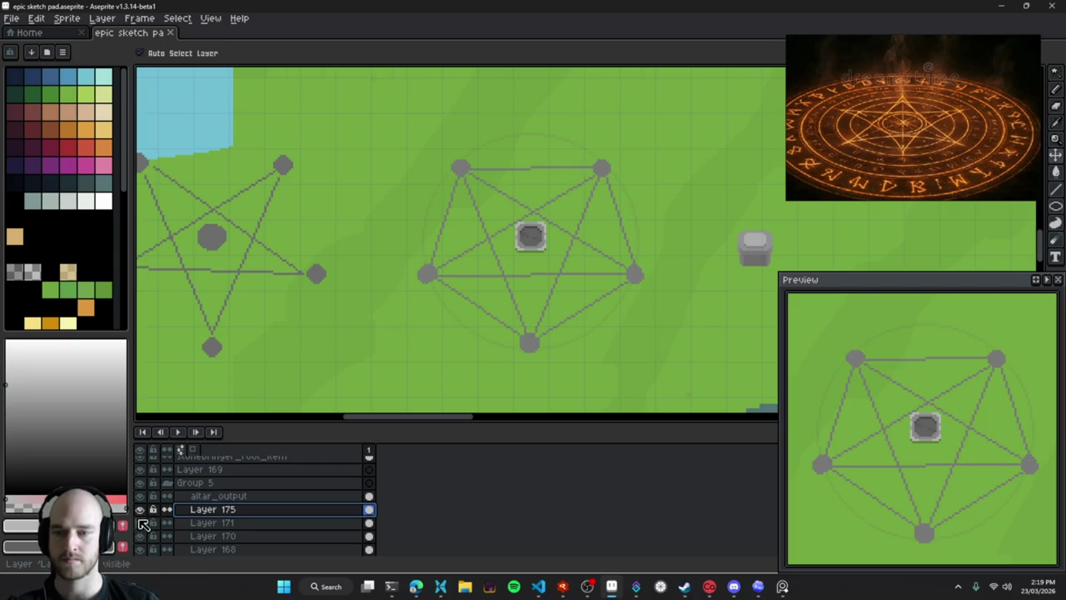
{"action": "double_click", "coordinate": [140, 510]}
{"action": "double_click", "coordinate": [245, 510]}
{"action": "type", "text": "hexag"}
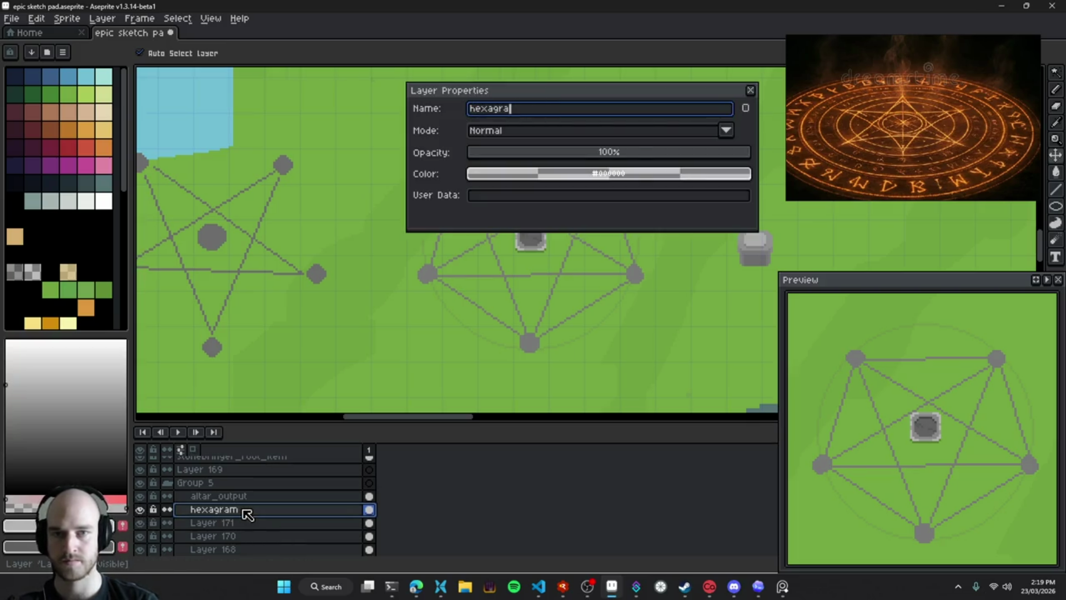
{"action": "key", "text": "BackSpace"}
{"action": "key", "text": "Return"}
{"action": "key", "text": "ctrl+s"}
Hide the hexa layer after briefly checking its contents
{"action": "double_click", "coordinate": [140, 511]}
{"action": "left_click", "coordinate": [140, 510]}
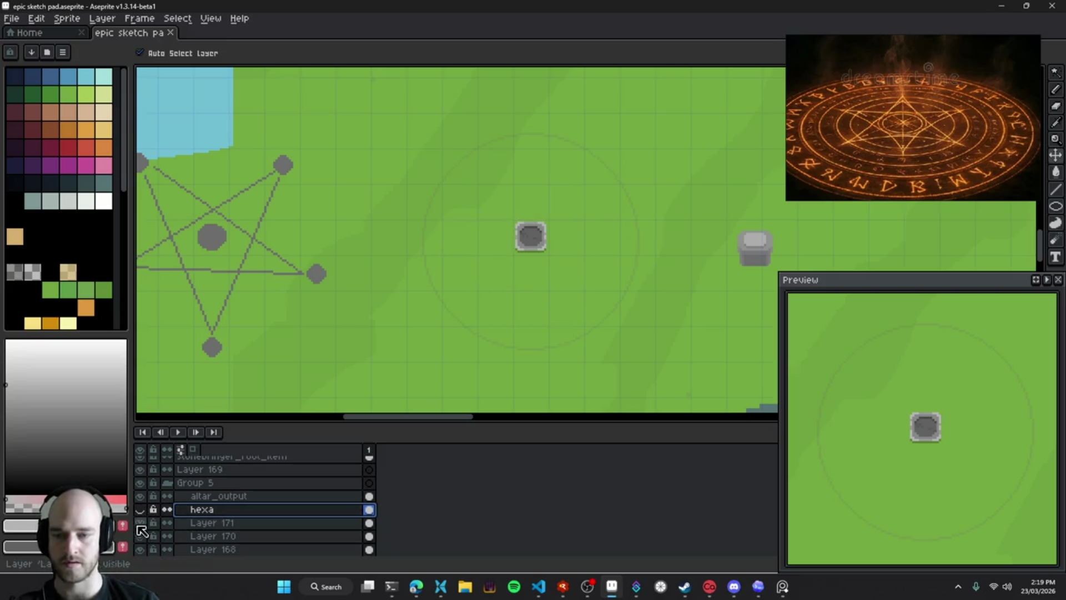
{"action": "left_click_drag", "start_coordinate": [517, 216], "coordinate": [512, 211]}
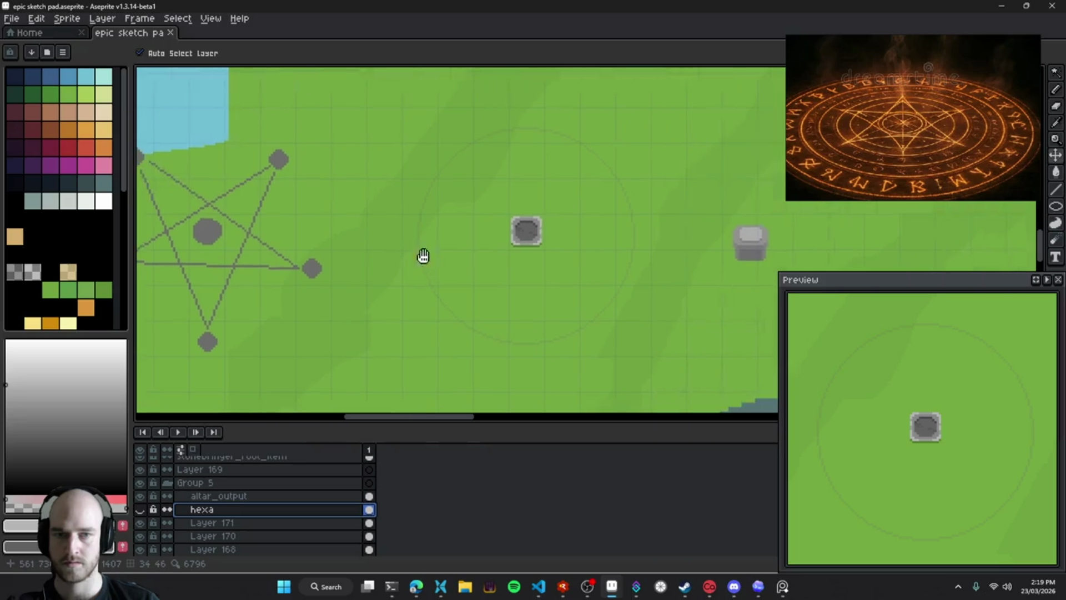
{"action": "left_click", "coordinate": [140, 509]}
{"action": "key", "text": "i"}
{"action": "key", "text": "v"}
{"action": "left_click", "coordinate": [140, 510]}
Add a new empty Layer 172 above hexa, undoing a stray pencil stroke
{"action": "key", "text": "shift+n"}
{"action": "key", "text": "b"}
{"action": "key", "text": "ctrl+z"}
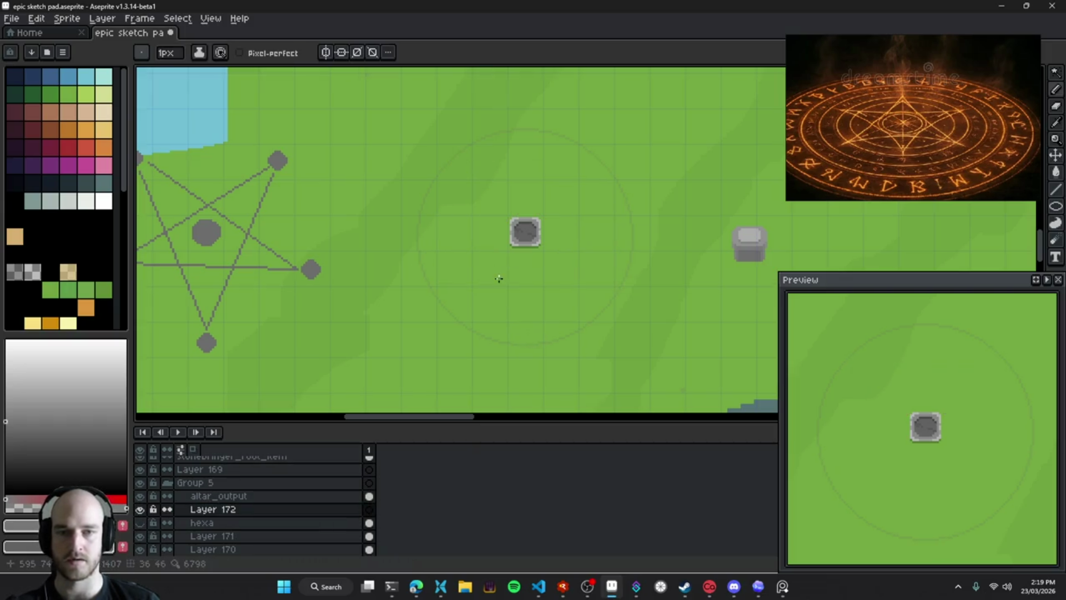
Save the sprite and paint a grey stone dab at the top of the circle
{"action": "scroll", "coordinate": [512, 285], "scroll_direction": "up", "scroll_amount": 2}
{"action": "key", "text": "ctrl+s"}
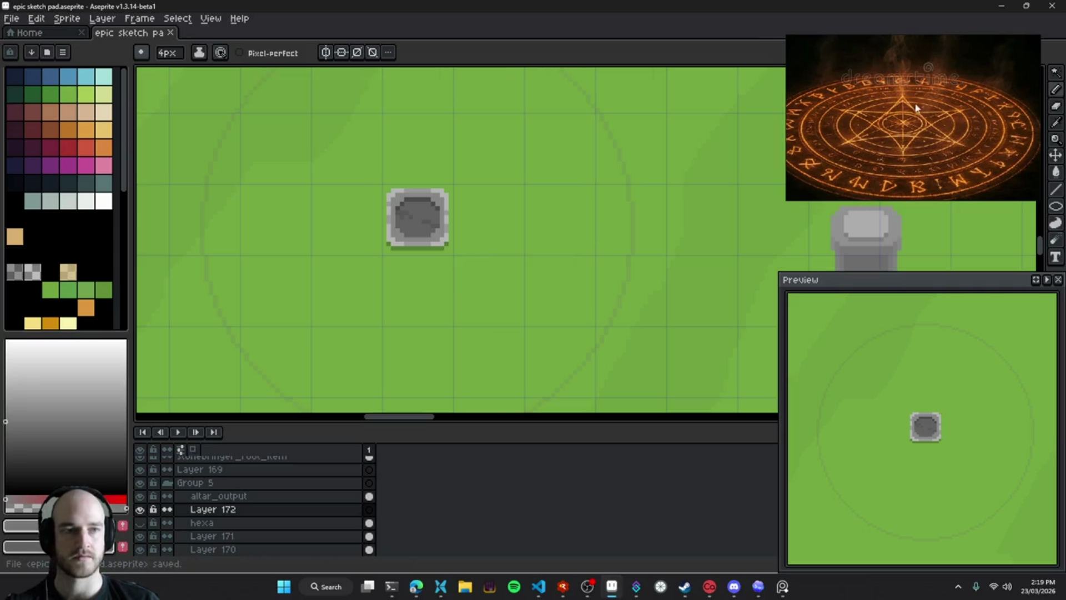
{"action": "left_click_drag", "start_coordinate": [375, 239], "coordinate": [379, 291]}
{"action": "left_click_drag", "start_coordinate": [433, 121], "coordinate": [442, 108]}
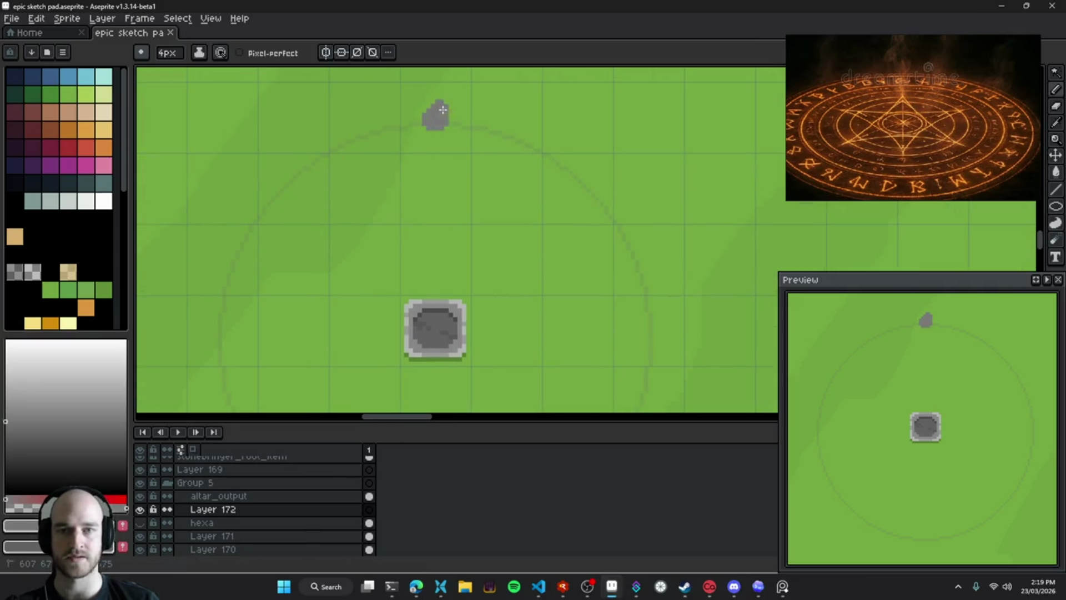
{"action": "left_click_drag", "start_coordinate": [413, 219], "coordinate": [461, 108]}
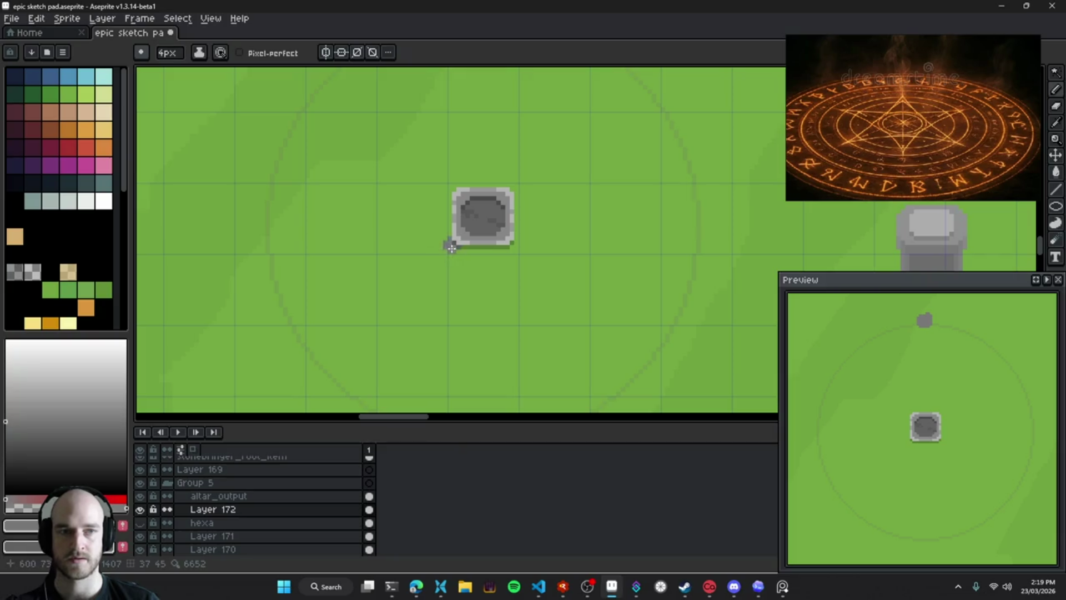
{"action": "scroll", "coordinate": [318, 294], "scroll_direction": "down", "scroll_amount": 1}
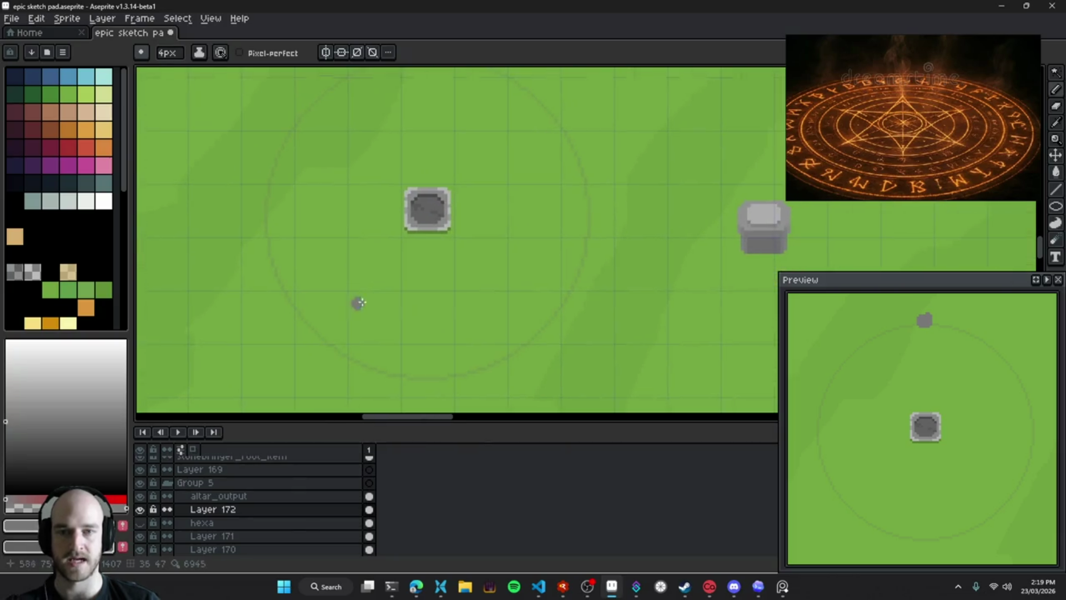
Undo misplaced lower dabs and paint stones on the circle's right and left sides
{"action": "left_click", "coordinate": [534, 315]}
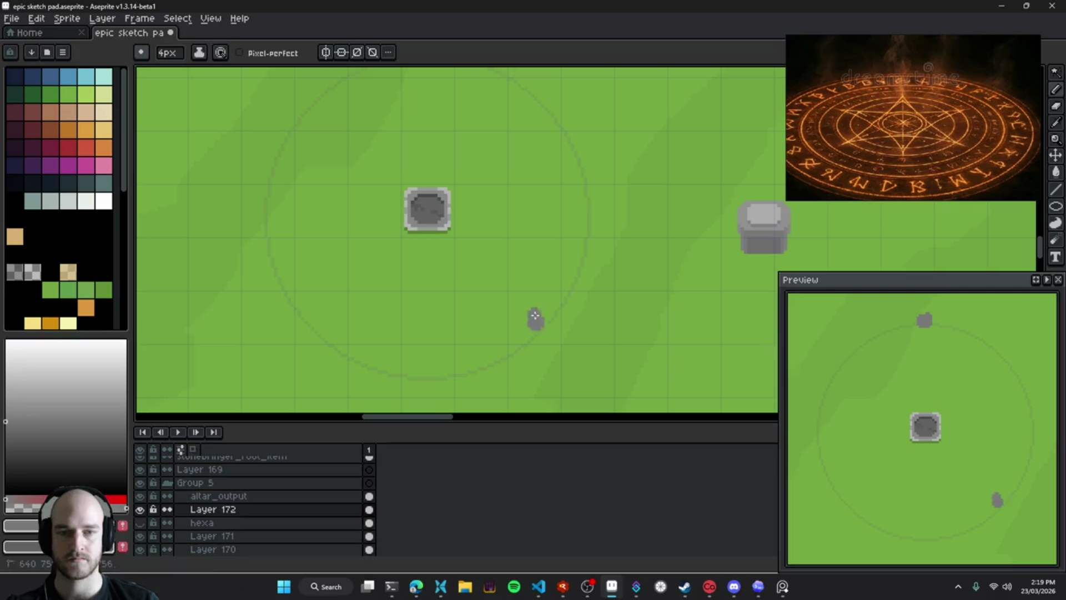
{"action": "left_click", "coordinate": [267, 326]}
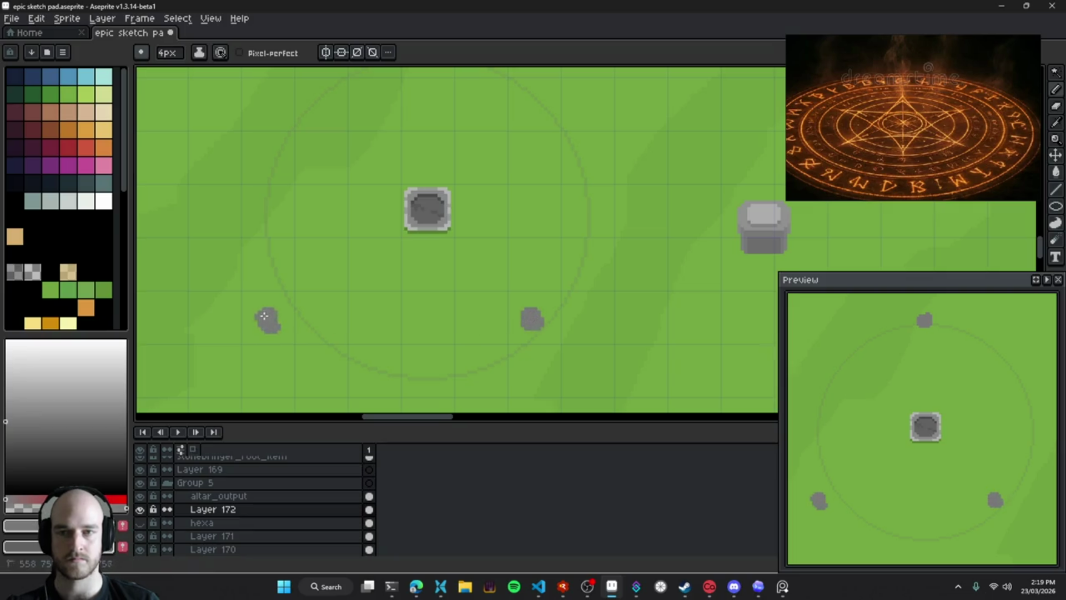
{"action": "mouse_move", "coordinate": [354, 251]}
{"action": "left_mouse_down"}
{"action": "mouse_move", "coordinate": [370, 309]}
{"action": "mouse_move", "coordinate": [372, 231]}
{"action": "left_mouse_up"}
{"action": "key", "text": "v"}
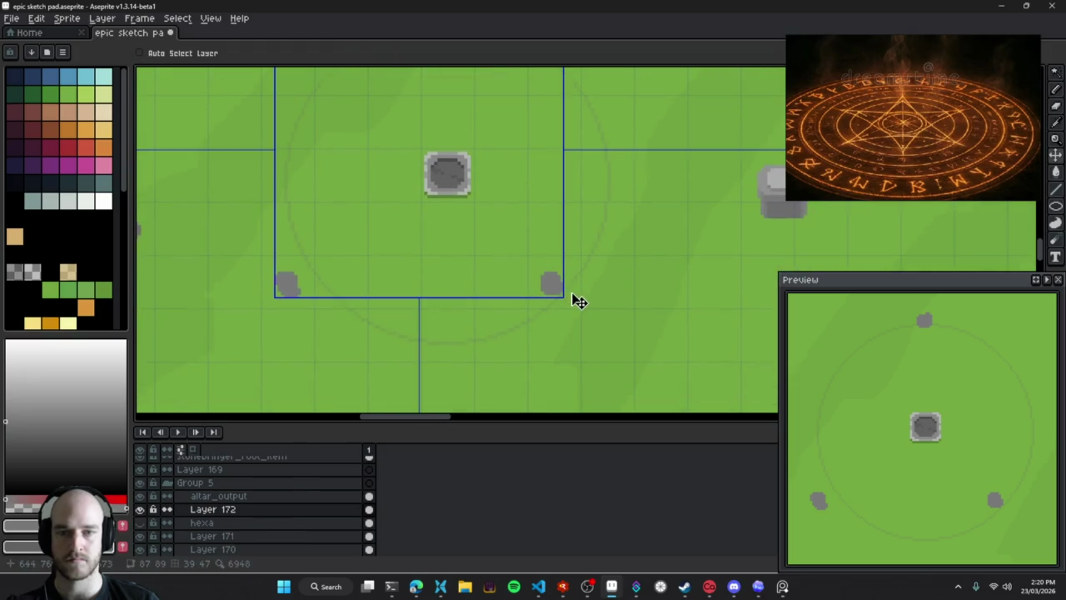
{"action": "key", "text": "ctrl+z"}
{"action": "key", "text": "ctrl+z"}
{"action": "key", "text": "b"}
{"action": "left_click", "coordinate": [604, 286]}
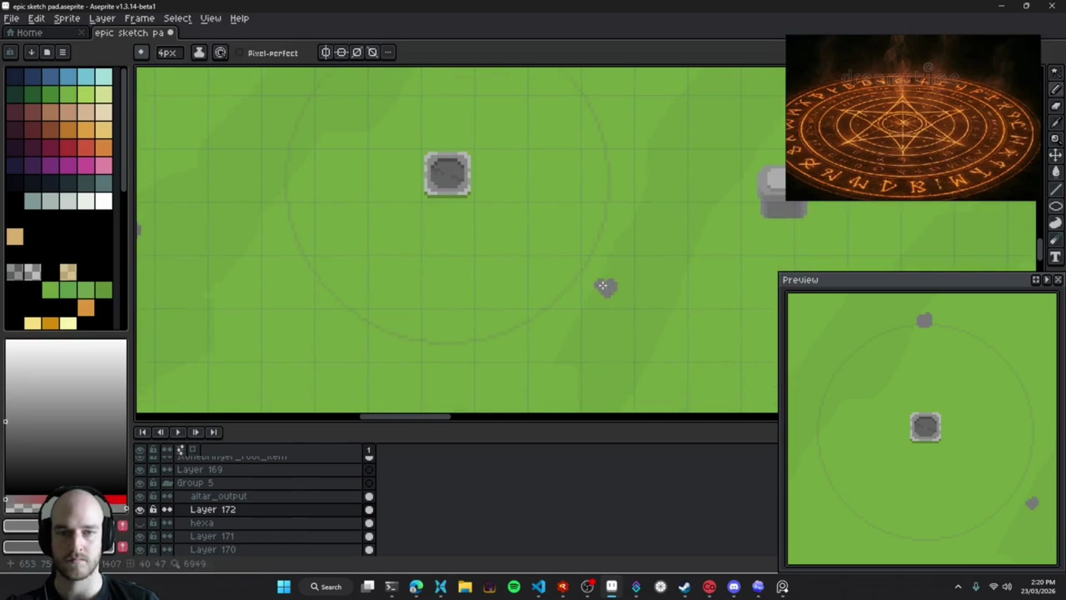
{"action": "key", "text": "v"}
{"action": "key", "text": "ctrl+z"}
{"action": "key", "text": "b"}
{"action": "left_click_drag", "start_coordinate": [606, 281], "coordinate": [609, 277]}
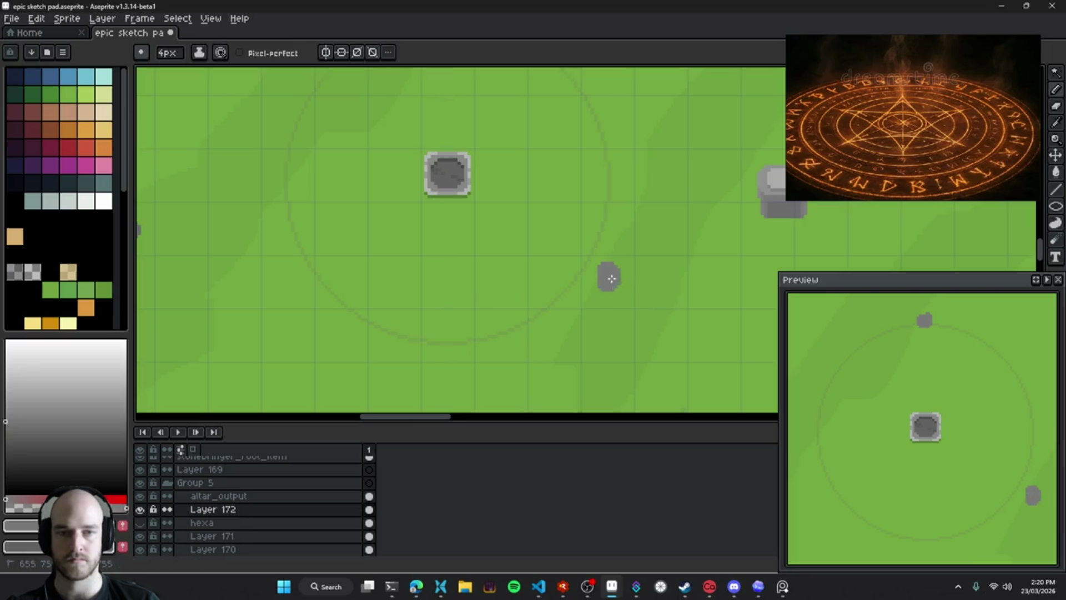
{"action": "left_click_drag", "start_coordinate": [286, 291], "coordinate": [287, 282]}
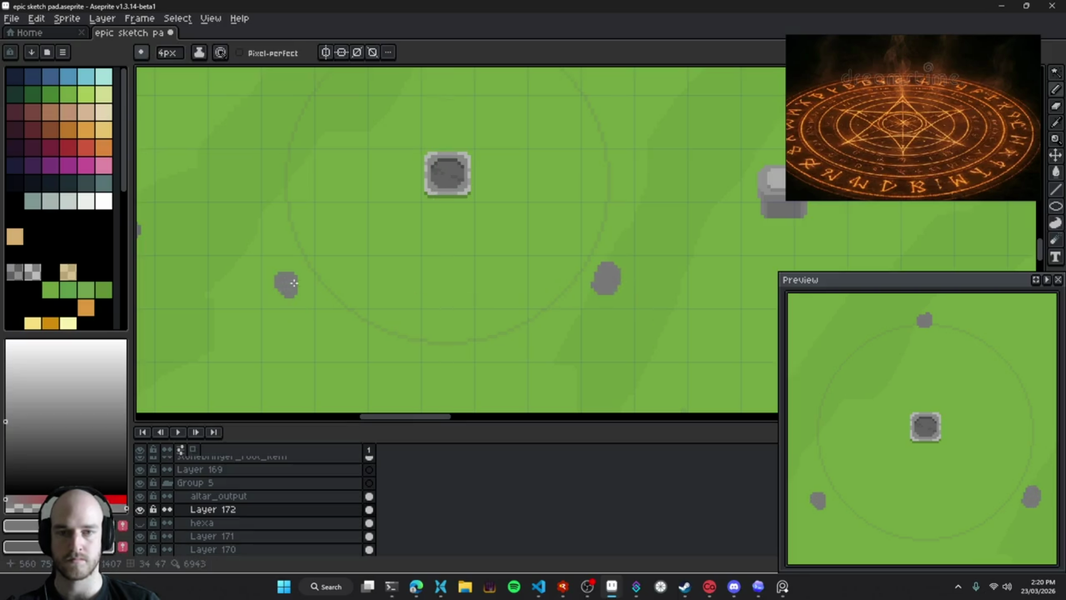
Paint stones at the circle's bottom, upper left and upper right, then set brush size to 3px
{"action": "left_click_drag", "start_coordinate": [464, 264], "coordinate": [471, 314]}
{"action": "scroll", "coordinate": [471, 313], "scroll_direction": "down", "scroll_amount": 1}
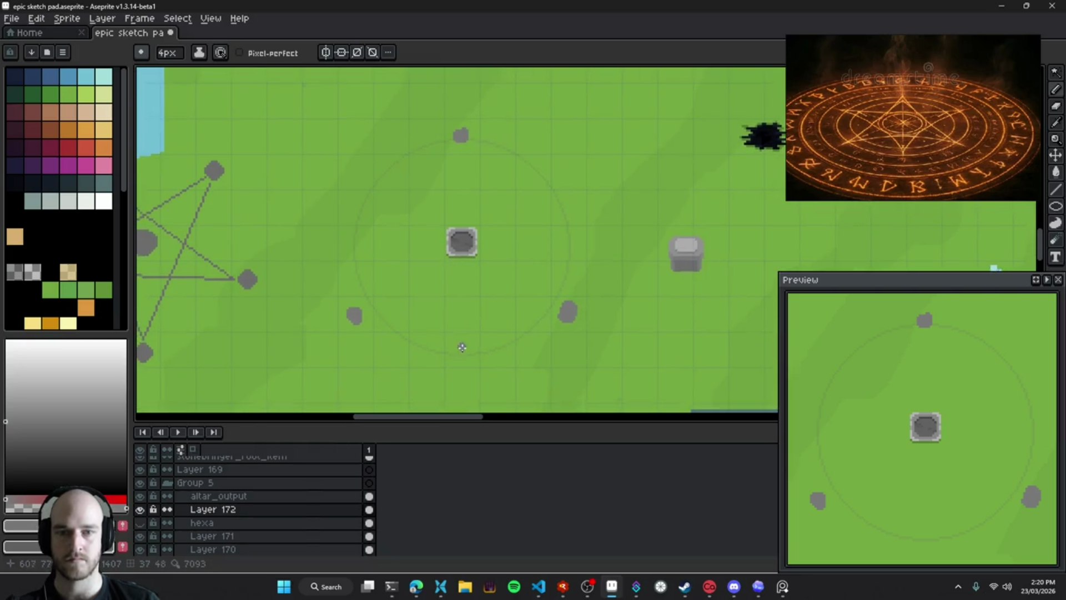
{"action": "left_click", "coordinate": [458, 353]}
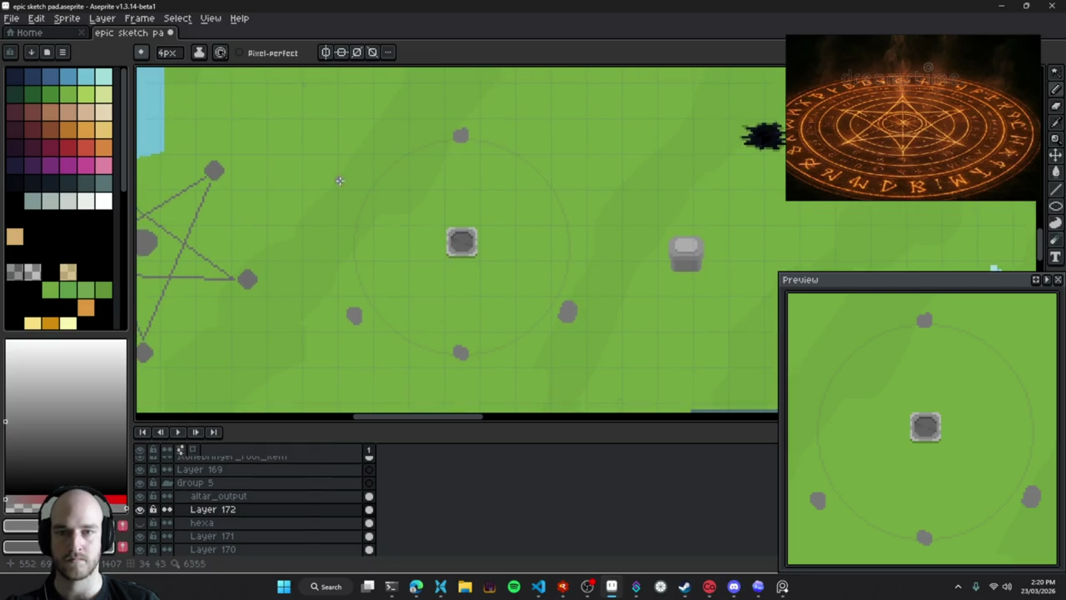
{"action": "left_click", "coordinate": [359, 179]}
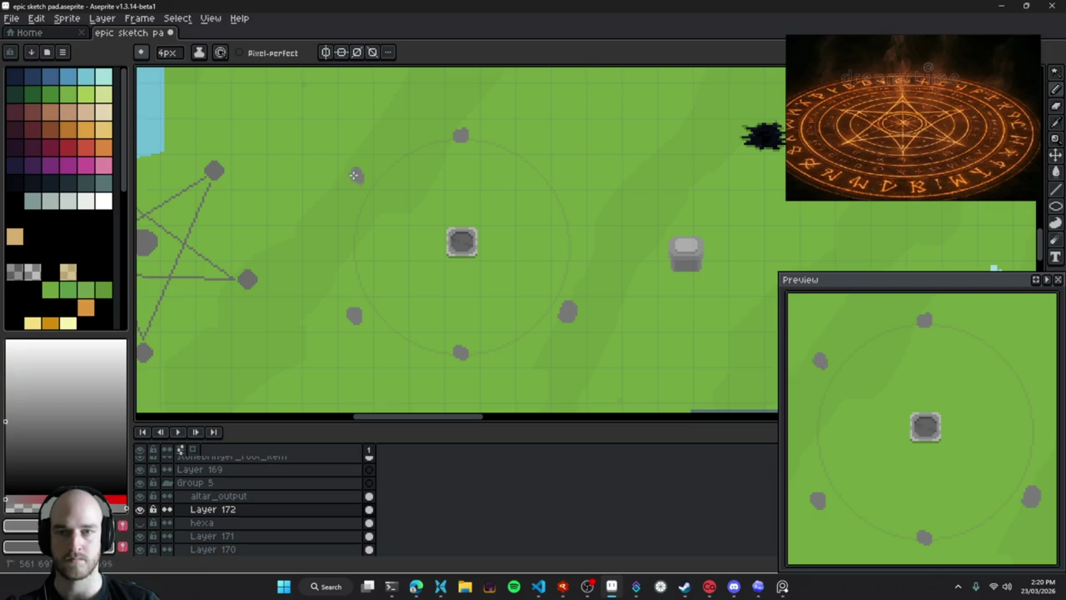
{"action": "left_click", "coordinate": [567, 175]}
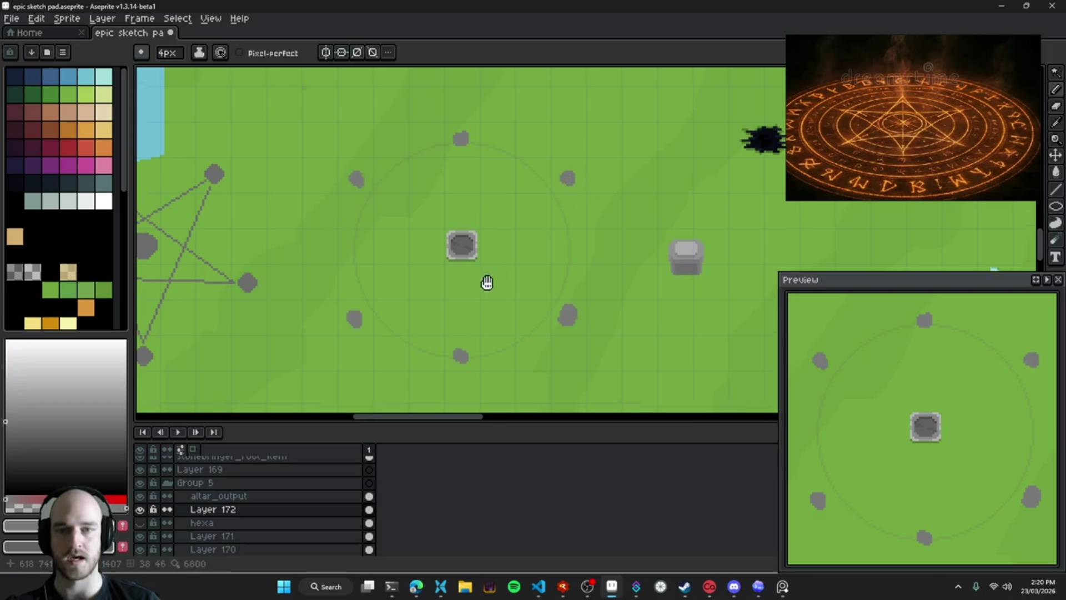
{"action": "scroll", "coordinate": [488, 278], "scroll_direction": "down", "scroll_amount": 3}
{"action": "scroll", "coordinate": [528, 315], "scroll_direction": "up", "scroll_amount": 3}
{"action": "key", "text": "minus"}
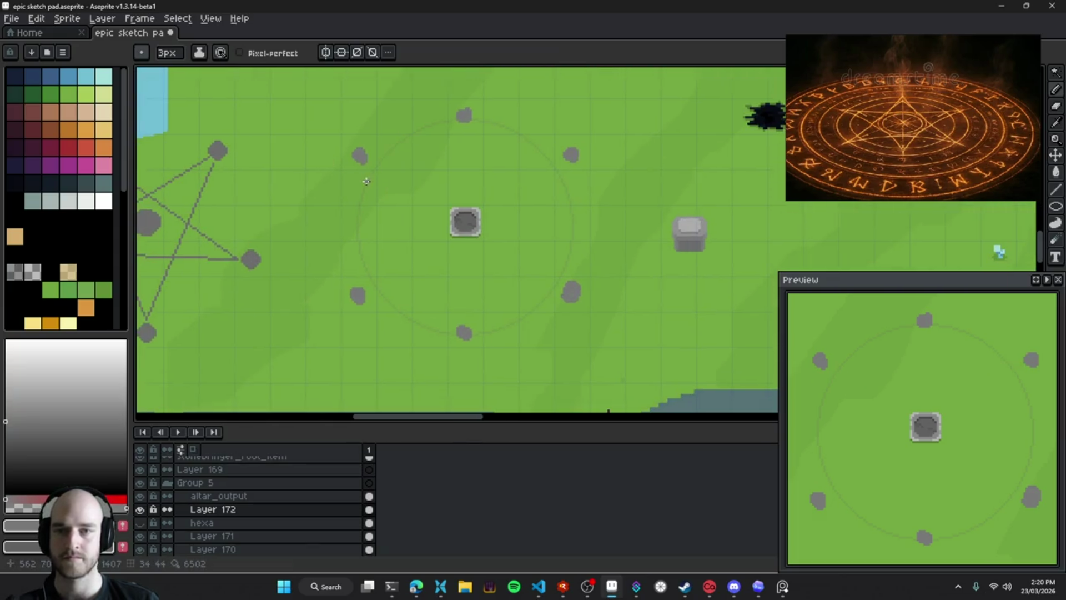
{"action": "left_click", "coordinate": [464, 333], "text": "shift"}
Join the stones into two grey-line triangles: upper-left/upper-right/bottom and top/lower-left/lower-right
{"action": "left_click", "coordinate": [571, 155], "text": "shift"}
{"action": "left_click", "coordinate": [360, 157], "text": "shift"}
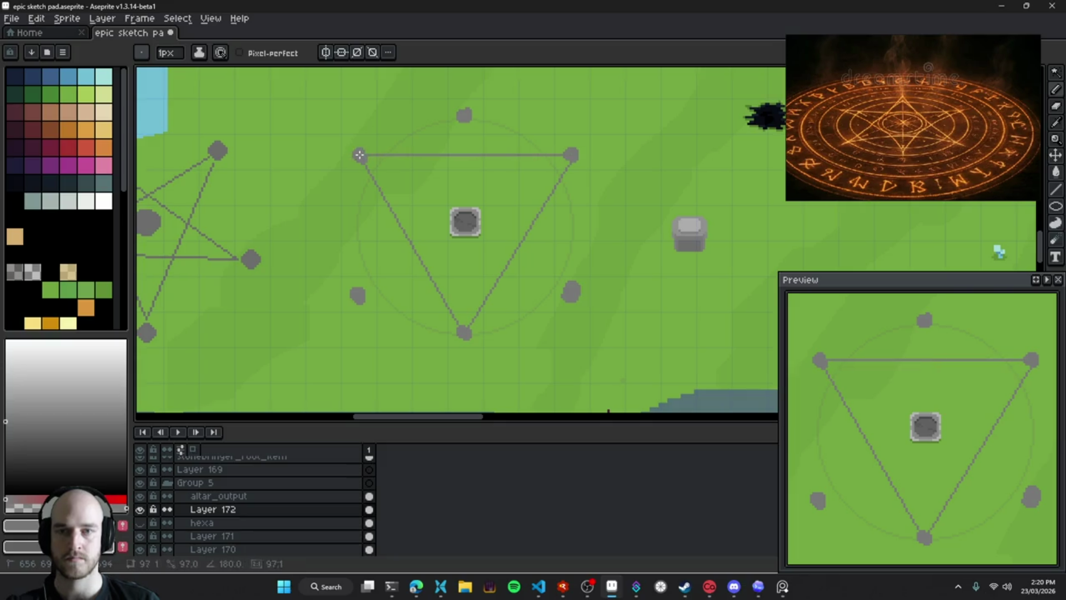
{"action": "left_click", "coordinate": [462, 116]}
{"action": "left_click", "coordinate": [357, 295], "text": "shift"}
{"action": "left_click", "coordinate": [570, 292], "text": "shift"}
{"action": "left_click", "coordinate": [465, 115], "text": "shift"}
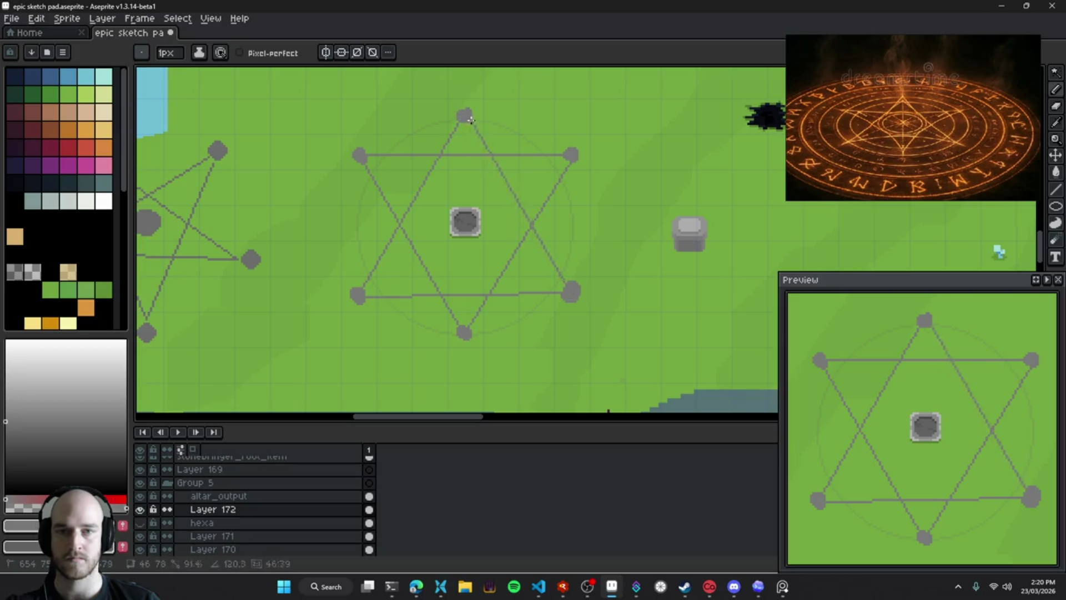
Pan and zoom around the hexagram and reference images to inspect the result
{"action": "mouse_move", "coordinate": [496, 281]}
{"action": "left_mouse_down"}
{"action": "mouse_move", "coordinate": [509, 328]}
{"action": "mouse_move", "coordinate": [476, 271]}
{"action": "left_mouse_up"}
{"action": "scroll", "coordinate": [514, 340], "scroll_direction": "down", "scroll_amount": 3}
{"action": "scroll", "coordinate": [514, 341], "scroll_direction": "up", "scroll_amount": 2}
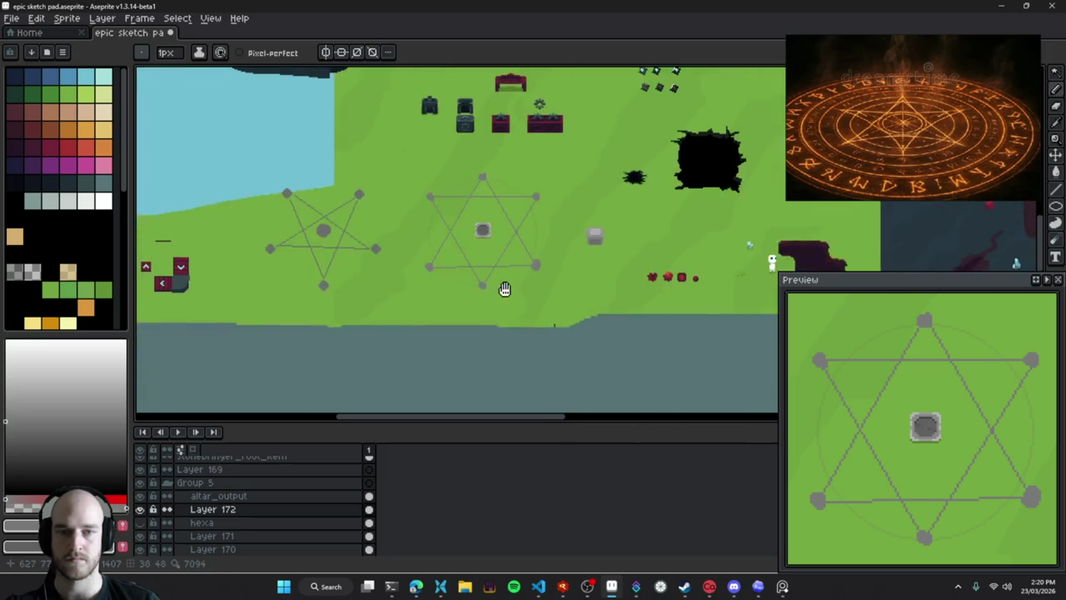
{"action": "scroll", "coordinate": [477, 271], "scroll_direction": "up", "scroll_amount": 2}
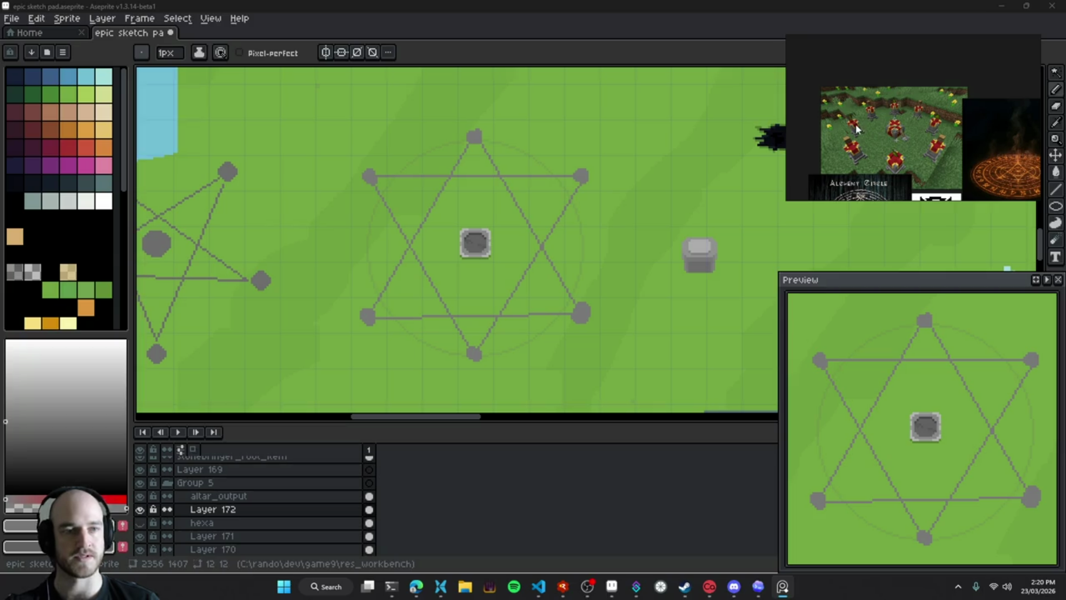
{"action": "left_click_drag", "start_coordinate": [951, 175], "coordinate": [909, 133]}
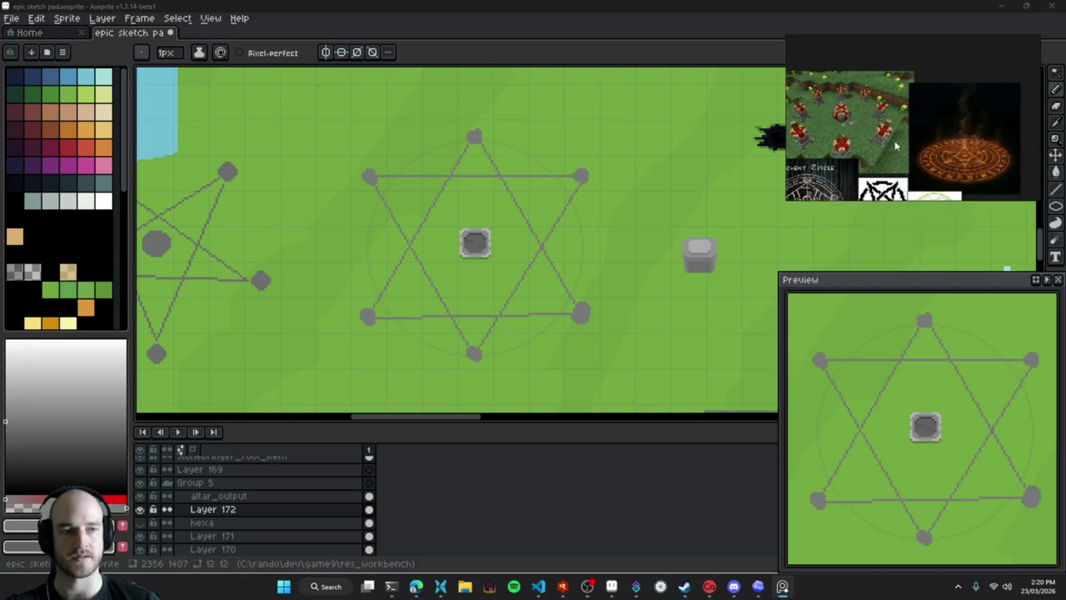
{"action": "left_click_drag", "start_coordinate": [593, 236], "coordinate": [555, 228]}
{"action": "scroll", "coordinate": [551, 257], "scroll_direction": "down", "scroll_amount": 3}
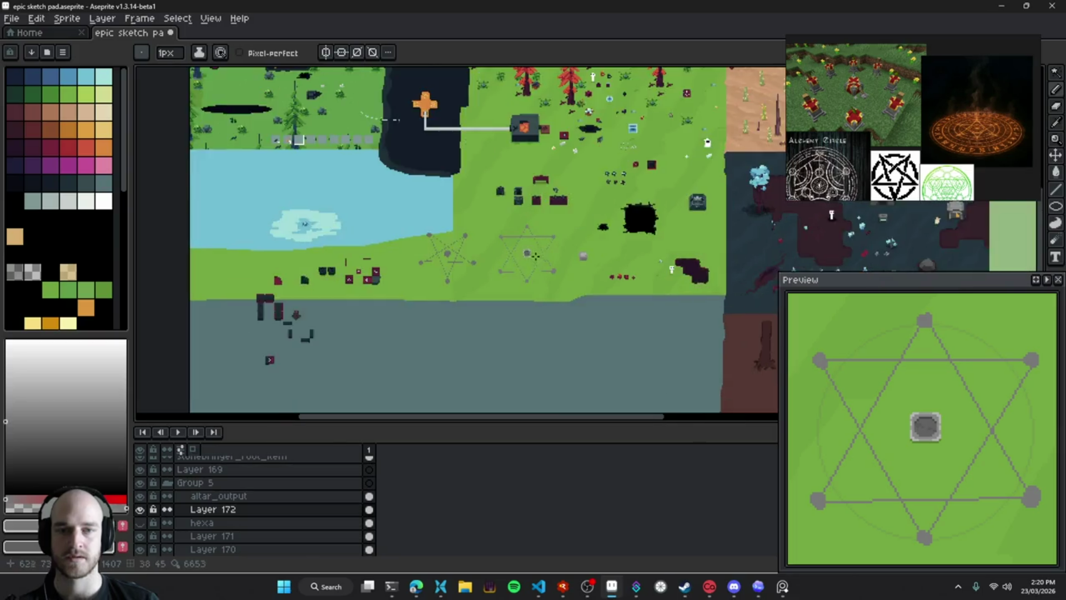
{"action": "scroll", "coordinate": [533, 267], "scroll_direction": "up", "scroll_amount": 4}
{"action": "scroll", "coordinate": [517, 272], "scroll_direction": "down", "scroll_amount": 1}
{"action": "scroll", "coordinate": [507, 276], "scroll_direction": "down", "scroll_amount": 2}
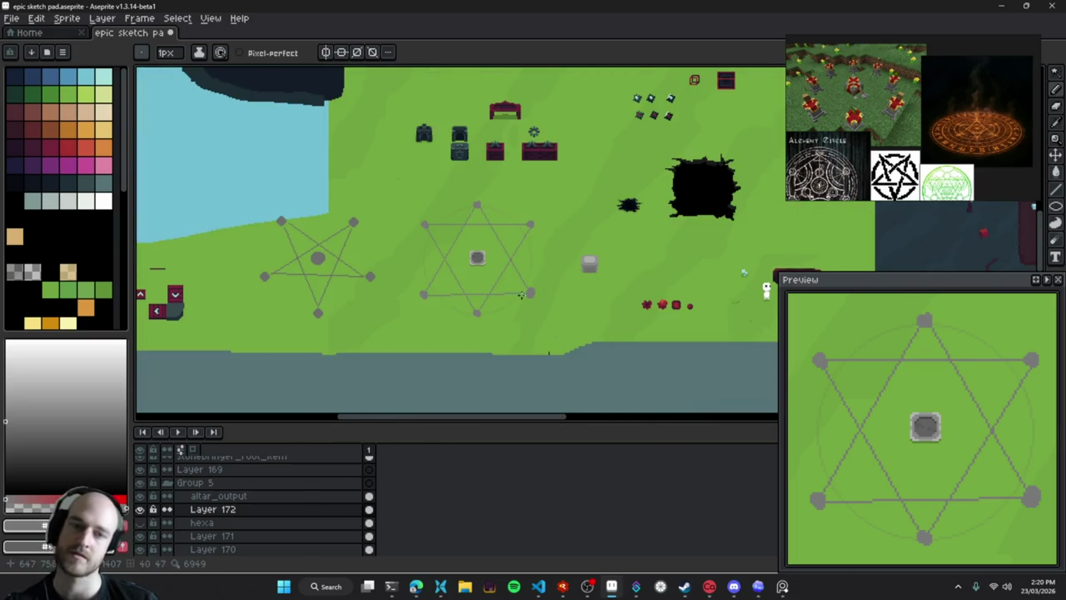
{"action": "left_click_drag", "start_coordinate": [486, 294], "coordinate": [506, 270]}
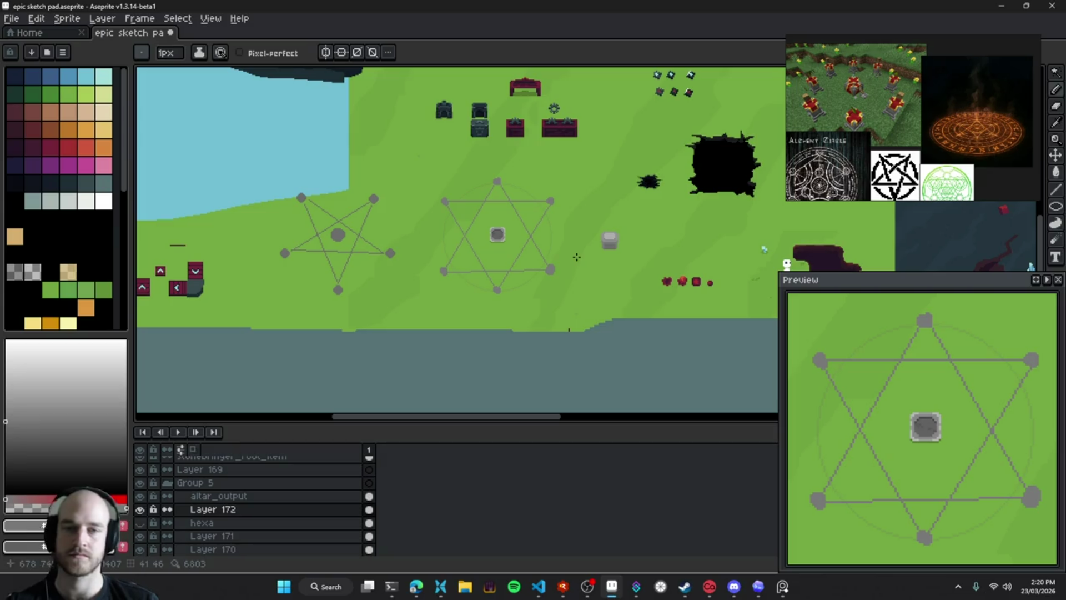
{"action": "scroll", "coordinate": [556, 272], "scroll_direction": "up", "scroll_amount": 2}
{"action": "mouse_move", "coordinate": [548, 276]}
{"action": "left_mouse_down"}
{"action": "mouse_move", "coordinate": [552, 303]}
{"action": "mouse_move", "coordinate": [578, 309]}
{"action": "left_mouse_up"}
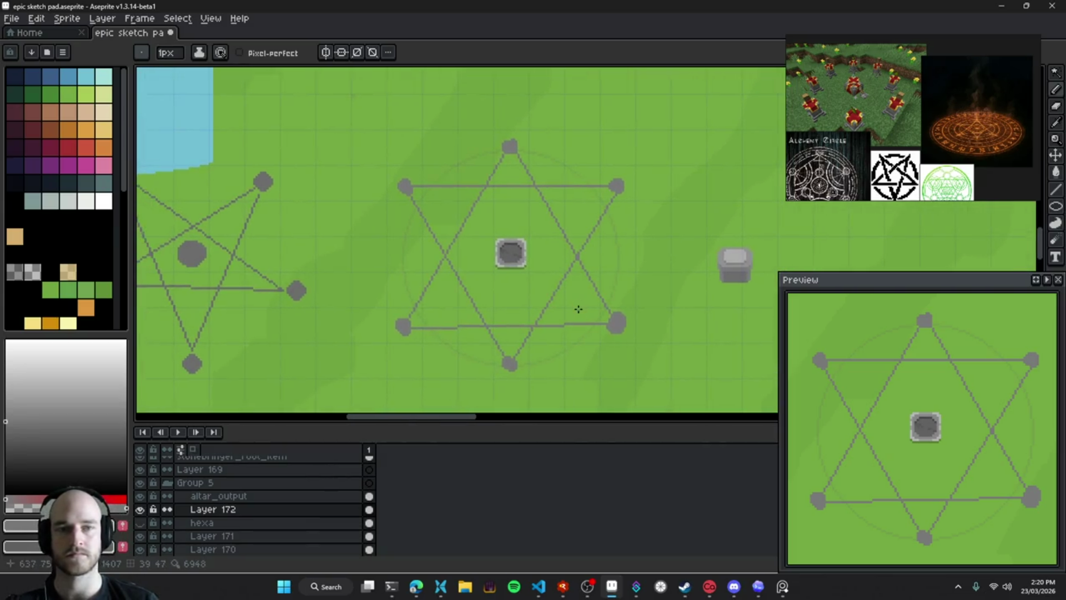
Glance at the altar crafting issue in the browser, then return to the sketch
{"action": "left_click", "coordinate": [416, 586]}
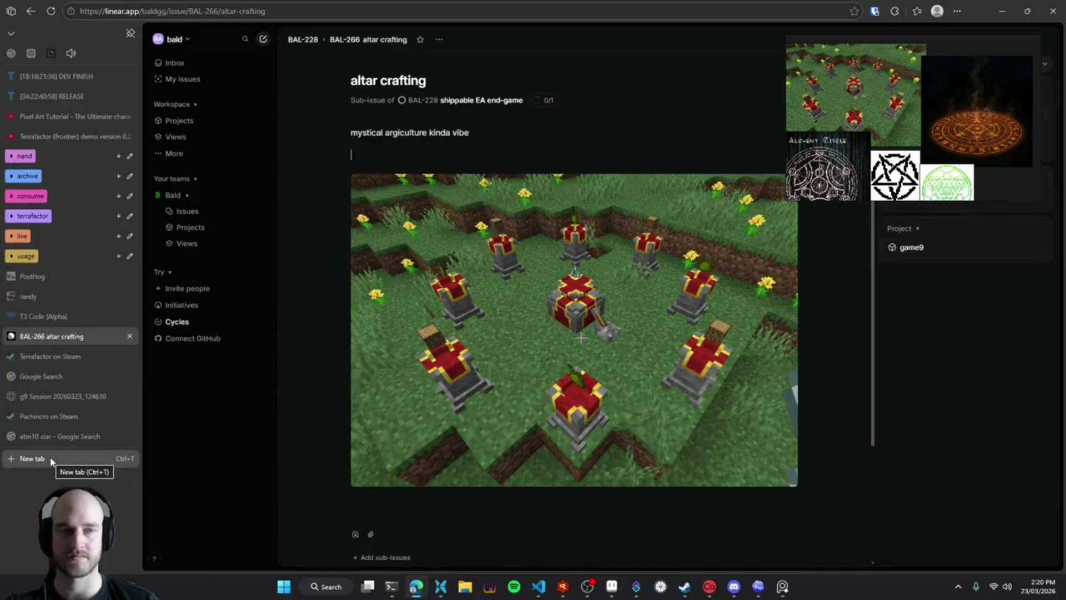
{"action": "left_click", "coordinate": [1003, 11]}
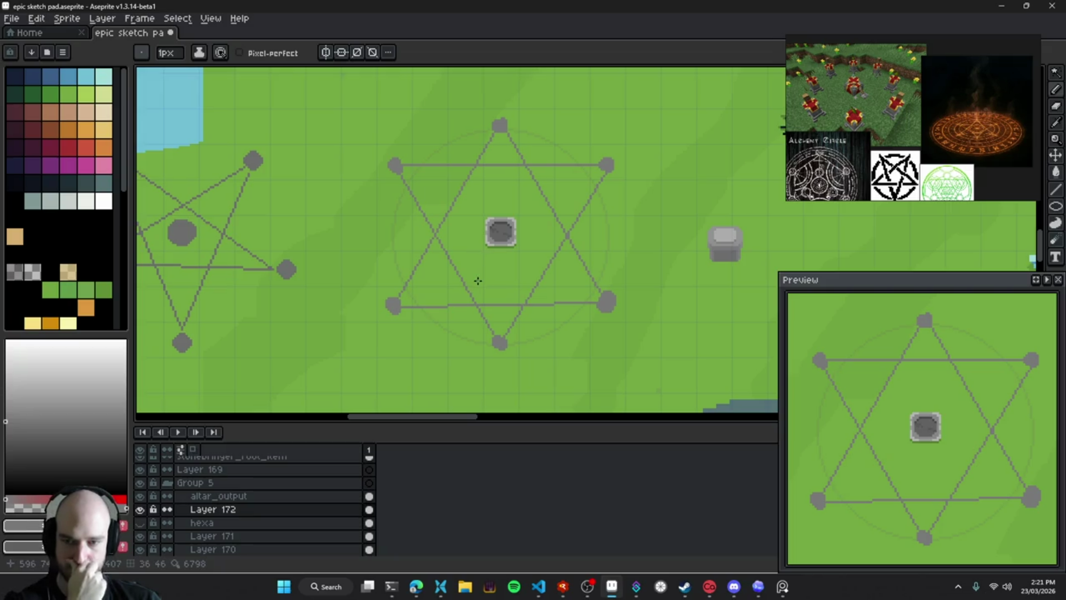
{"action": "left_click_drag", "start_coordinate": [328, 288], "coordinate": [554, 292]}
{"action": "left_click_drag", "start_coordinate": [623, 288], "coordinate": [503, 292]}
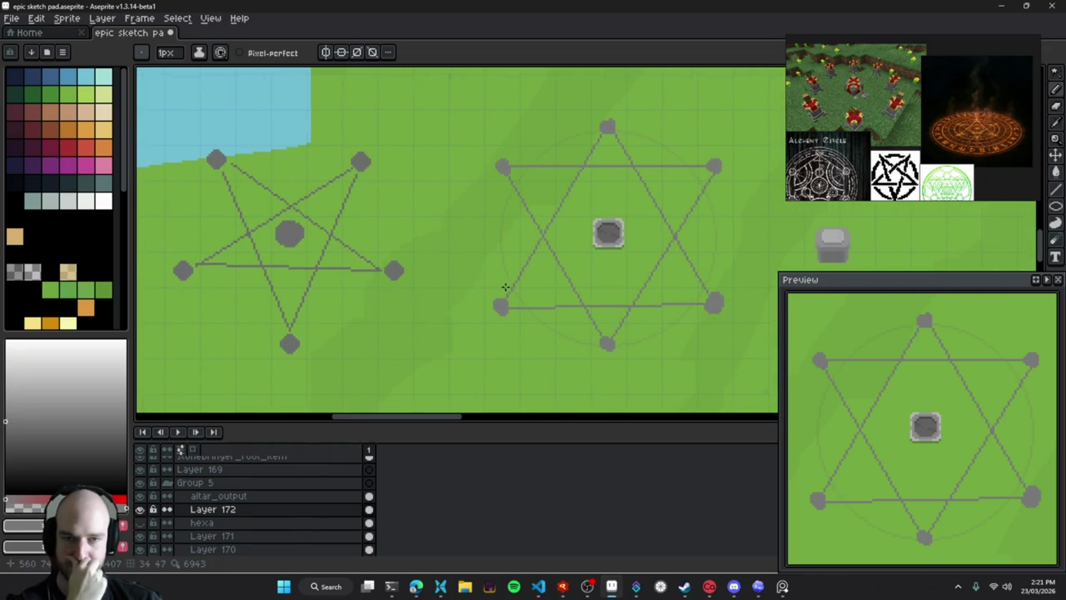
{"action": "mouse_move", "coordinate": [439, 596]}
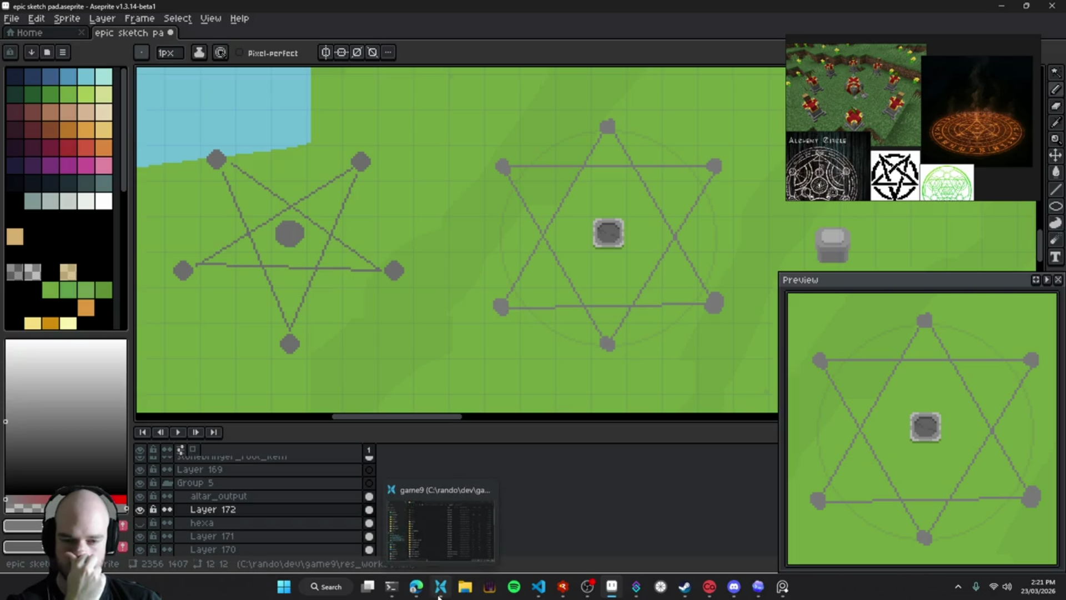
{"action": "left_click_drag", "start_coordinate": [384, 285], "coordinate": [454, 290]}
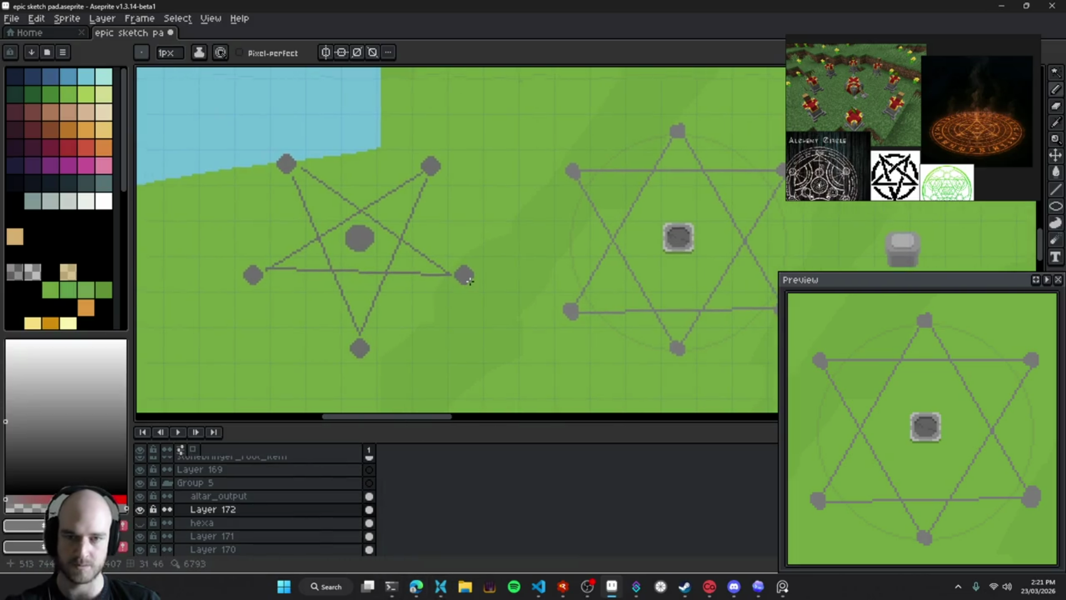
Pick the bg layer, then Layer 172, from the canvas with the Move tool
{"action": "key", "text": "v"}
{"action": "left_click", "coordinate": [464, 286]}
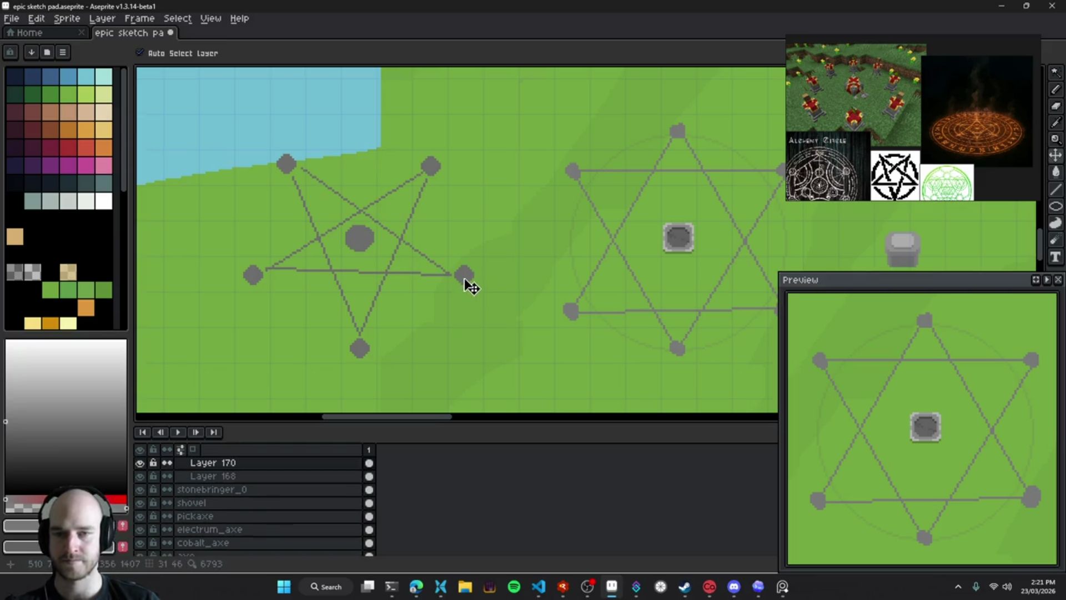
{"action": "scroll", "coordinate": [491, 289], "scroll_direction": "right", "scroll_amount": 3}
{"action": "left_click", "coordinate": [485, 253]}
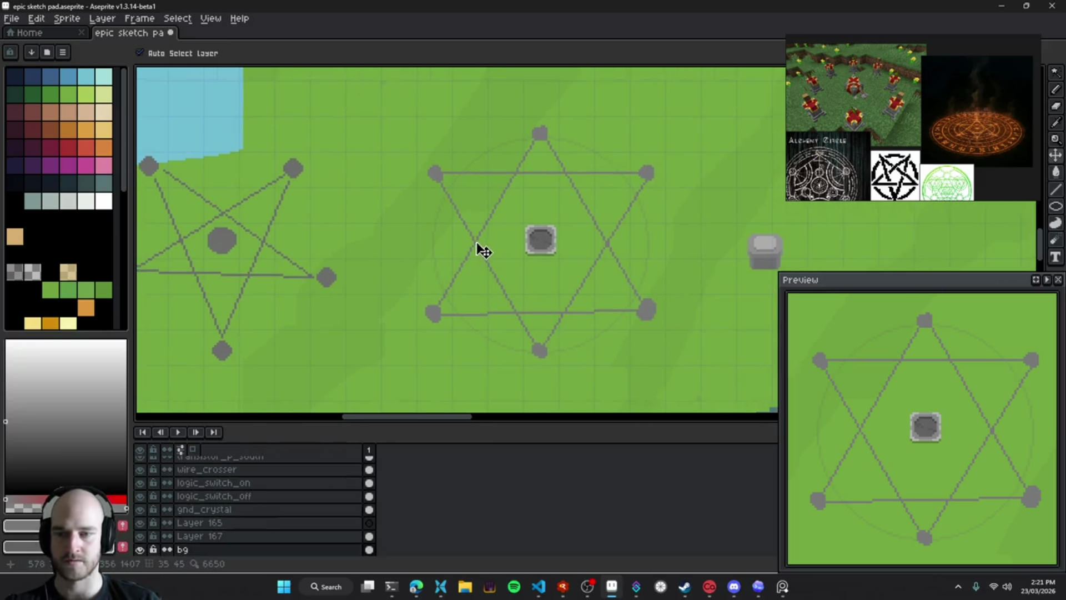
{"action": "scroll", "coordinate": [233, 511], "scroll_direction": "up", "scroll_amount": 5}
{"action": "left_click", "coordinate": [549, 360]}
{"action": "scroll", "coordinate": [270, 481], "scroll_direction": "up", "scroll_amount": 2}
Show and select the hexa layer, hide Layer 172, and rename hexa to 'penta'
{"action": "left_click", "coordinate": [140, 529]}
{"action": "left_click", "coordinate": [206, 530]}
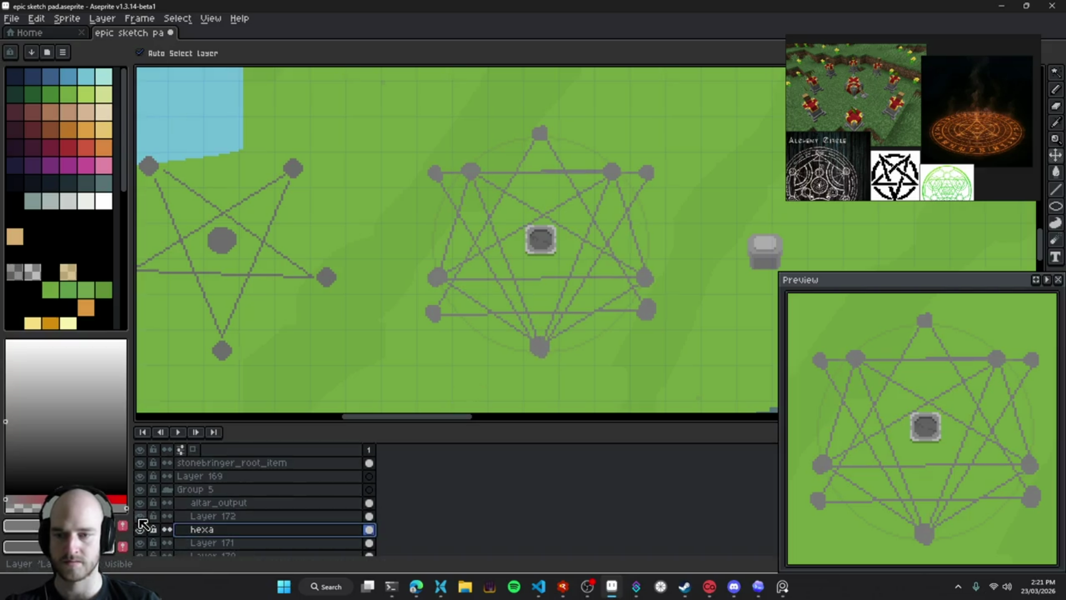
{"action": "left_click", "coordinate": [142, 525]}
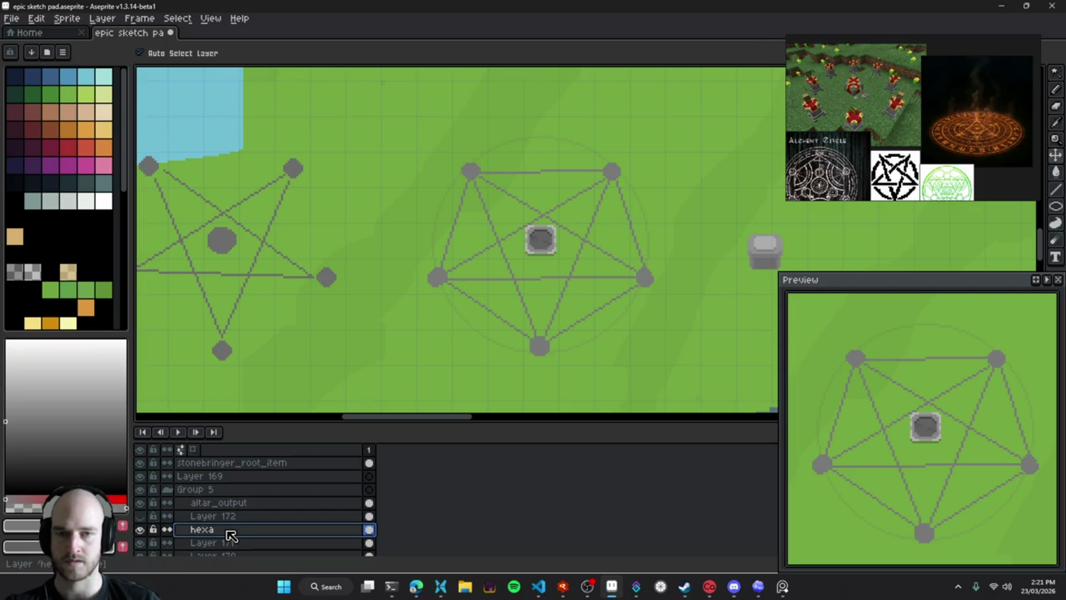
{"action": "key", "text": "shift+p"}
{"action": "type", "text": "penta"}
{"action": "key", "text": "Return"}
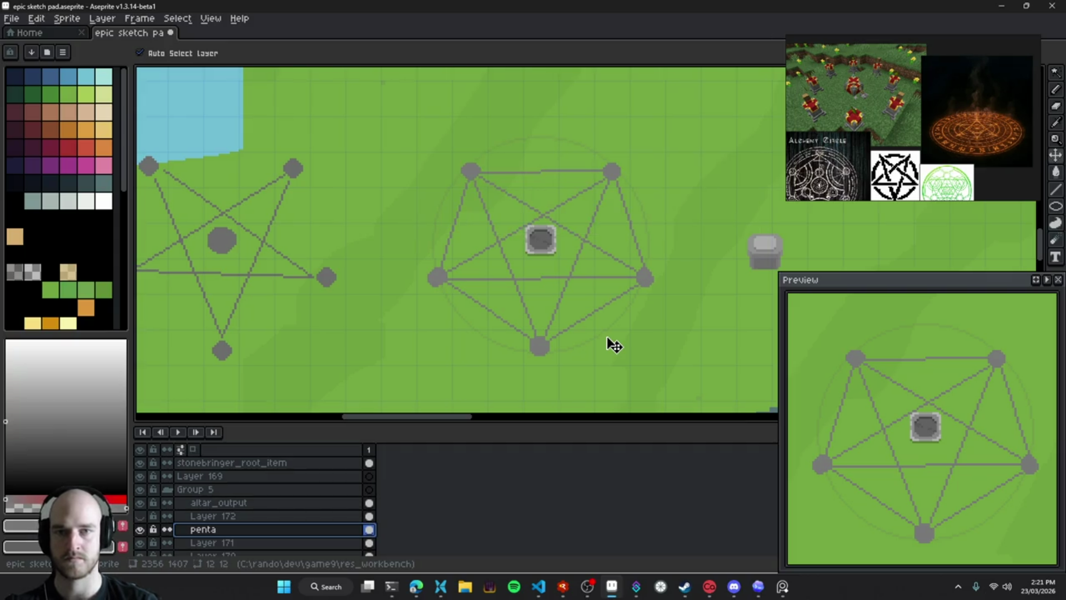
Hide penta, show and select Layer 172, then open a new browser tab
{"action": "left_click", "coordinate": [140, 529]}
{"action": "left_click", "coordinate": [139, 516]}
{"action": "left_click", "coordinate": [213, 517]}
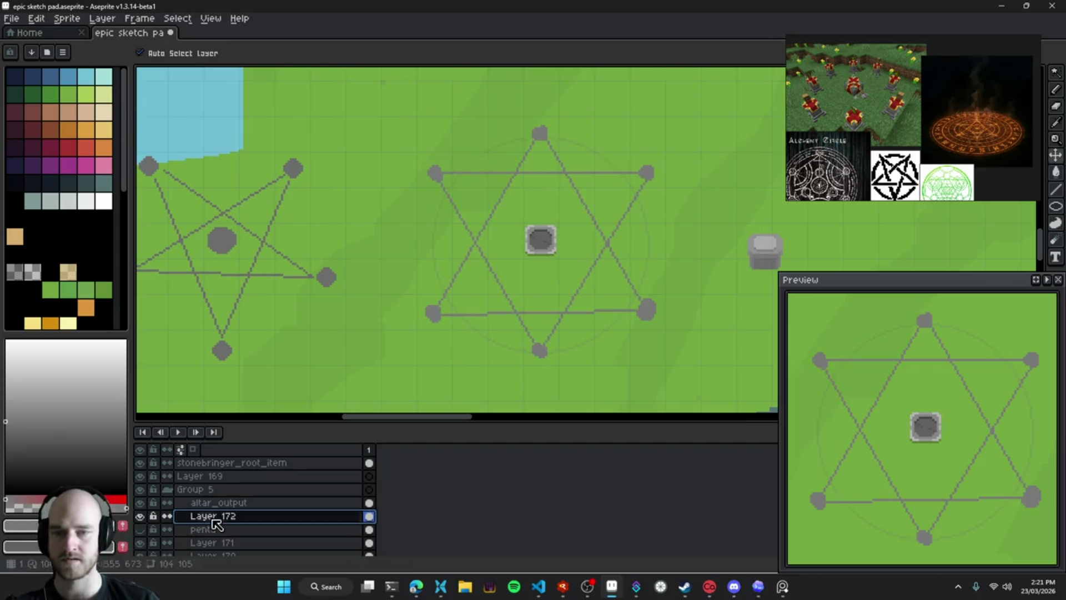
{"action": "left_click_drag", "start_coordinate": [559, 322], "coordinate": [534, 316]}
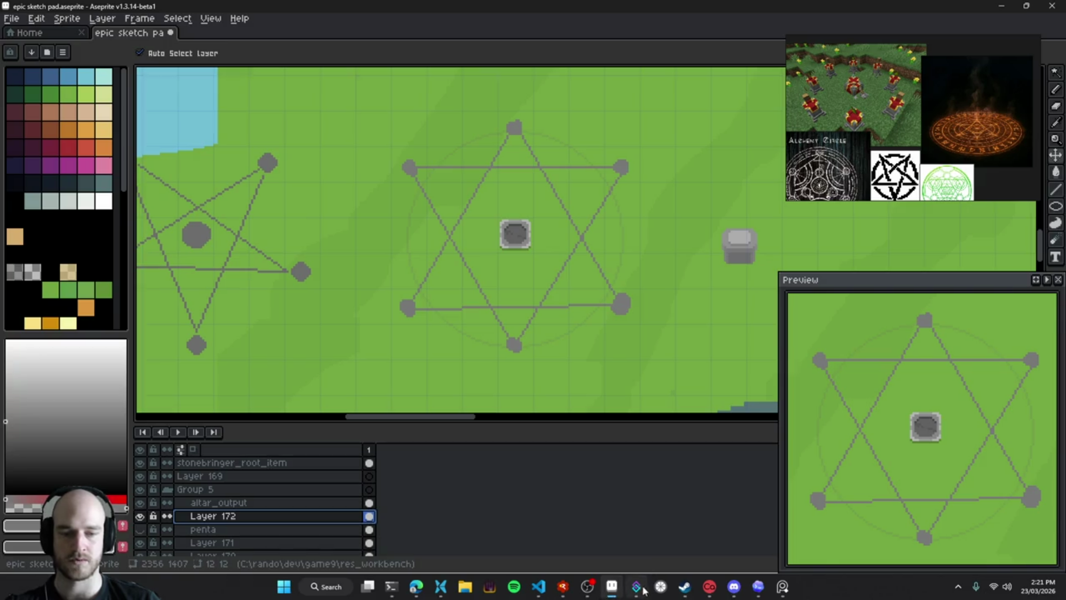
{"action": "left_click", "coordinate": [642, 587]}
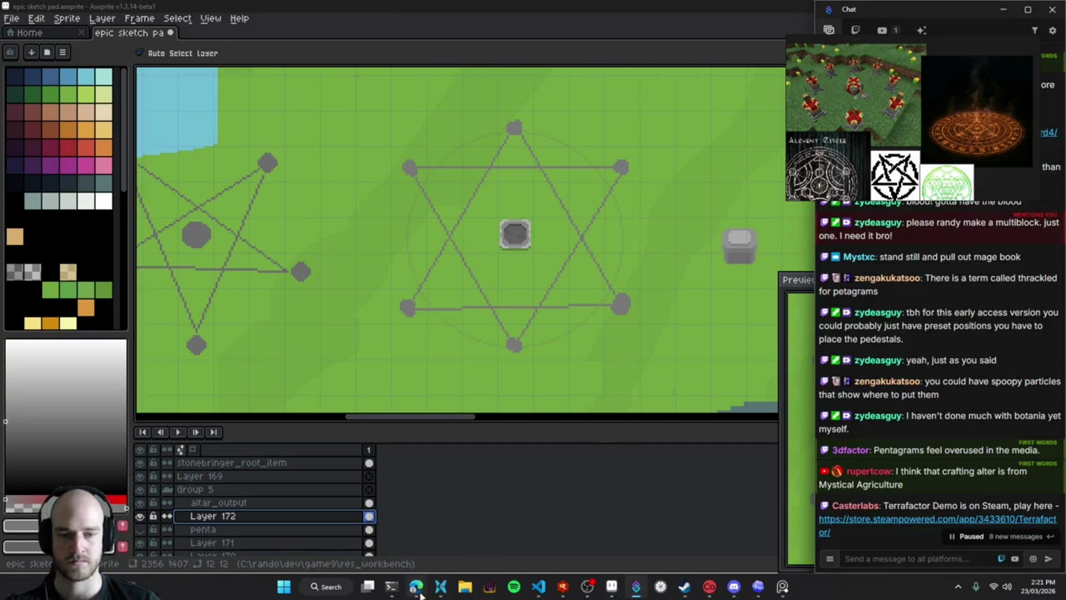
{"action": "mouse_move", "coordinate": [418, 596]}
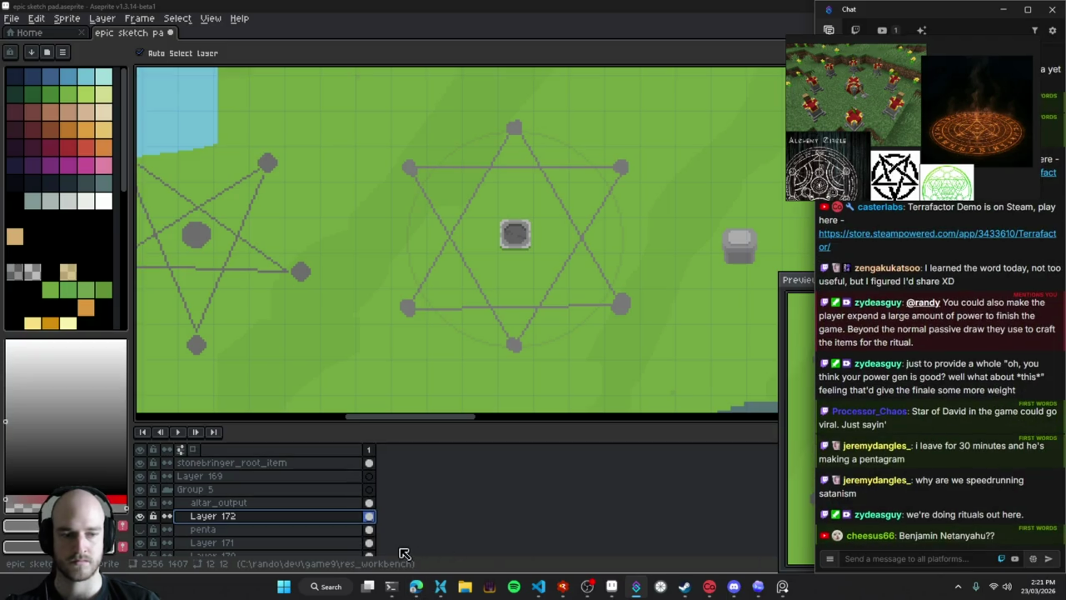
{"action": "left_click", "coordinate": [417, 589]}
Search Google for 'hexagram' and browse the image results
{"action": "left_click", "coordinate": [53, 461]}
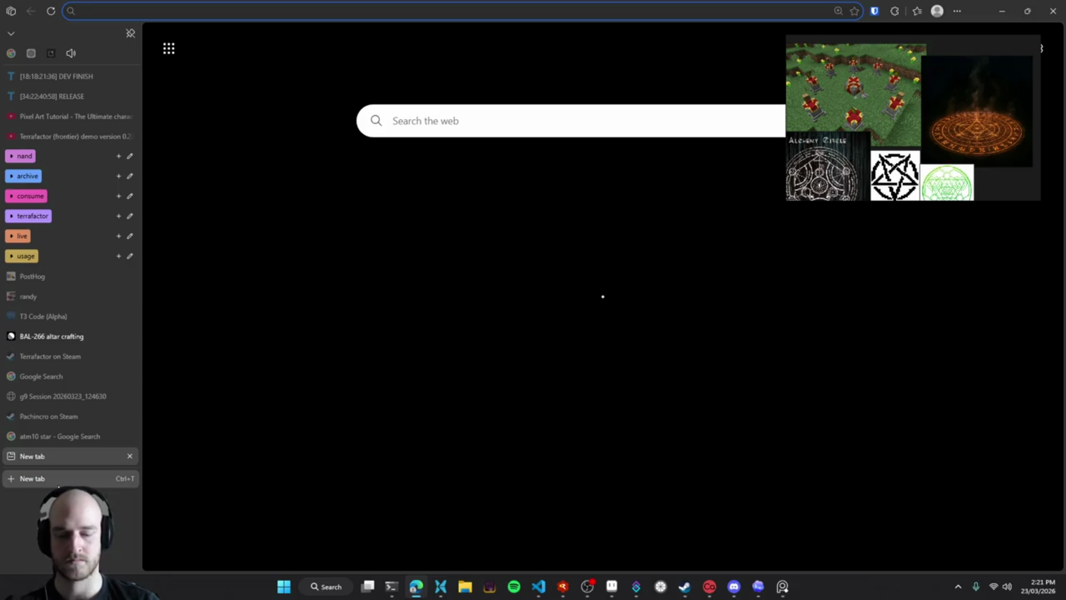
{"action": "type", "text": "hexagram"}
{"action": "key", "text": "Return"}
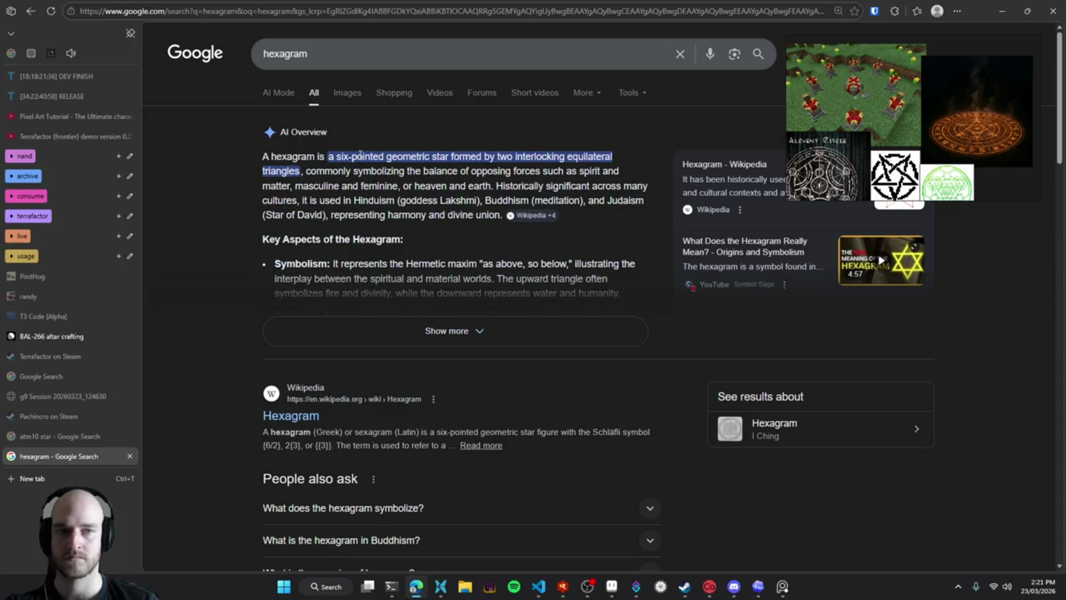
{"action": "left_click", "coordinate": [347, 94]}
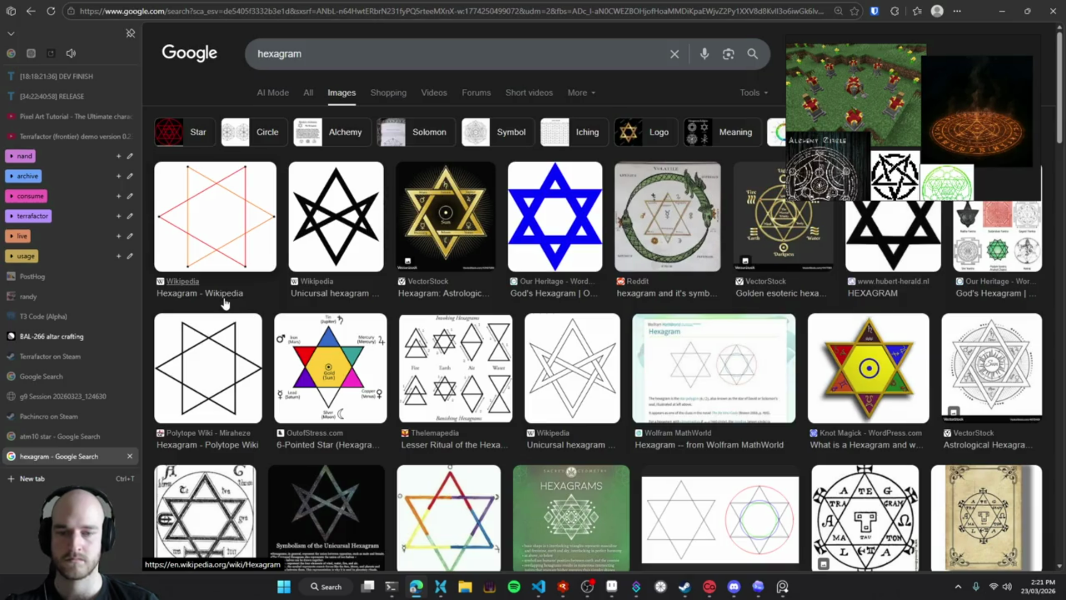
{"action": "scroll", "coordinate": [225, 302], "scroll_direction": "down", "scroll_amount": 3}
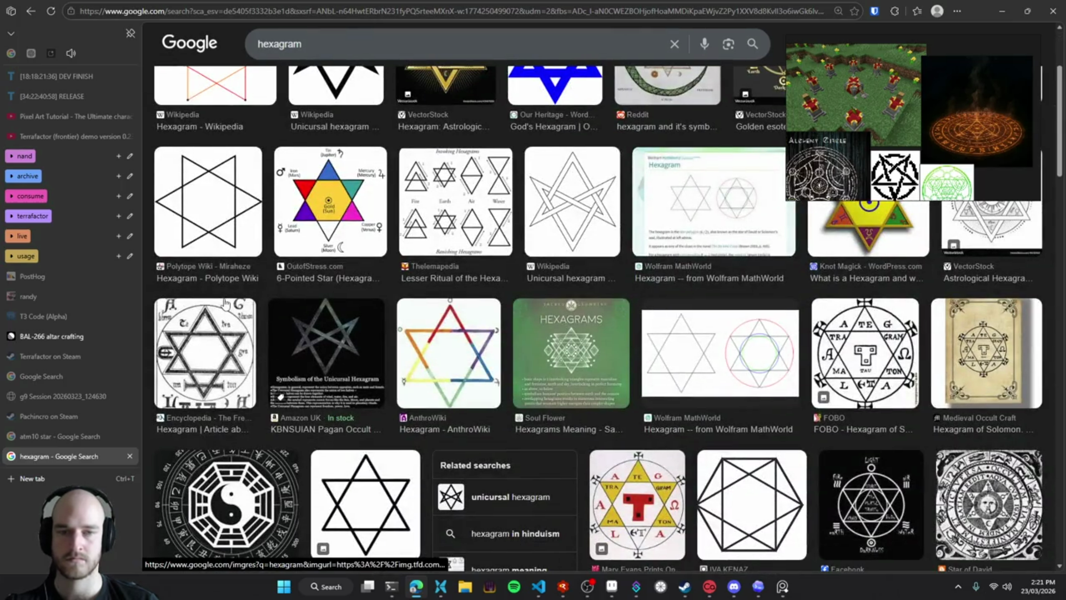
{"action": "scroll", "coordinate": [225, 302], "scroll_direction": "down", "scroll_amount": 2}
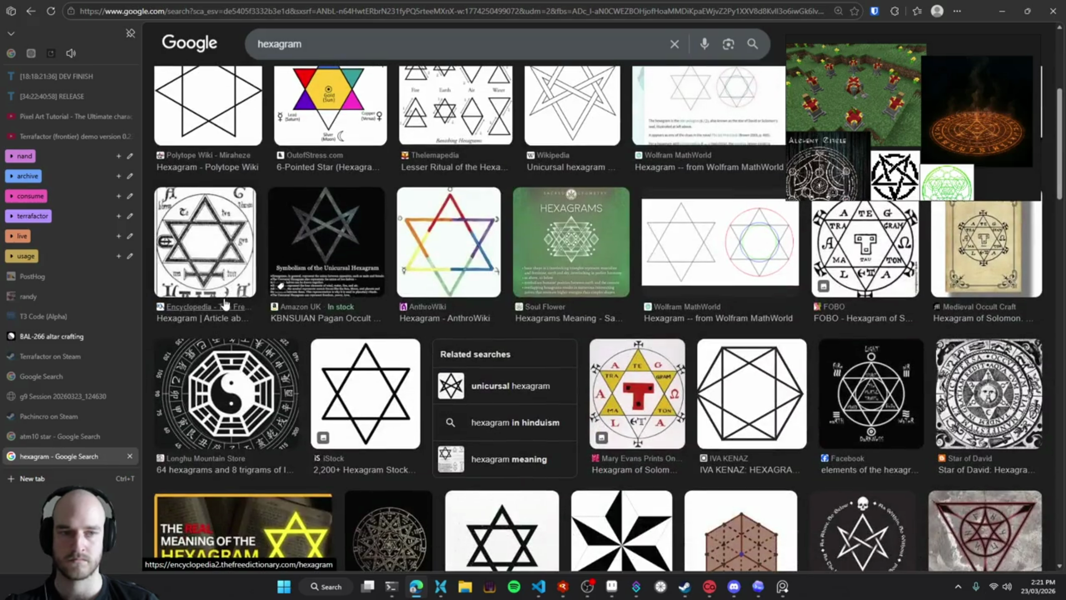
{"action": "scroll", "coordinate": [225, 303], "scroll_direction": "up", "scroll_amount": 3}
{"action": "scroll", "coordinate": [225, 303], "scroll_direction": "up", "scroll_amount": 2}
Refine the search to 'hexagram alchemy', then close the tab and return to Aseprite
{"action": "left_click", "coordinate": [348, 54]}
{"action": "type", "text": "alchemy"}
{"action": "key", "text": "Return"}
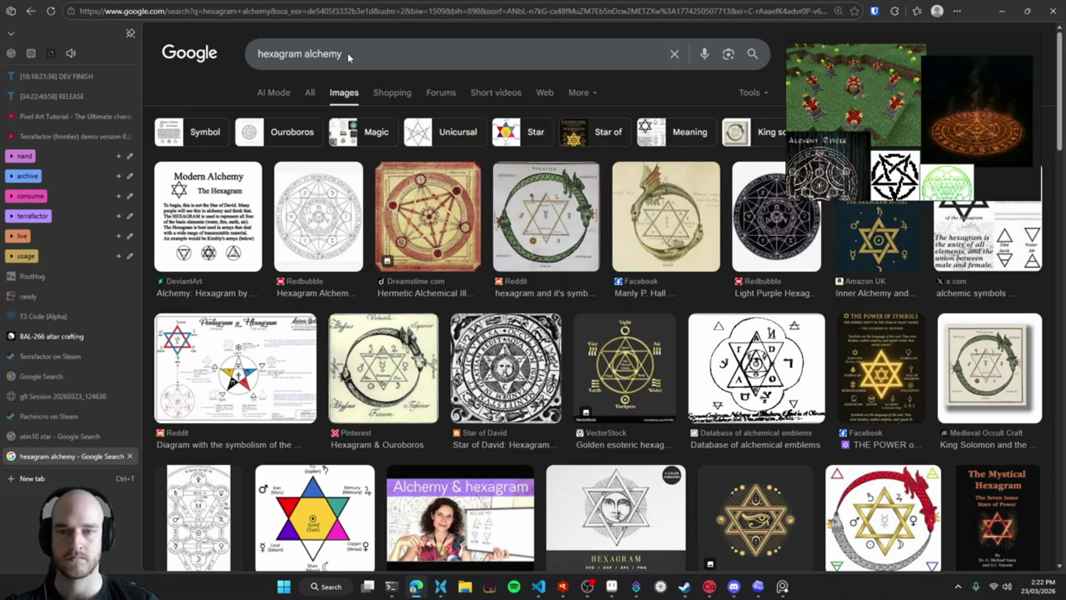
{"action": "key", "text": "ctrl+w"}
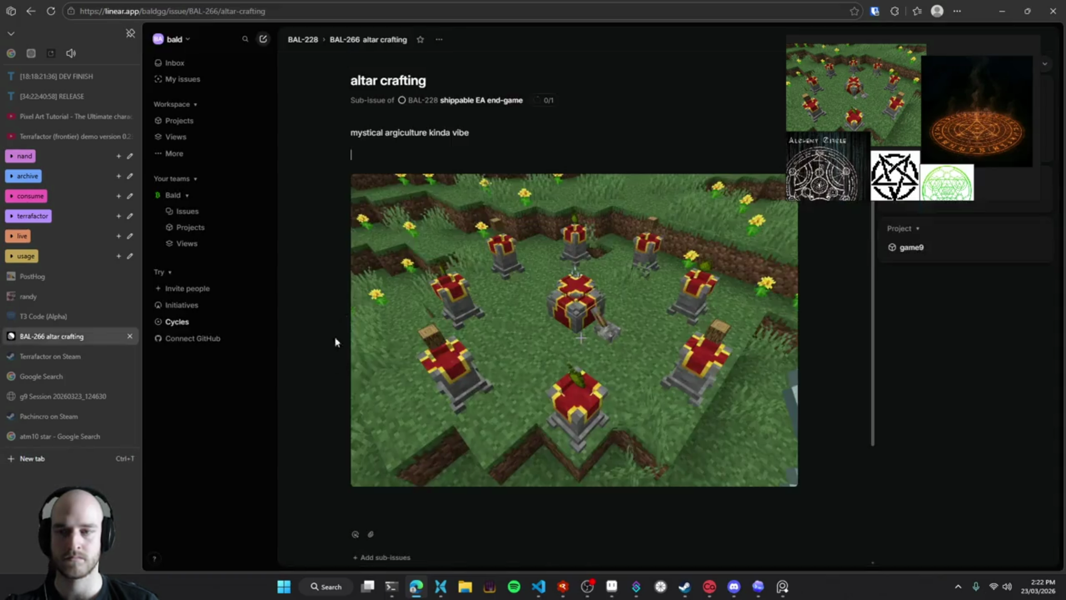
{"action": "key", "text": "alt+Tab"}
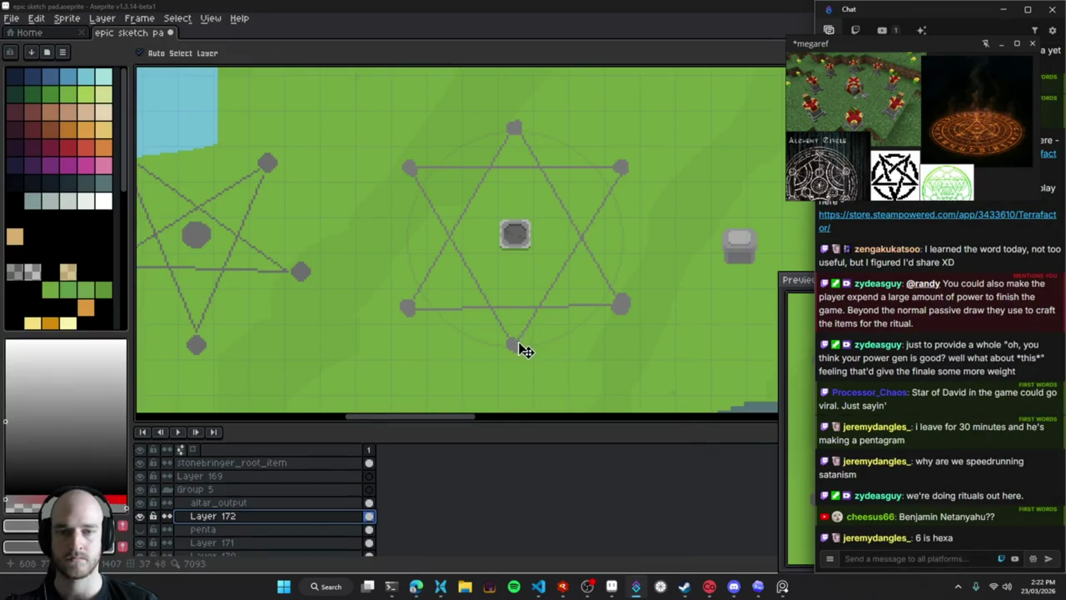
Sketch trial pencil arcs from the hexagram's left point to its top and bottom-left points
{"action": "left_click", "coordinate": [516, 347]}
{"action": "mouse_move", "coordinate": [516, 336]}
{"action": "left_mouse_down"}
{"action": "mouse_move", "coordinate": [456, 286]}
{"action": "mouse_move", "coordinate": [448, 300]}
{"action": "left_mouse_up"}
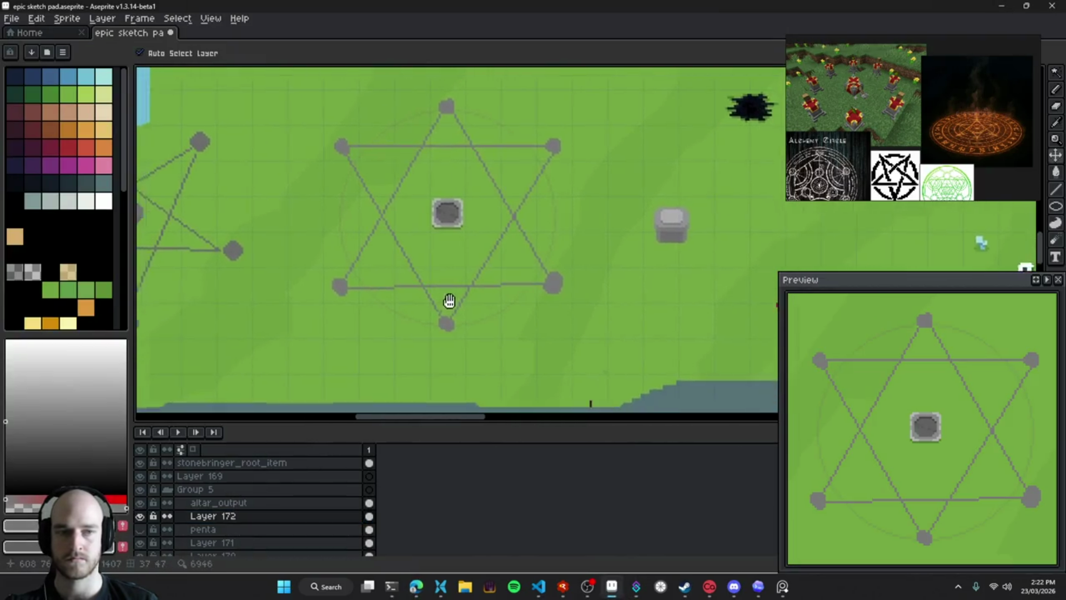
{"action": "scroll", "coordinate": [434, 258], "scroll_direction": "up", "scroll_amount": 2}
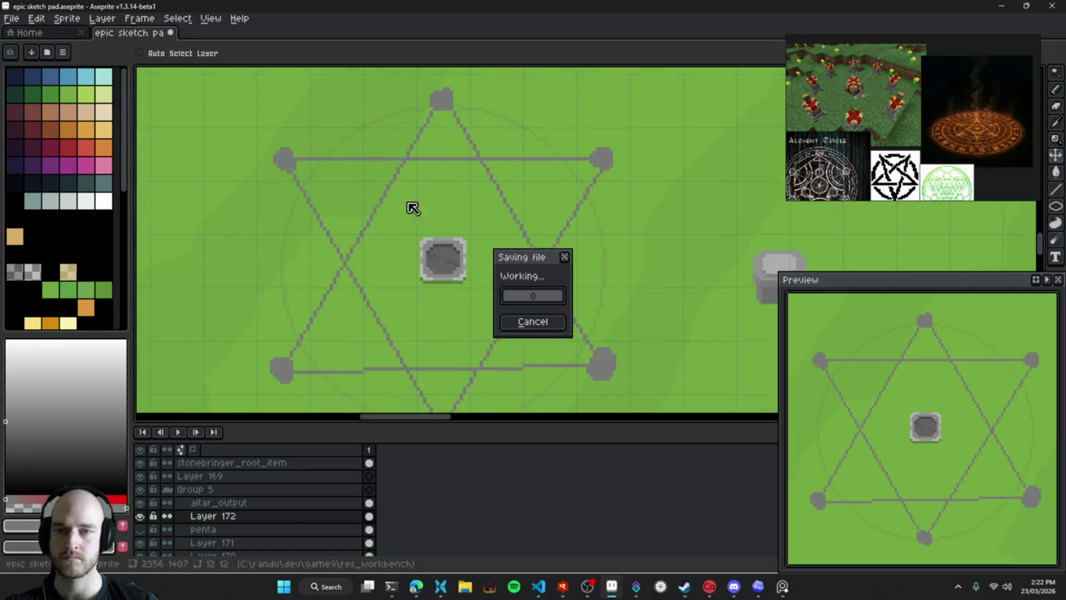
{"action": "key", "text": "b"}
{"action": "left_click_drag", "start_coordinate": [296, 183], "coordinate": [442, 128]}
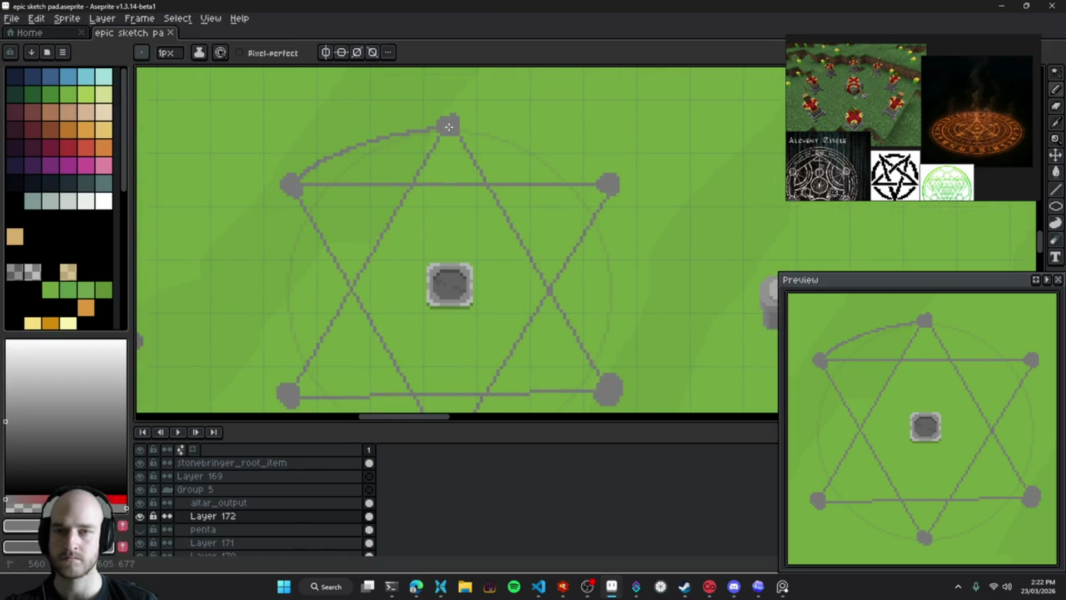
{"action": "left_click_drag", "start_coordinate": [286, 202], "coordinate": [288, 392]}
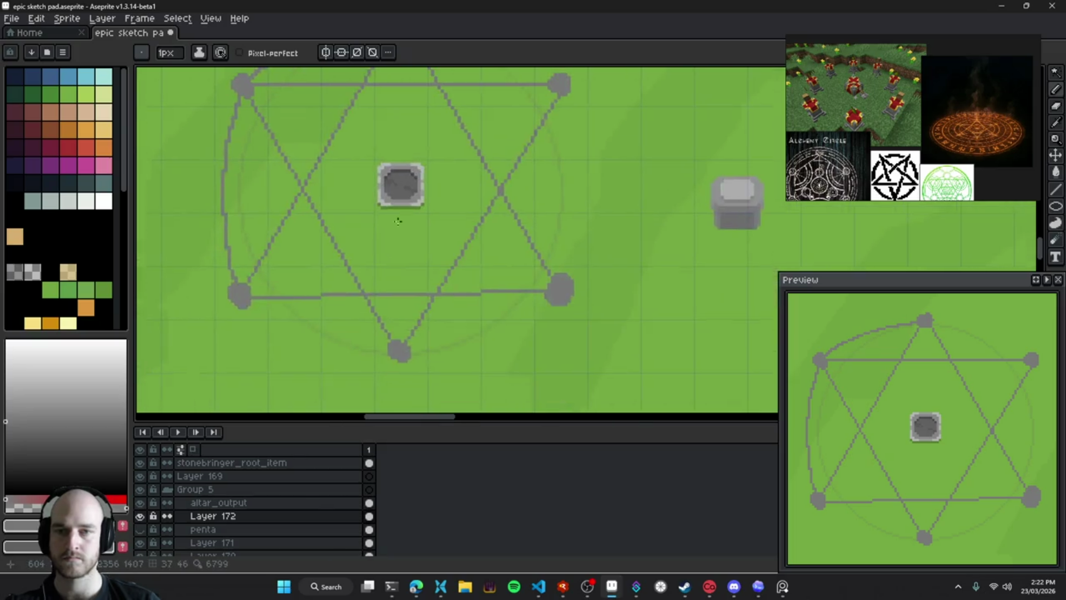
{"action": "mouse_move", "coordinate": [440, 102]}
{"action": "left_mouse_down"}
{"action": "mouse_move", "coordinate": [566, 157]}
{"action": "mouse_move", "coordinate": [567, 364]}
{"action": "mouse_move", "coordinate": [572, 166]}
{"action": "left_mouse_up"}
{"action": "key", "text": "ctrl+z"}
Draw arcs linking the right, bottom and left points, then undo the arcs
{"action": "scroll", "coordinate": [578, 207], "scroll_direction": "down", "scroll_amount": 3}
{"action": "mouse_move", "coordinate": [576, 241]}
{"action": "left_mouse_down"}
{"action": "mouse_move", "coordinate": [445, 283]}
{"action": "mouse_move", "coordinate": [286, 227]}
{"action": "left_mouse_up"}
{"action": "scroll", "coordinate": [444, 250], "scroll_direction": "up", "scroll_amount": 3}
{"action": "scroll", "coordinate": [530, 267], "scroll_direction": "down", "scroll_amount": 3}
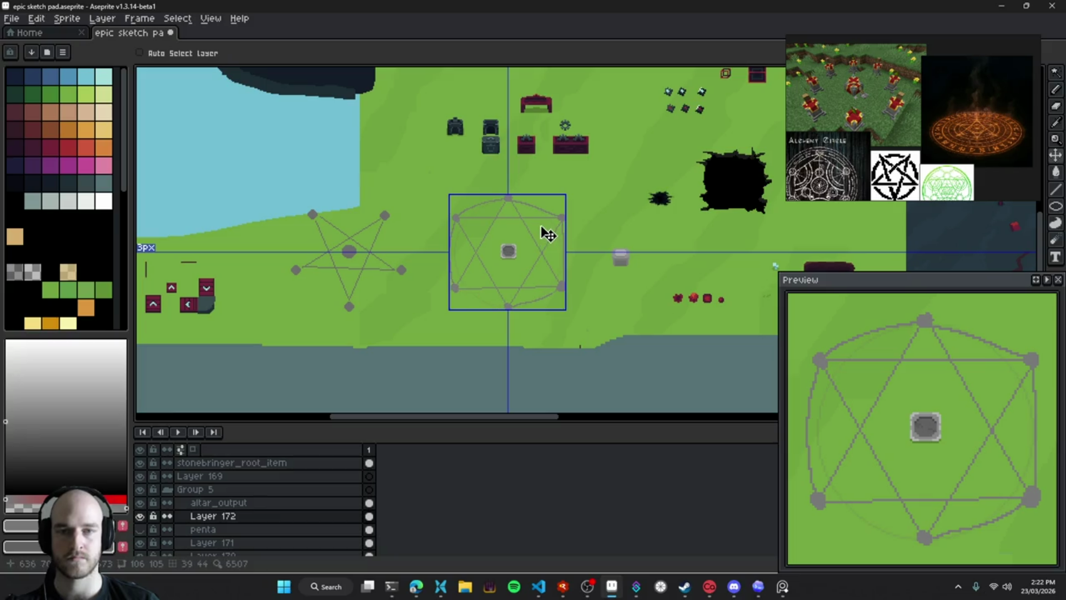
{"action": "key", "text": "ctrl+z"}
{"action": "key", "text": "ctrl+z"}
{"action": "key", "text": "ctrl+z"}
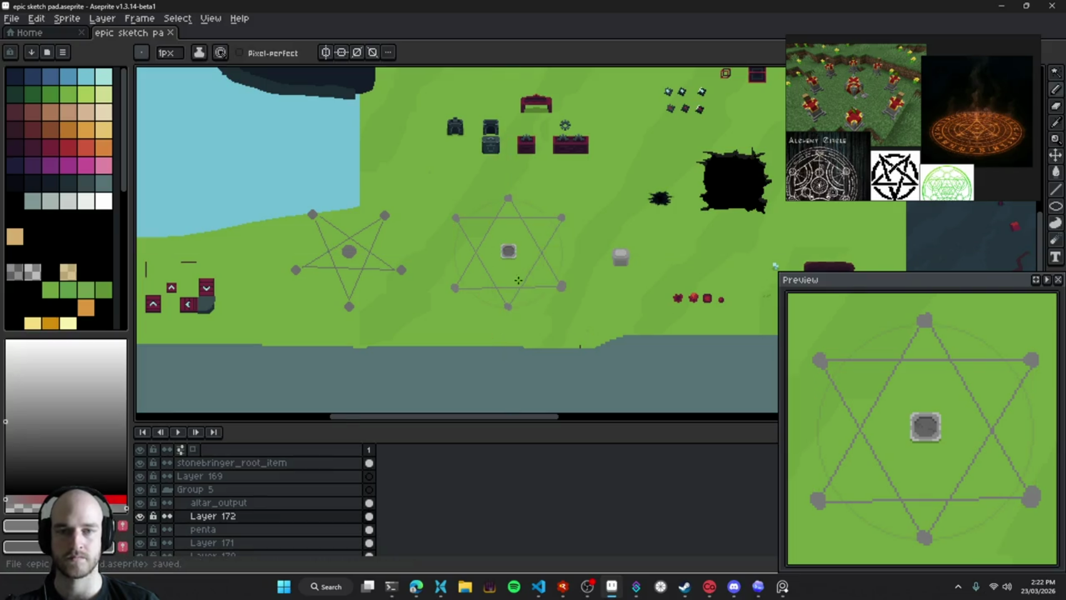
{"action": "scroll", "coordinate": [538, 281], "scroll_direction": "up", "scroll_amount": 3}
Select Layer 172, the hexagram's layer, and open its Layer Properties
{"action": "key", "text": "v"}
{"action": "left_click", "coordinate": [499, 229]}
{"action": "scroll", "coordinate": [500, 238], "scroll_direction": "down", "scroll_amount": 3}
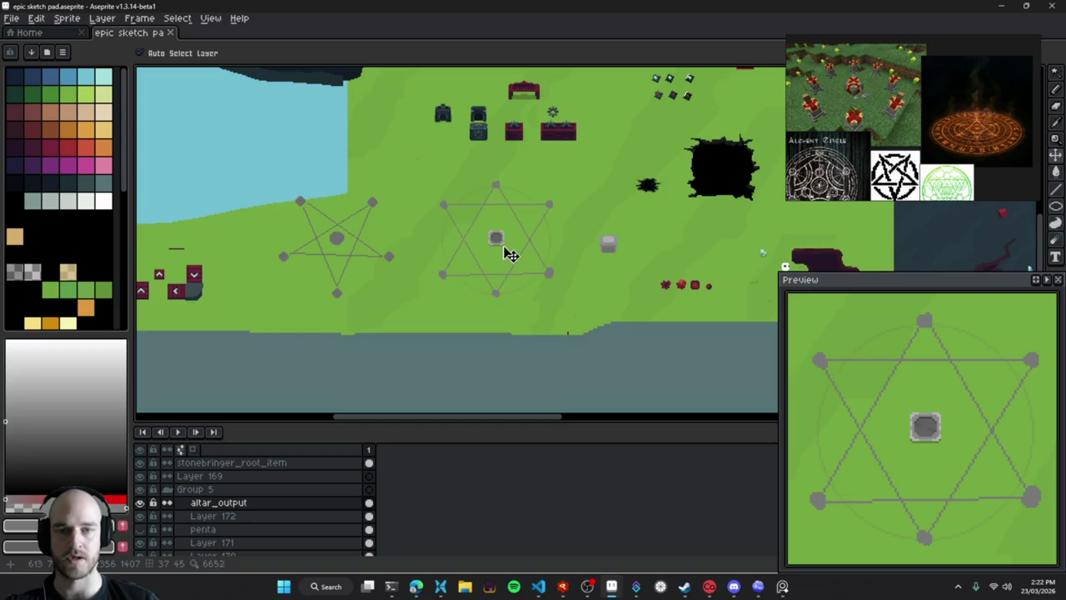
{"action": "scroll", "coordinate": [433, 237], "scroll_direction": "up", "scroll_amount": 3}
{"action": "left_click", "coordinate": [376, 155]}
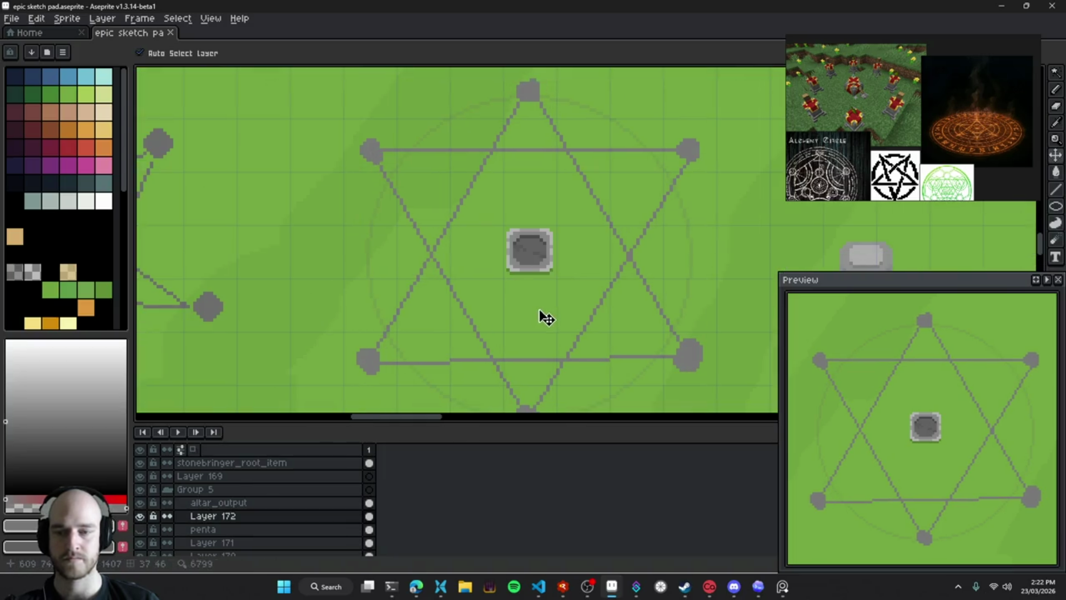
{"action": "double_click", "coordinate": [546, 317]}
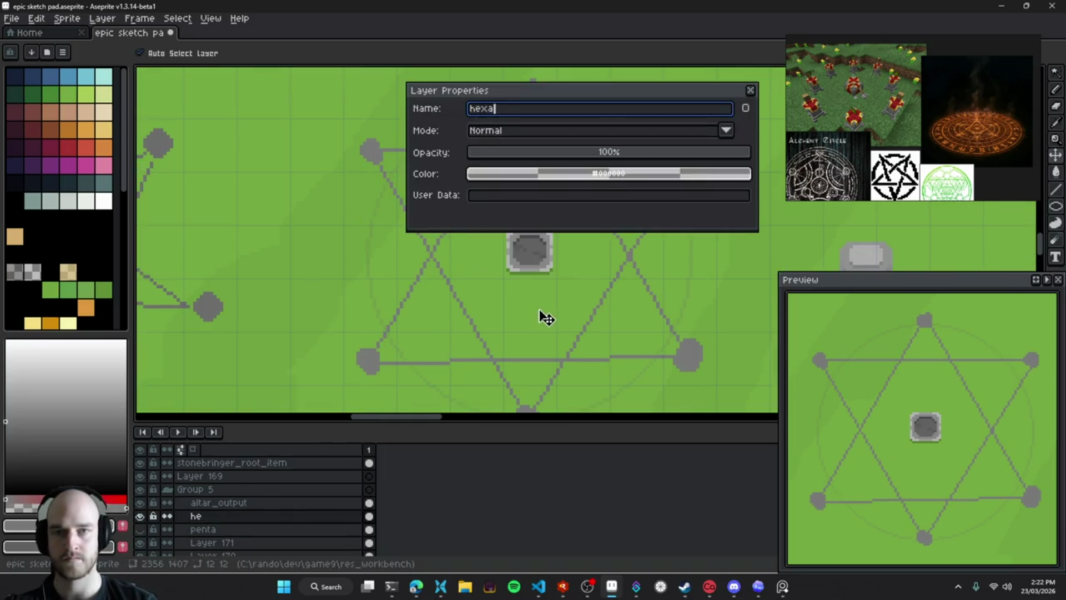
Confirm the layer name 'hexa', hide that layer, and add a new empty layer
{"action": "key", "text": "Return"}
{"action": "left_click", "coordinate": [140, 516]}
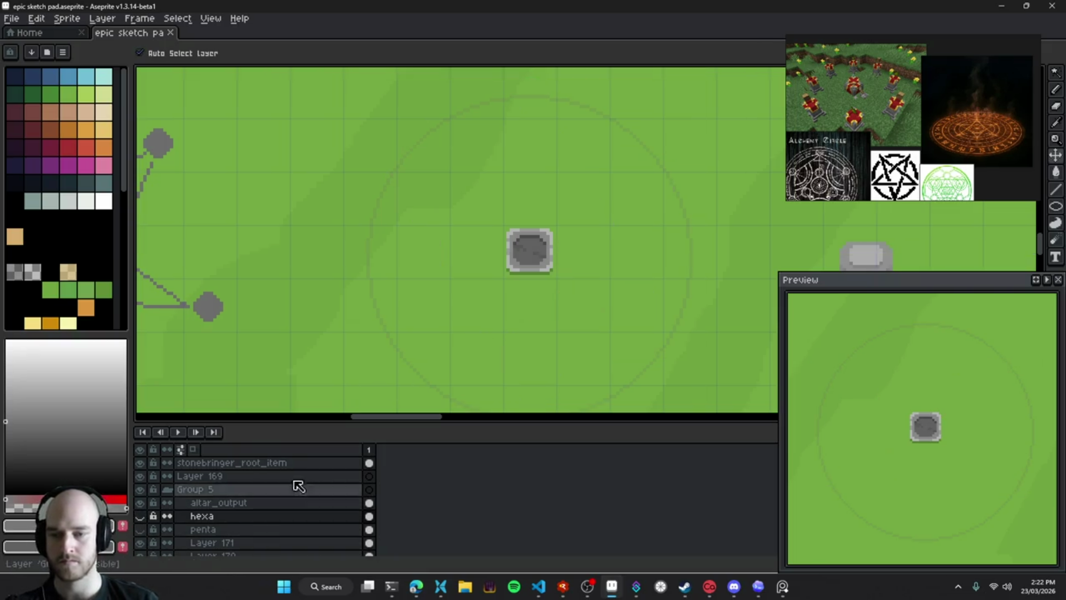
{"action": "key", "text": "shift+n"}
{"action": "left_click_drag", "start_coordinate": [546, 222], "coordinate": [542, 255]}
{"action": "key", "text": "b"}
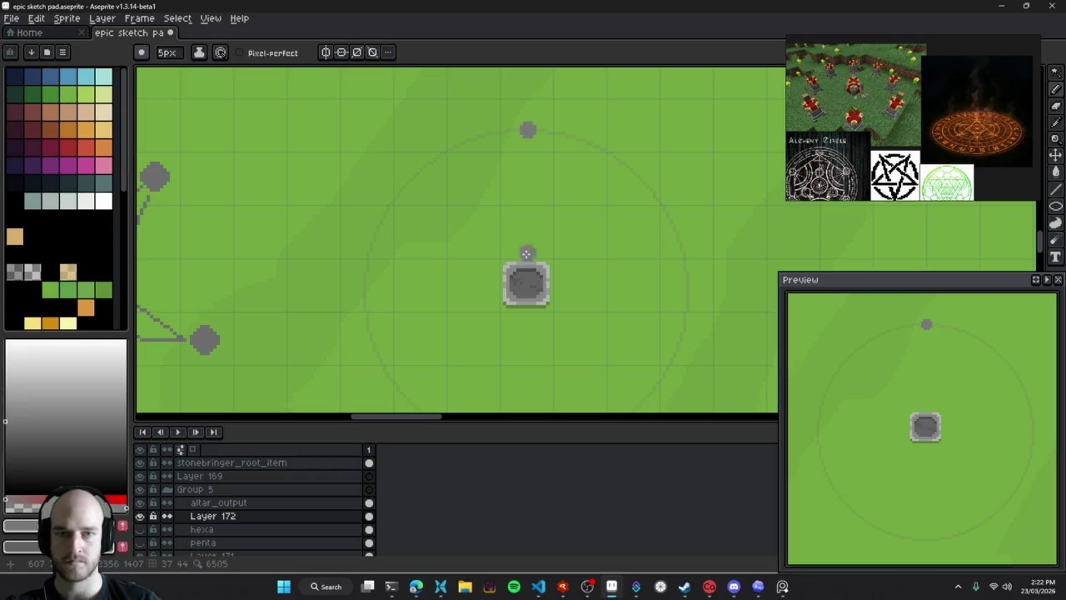
{"action": "left_click_drag", "start_coordinate": [528, 251], "coordinate": [507, 201]}
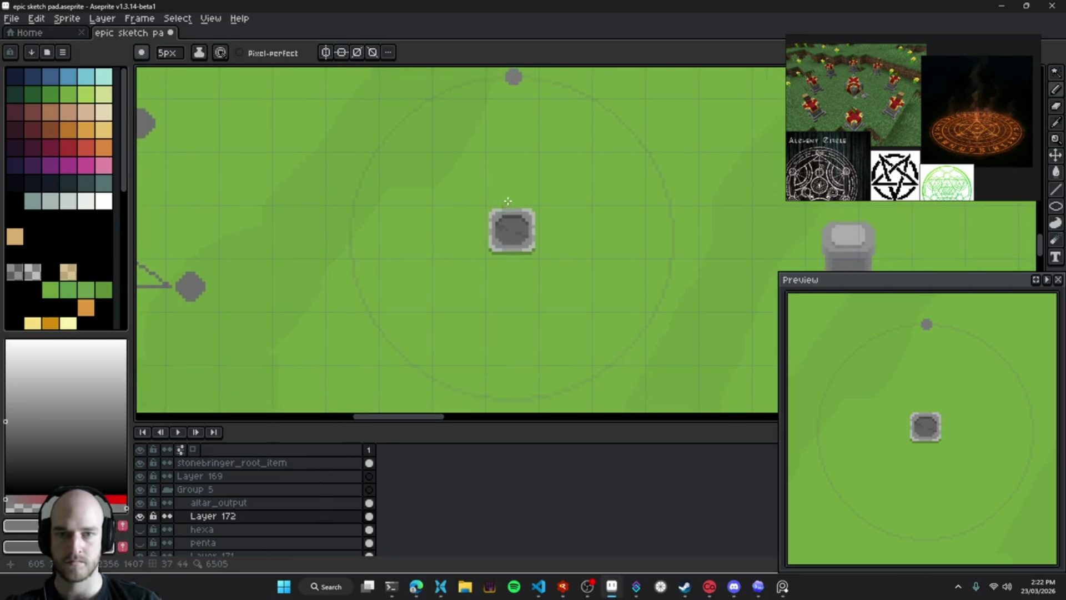
Draw an upright grey-line triangle inscribed in the circle and save
{"action": "left_click", "coordinate": [353, 339]}
{"action": "left_click", "coordinate": [673, 336]}
{"action": "scroll", "coordinate": [611, 261], "scroll_direction": "down", "scroll_amount": 1}
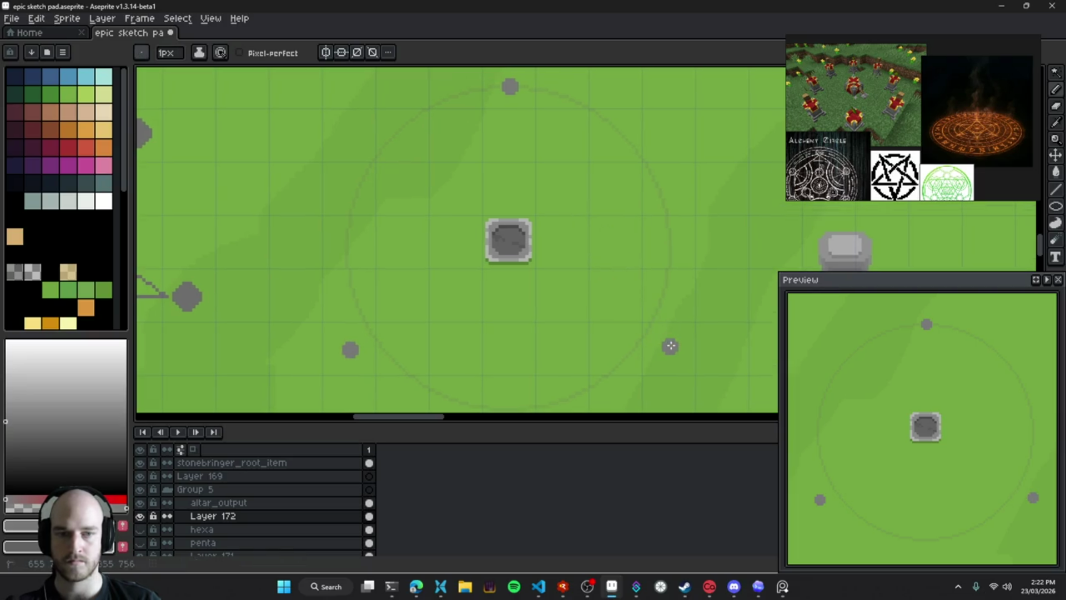
{"action": "left_click", "coordinate": [510, 87], "text": "shift"}
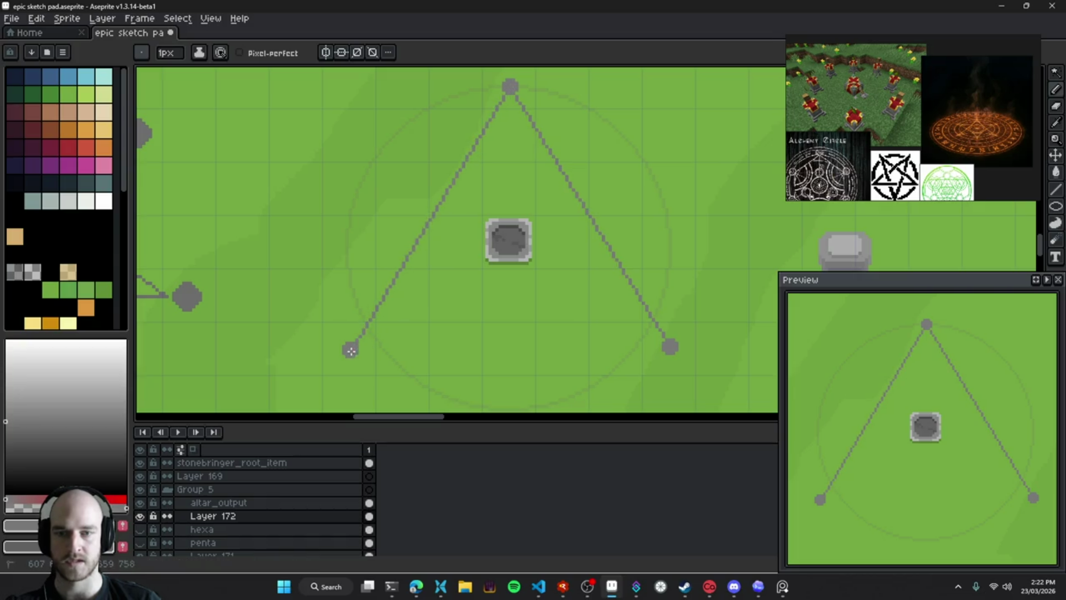
{"action": "left_click", "coordinate": [670, 347], "text": "shift"}
{"action": "scroll", "coordinate": [557, 316], "scroll_direction": "down", "scroll_amount": 5}
{"action": "scroll", "coordinate": [557, 315], "scroll_direction": "up", "scroll_amount": 3}
{"action": "scroll", "coordinate": [528, 288], "scroll_direction": "up", "scroll_amount": 2}
{"action": "key", "text": "ctrl+s"}
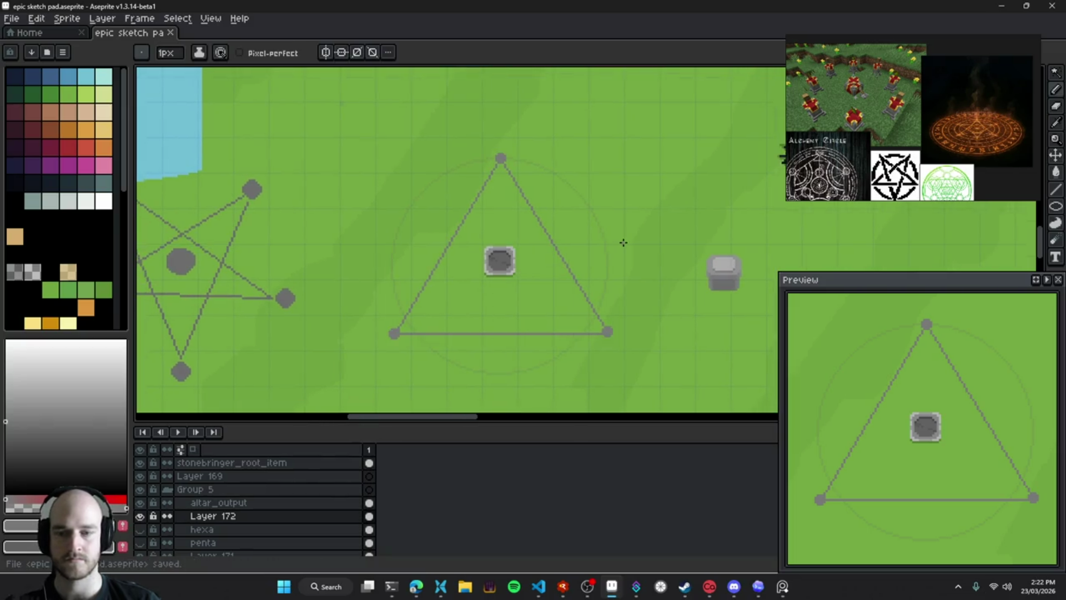
Rename the new layer to 'tri' and save the sprite
{"action": "key", "text": "shift+p"}
{"action": "type", "text": "tri"}
{"action": "key", "text": "Return"}
{"action": "key", "text": "v"}
{"action": "key", "text": "ctrl+s"}
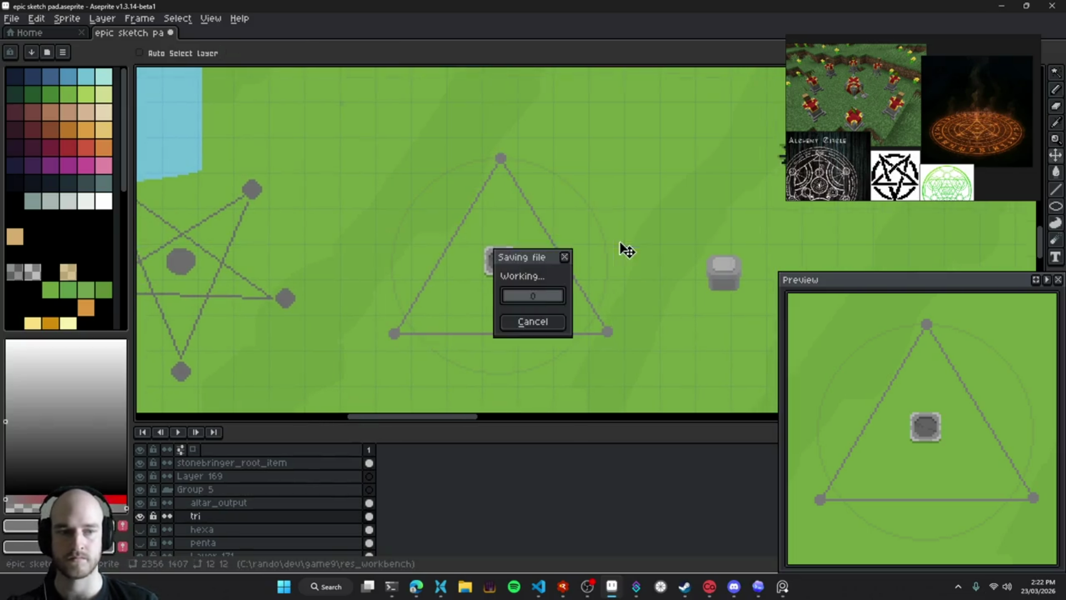
{"action": "key", "text": "b"}
{"action": "scroll", "coordinate": [515, 219], "scroll_direction": "down", "scroll_amount": 2}
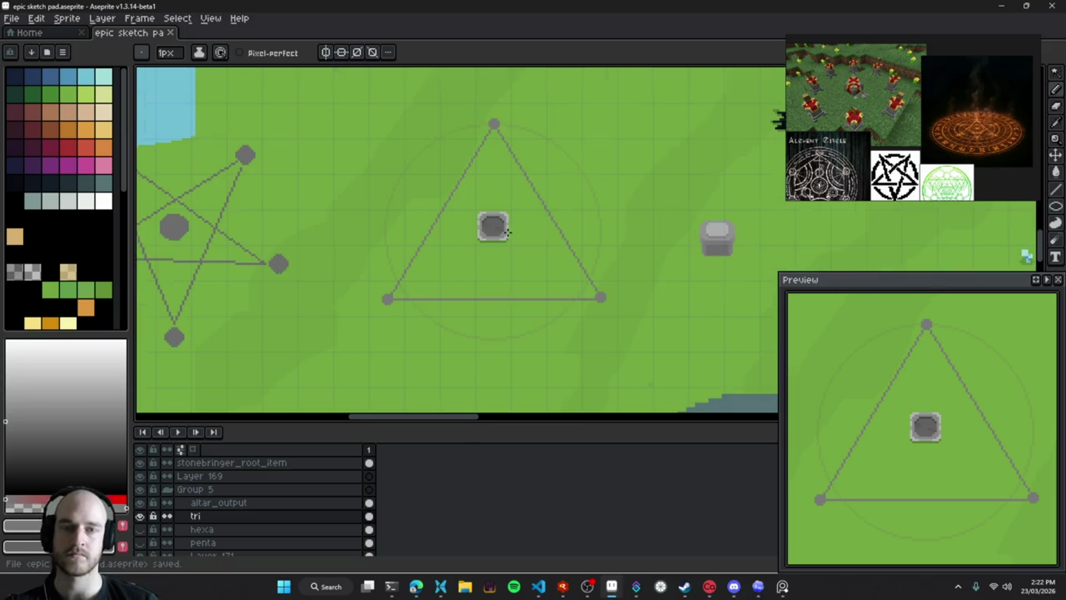
{"action": "left_click_drag", "start_coordinate": [516, 213], "coordinate": [528, 221]}
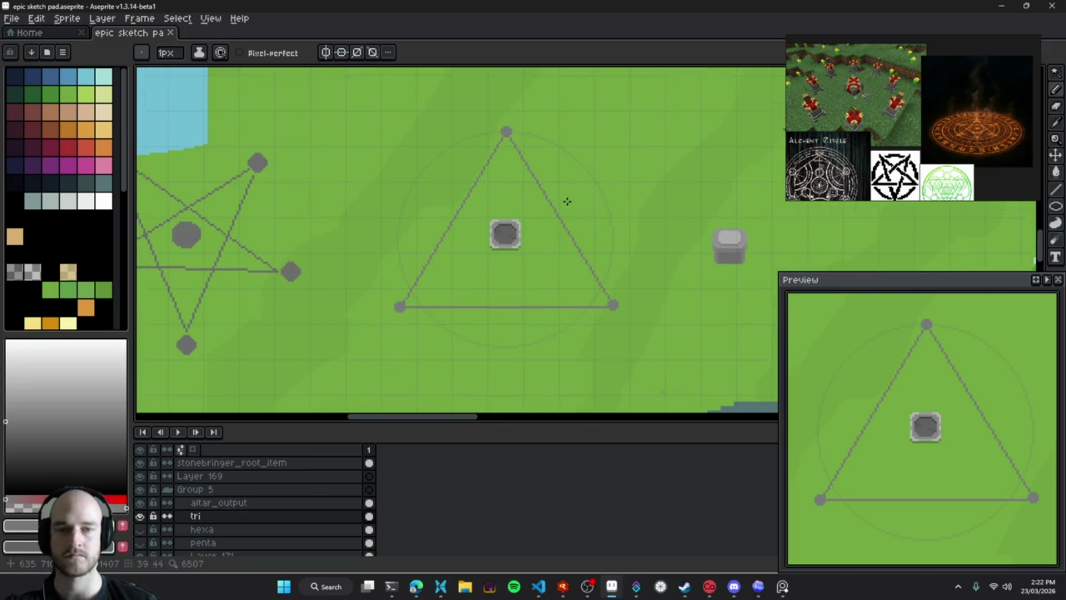
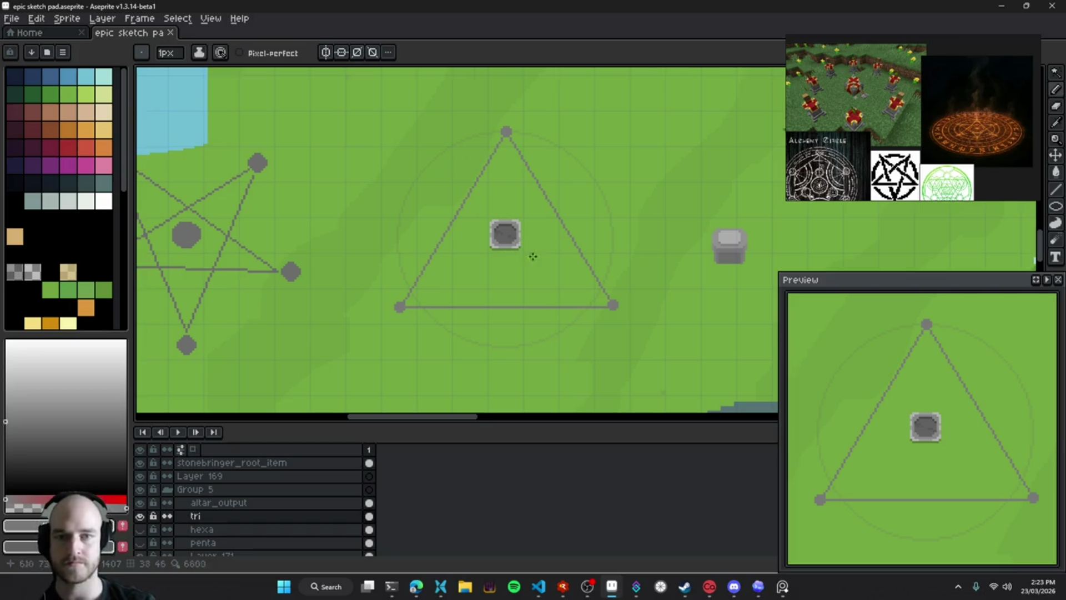
Save the sketch pad and zoom in on the triangle's apex square on Layer 172
{"action": "left_click_drag", "start_coordinate": [526, 246], "coordinate": [481, 294]}
{"action": "key", "text": "ctrl+s"}
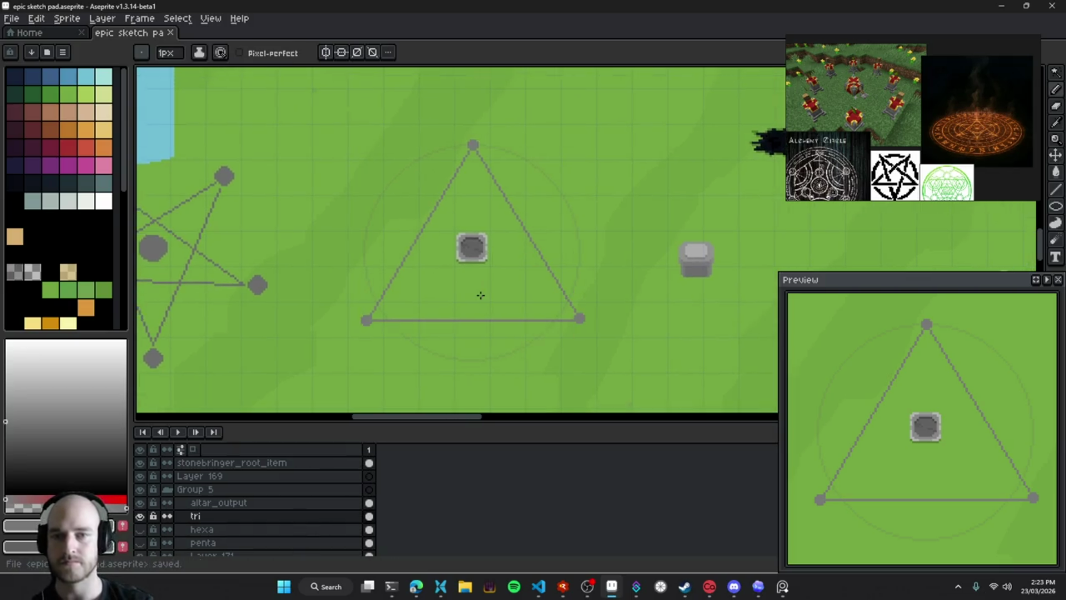
{"action": "left_click_drag", "start_coordinate": [516, 269], "coordinate": [508, 283]}
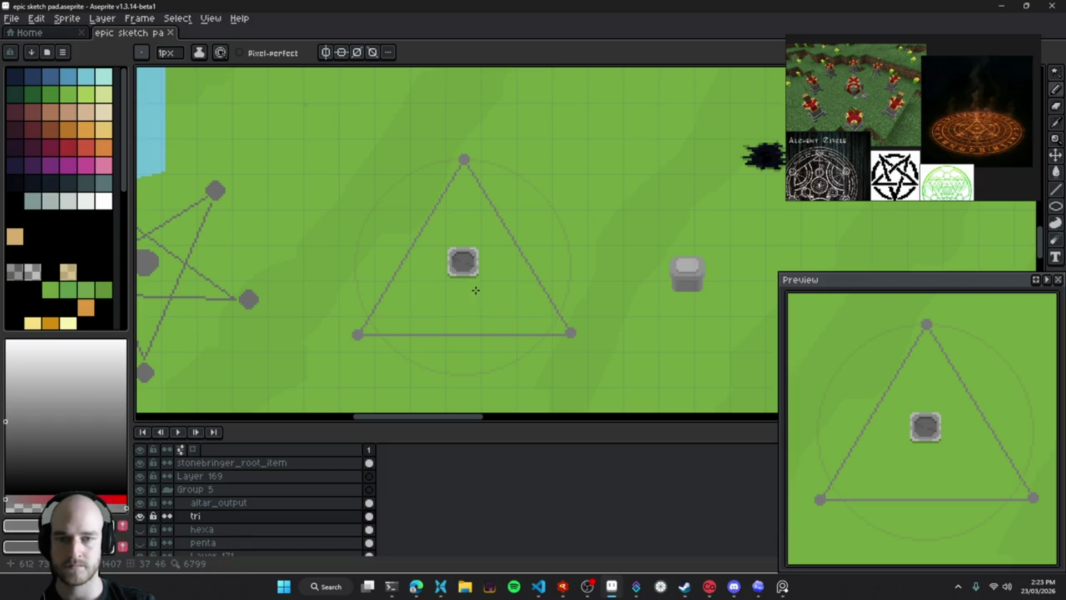
{"action": "scroll", "coordinate": [459, 230], "scroll_direction": "up", "scroll_amount": 2}
{"action": "scroll", "coordinate": [459, 230], "scroll_direction": "up", "scroll_amount": 2}
{"action": "key", "text": "v"}
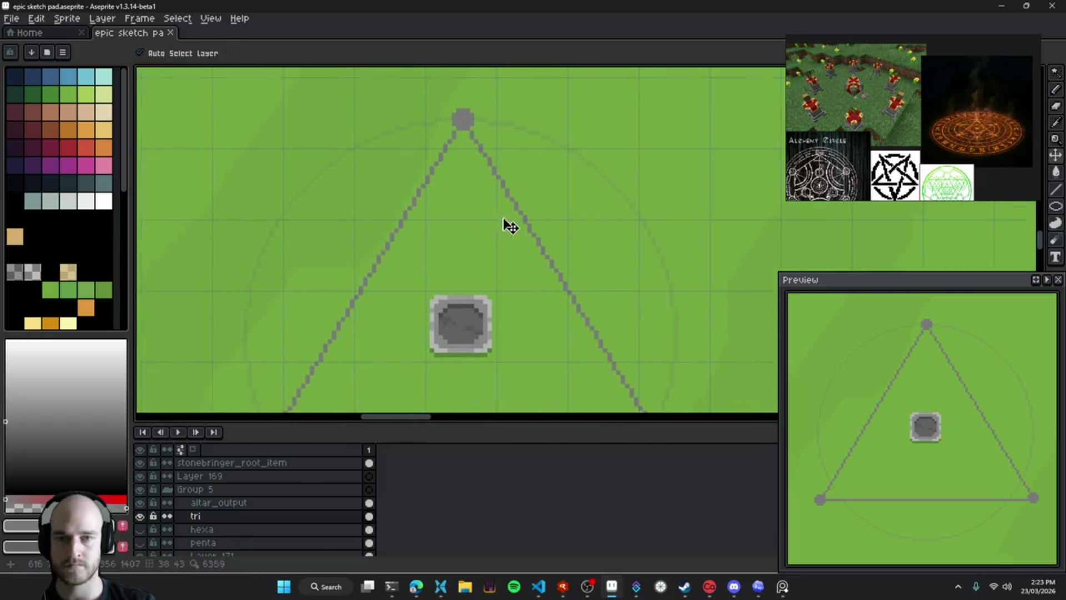
{"action": "scroll", "coordinate": [510, 225], "scroll_direction": "down", "scroll_amount": 2}
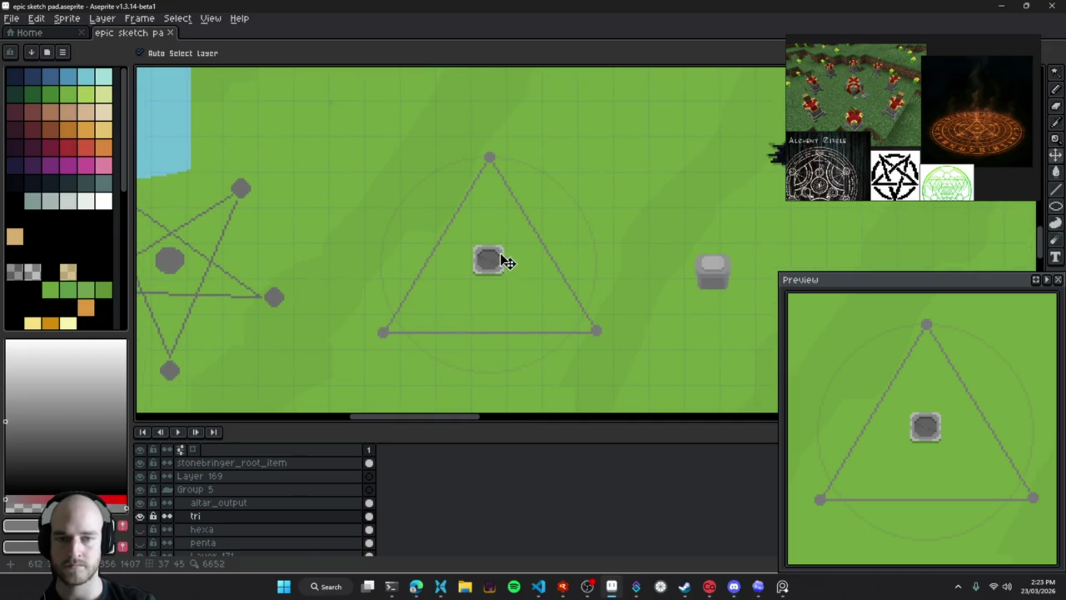
{"action": "scroll", "coordinate": [493, 309], "scroll_direction": "up", "scroll_amount": 1}
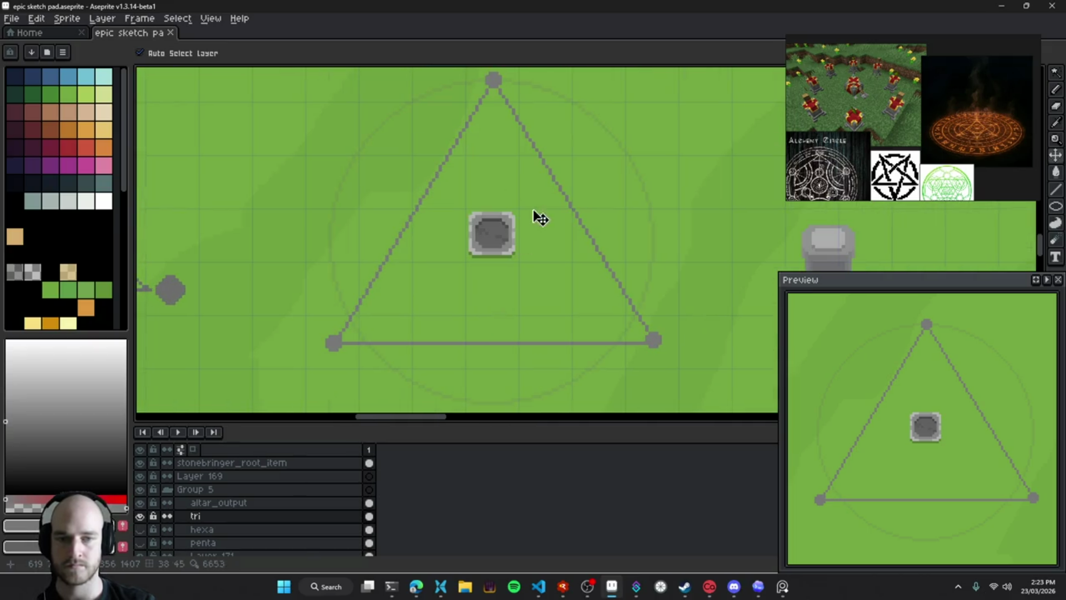
{"action": "scroll", "coordinate": [519, 291], "scroll_direction": "up", "scroll_amount": 1}
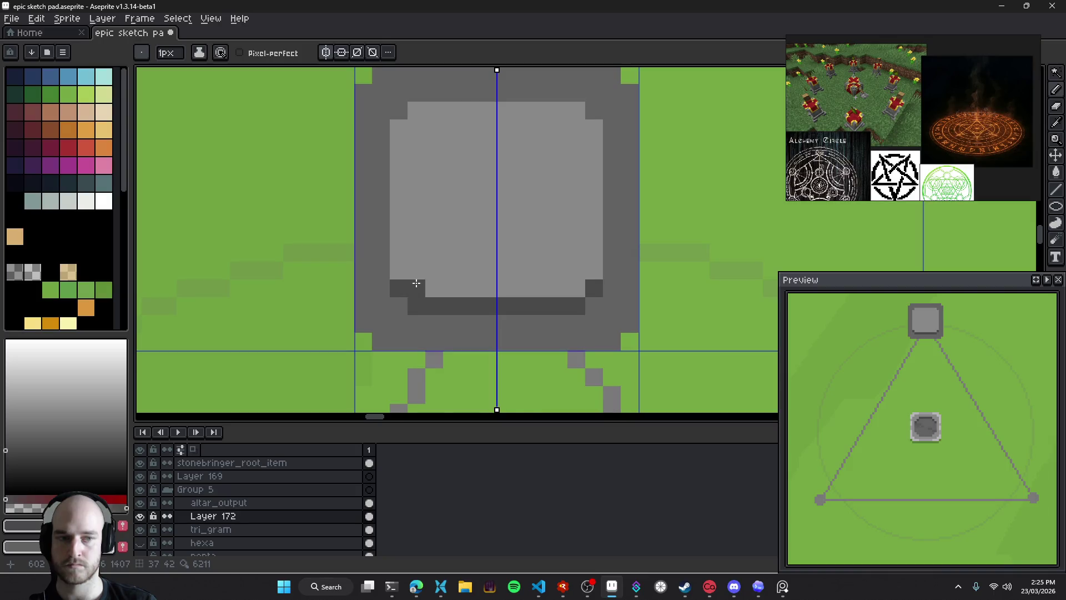
Pick the square's lighter grey and redraw its bottom row in dark grey
{"action": "scroll", "coordinate": [479, 269], "scroll_direction": "up", "scroll_amount": 1}
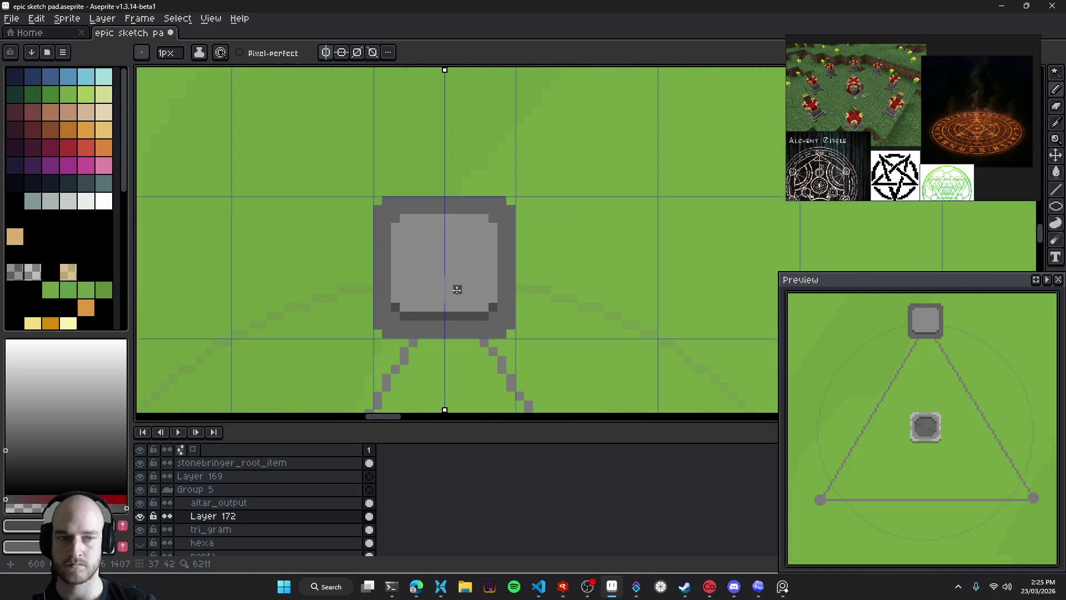
{"action": "scroll", "coordinate": [457, 288], "scroll_direction": "up", "scroll_amount": 2}
{"action": "scroll", "coordinate": [440, 305], "scroll_direction": "up", "scroll_amount": 1}
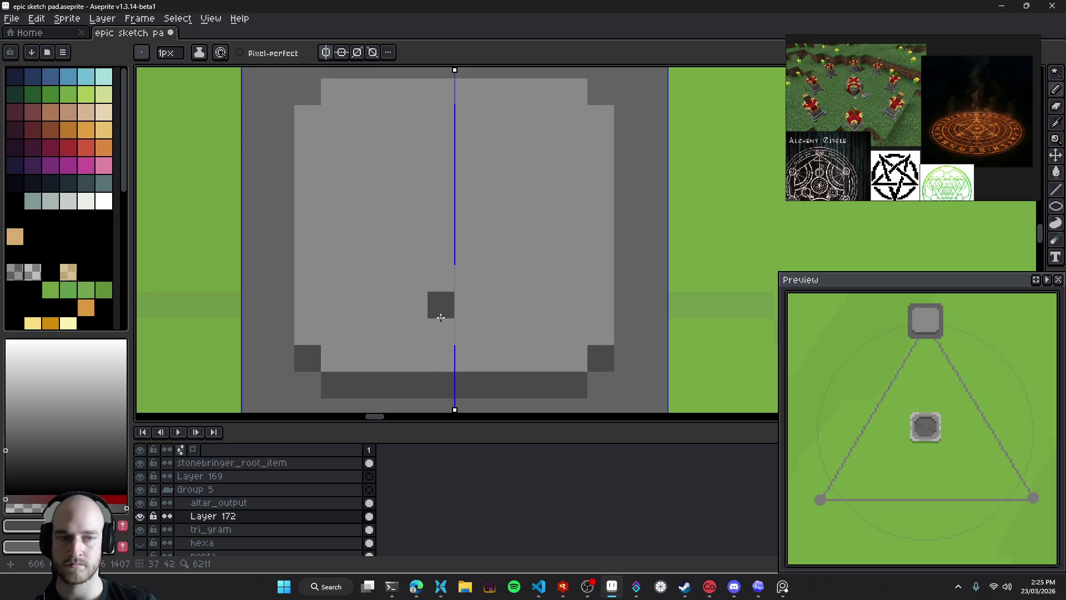
{"action": "scroll", "coordinate": [440, 309], "scroll_direction": "down", "scroll_amount": 3}
{"action": "scroll", "coordinate": [433, 311], "scroll_direction": "up", "scroll_amount": 1}
{"action": "scroll", "coordinate": [417, 294], "scroll_direction": "up", "scroll_amount": 3}
{"action": "key", "text": "i"}
{"action": "left_click", "coordinate": [407, 284]}
{"action": "key", "text": "b"}
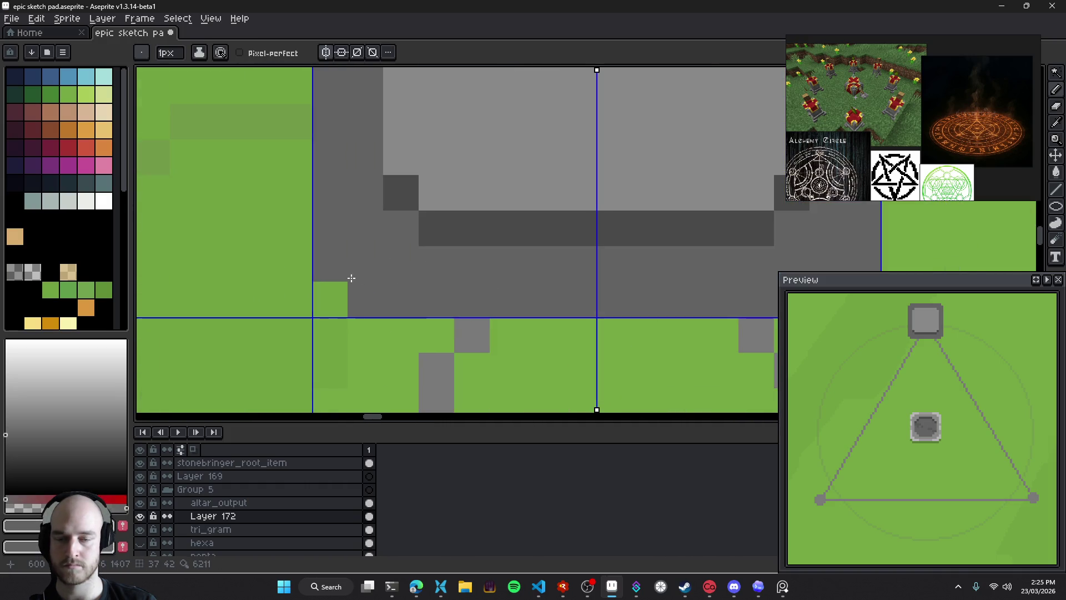
{"action": "left_click_drag", "start_coordinate": [369, 298], "coordinate": [601, 297]}
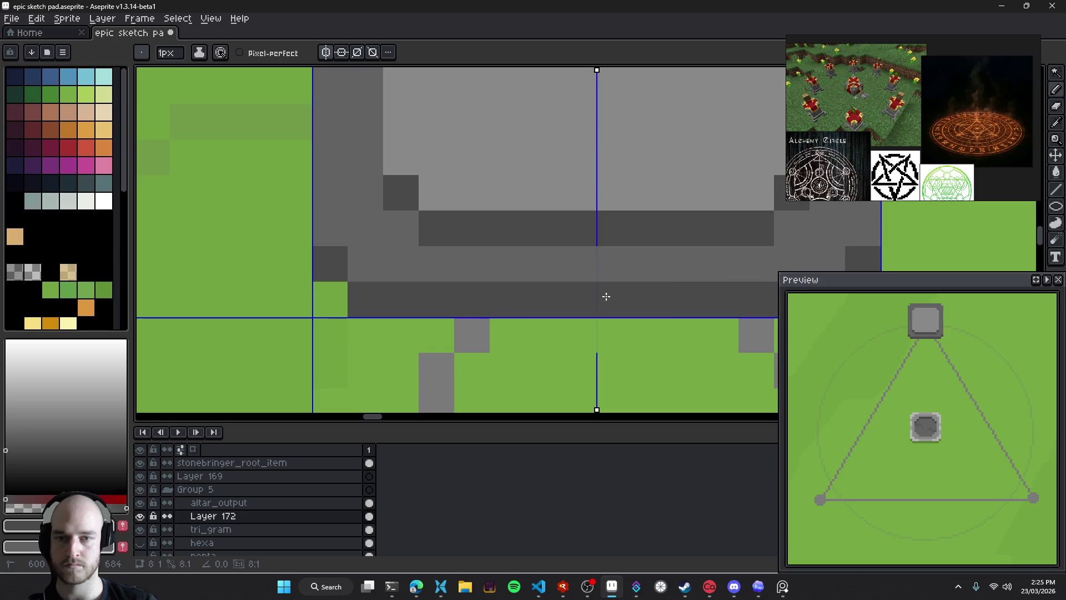
Erase the square's dark bottom row with the transparent colour and paint dark-green lower corners
{"action": "scroll", "coordinate": [433, 312], "scroll_direction": "down", "scroll_amount": 2}
{"action": "scroll", "coordinate": [431, 311], "scroll_direction": "down", "scroll_amount": 1}
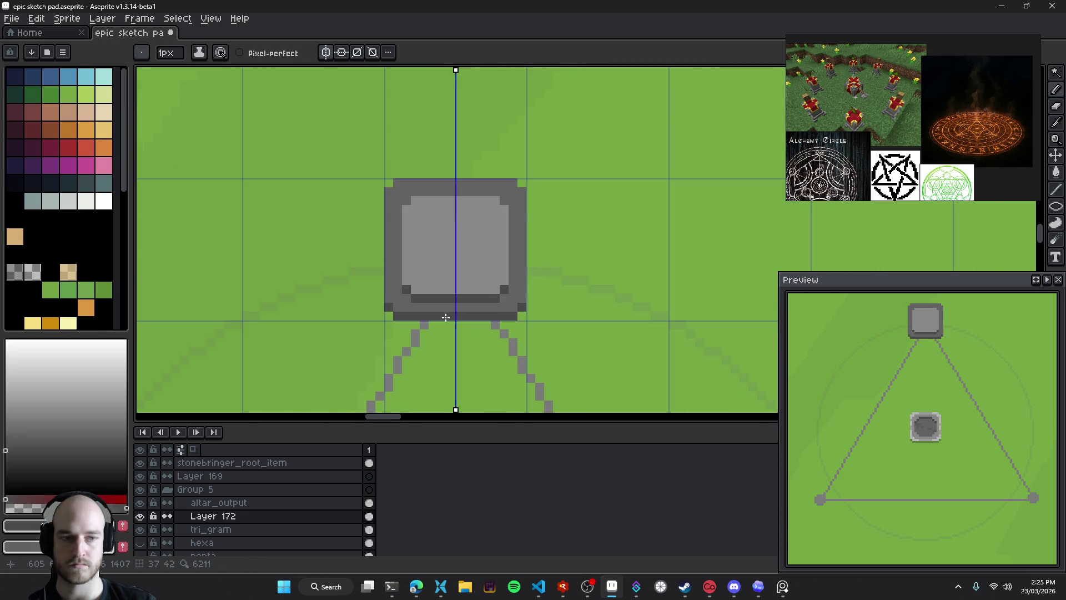
{"action": "scroll", "coordinate": [469, 310], "scroll_direction": "down", "scroll_amount": 1}
{"action": "mouse_move", "coordinate": [469, 310]}
{"action": "left_mouse_down"}
{"action": "mouse_move", "coordinate": [523, 290]}
{"action": "mouse_move", "coordinate": [462, 188]}
{"action": "left_mouse_up"}
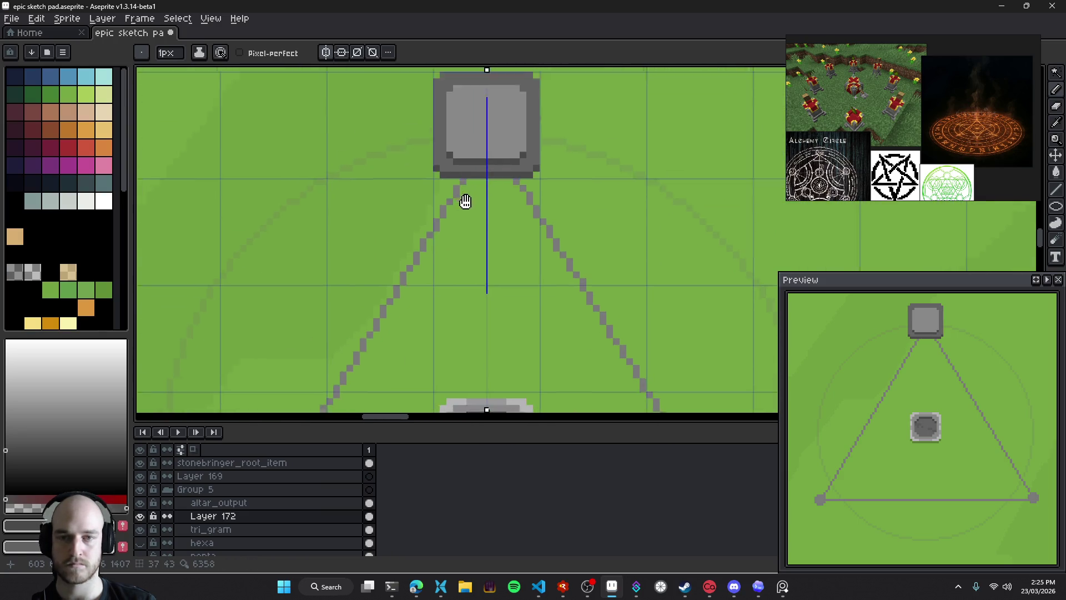
{"action": "scroll", "coordinate": [462, 188], "scroll_direction": "up", "scroll_amount": 2}
{"action": "scroll", "coordinate": [412, 217], "scroll_direction": "up", "scroll_amount": 1}
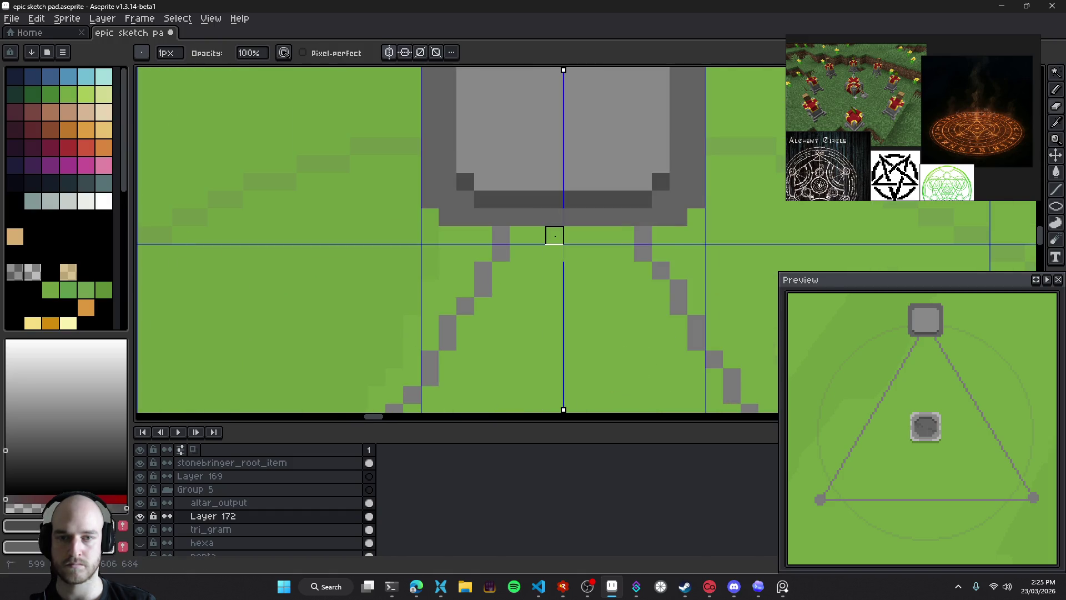
{"action": "key", "text": "ctrl+z"}
{"action": "left_click", "coordinate": [15, 272]}
{"action": "key", "text": "b"}
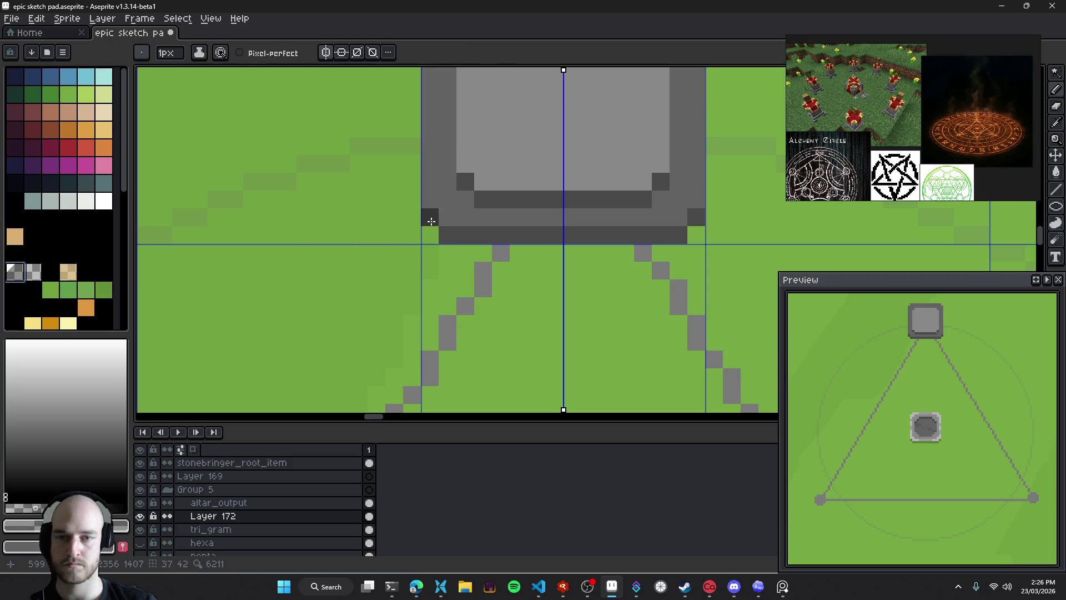
{"action": "left_click_drag", "start_coordinate": [431, 222], "coordinate": [587, 235]}
{"action": "left_click_drag", "start_coordinate": [429, 218], "coordinate": [454, 235]}
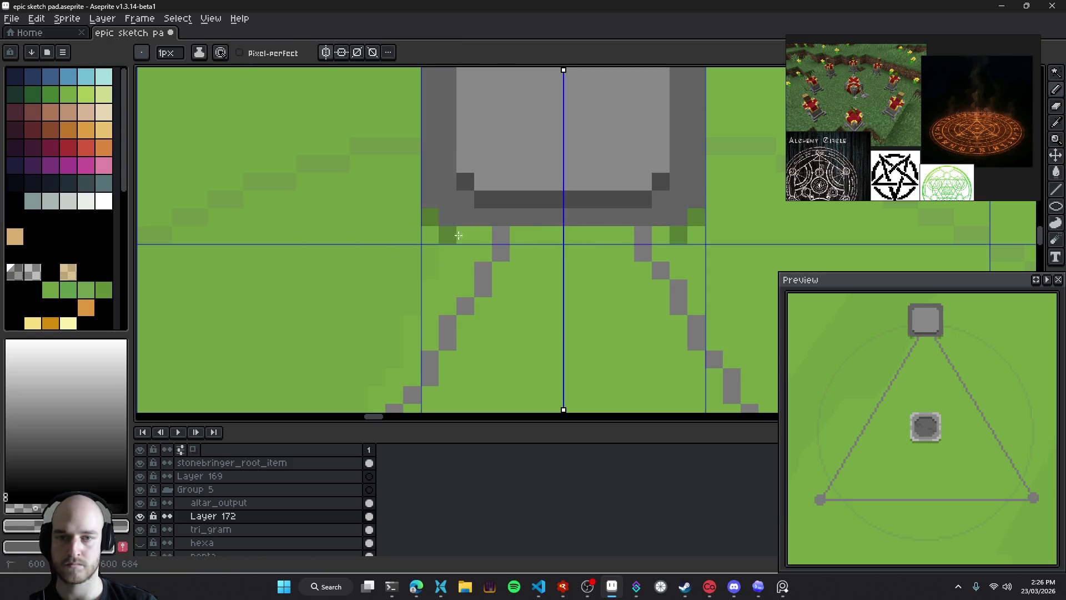
Undo the corner pixels and repaint the square's bottom row dark grey
{"action": "scroll", "coordinate": [476, 336], "scroll_direction": "down", "scroll_amount": 1}
{"action": "scroll", "coordinate": [471, 321], "scroll_direction": "down", "scroll_amount": 4}
{"action": "scroll", "coordinate": [472, 321], "scroll_direction": "down", "scroll_amount": 4}
{"action": "scroll", "coordinate": [441, 310], "scroll_direction": "up", "scroll_amount": 6}
{"action": "key", "text": "ctrl+z"}
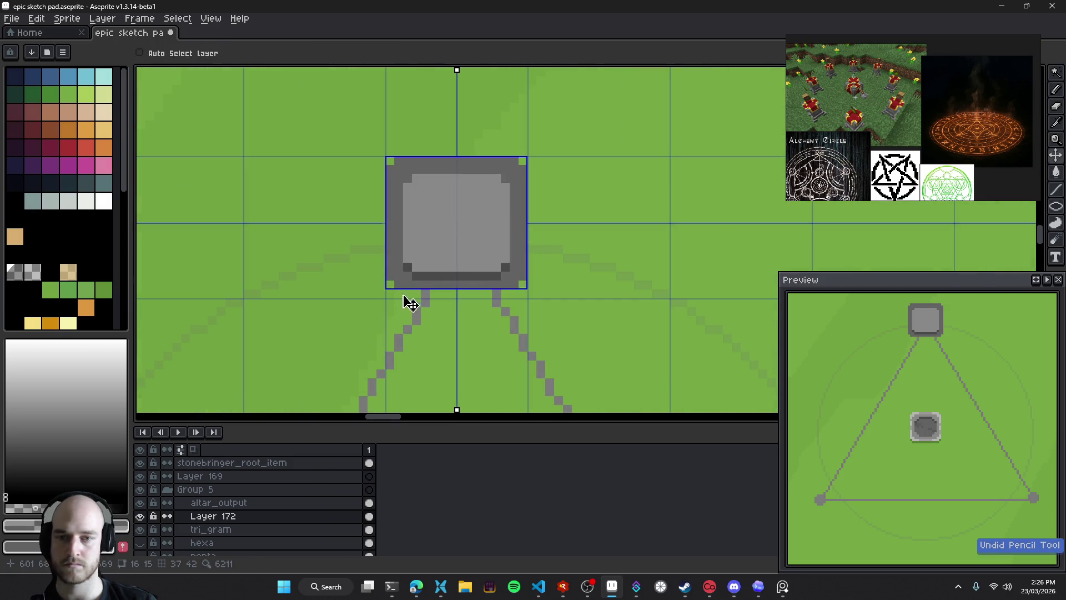
{"action": "scroll", "coordinate": [429, 281], "scroll_direction": "up", "scroll_amount": 2}
{"action": "scroll", "coordinate": [392, 296], "scroll_direction": "up", "scroll_amount": 1}
{"action": "mouse_move", "coordinate": [418, 297]}
{"action": "left_mouse_down"}
{"action": "mouse_move", "coordinate": [588, 299]}
{"action": "mouse_move", "coordinate": [307, 125]}
{"action": "mouse_move", "coordinate": [474, 285]}
{"action": "left_mouse_up"}
Bring the triangle's top square into view and erase most of it
{"action": "scroll", "coordinate": [588, 299], "scroll_direction": "down", "scroll_amount": 1}
{"action": "scroll", "coordinate": [588, 299], "scroll_direction": "down", "scroll_amount": 8}
{"action": "scroll", "coordinate": [477, 289], "scroll_direction": "up", "scroll_amount": 2}
{"action": "scroll", "coordinate": [489, 315], "scroll_direction": "up", "scroll_amount": 2}
{"action": "scroll", "coordinate": [512, 311], "scroll_direction": "up", "scroll_amount": 1}
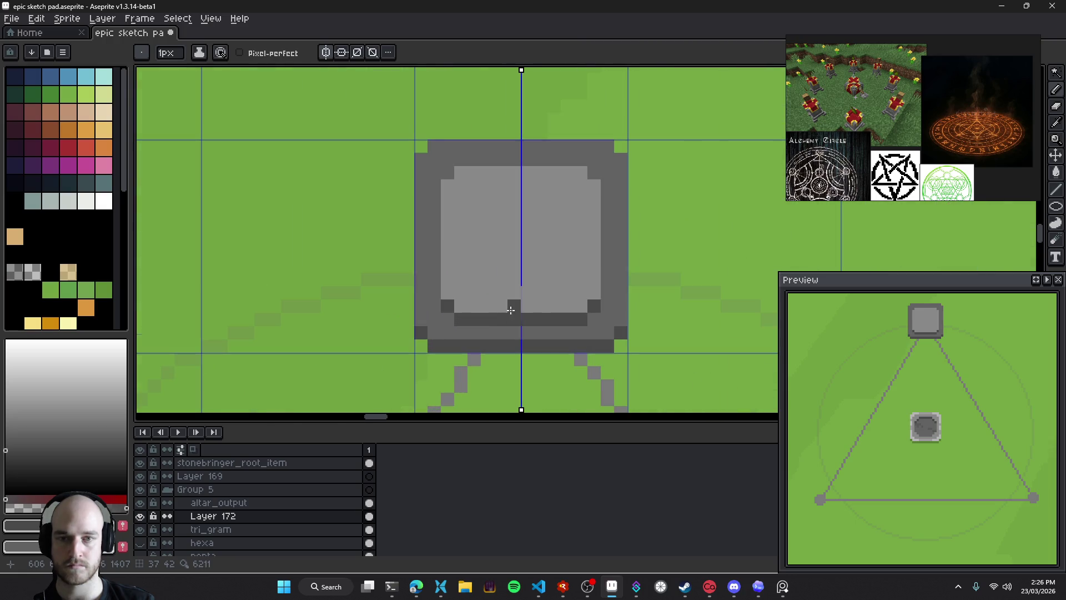
{"action": "scroll", "coordinate": [513, 311], "scroll_direction": "down", "scroll_amount": 6}
{"action": "left_click_drag", "start_coordinate": [516, 347], "coordinate": [474, 269]}
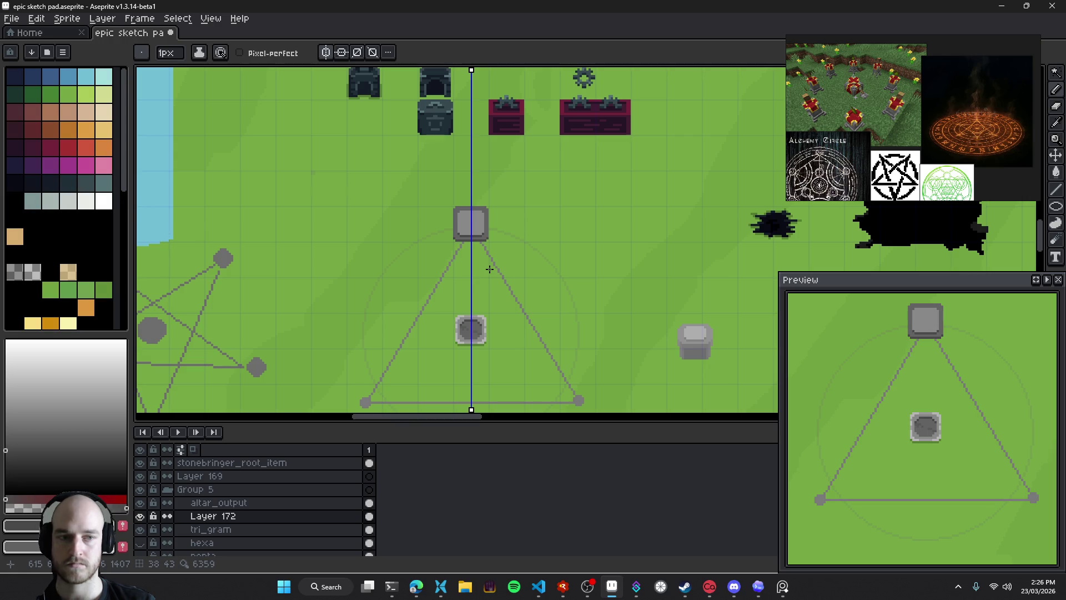
{"action": "scroll", "coordinate": [469, 219], "scroll_direction": "up", "scroll_amount": 4}
{"action": "key", "text": "e"}
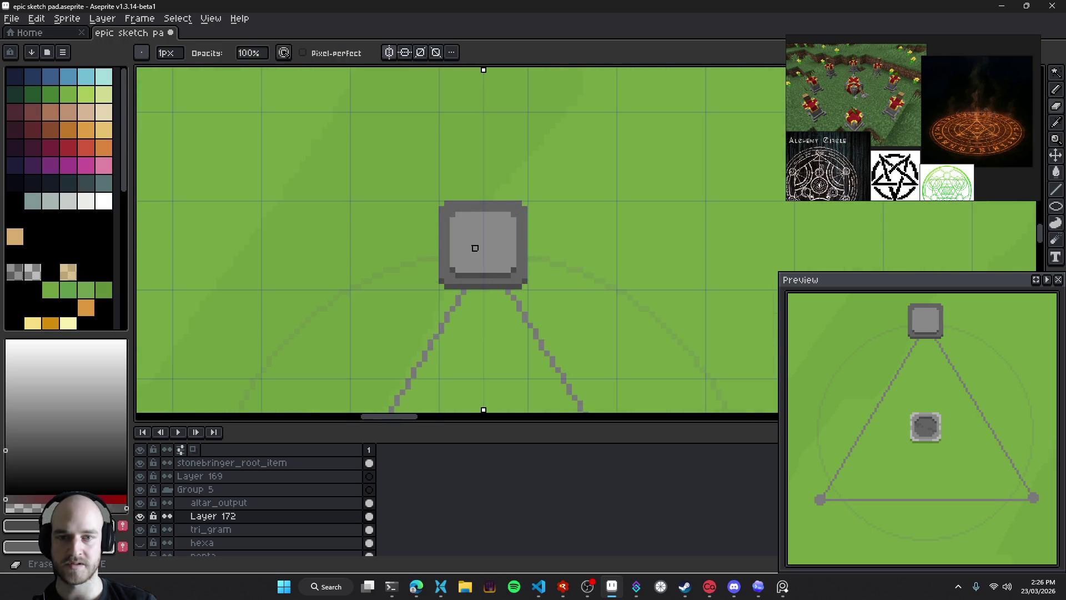
{"action": "left_click_drag", "start_coordinate": [469, 191], "coordinate": [513, 283]}
On the tri_gram layer, erase the grey blob and the triangle's apex with a 6px eraser
{"action": "scroll", "coordinate": [455, 252], "scroll_direction": "up", "scroll_amount": 2}
{"action": "key", "text": "b"}
{"action": "key", "text": "plus"}
{"action": "key", "text": "plus"}
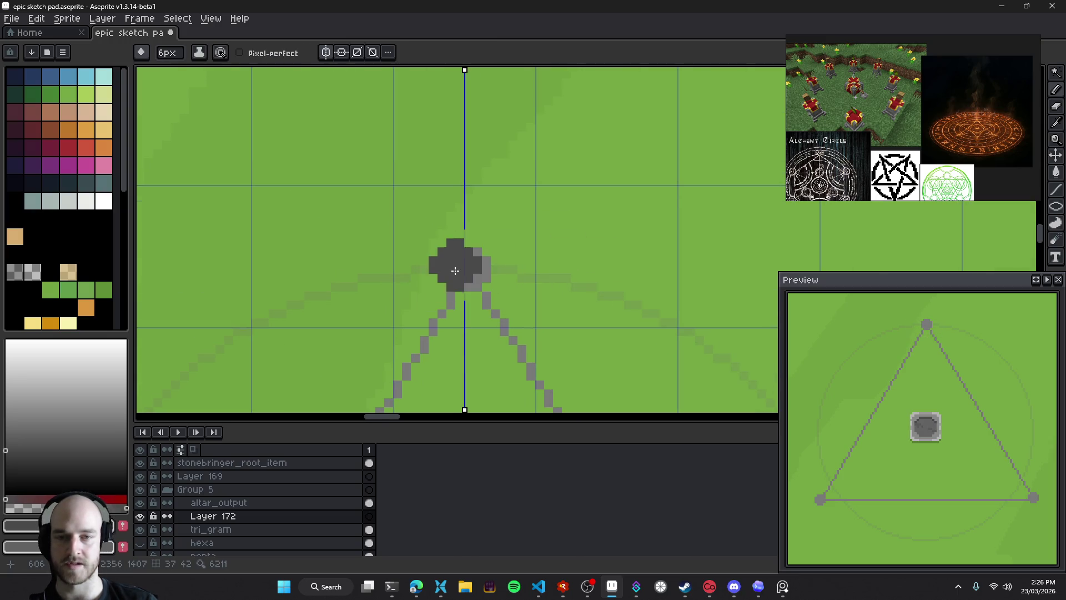
{"action": "left_click", "coordinate": [472, 272], "text": "ctrl"}
{"action": "key", "text": "e"}
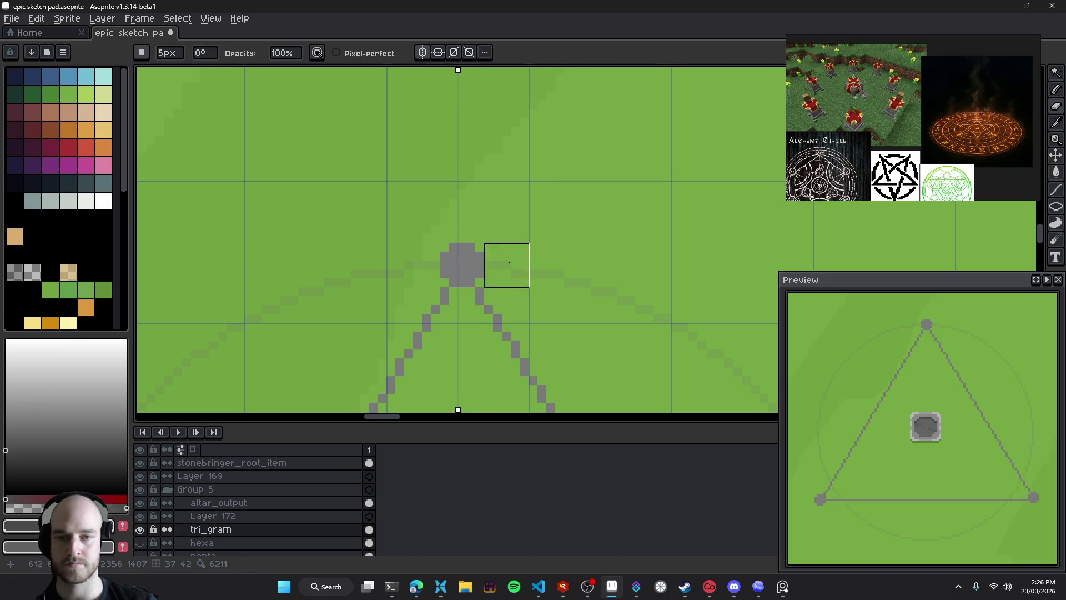
{"action": "mouse_move", "coordinate": [383, 265]}
{"action": "left_mouse_down"}
{"action": "mouse_move", "coordinate": [497, 297]}
{"action": "mouse_move", "coordinate": [478, 298]}
{"action": "left_mouse_up"}
Back on Layer 172, stamp a 10px translucent green dot at the triangle's apex
{"action": "left_click", "coordinate": [249, 520]}
{"action": "key", "text": "b"}
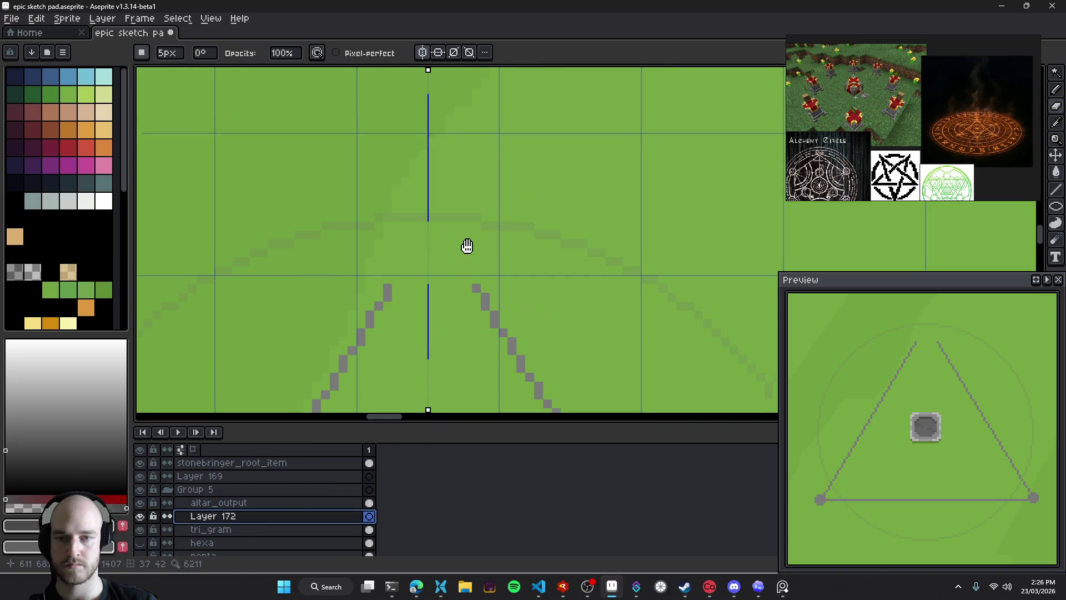
{"action": "scroll", "coordinate": [445, 247], "scroll_direction": "up", "scroll_amount": 3}
{"action": "left_click", "coordinate": [448, 259]}
{"action": "key", "text": "plus"}
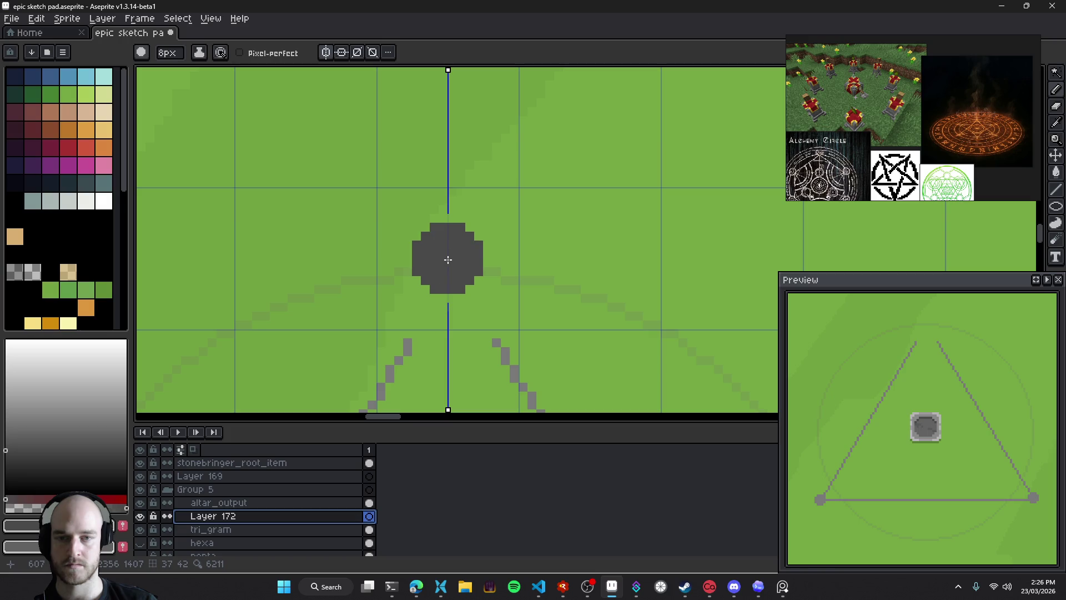
{"action": "left_click", "coordinate": [15, 272]}
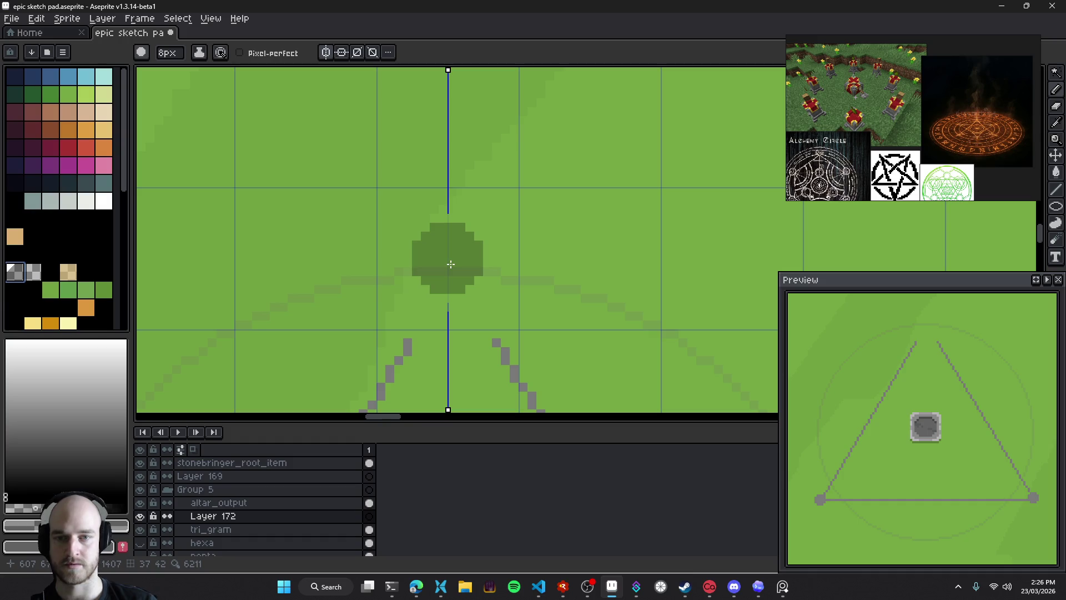
{"action": "key", "text": "plus"}
{"action": "key", "text": "plus"}
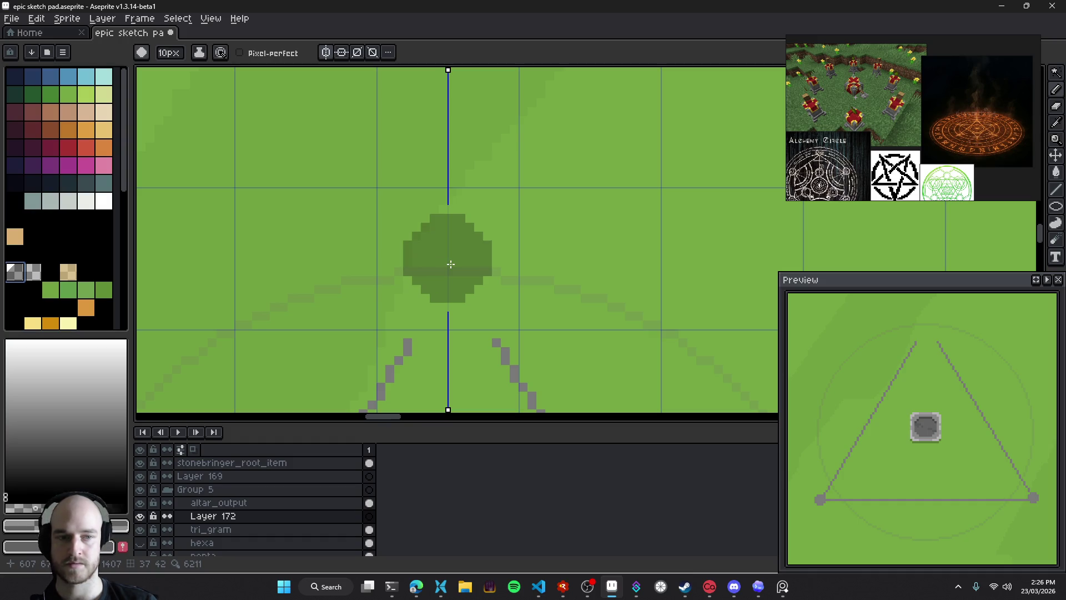
{"action": "left_click", "coordinate": [450, 264]}
{"action": "key", "text": "minus"}
{"action": "key", "text": "minus"}
{"action": "key", "text": "minus"}
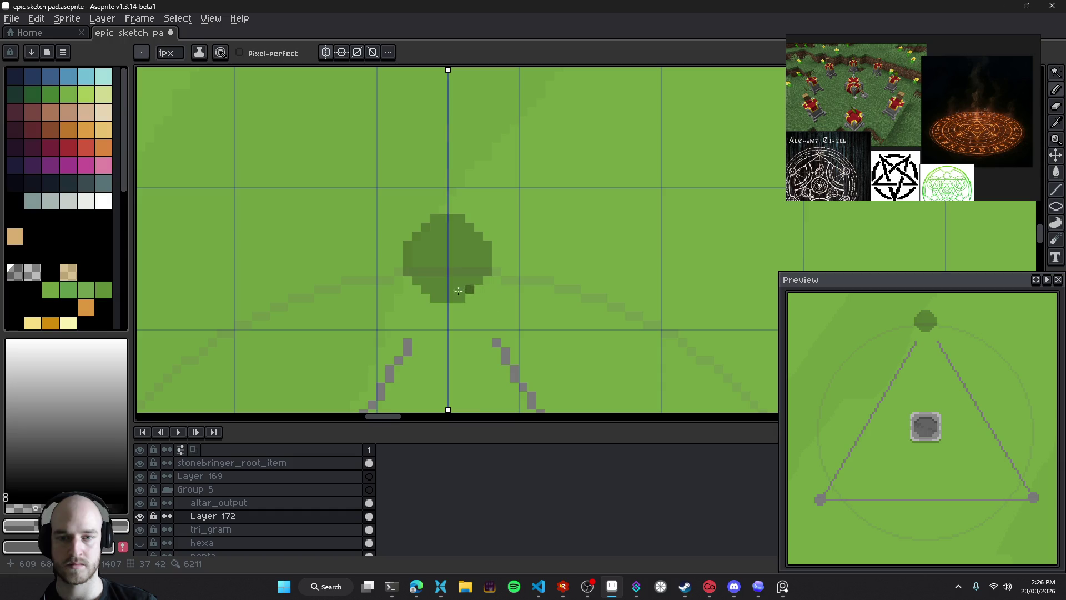
Outline the green dot's lower and upper arcs in dark green
{"action": "scroll", "coordinate": [414, 283], "scroll_direction": "up", "scroll_amount": 4}
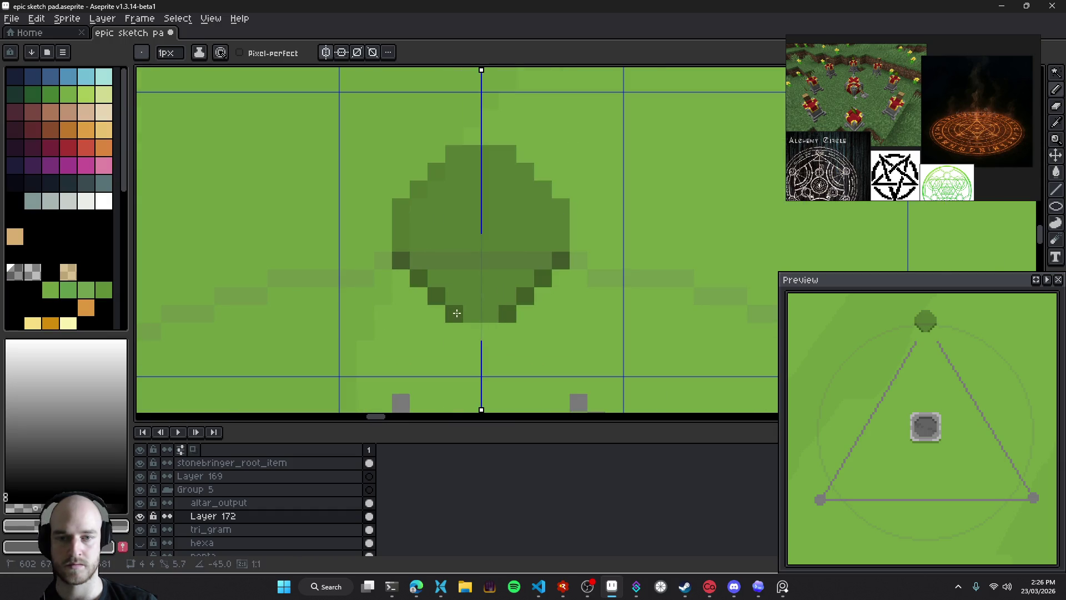
{"action": "left_click_drag", "start_coordinate": [405, 259], "coordinate": [544, 278]}
{"action": "scroll", "coordinate": [562, 332], "scroll_direction": "down", "scroll_amount": 5}
{"action": "scroll", "coordinate": [562, 331], "scroll_direction": "down", "scroll_amount": 2}
{"action": "scroll", "coordinate": [562, 332], "scroll_direction": "up", "scroll_amount": 7}
{"action": "scroll", "coordinate": [528, 261], "scroll_direction": "up", "scroll_amount": 1}
{"action": "left_click_drag", "start_coordinate": [379, 190], "coordinate": [507, 105]}
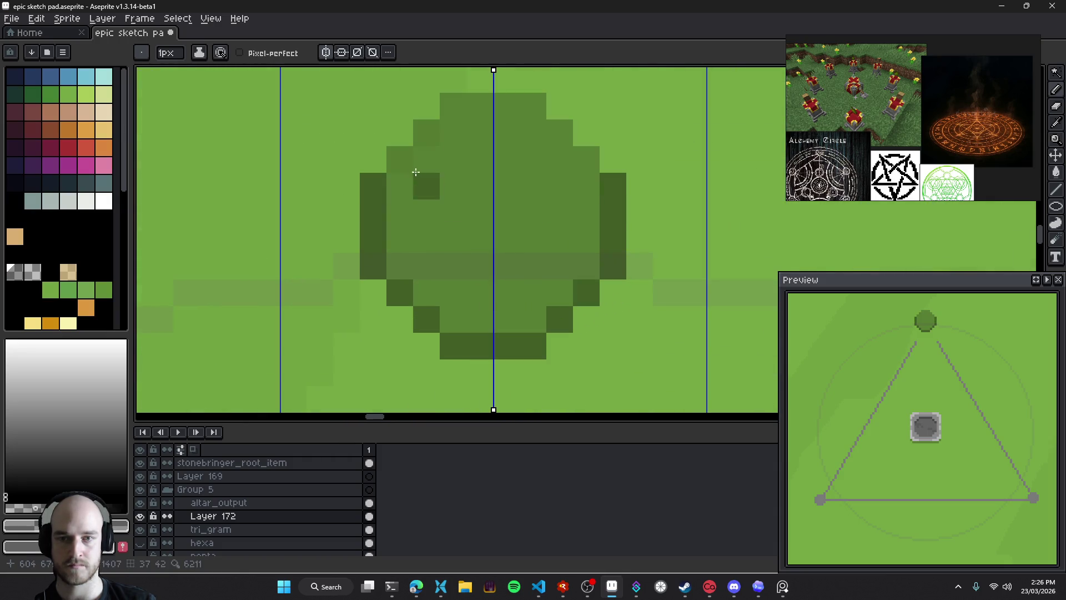
{"action": "scroll", "coordinate": [589, 291], "scroll_direction": "down", "scroll_amount": 5}
{"action": "scroll", "coordinate": [590, 291], "scroll_direction": "down", "scroll_amount": 2}
{"action": "scroll", "coordinate": [577, 300], "scroll_direction": "up", "scroll_amount": 4}
{"action": "scroll", "coordinate": [468, 300], "scroll_direction": "up", "scroll_amount": 2}
Erase the dot's lower outline rows with a 1px eraser and fill its bottom row green
{"action": "key", "text": "e"}
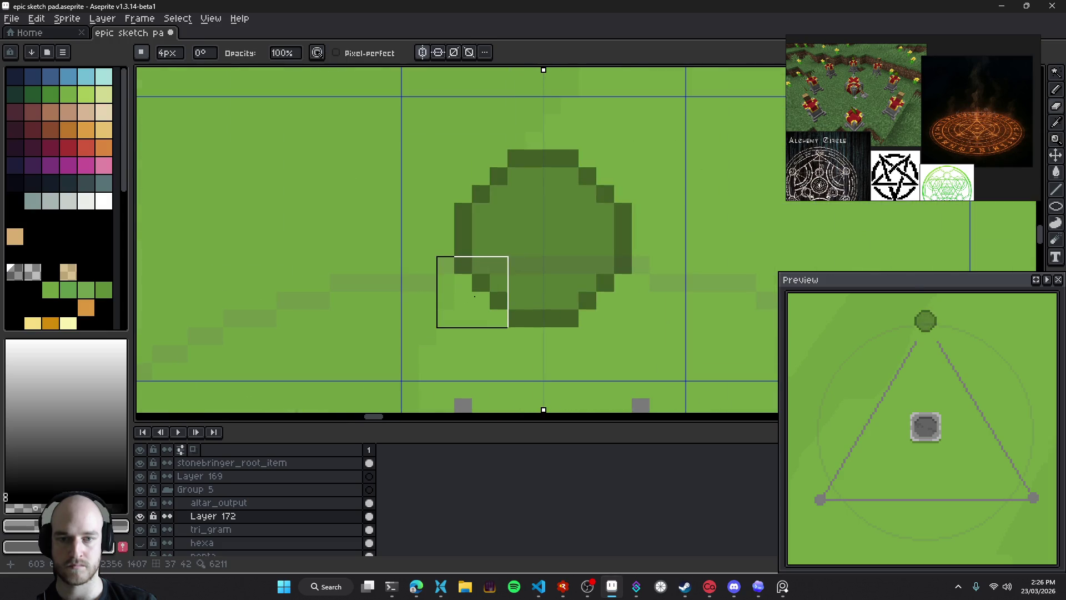
{"action": "key", "text": "minus"}
{"action": "key", "text": "minus"}
{"action": "key", "text": "minus"}
{"action": "left_click_drag", "start_coordinate": [481, 282], "coordinate": [568, 317]}
{"action": "key", "text": "b"}
{"action": "mouse_move", "coordinate": [504, 306]}
{"action": "left_mouse_down"}
{"action": "mouse_move", "coordinate": [554, 314]}
{"action": "mouse_move", "coordinate": [441, 300]}
{"action": "mouse_move", "coordinate": [459, 313]}
{"action": "left_mouse_up"}
Try a darker 2–4px centre on the dot, undo it, and save the sketch pad
{"action": "key", "text": "plus"}
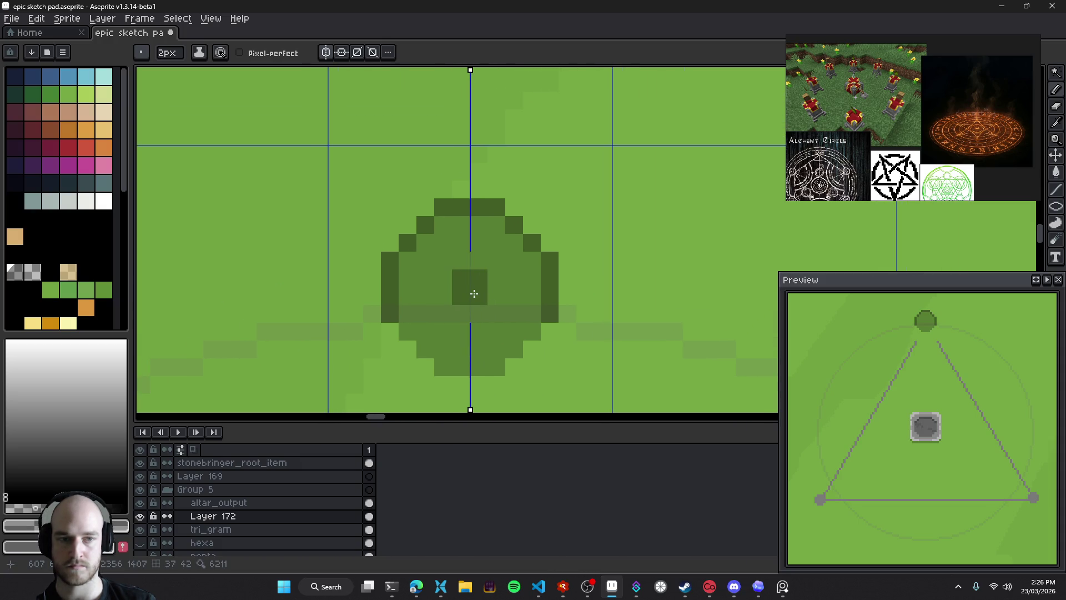
{"action": "left_click", "coordinate": [474, 293]}
{"action": "key", "text": "plus"}
{"action": "key", "text": "plus"}
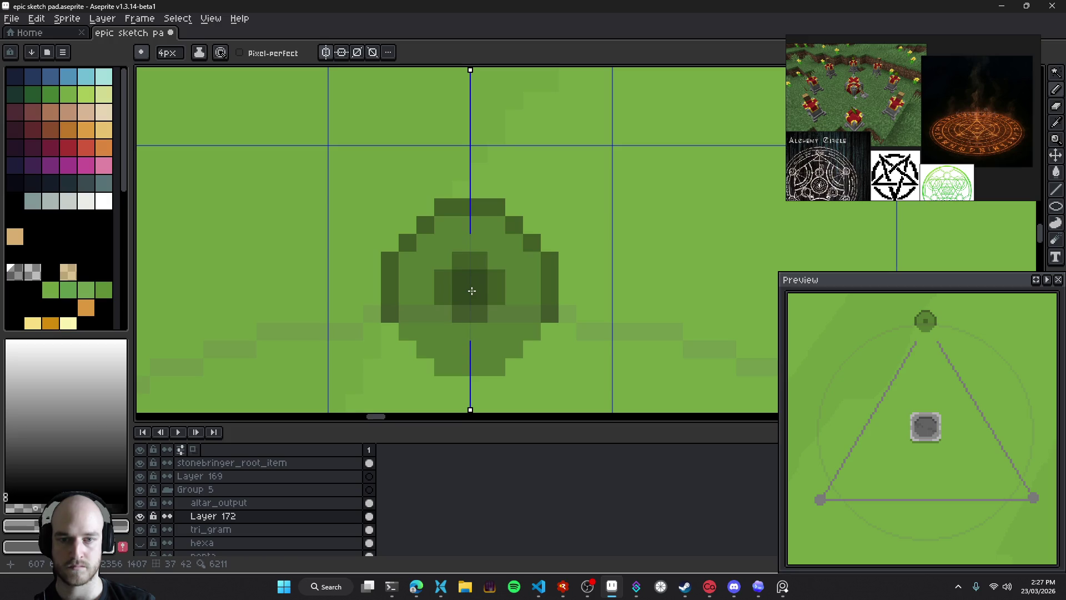
{"action": "left_click", "coordinate": [470, 289]}
{"action": "key", "text": "plus"}
{"action": "key", "text": "plus"}
{"action": "scroll", "coordinate": [665, 322], "scroll_direction": "down", "scroll_amount": 5}
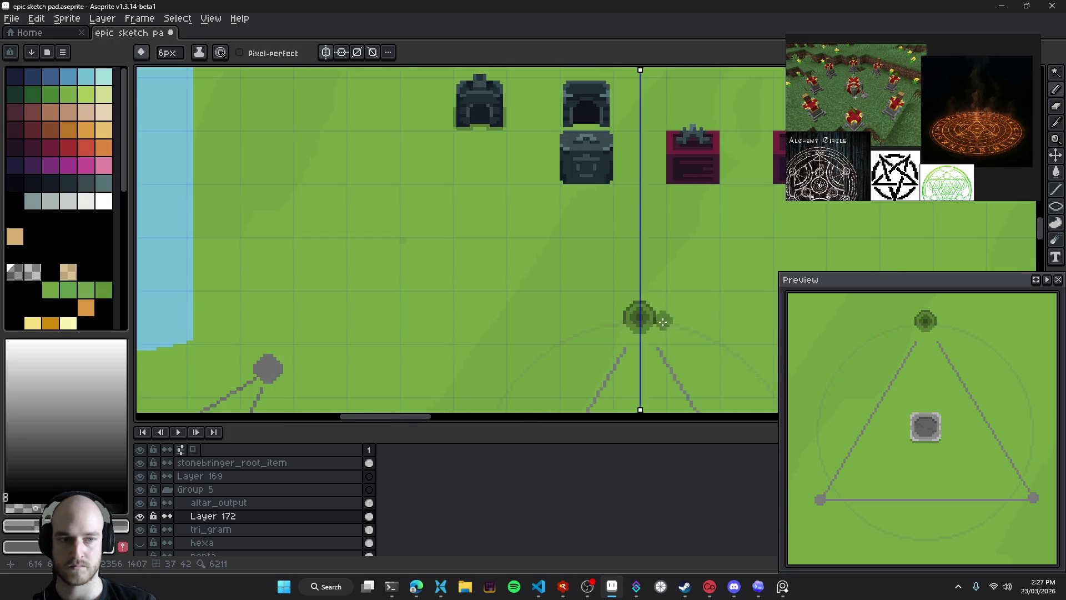
{"action": "scroll", "coordinate": [488, 273], "scroll_direction": "down", "scroll_amount": 3}
{"action": "scroll", "coordinate": [609, 270], "scroll_direction": "up", "scroll_amount": 5}
{"action": "scroll", "coordinate": [609, 269], "scroll_direction": "up", "scroll_amount": 2}
{"action": "key", "text": "ctrl+z"}
{"action": "key", "text": "ctrl+s"}
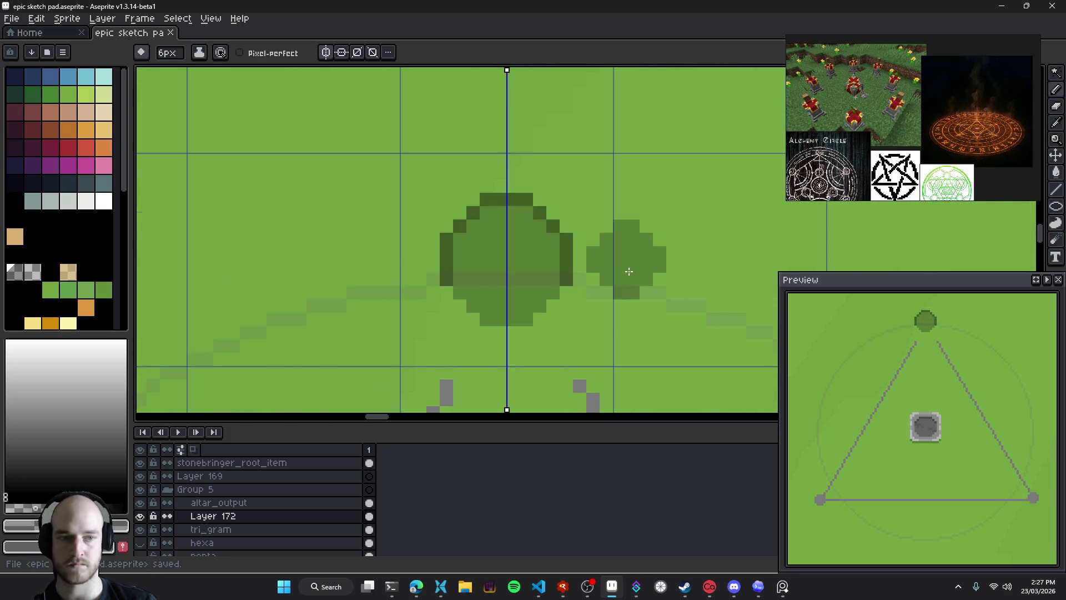
Paint mirrored 1px green pixels along the dot's sides
{"action": "scroll", "coordinate": [631, 271], "scroll_direction": "down", "scroll_amount": 3}
{"action": "scroll", "coordinate": [568, 260], "scroll_direction": "up", "scroll_amount": 1}
{"action": "scroll", "coordinate": [519, 243], "scroll_direction": "up", "scroll_amount": 3}
{"action": "key", "text": "minus"}
{"action": "key", "text": "minus"}
{"action": "key", "text": "minus"}
{"action": "scroll", "coordinate": [499, 222], "scroll_direction": "up", "scroll_amount": 1}
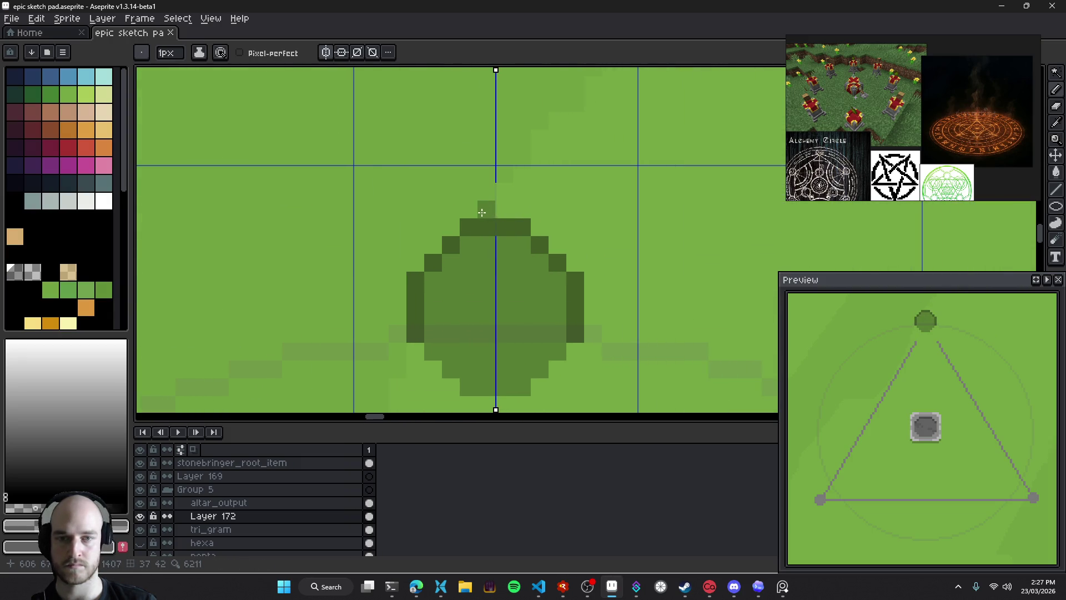
{"action": "left_click", "coordinate": [451, 227]}
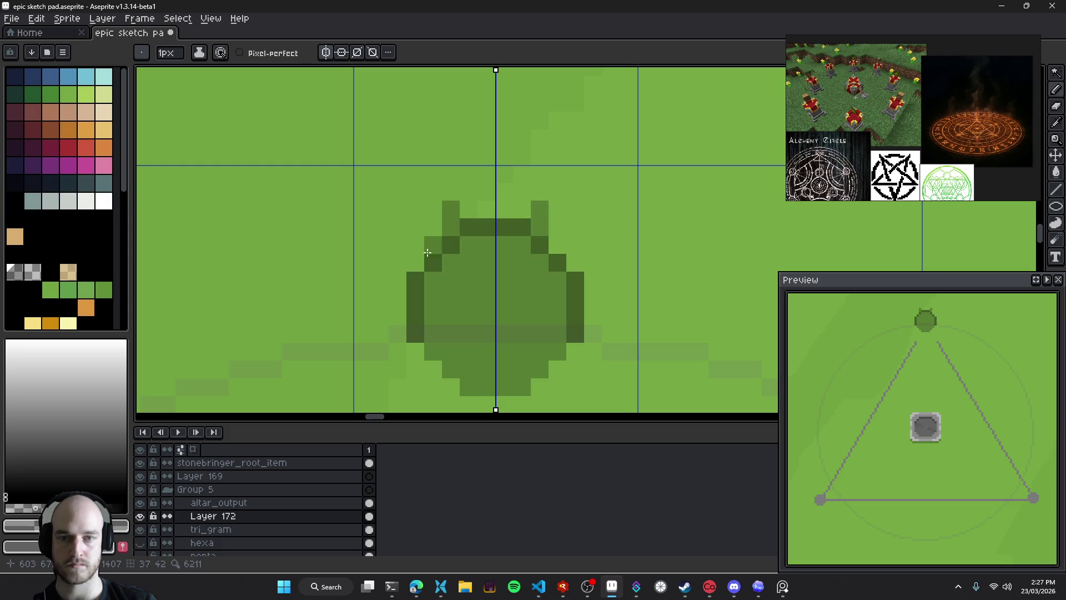
{"action": "mouse_move", "coordinate": [433, 245]}
{"action": "left_mouse_down"}
{"action": "mouse_move", "coordinate": [415, 245]}
{"action": "mouse_move", "coordinate": [397, 285]}
{"action": "mouse_move", "coordinate": [395, 339]}
{"action": "left_mouse_up"}
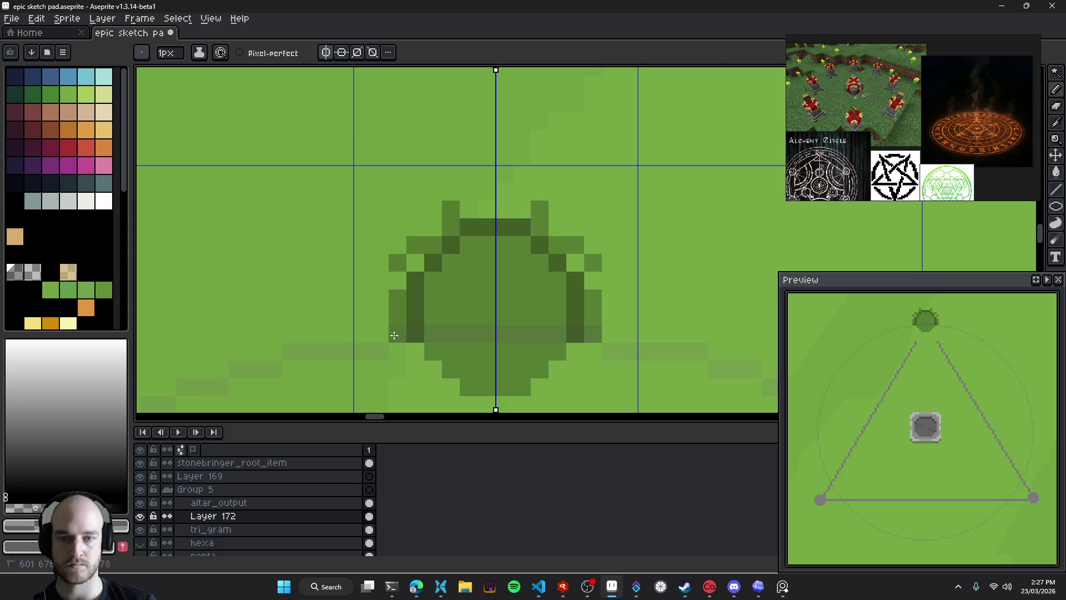
{"action": "left_click", "coordinate": [420, 259]}
{"action": "left_click", "coordinate": [593, 245]}
{"action": "left_click_drag", "start_coordinate": [629, 280], "coordinate": [629, 317]}
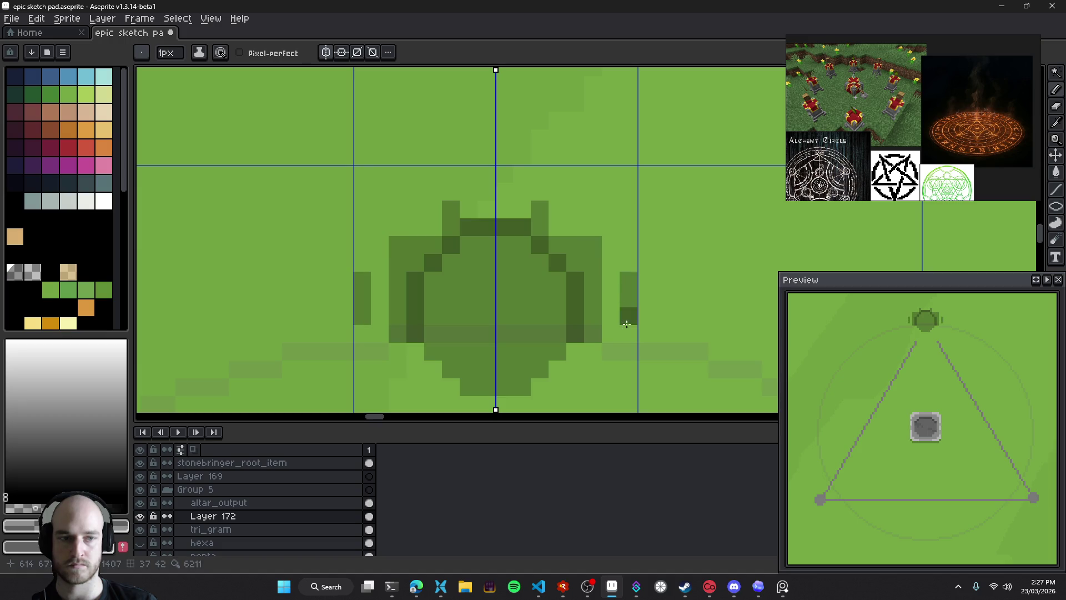
Undo the mirrored side pixels and turn symmetry off
{"action": "key", "text": "v"}
{"action": "key", "text": "ctrl+z"}
{"action": "key", "text": "ctrl+z"}
{"action": "key", "text": "ctrl+z"}
{"action": "key", "text": "ctrl+z"}
{"action": "key", "text": "ctrl+z"}
{"action": "key", "text": "ctrl+z"}
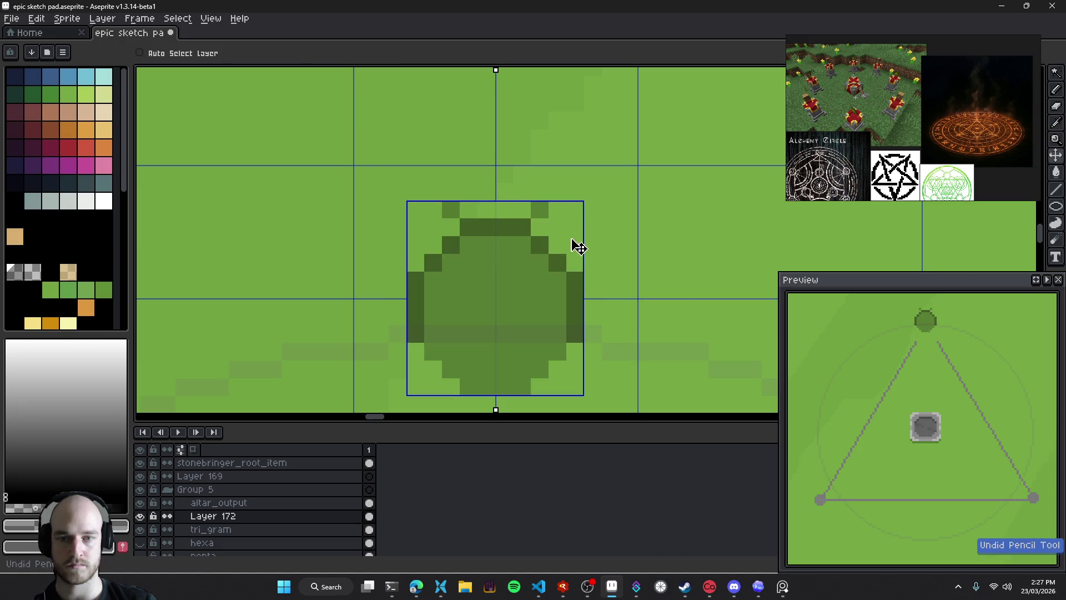
{"action": "key", "text": "ctrl+z"}
{"action": "key", "text": "b"}
{"action": "left_click", "coordinate": [326, 53]}
{"action": "scroll", "coordinate": [494, 172], "scroll_direction": "down", "scroll_amount": 2}
{"action": "scroll", "coordinate": [491, 238], "scroll_direction": "left", "scroll_amount": 1}
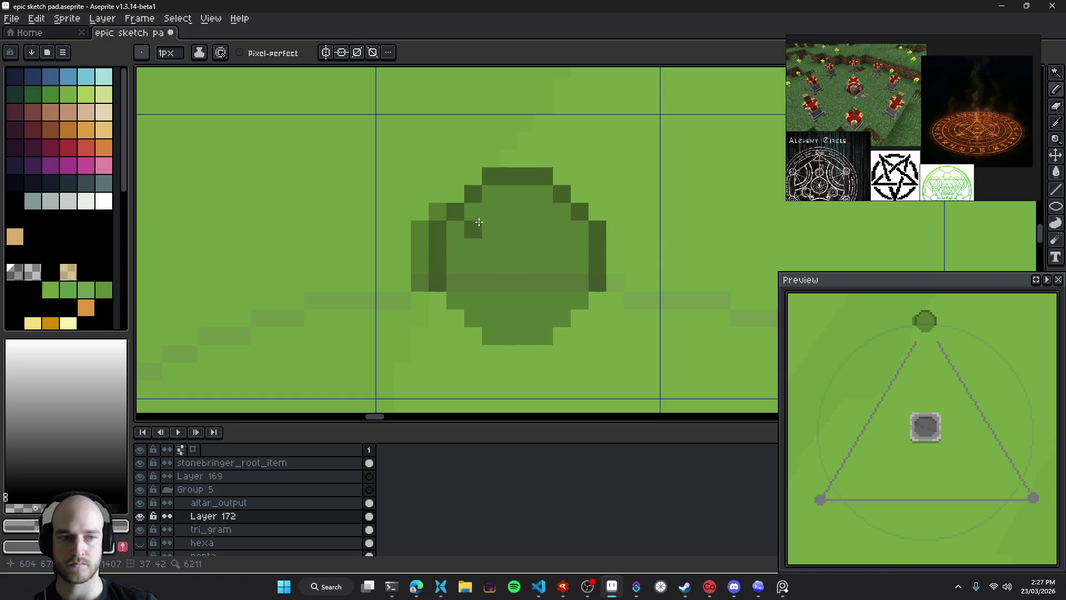
Undo the last stroke on the dot and bring the triangle sketch back into view
{"action": "key", "text": "ctrl+z"}
{"action": "key", "text": "v"}
{"action": "key", "text": "b"}
{"action": "scroll", "coordinate": [545, 255], "scroll_direction": "up", "scroll_amount": 1}
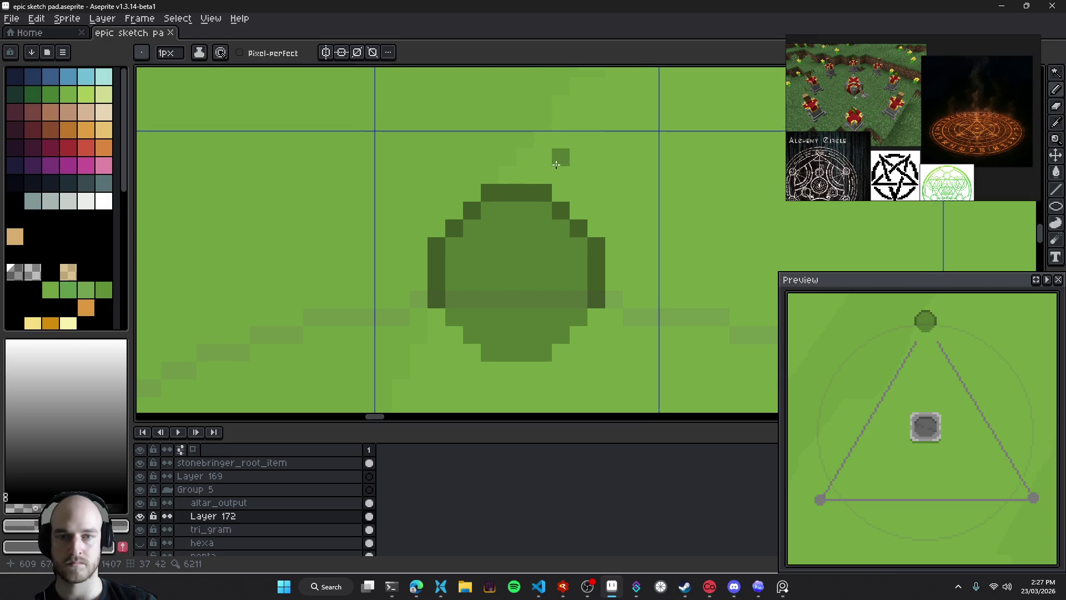
{"action": "scroll", "coordinate": [616, 212], "scroll_direction": "down", "scroll_amount": 1}
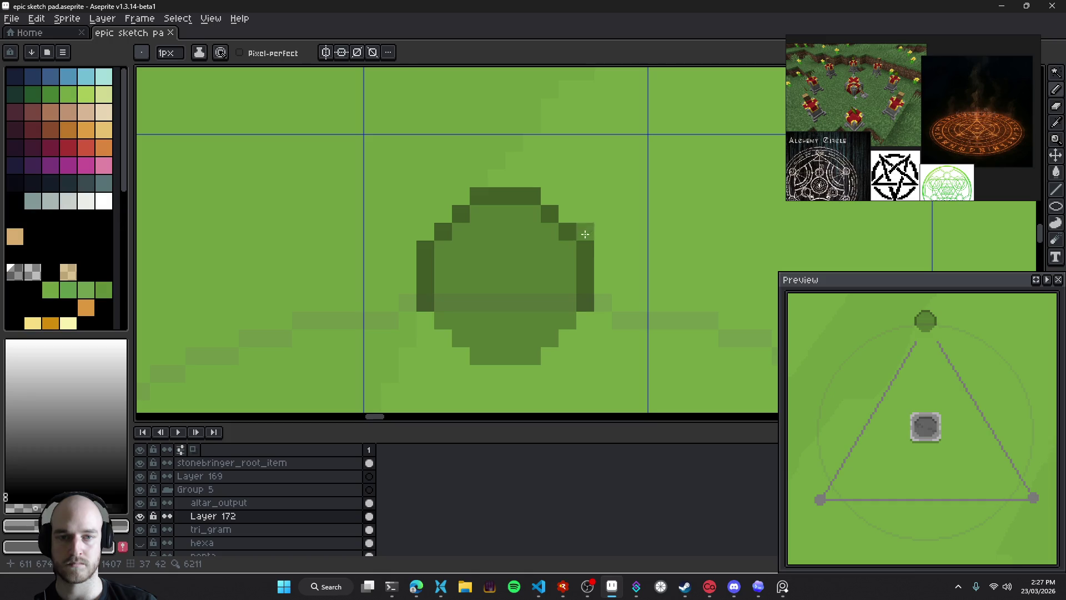
{"action": "scroll", "coordinate": [583, 231], "scroll_direction": "down", "scroll_amount": 4}
{"action": "scroll", "coordinate": [562, 321], "scroll_direction": "down", "scroll_amount": 3}
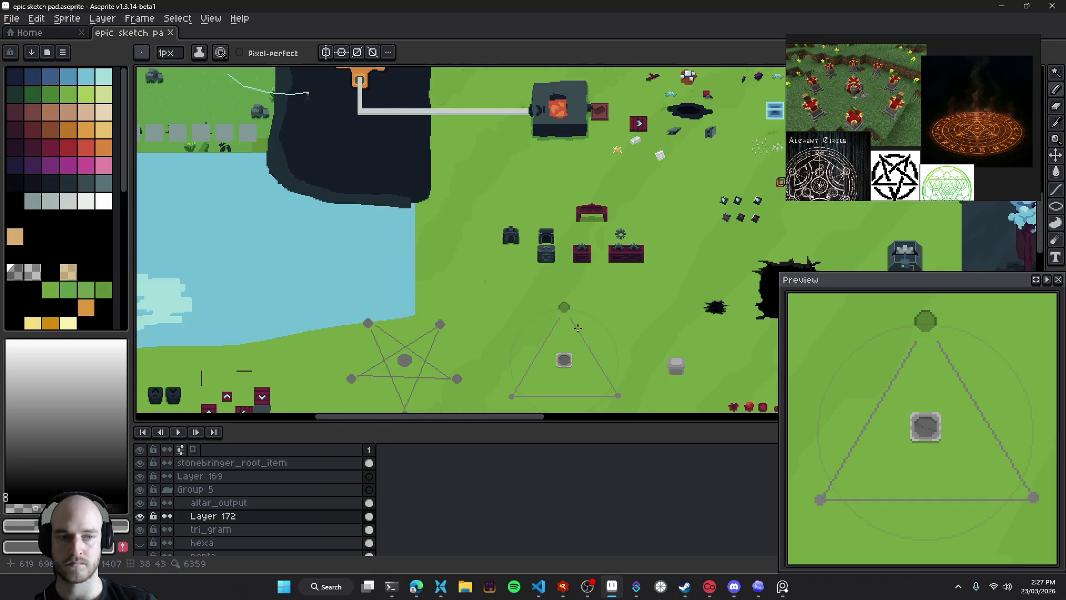
{"action": "left_click_drag", "start_coordinate": [562, 320], "coordinate": [470, 286]}
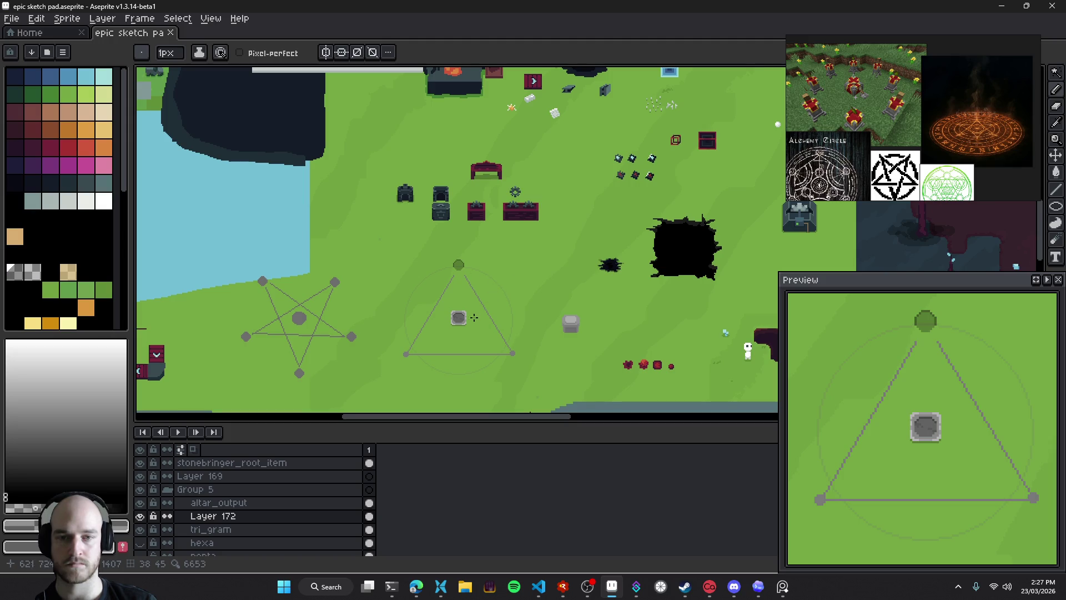
Rename Layer 172 to altar_input in Layer Properties
{"action": "scroll", "coordinate": [465, 265], "scroll_direction": "up", "scroll_amount": 4}
{"action": "key", "text": "v"}
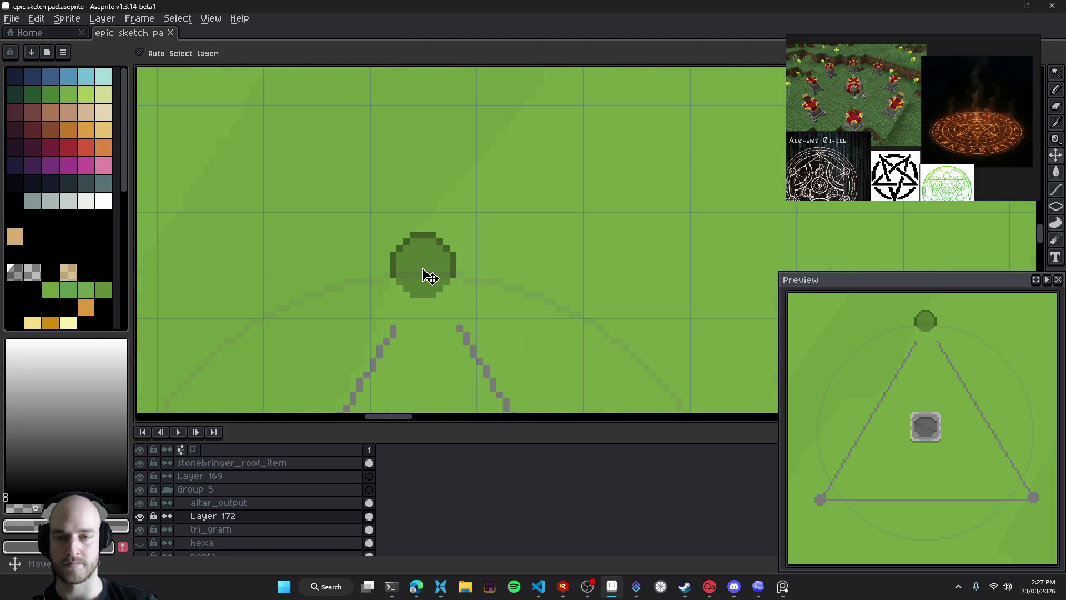
{"action": "scroll", "coordinate": [459, 236], "scroll_direction": "up", "scroll_amount": 2}
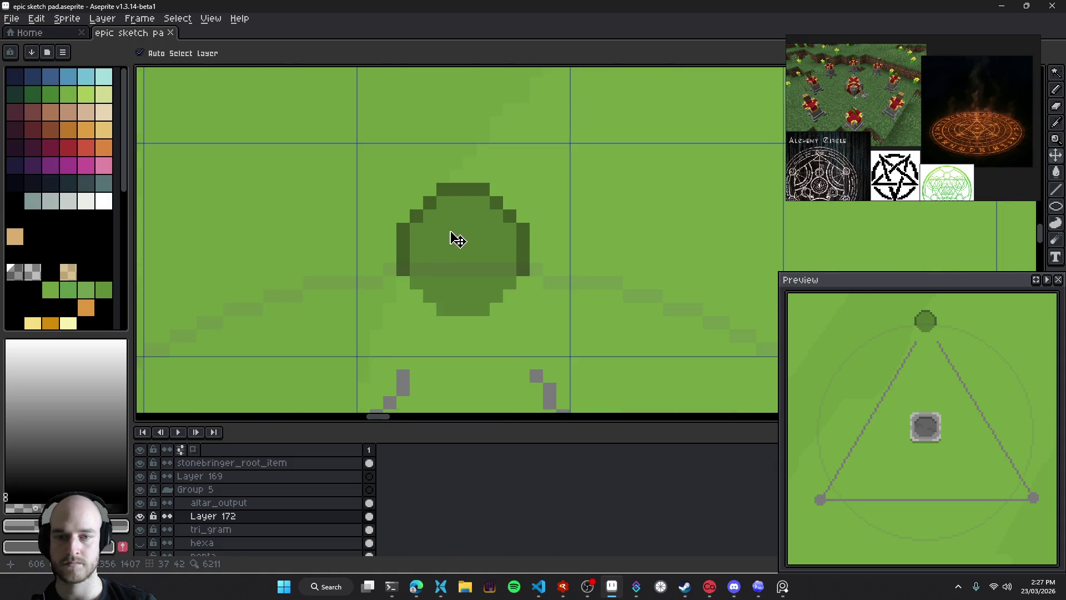
{"action": "scroll", "coordinate": [400, 166], "scroll_direction": "up", "scroll_amount": 3}
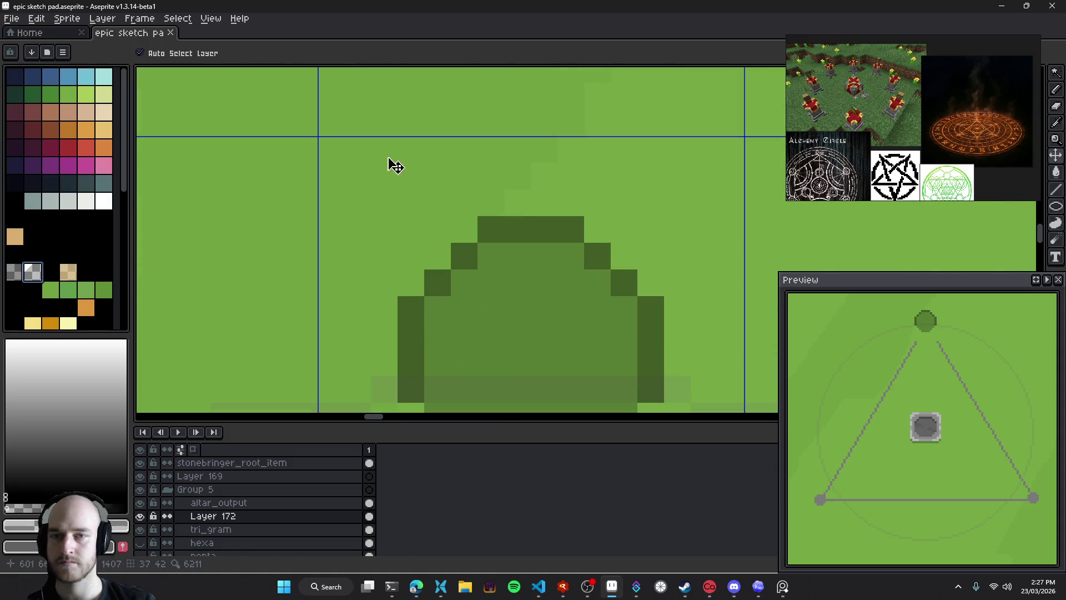
{"action": "key", "text": "b"}
{"action": "scroll", "coordinate": [554, 269], "scroll_direction": "down", "scroll_amount": 4}
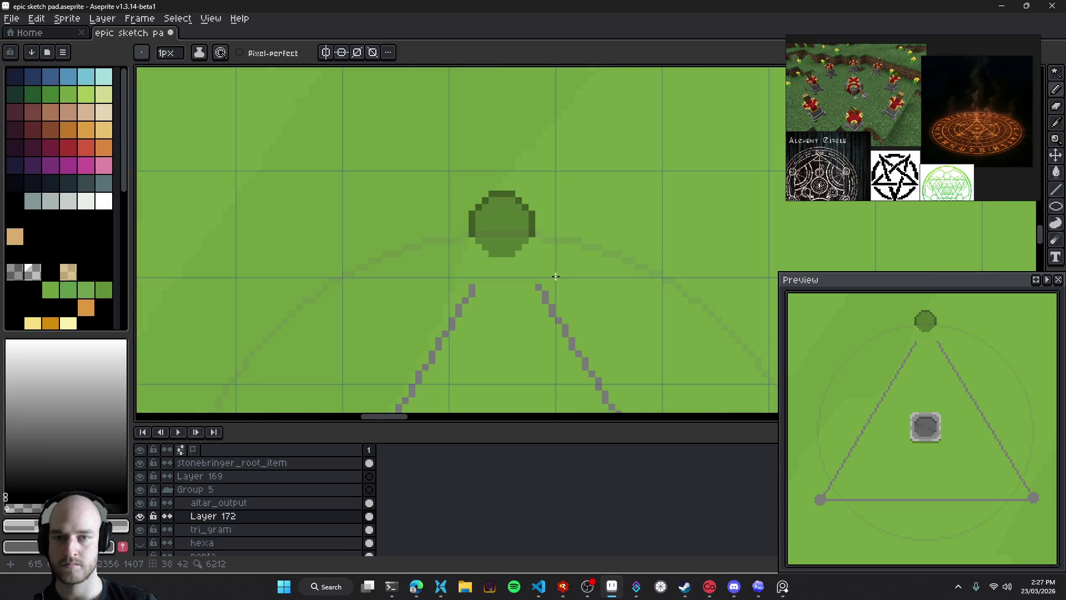
{"action": "key", "text": "v"}
{"action": "left_click_drag", "start_coordinate": [563, 269], "coordinate": [572, 262]}
{"action": "key", "text": "shift+p"}
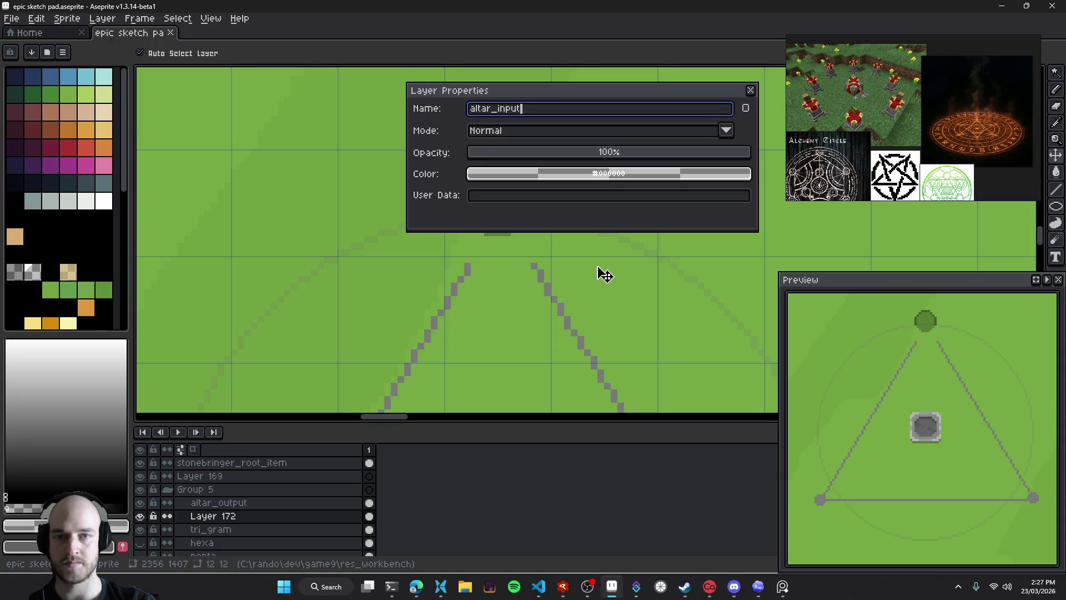
{"action": "key", "text": "Return"}
Save the sketch pad and bring the whole triangle into view
{"action": "scroll", "coordinate": [526, 254], "scroll_direction": "down", "scroll_amount": 2}
{"action": "scroll", "coordinate": [522, 245], "scroll_direction": "down", "scroll_amount": 2}
{"action": "key", "text": "ctrl+s"}
{"action": "left_click_drag", "start_coordinate": [522, 246], "coordinate": [508, 209]}
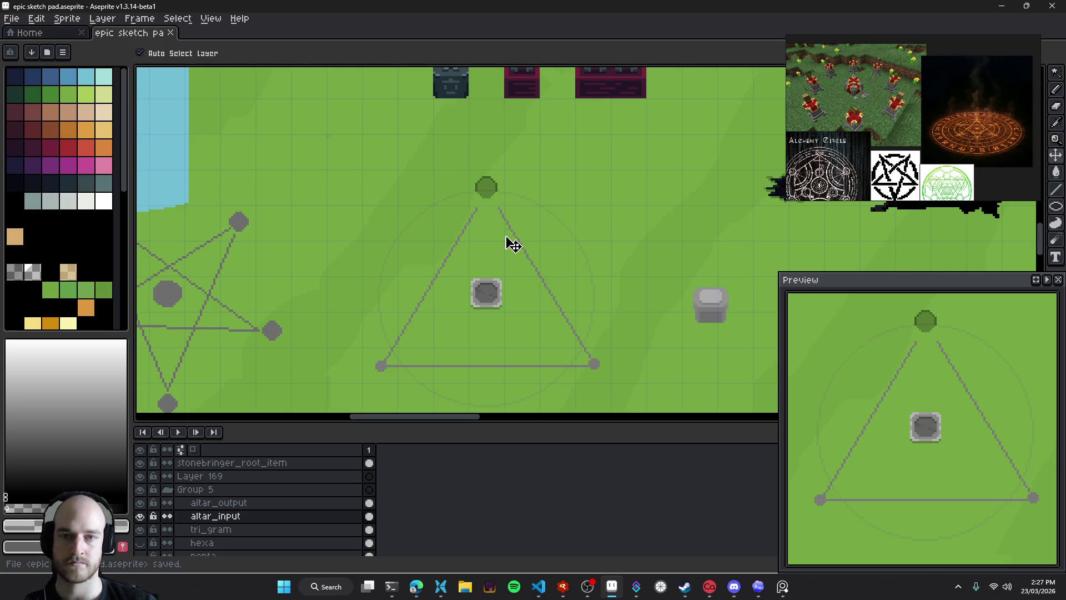
{"action": "scroll", "coordinate": [492, 225], "scroll_direction": "up", "scroll_amount": 1}
{"action": "key", "text": "b"}
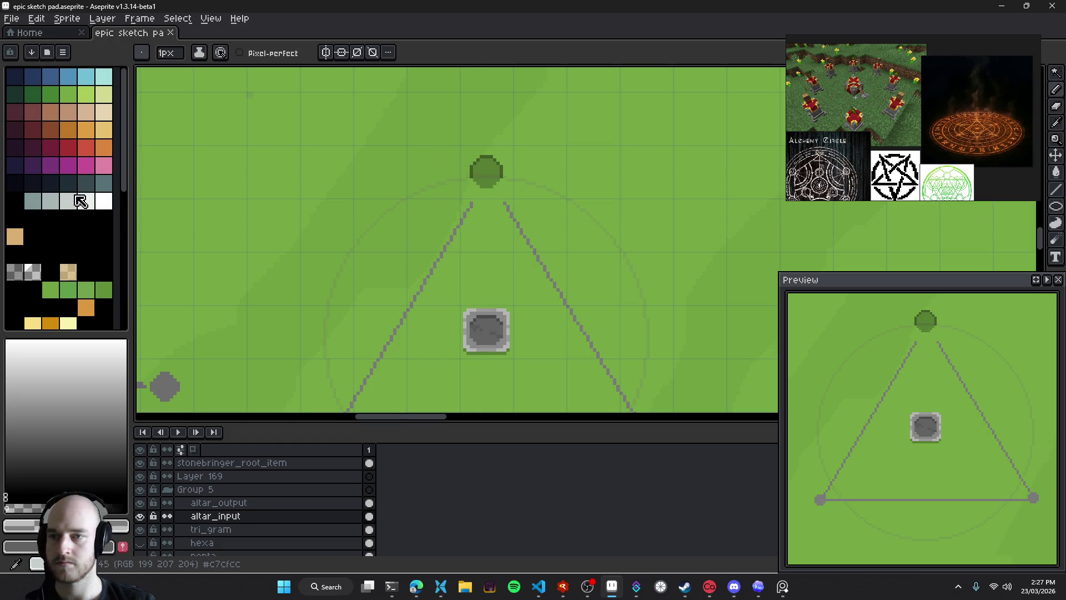
Pick the dot's green as the drawing colour and frame the triangle and pentagram
{"action": "left_click", "coordinate": [489, 164], "text": "alt"}
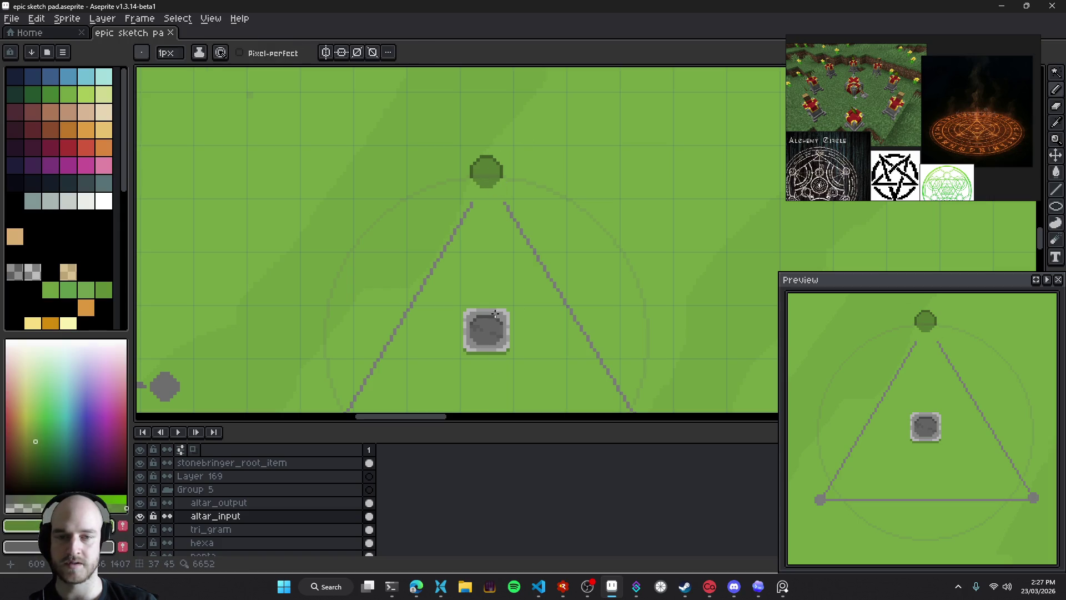
{"action": "scroll", "coordinate": [507, 246], "scroll_direction": "down", "scroll_amount": 2}
{"action": "left_click_drag", "start_coordinate": [572, 219], "coordinate": [516, 246]}
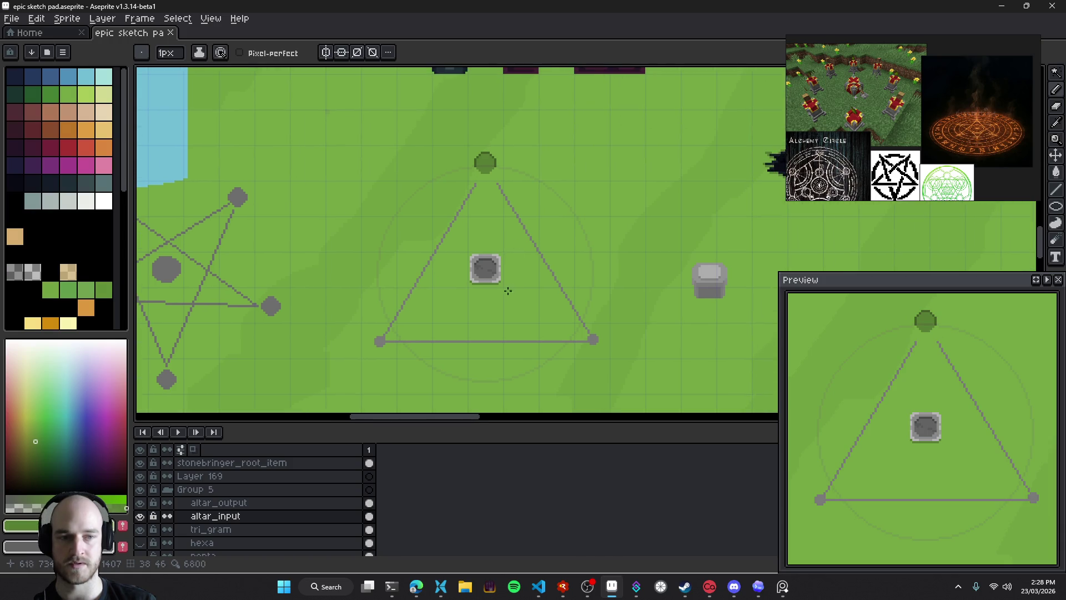
Draw a trial ring around the central stone twice, undoing it each time
{"action": "left_click_drag", "start_coordinate": [458, 165], "coordinate": [493, 148]}
{"action": "key", "text": "ctrl+z"}
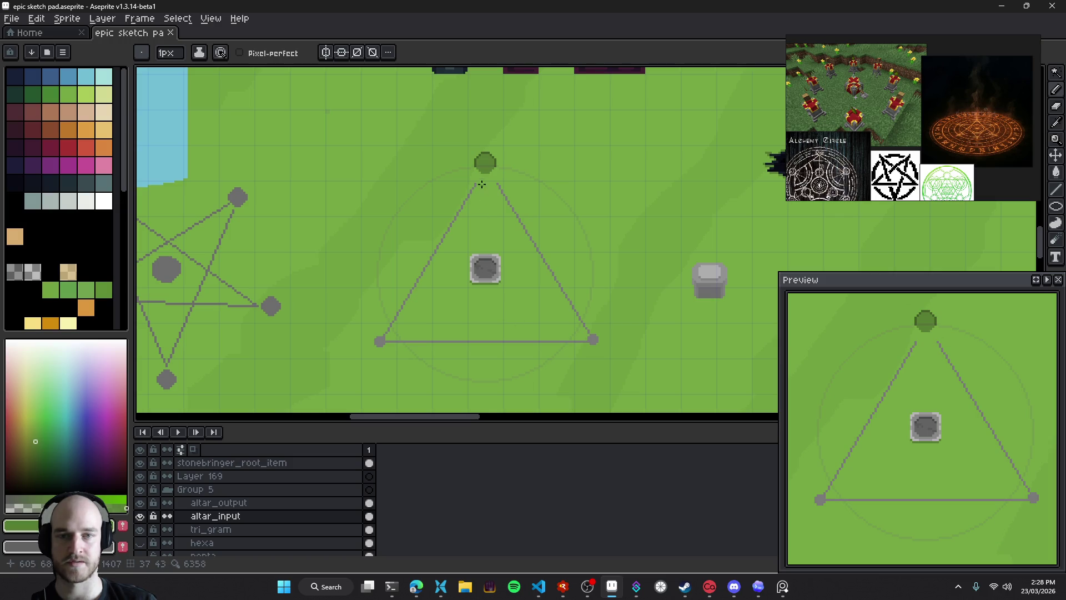
{"action": "left_click_drag", "start_coordinate": [447, 279], "coordinate": [506, 240]}
{"action": "key", "text": "ctrl+z"}
{"action": "mouse_move", "coordinate": [559, 302]}
{"action": "left_mouse_down"}
{"action": "mouse_move", "coordinate": [568, 241]}
{"action": "mouse_move", "coordinate": [522, 228]}
{"action": "mouse_move", "coordinate": [464, 167]}
{"action": "mouse_move", "coordinate": [555, 241]}
{"action": "left_mouse_up"}
{"action": "scroll", "coordinate": [479, 145], "scroll_direction": "up", "scroll_amount": 2}
{"action": "left_click", "coordinate": [476, 133], "text": "ctrl"}
{"action": "scroll", "coordinate": [476, 226], "scroll_direction": "down", "scroll_amount": 1}
{"action": "mouse_move", "coordinate": [476, 226]}
{"action": "left_mouse_down"}
{"action": "mouse_move", "coordinate": [530, 139]}
{"action": "mouse_move", "coordinate": [461, 85]}
{"action": "left_mouse_up"}
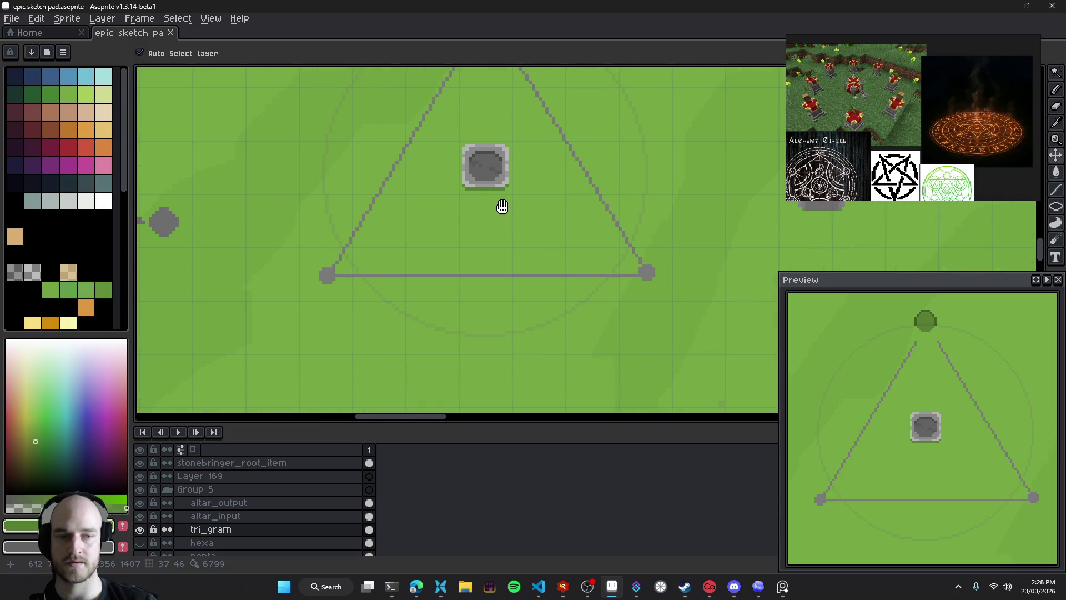
{"action": "scroll", "coordinate": [541, 294], "scroll_direction": "down", "scroll_amount": 5}
{"action": "scroll", "coordinate": [519, 311], "scroll_direction": "up", "scroll_amount": 4}
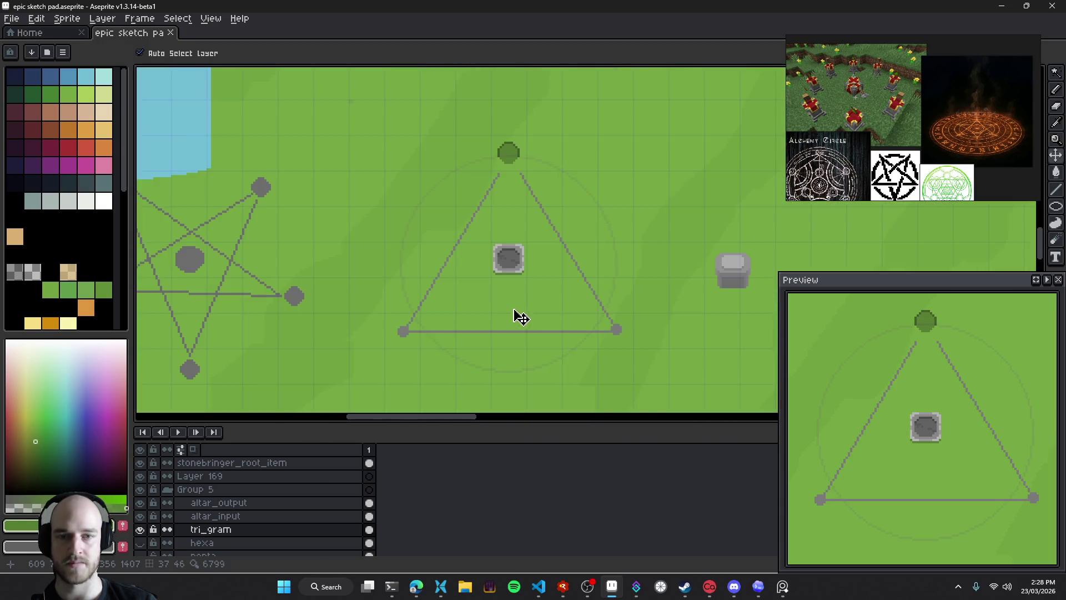
{"action": "key", "text": "e"}
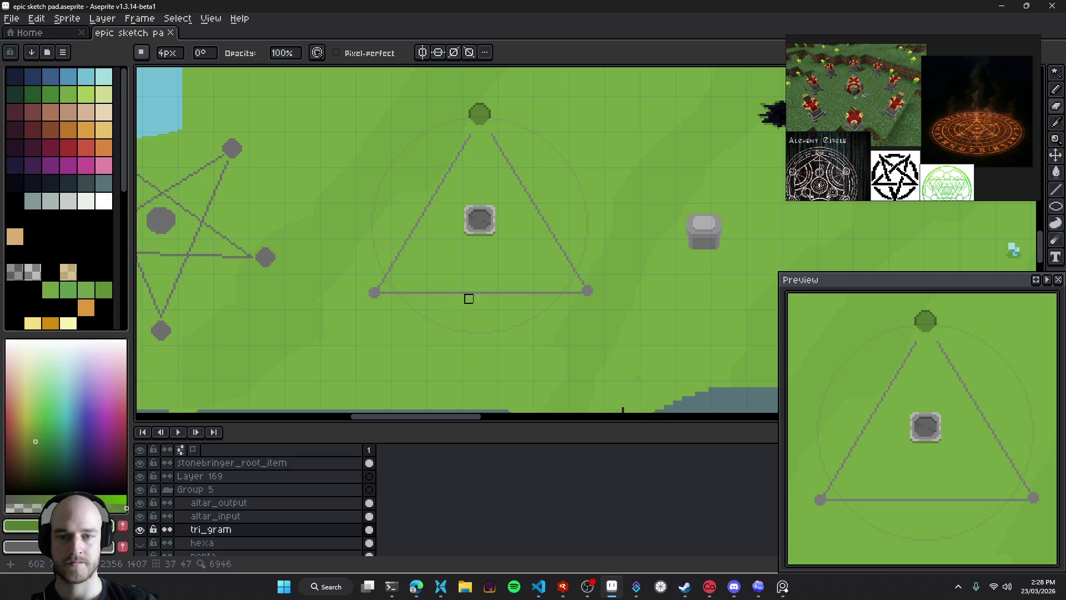
{"action": "scroll", "coordinate": [503, 288], "scroll_direction": "left", "scroll_amount": 3}
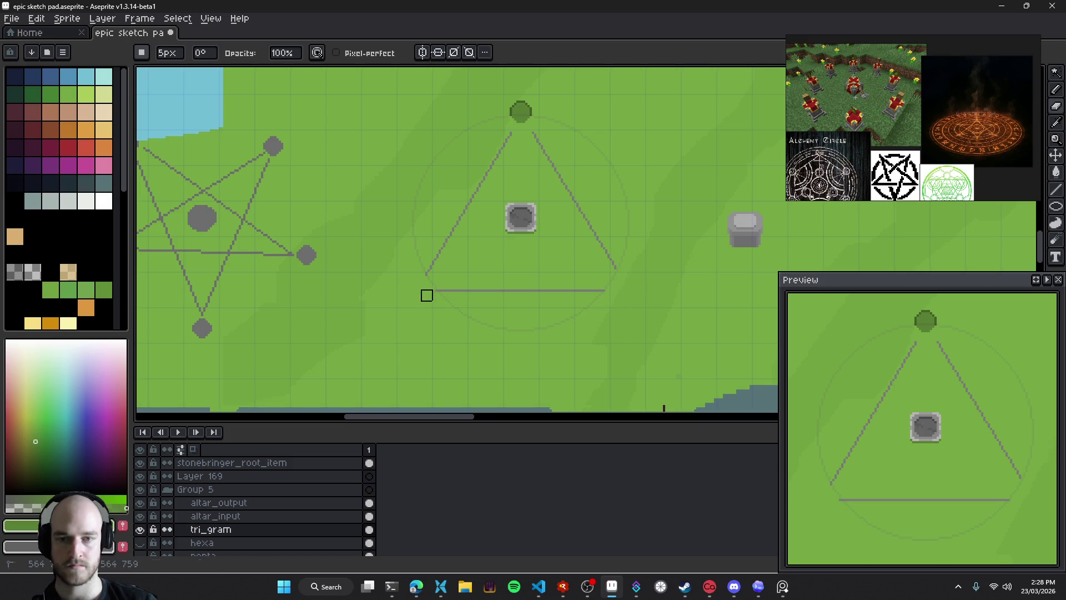
{"action": "scroll", "coordinate": [544, 231], "scroll_direction": "up", "scroll_amount": 3}
{"action": "scroll", "coordinate": [561, 288], "scroll_direction": "right", "scroll_amount": 3}
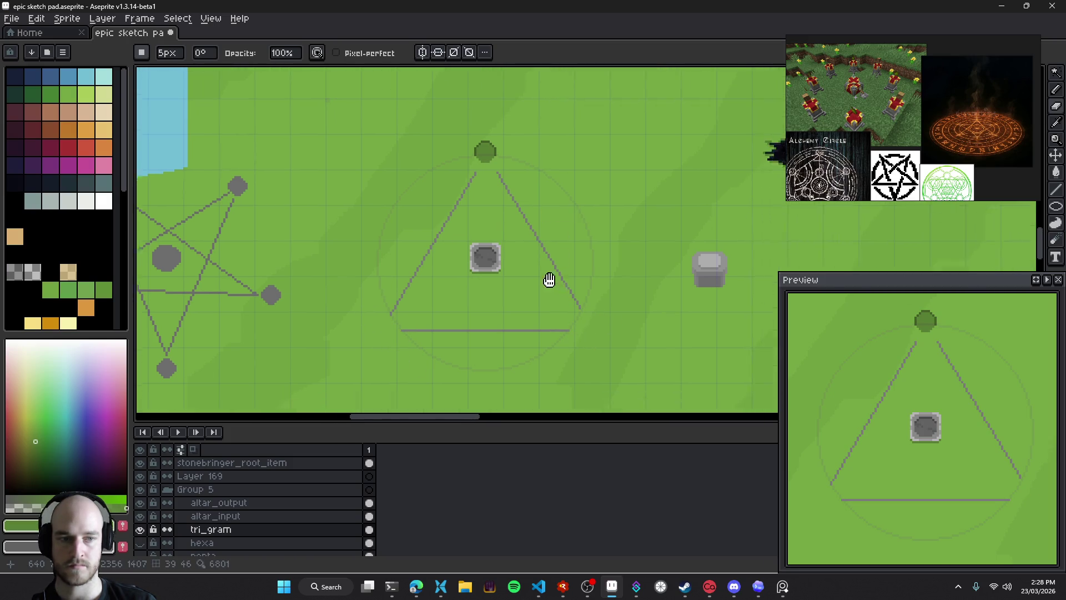
{"action": "left_click_drag", "start_coordinate": [500, 361], "coordinate": [485, 362]}
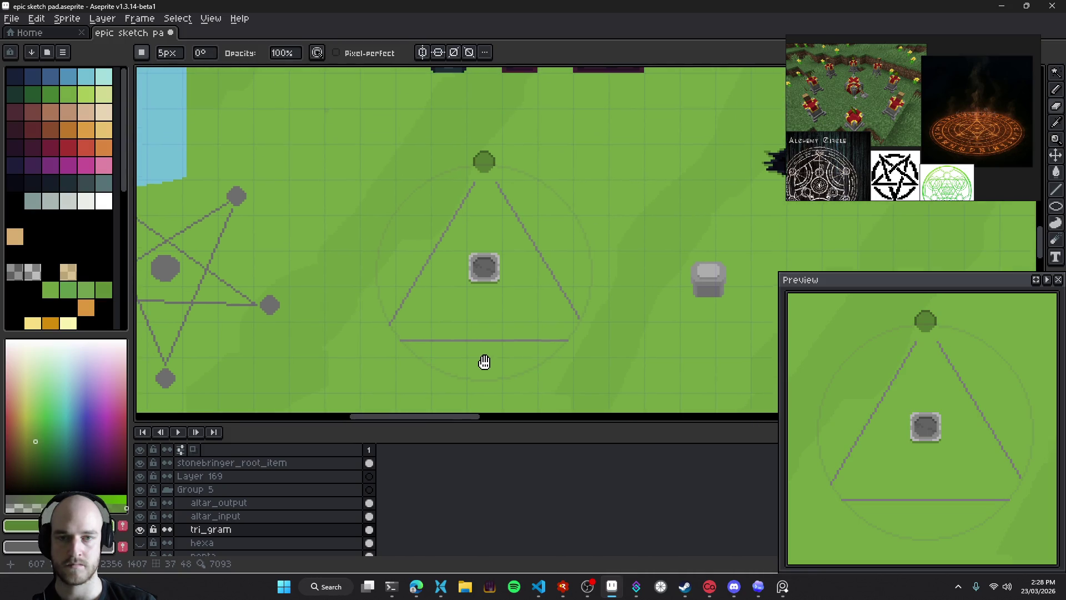
{"action": "scroll", "coordinate": [547, 315], "scroll_direction": "down", "scroll_amount": 3}
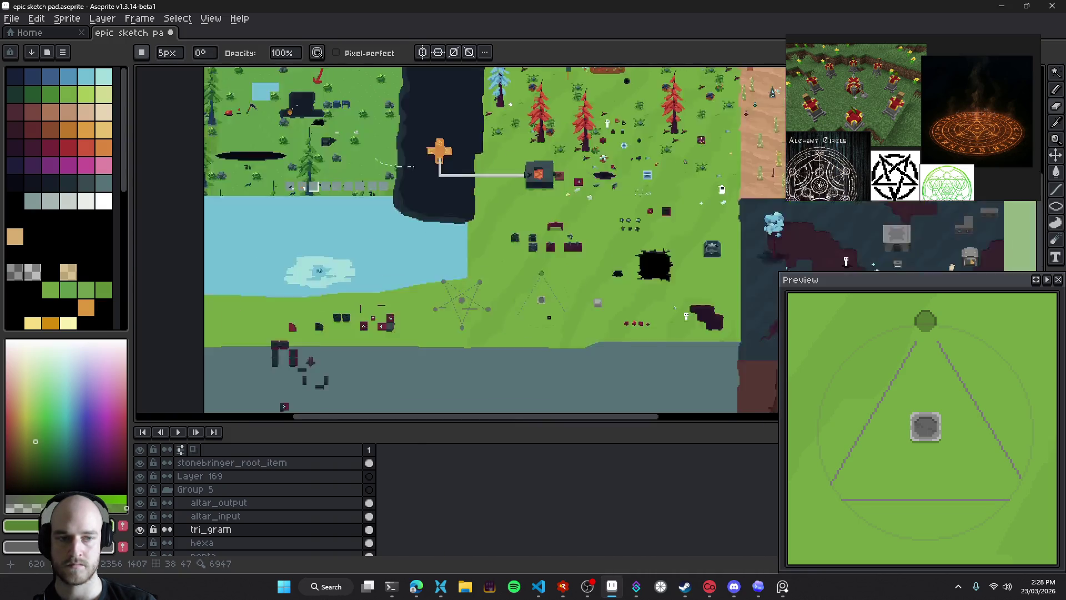
{"action": "scroll", "coordinate": [549, 311], "scroll_direction": "up", "scroll_amount": 1}
{"action": "key", "text": "ctrl"}
{"action": "key", "text": "ctrl+s"}
{"action": "scroll", "coordinate": [522, 272], "scroll_direction": "down", "scroll_amount": 1}
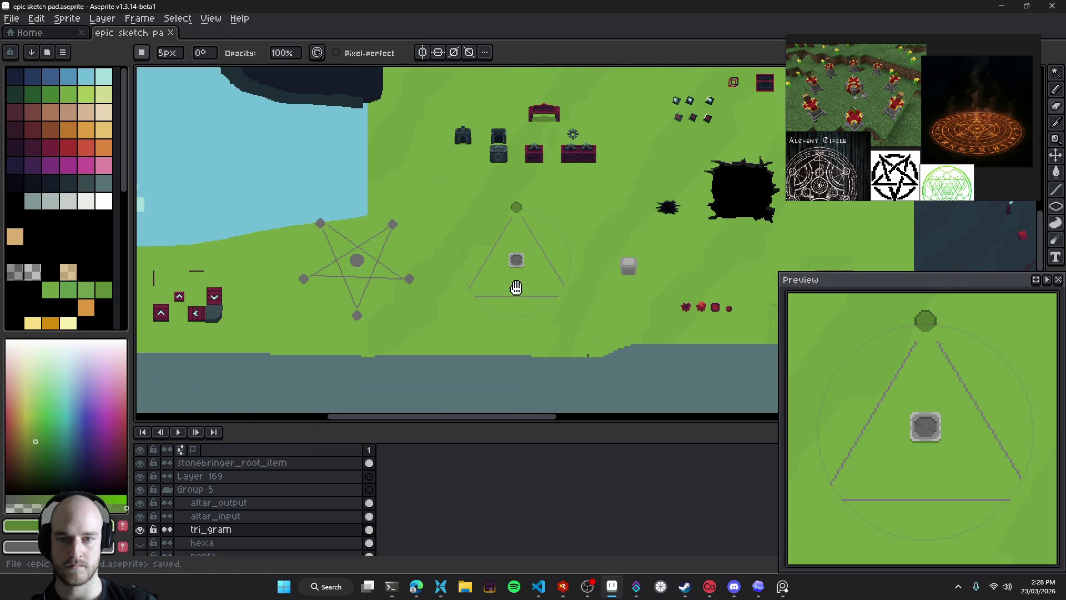
{"action": "scroll", "coordinate": [522, 269], "scroll_direction": "up", "scroll_amount": 3}
{"action": "scroll", "coordinate": [522, 261], "scroll_direction": "down", "scroll_amount": 1}
{"action": "scroll", "coordinate": [525, 289], "scroll_direction": "down", "scroll_amount": 1}
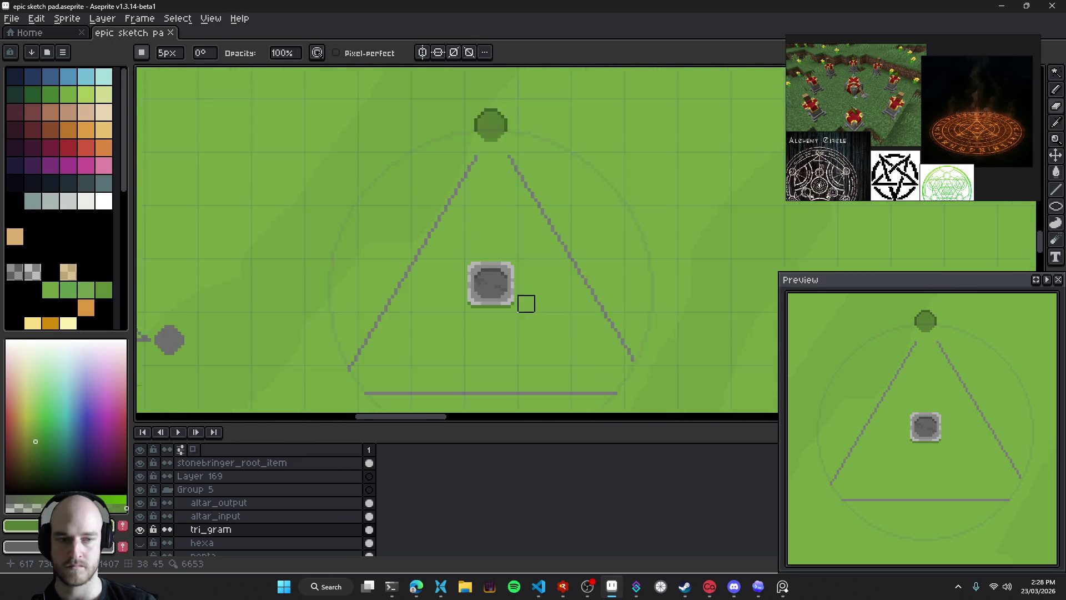
{"action": "scroll", "coordinate": [530, 306], "scroll_direction": "down", "scroll_amount": 1}
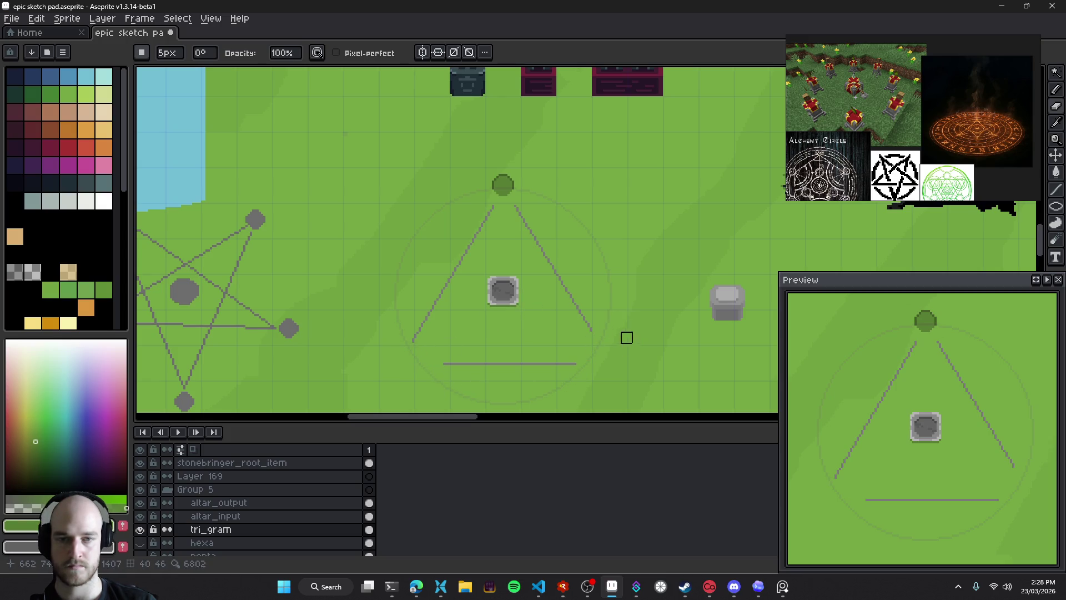
{"action": "key", "text": "ctrl+s"}
{"action": "mouse_move", "coordinate": [578, 311]}
{"action": "left_mouse_down"}
{"action": "mouse_move", "coordinate": [543, 274]}
{"action": "mouse_move", "coordinate": [555, 278]}
{"action": "left_mouse_up"}
{"action": "scroll", "coordinate": [594, 332], "scroll_direction": "up", "scroll_amount": 2}
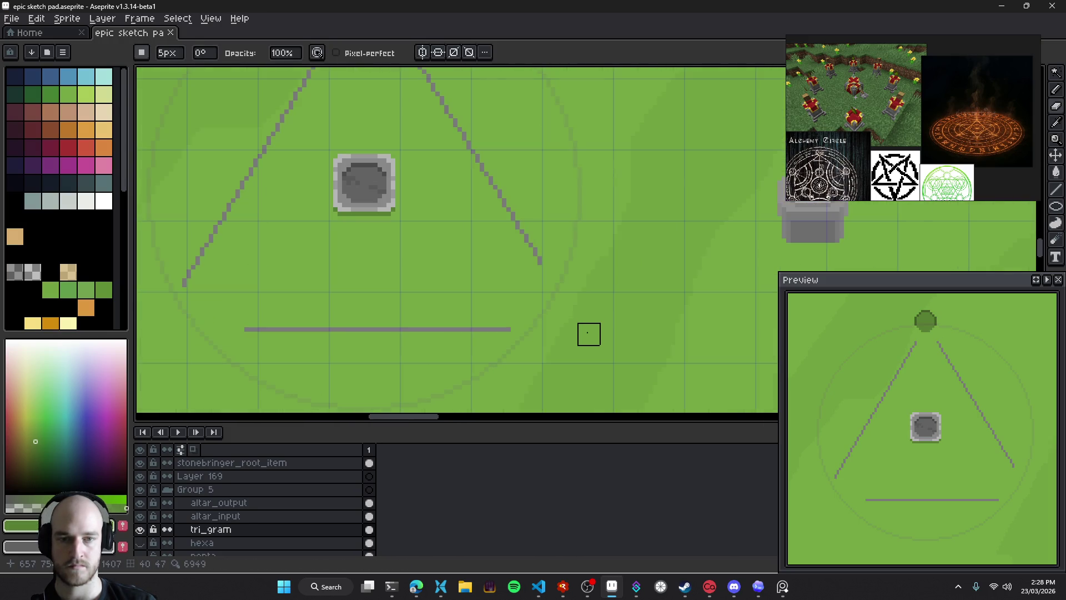
{"action": "scroll", "coordinate": [588, 334], "scroll_direction": "down", "scroll_amount": 3}
{"action": "scroll", "coordinate": [583, 332], "scroll_direction": "up", "scroll_amount": 3}
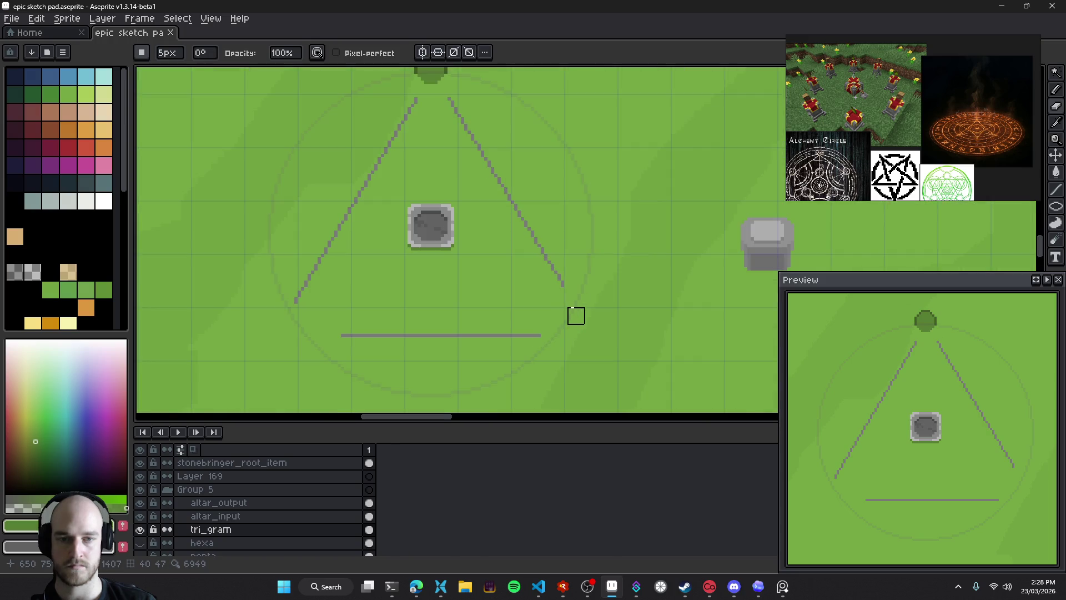
{"action": "mouse_move", "coordinate": [439, 289]}
{"action": "left_mouse_down"}
{"action": "mouse_move", "coordinate": [462, 324]}
{"action": "mouse_move", "coordinate": [481, 299]}
{"action": "left_mouse_up"}
{"action": "scroll", "coordinate": [466, 325], "scroll_direction": "down", "scroll_amount": 1}
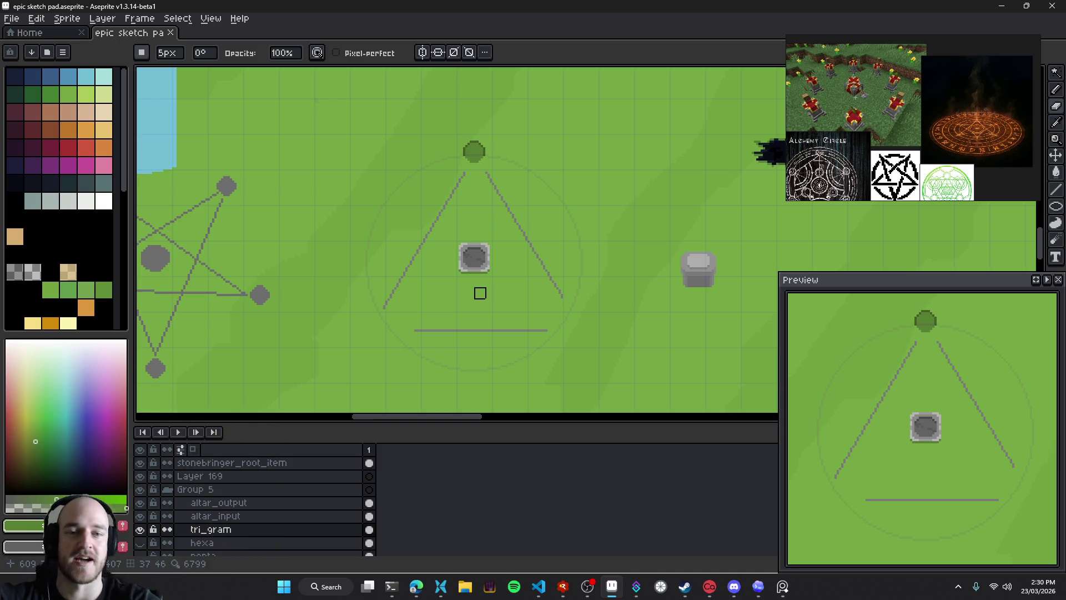
Bring the triangle altar sketch back into view and pick the layer under the altar with Move
{"action": "scroll", "coordinate": [395, 325], "scroll_direction": "down", "scroll_amount": 3}
{"action": "scroll", "coordinate": [396, 325], "scroll_direction": "up", "scroll_amount": 2}
{"action": "scroll", "coordinate": [396, 325], "scroll_direction": "up", "scroll_amount": 2}
{"action": "mouse_move", "coordinate": [552, 324]}
{"action": "left_mouse_down"}
{"action": "mouse_move", "coordinate": [377, 262]}
{"action": "mouse_move", "coordinate": [401, 268]}
{"action": "left_mouse_up"}
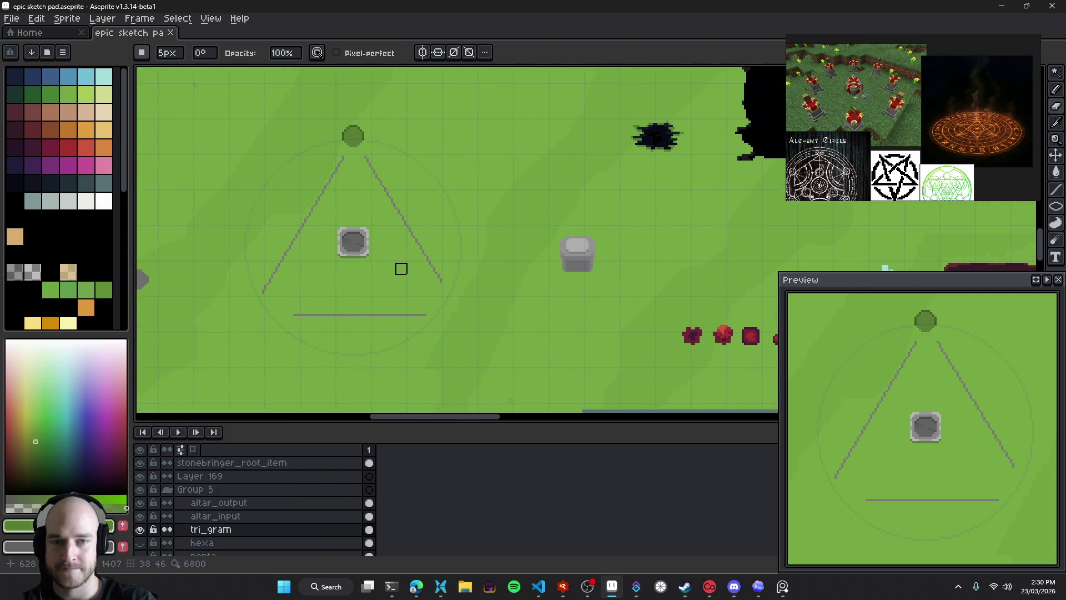
{"action": "key", "text": "v"}
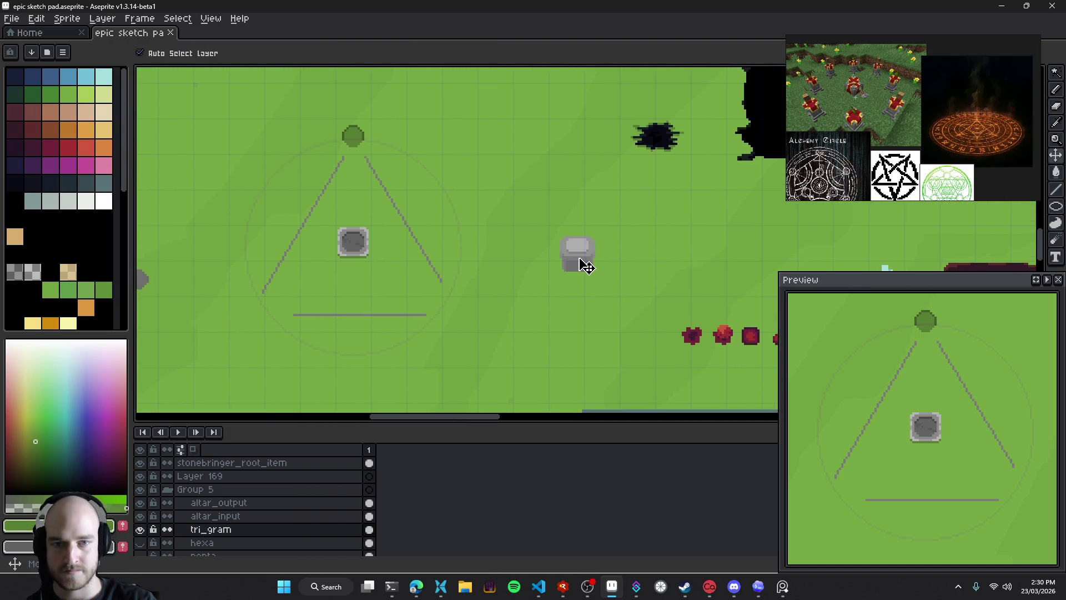
{"action": "left_click", "coordinate": [583, 263]}
Undo the stray green brush stroke painted across the altar
{"action": "key", "text": "b"}
{"action": "left_click_drag", "start_coordinate": [542, 245], "coordinate": [554, 266]}
{"action": "key", "text": "ctrl+z"}
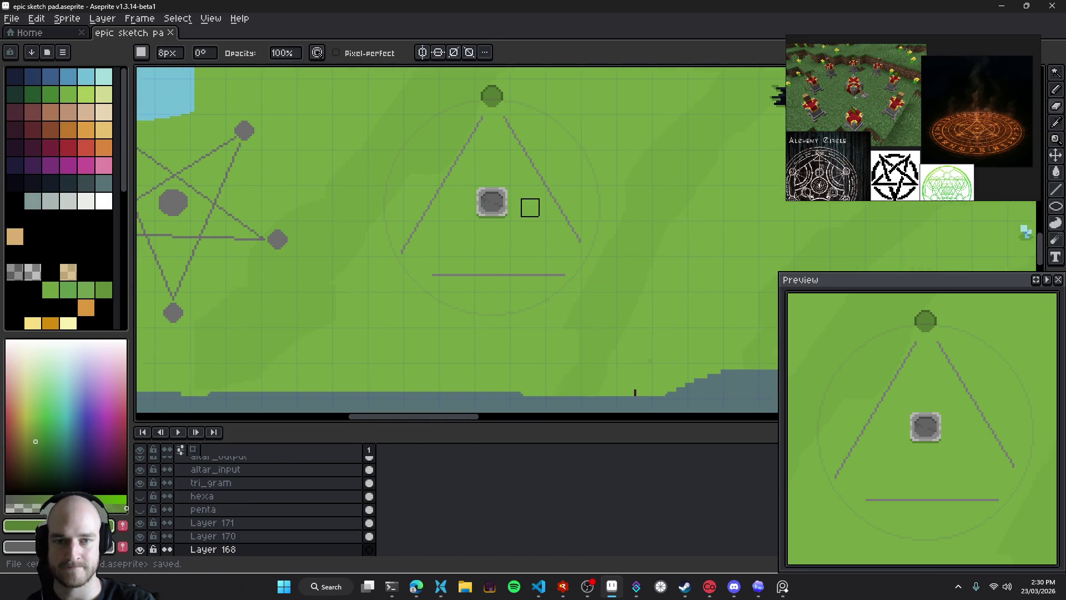
Select the altar_output layer from the altar and bring up the stream chat window
{"action": "key", "text": "v"}
{"action": "scroll", "coordinate": [541, 276], "scroll_direction": "up", "scroll_amount": 2}
{"action": "left_click", "coordinate": [538, 269]}
{"action": "scroll", "coordinate": [492, 295], "scroll_direction": "down", "scroll_amount": 1}
{"action": "scroll", "coordinate": [503, 298], "scroll_direction": "down", "scroll_amount": 1}
{"action": "scroll", "coordinate": [494, 292], "scroll_direction": "down", "scroll_amount": 1}
{"action": "scroll", "coordinate": [483, 269], "scroll_direction": "up", "scroll_amount": 1}
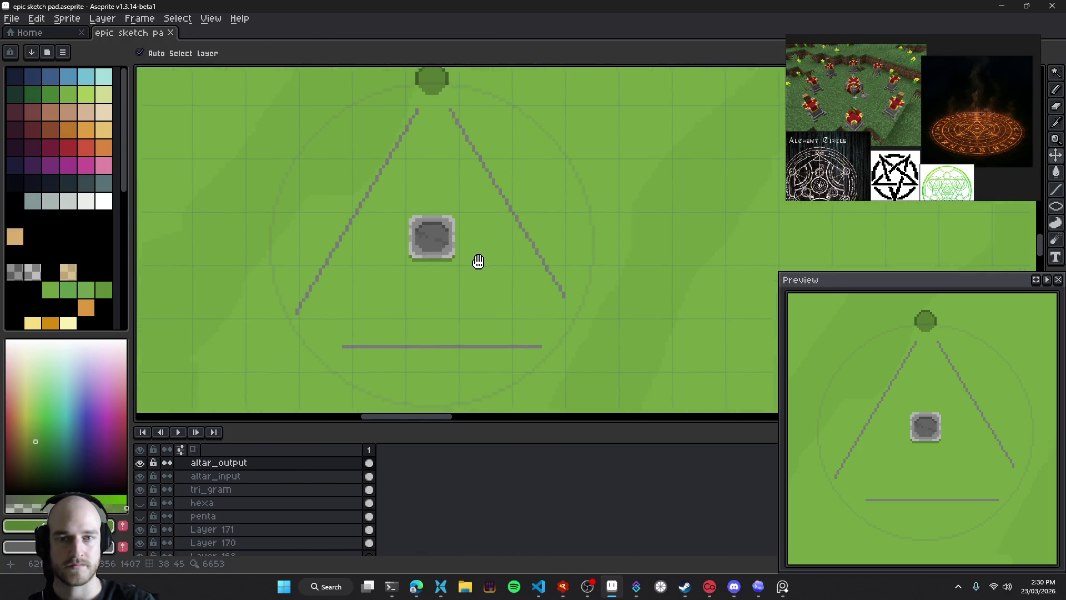
{"action": "scroll", "coordinate": [477, 260], "scroll_direction": "down", "scroll_amount": 1}
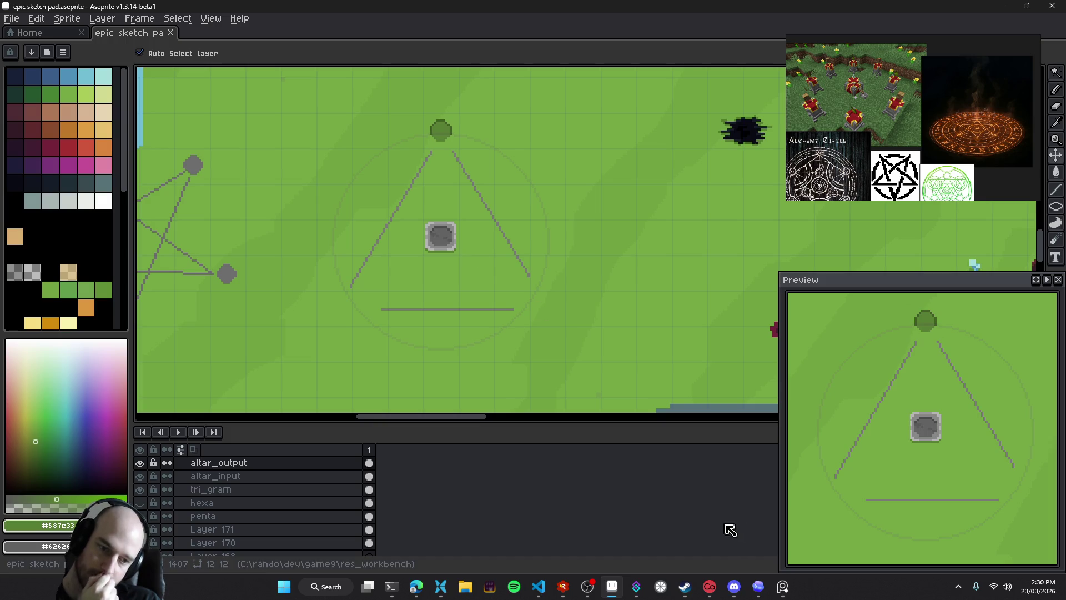
{"action": "left_click", "coordinate": [637, 586]}
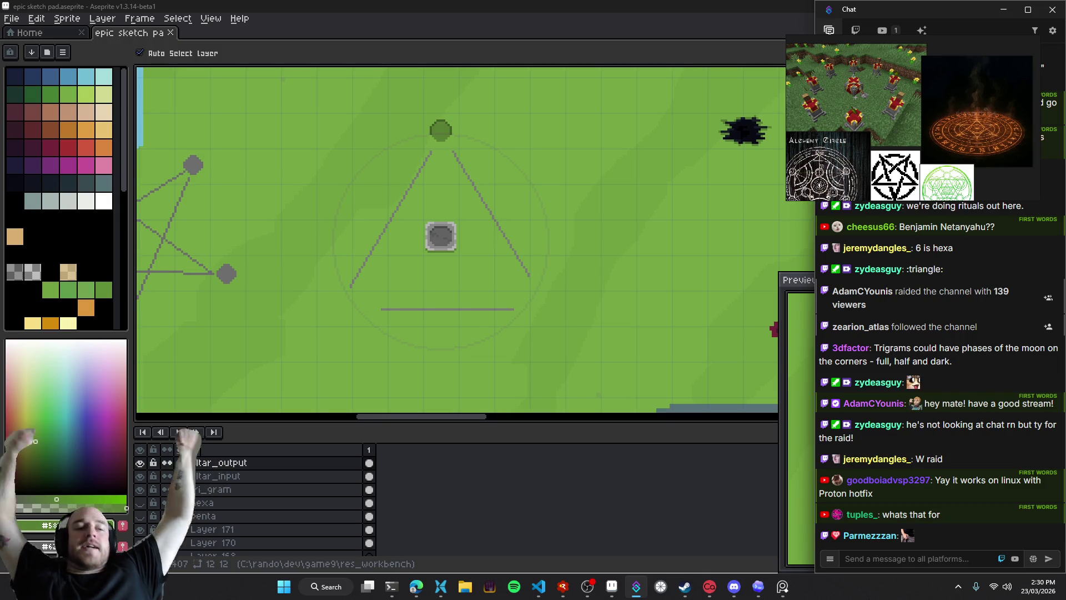
Raise the Aseprite altar sketch above chat and look around the whole sprite map
{"action": "left_click", "coordinate": [630, 374]}
{"action": "left_click_drag", "start_coordinate": [459, 288], "coordinate": [415, 274]}
{"action": "scroll", "coordinate": [464, 323], "scroll_direction": "down", "scroll_amount": 3}
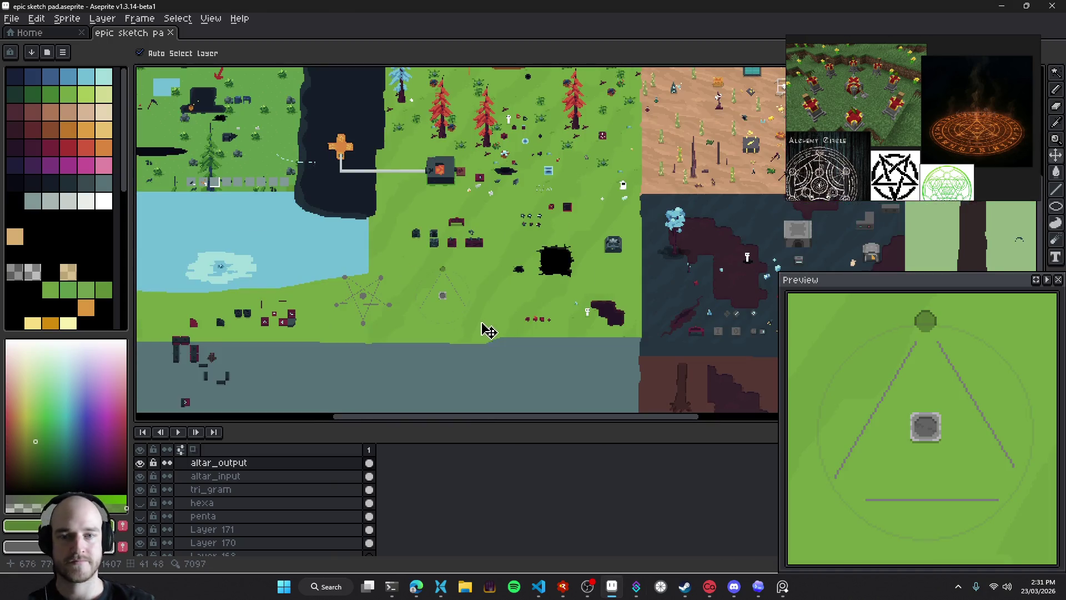
{"action": "left_click_drag", "start_coordinate": [483, 326], "coordinate": [578, 271]}
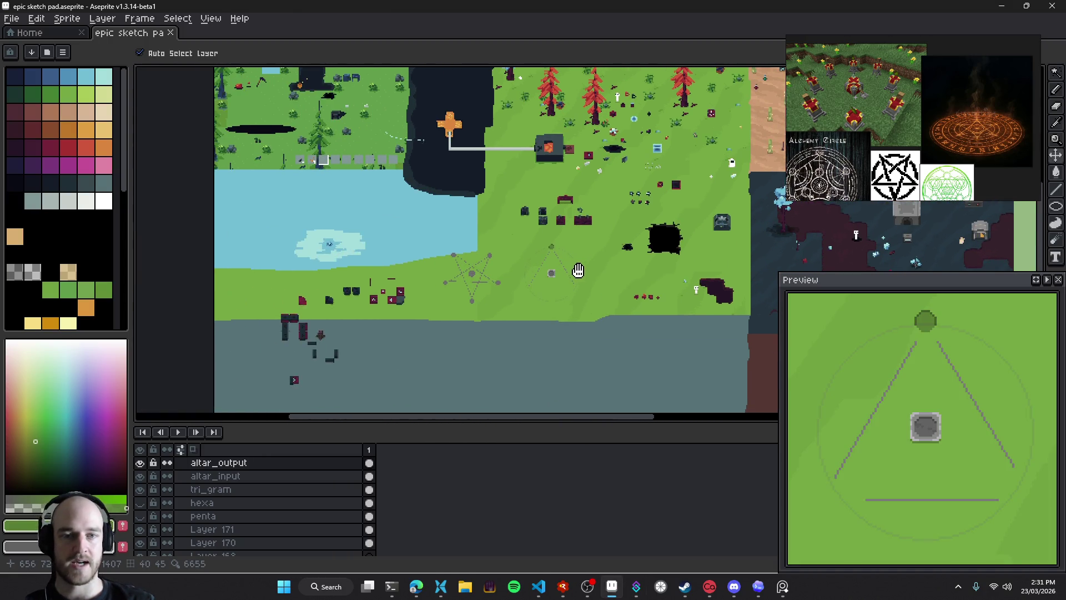
Zoom in on the enlarged Minecraft altar reference, then move to VS Code
{"action": "scroll", "coordinate": [572, 281], "scroll_direction": "up", "scroll_amount": 2}
{"action": "scroll", "coordinate": [558, 281], "scroll_direction": "up", "scroll_amount": 2}
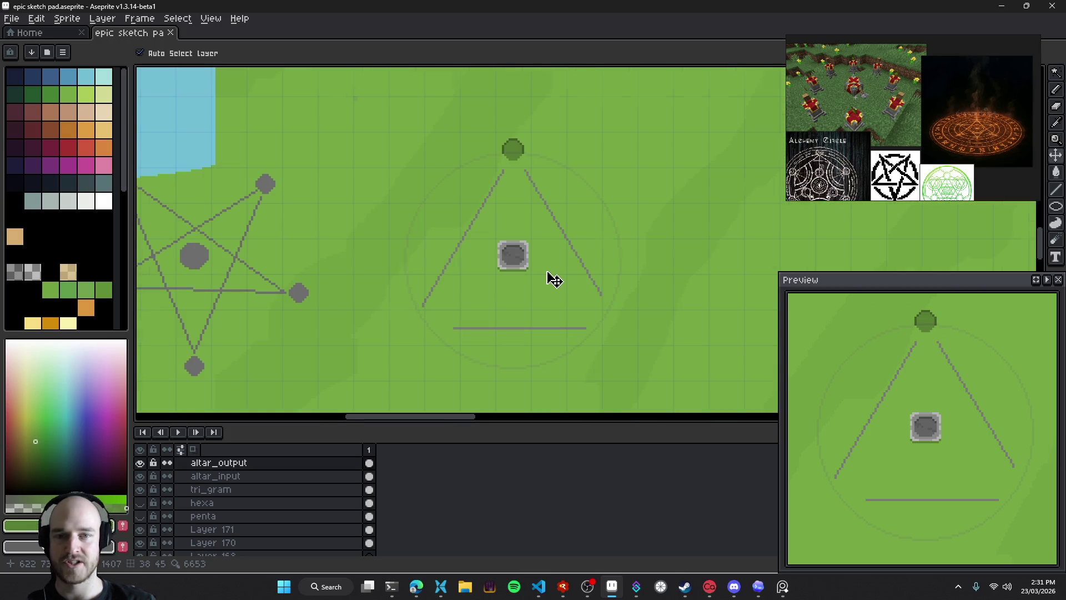
{"action": "scroll", "coordinate": [554, 279], "scroll_direction": "up", "scroll_amount": 1}
{"action": "scroll", "coordinate": [848, 67], "scroll_direction": "up", "scroll_amount": 3}
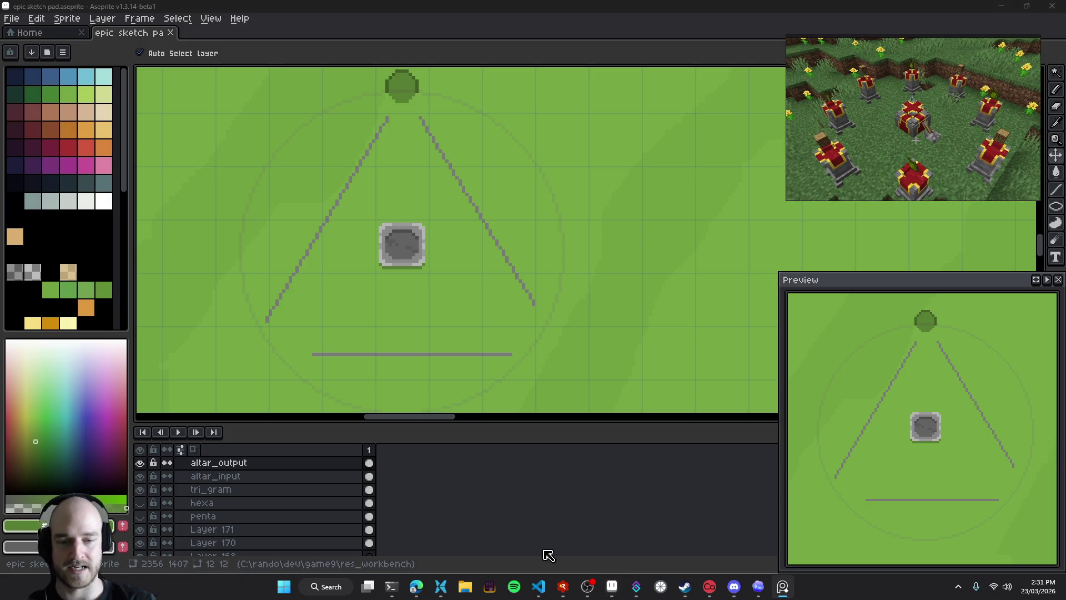
{"action": "left_click", "coordinate": [538, 586]}
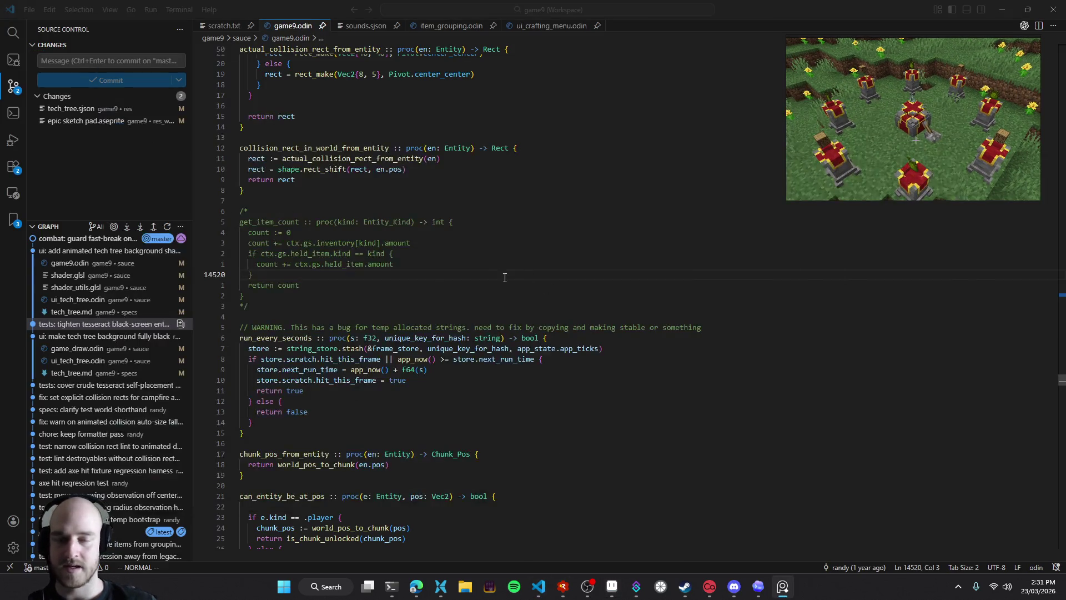
Back in Aseprite, check the altar sprite's bounds and select the altar_input layer
{"action": "key", "text": "alt+Tab"}
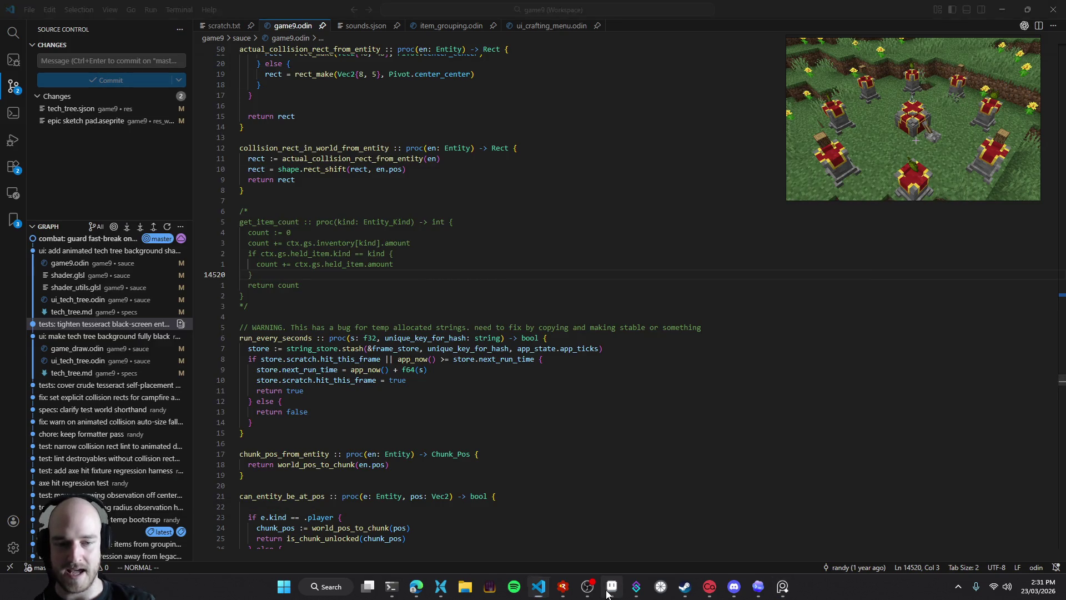
{"action": "left_click", "coordinate": [612, 587]}
{"action": "key", "text": "ctrl"}
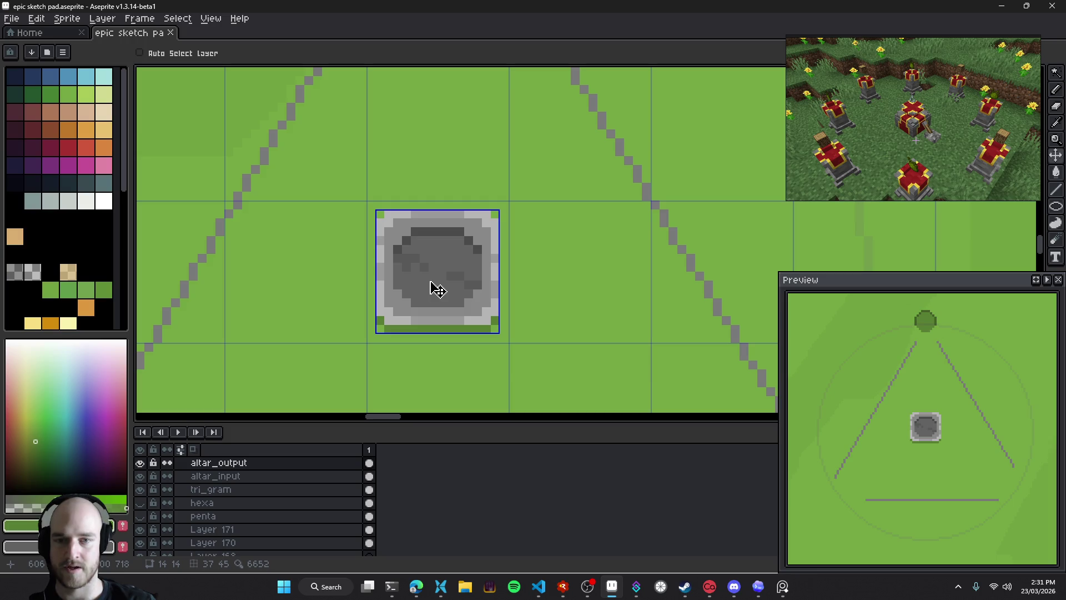
{"action": "scroll", "coordinate": [489, 333], "scroll_direction": "up", "scroll_amount": 6}
{"action": "left_click", "coordinate": [488, 225]}
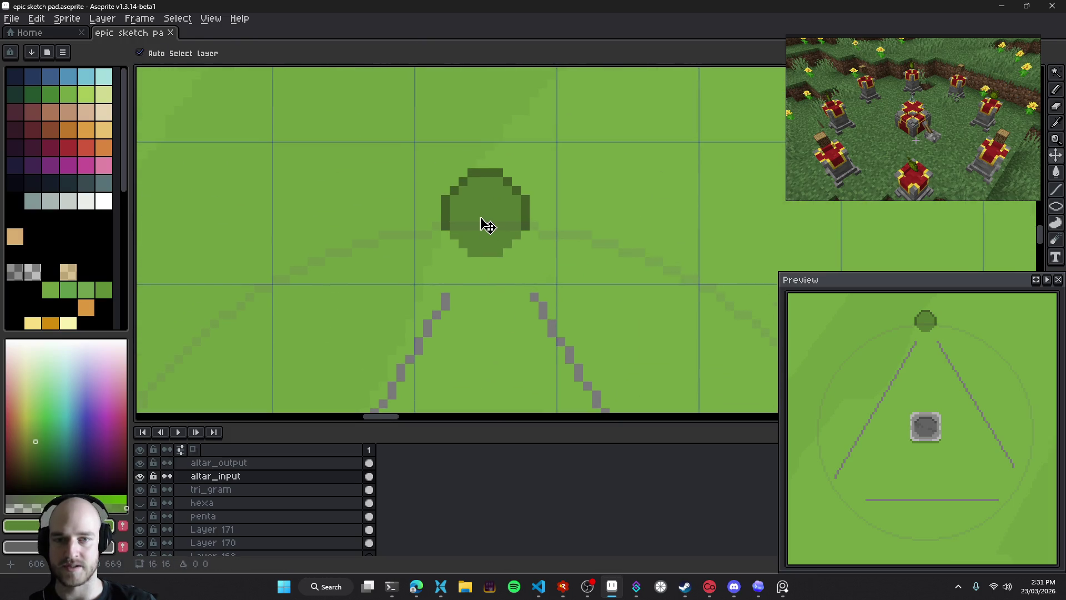
{"action": "scroll", "coordinate": [460, 340], "scroll_direction": "down", "scroll_amount": 2}
{"action": "scroll", "coordinate": [459, 340], "scroll_direction": "down", "scroll_amount": 1}
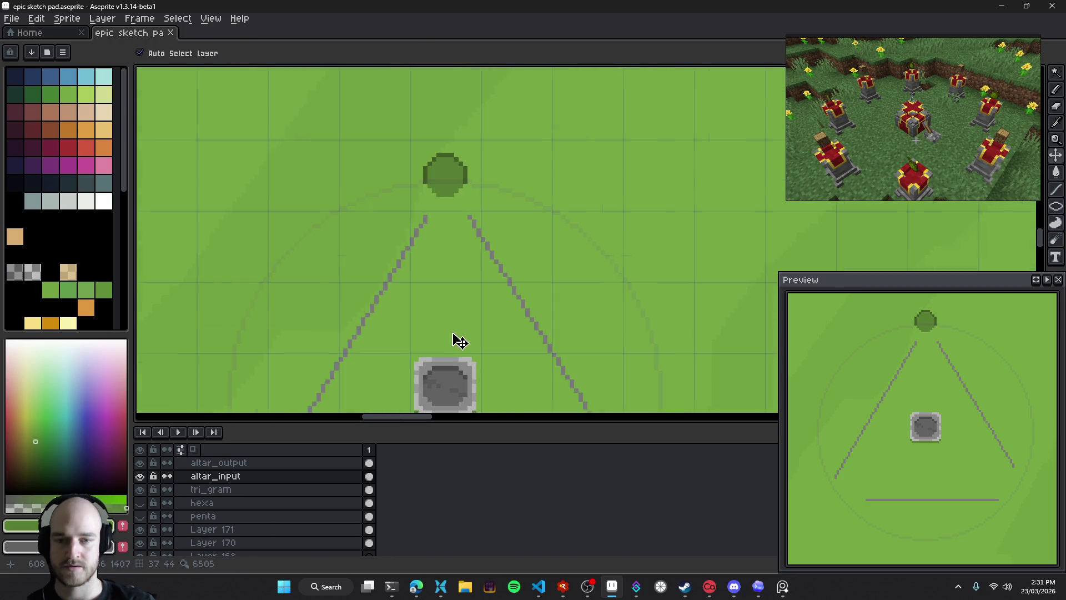
Export the altar images, read the T3 Code agent's finished summary, and launch the game with F5
{"action": "key", "text": "alt+Tab"}
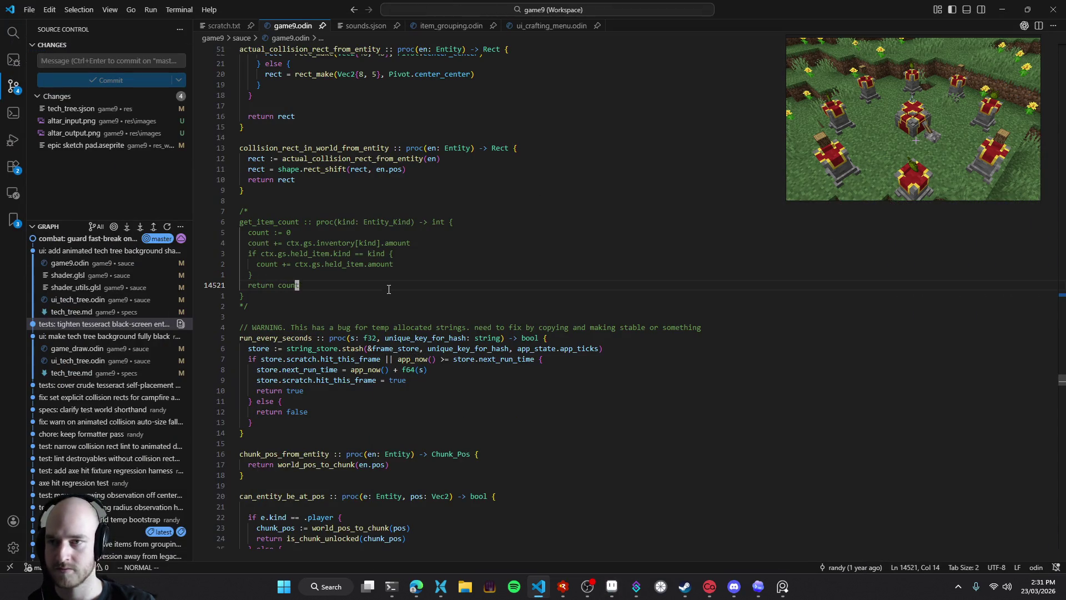
{"action": "left_click", "coordinate": [389, 306]}
{"action": "left_click", "coordinate": [759, 586]}
{"action": "scroll", "coordinate": [361, 328], "scroll_direction": "down", "scroll_amount": 5}
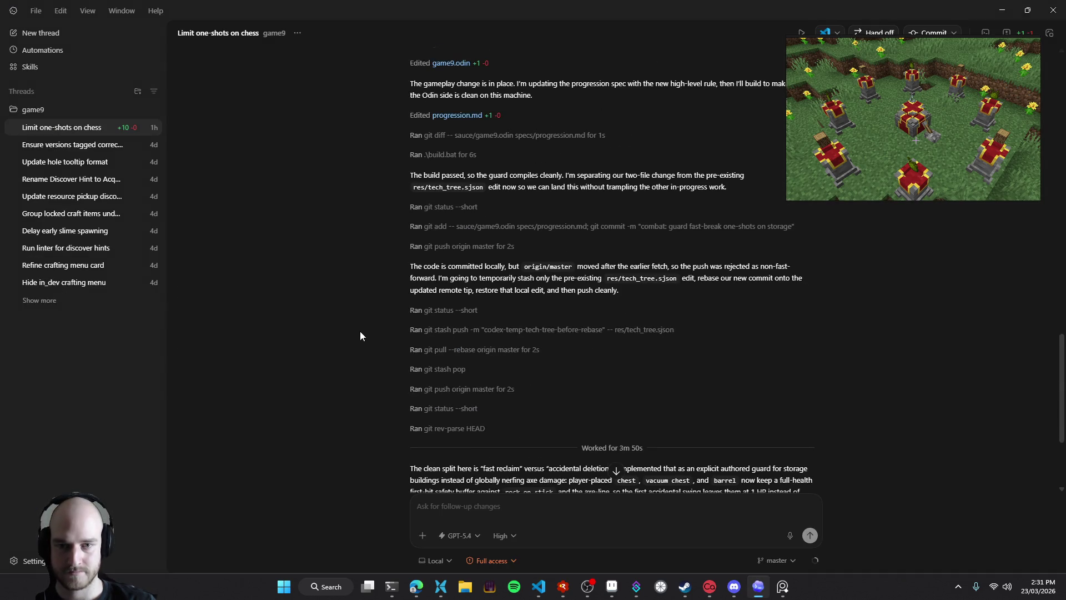
{"action": "scroll", "coordinate": [361, 328], "scroll_direction": "down", "scroll_amount": 3}
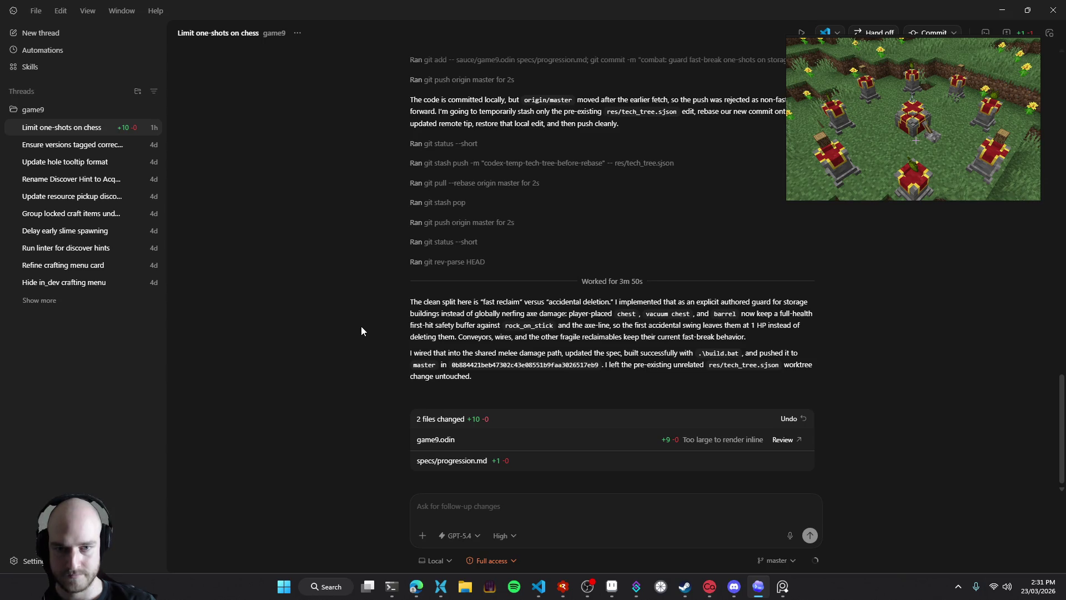
{"action": "mouse_move", "coordinate": [485, 312]}
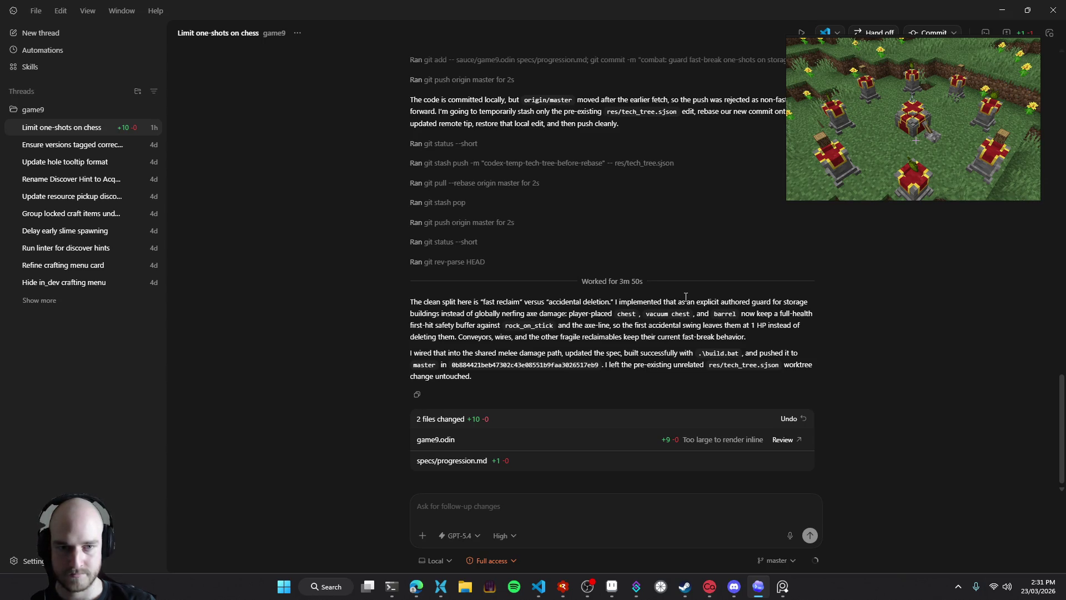
{"action": "key", "text": "alt+Tab"}
{"action": "key", "text": "F5"}
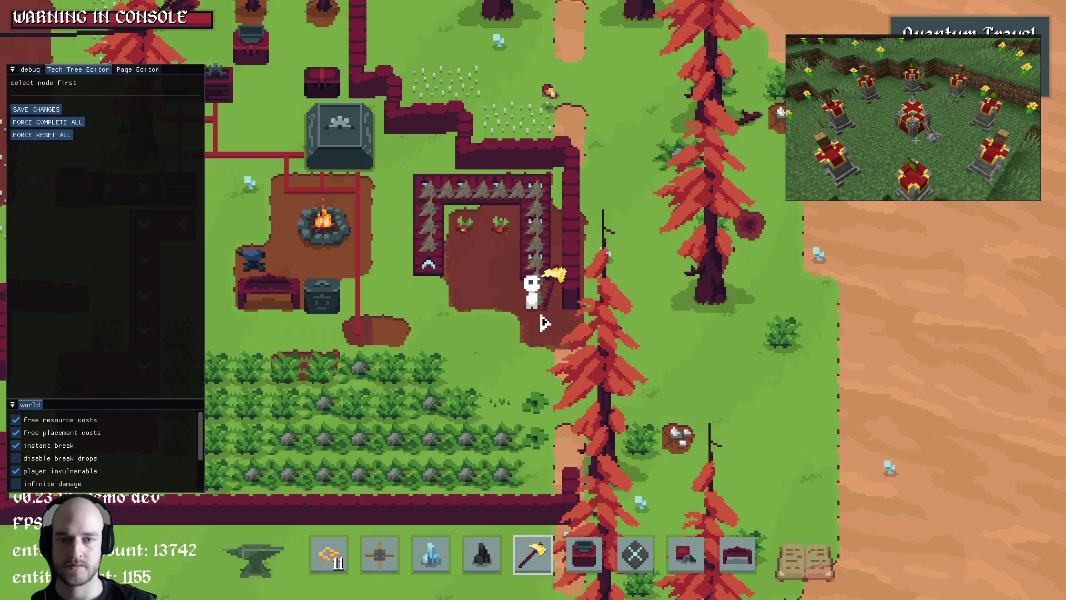
Walk the player left and up toward the chests, swinging the axe beside them
{"action": "key", "text": "a"}
{"action": "left_click", "coordinate": [439, 263]}
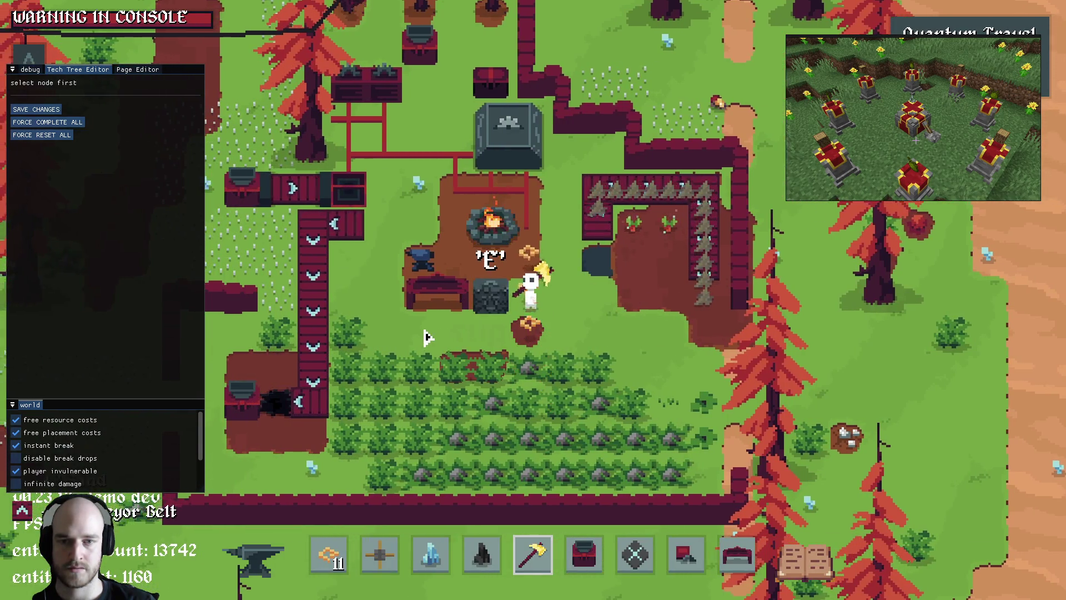
{"action": "key", "text": "a"}
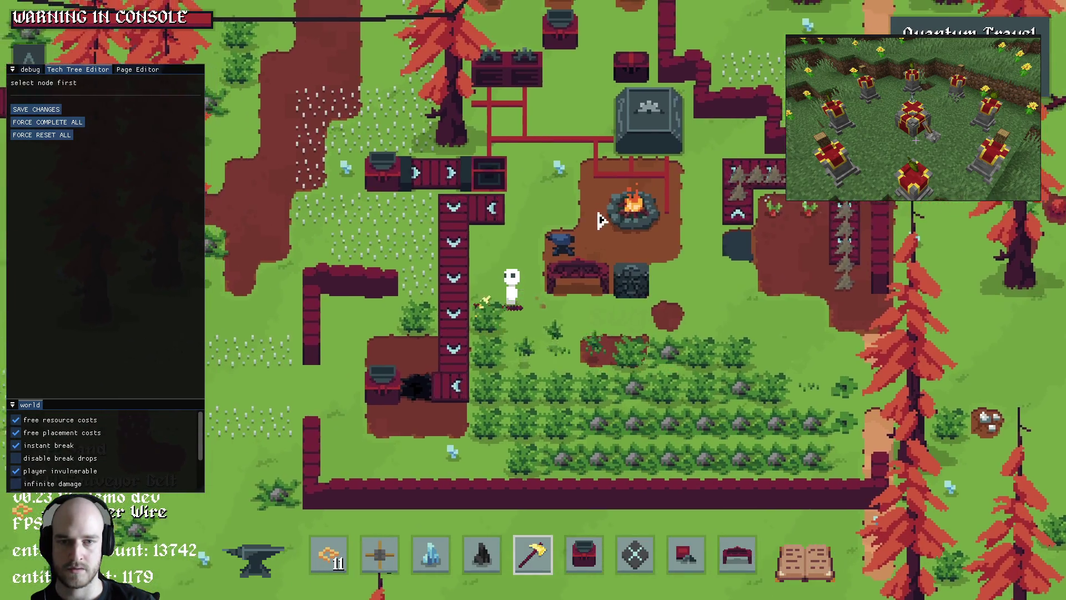
{"action": "left_click", "coordinate": [652, 284]}
{"action": "key", "text": "w"}
{"action": "key", "text": "a"}
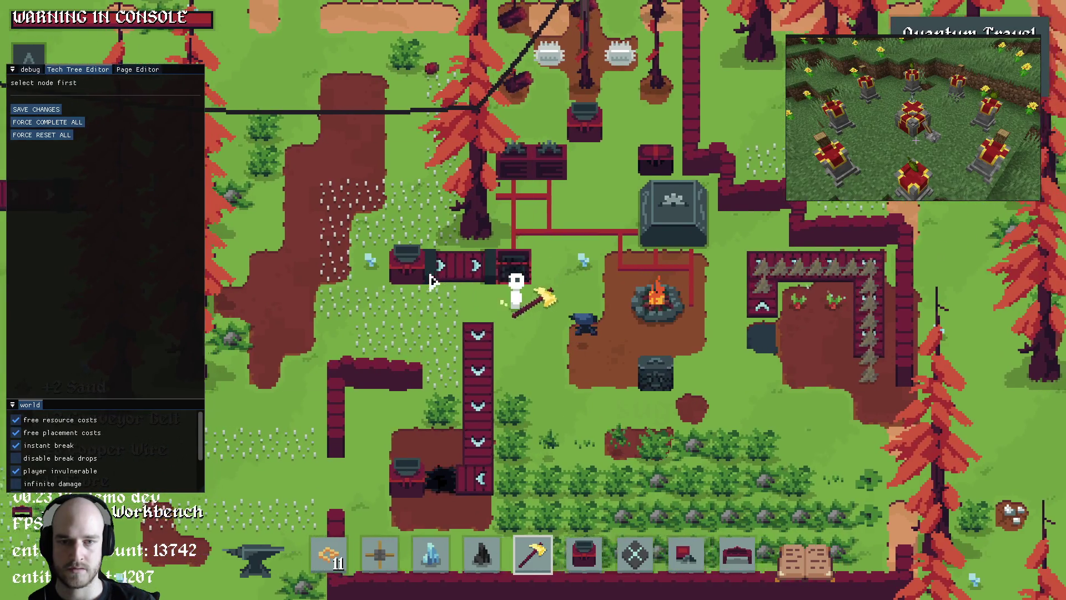
{"action": "left_click", "coordinate": [429, 266]}
Step next to the dark chest, strike it with the axe, then quit the game
{"action": "key", "text": "w"}
{"action": "key", "text": "a"}
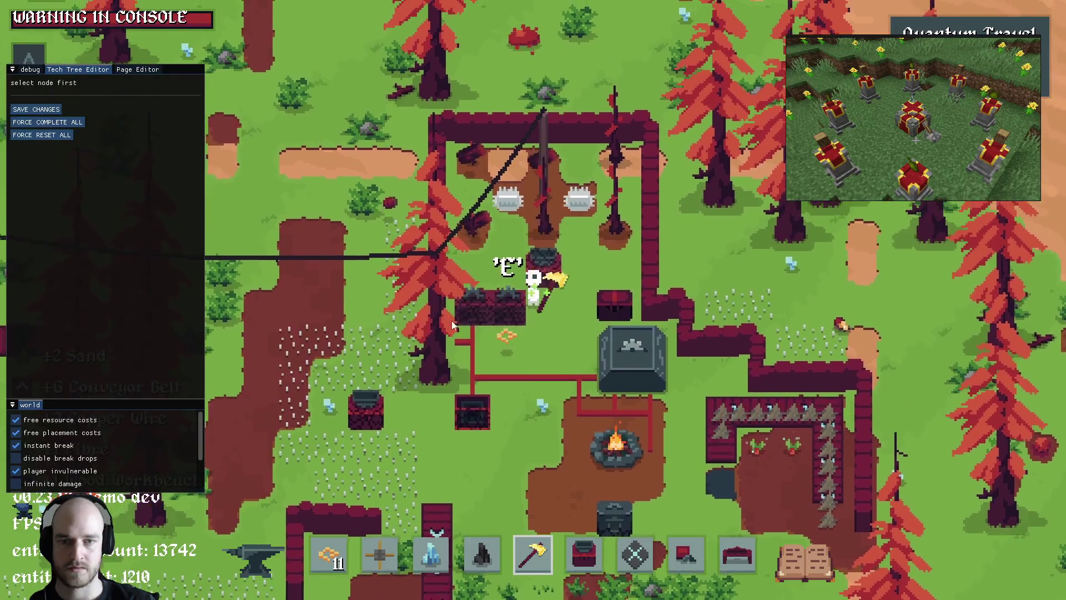
{"action": "key", "text": "s"}
{"action": "left_click", "coordinate": [499, 311]}
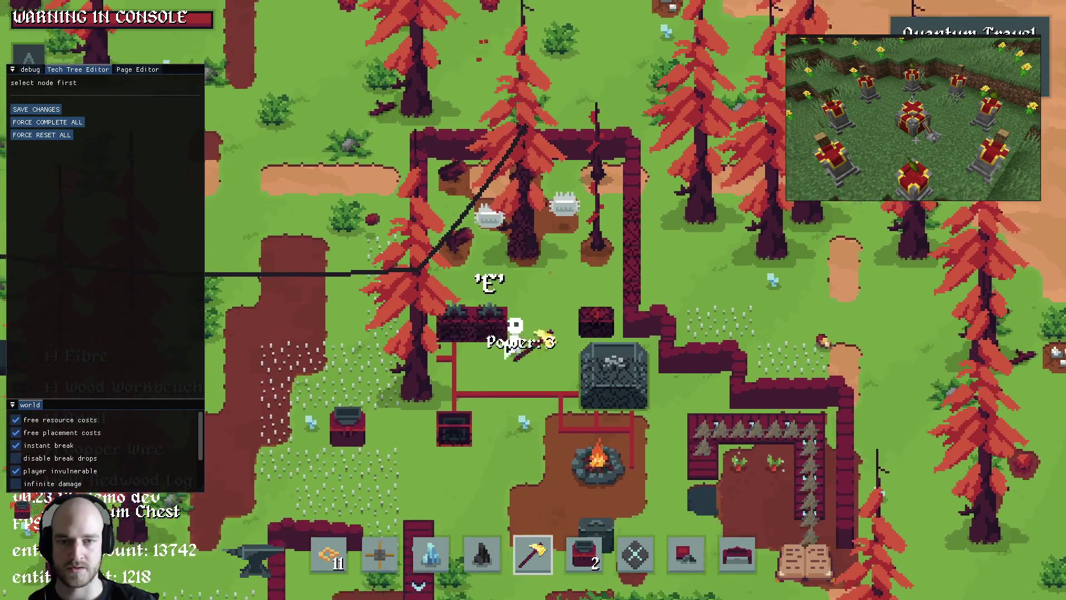
{"action": "key", "text": "s"}
{"action": "key", "text": "alt+F4"}
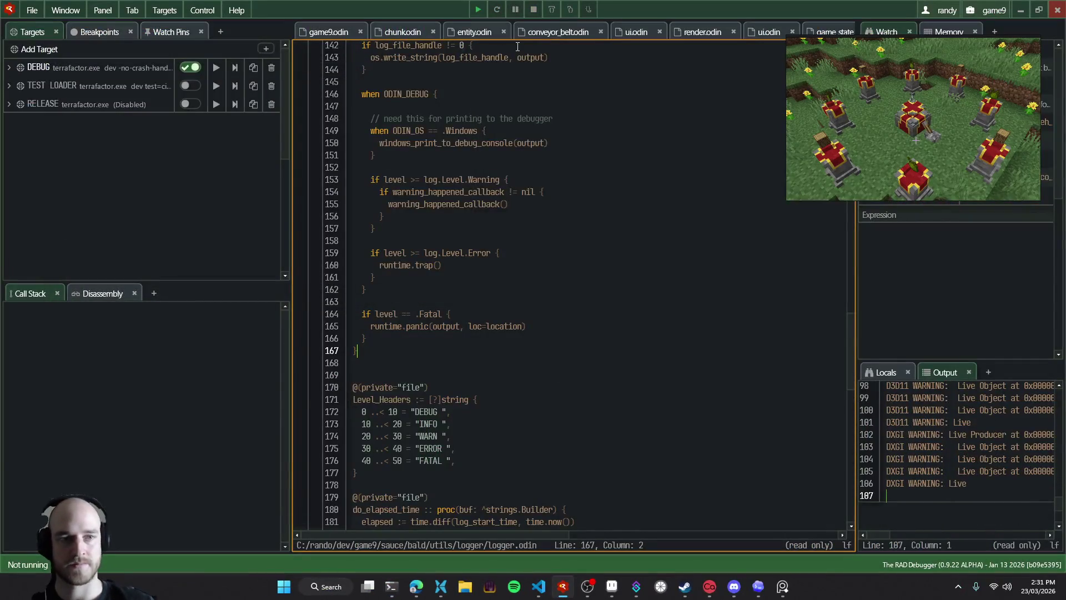
Review the SKILL.md and AGENTS.md diffs in the viewer link handoff commit
{"action": "left_click", "coordinate": [1021, 10]}
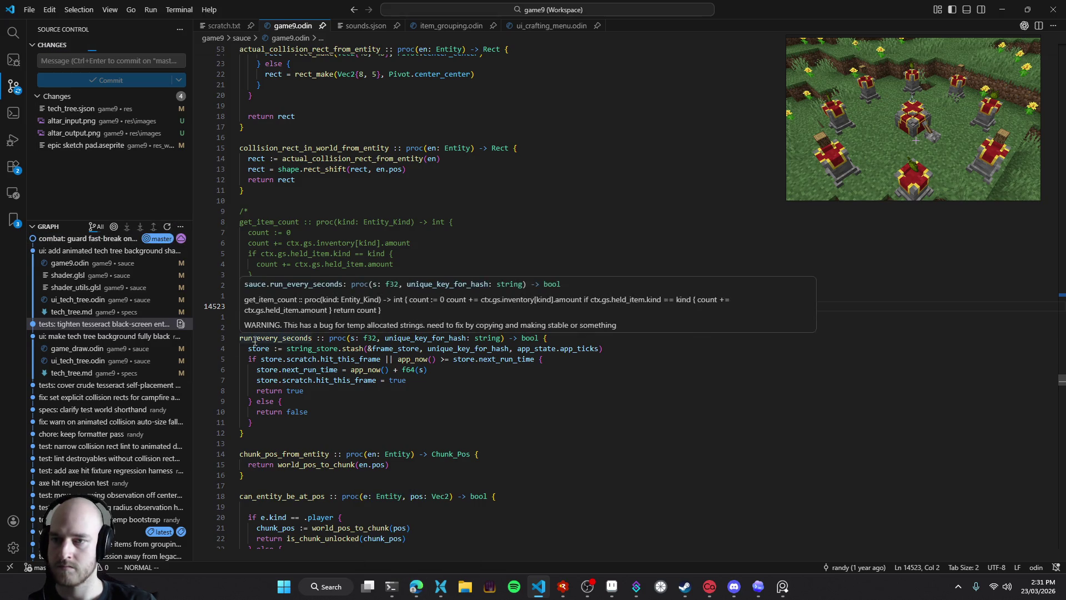
{"action": "mouse_move", "coordinate": [95, 244]}
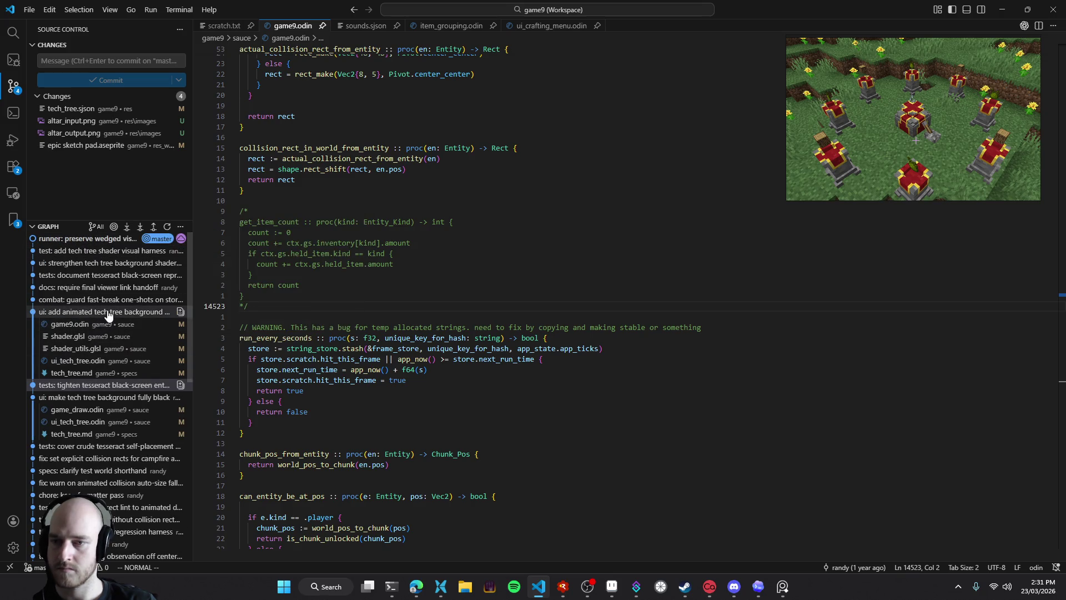
{"action": "left_click", "coordinate": [106, 291]}
{"action": "left_click", "coordinate": [105, 300]}
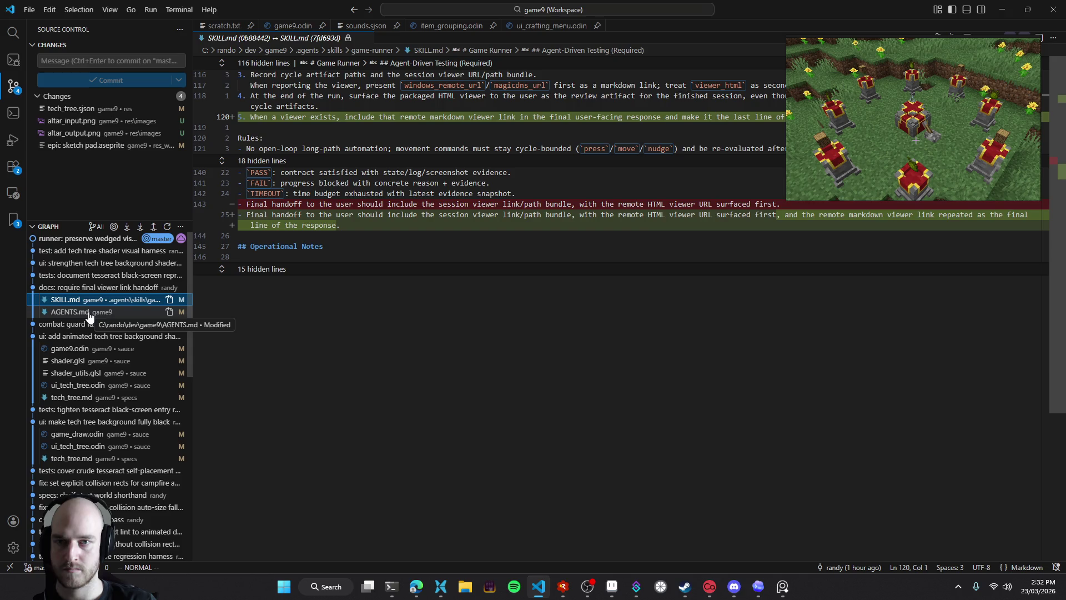
{"action": "left_click", "coordinate": [83, 313]}
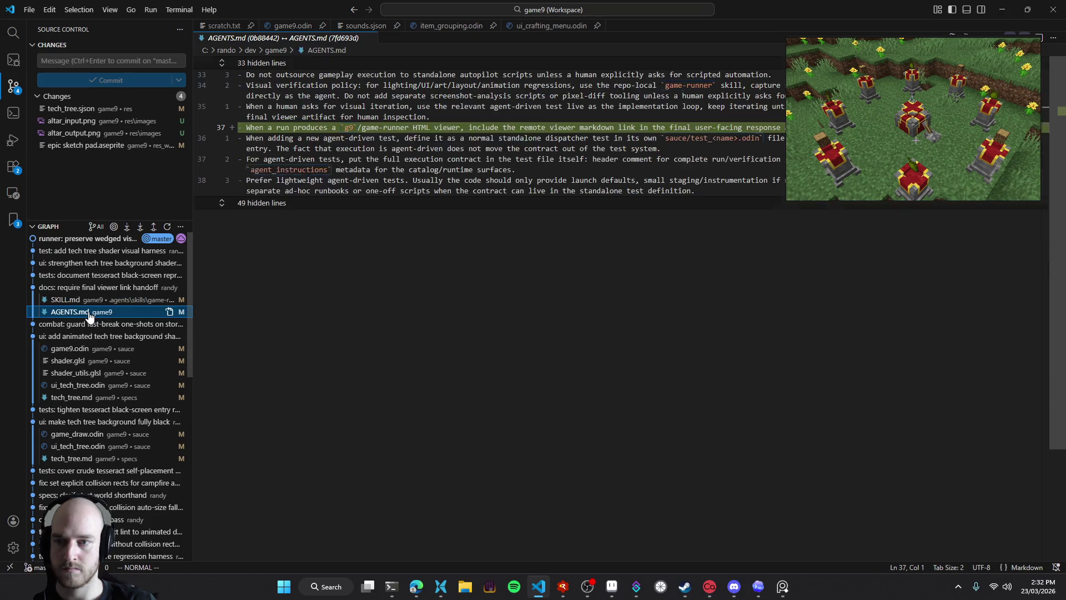
Review the tesseract black-screen commit's test_tesseract_entry.odin diff and the tech tree commit's shader.glsl diff
{"action": "left_click", "coordinate": [67, 287]}
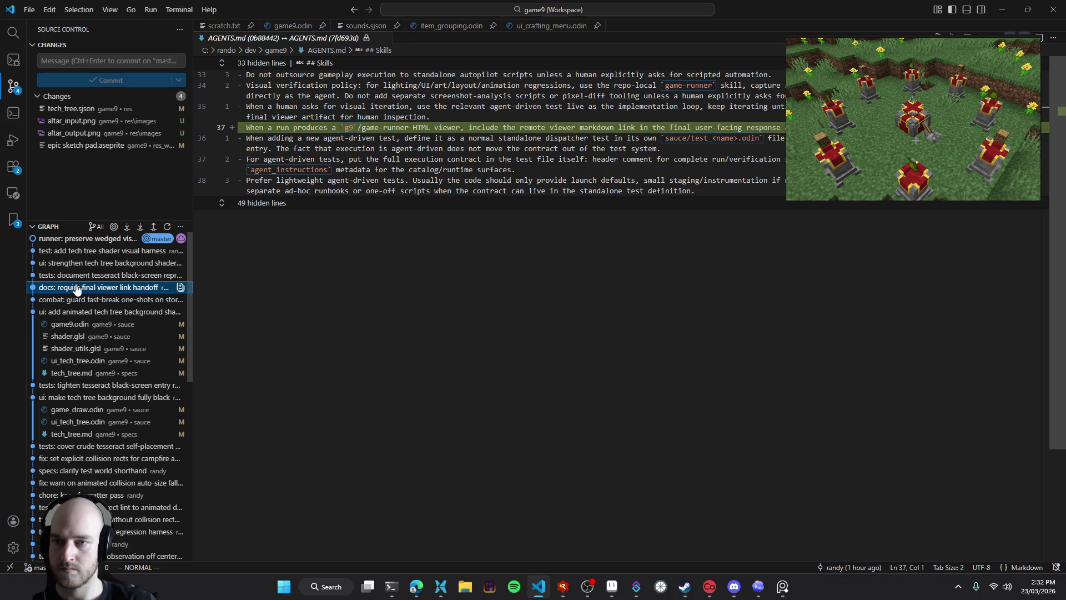
{"action": "left_click", "coordinate": [83, 275]}
{"action": "left_click", "coordinate": [86, 286]}
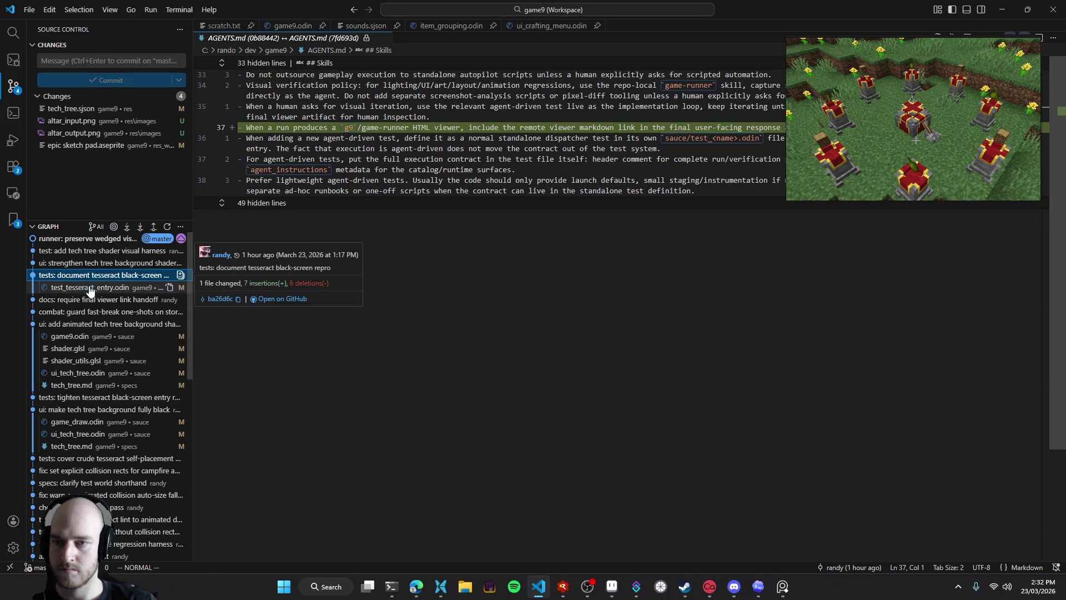
{"action": "left_click", "coordinate": [75, 276]}
{"action": "left_click", "coordinate": [70, 269]}
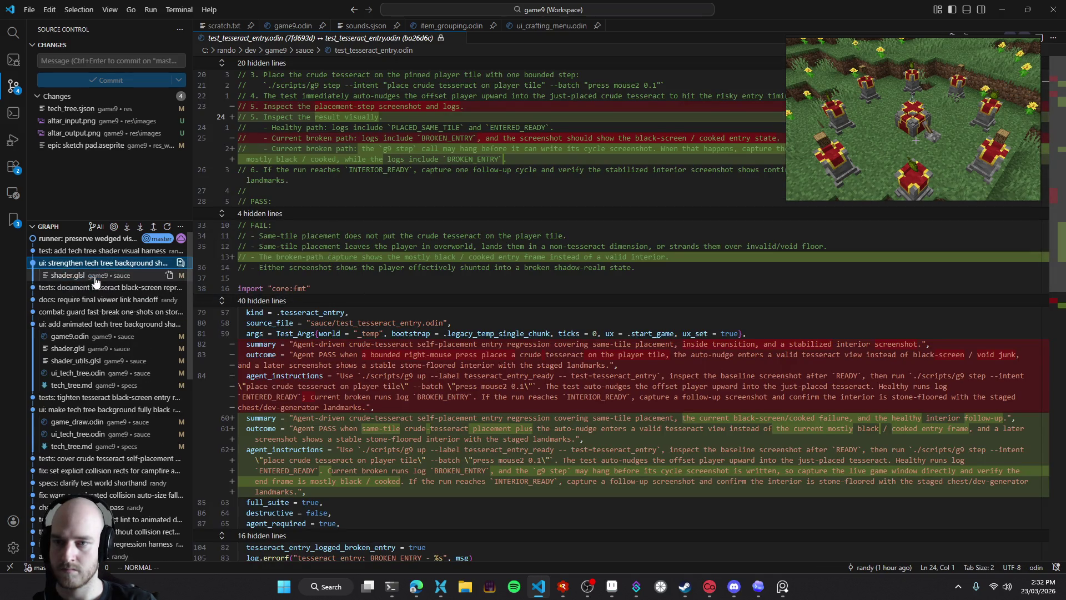
{"action": "left_click", "coordinate": [72, 275]}
{"action": "left_click", "coordinate": [81, 253]}
{"action": "left_click", "coordinate": [80, 252]}
Review the wedged visual test cycles commit's SKILL.md, runner, test and test.md diffs, then build for Windows
{"action": "left_click", "coordinate": [85, 238]}
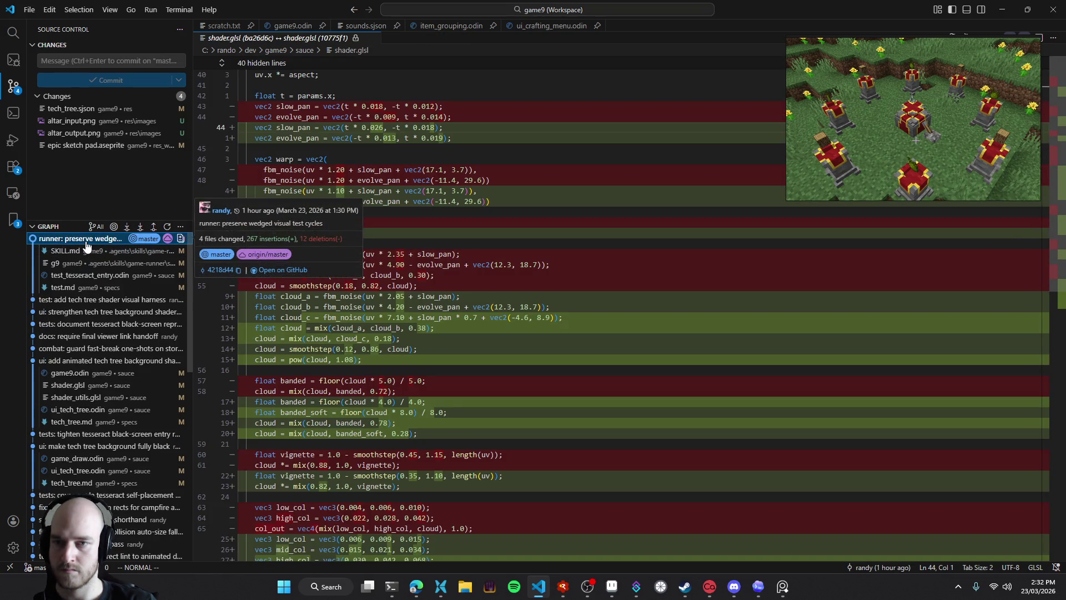
{"action": "left_click", "coordinate": [84, 251]}
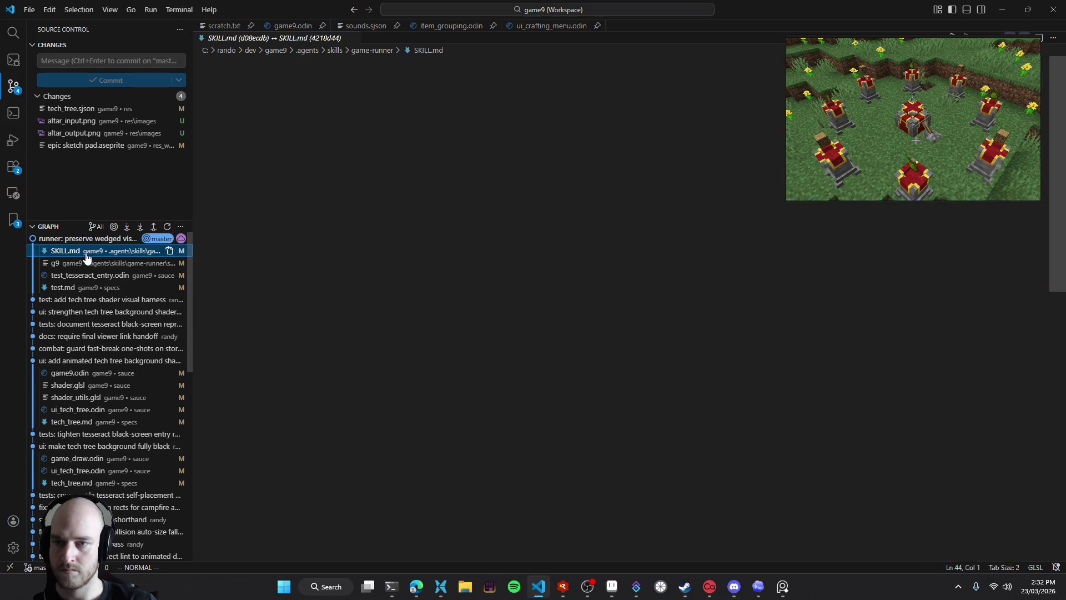
{"action": "left_click", "coordinate": [82, 263]}
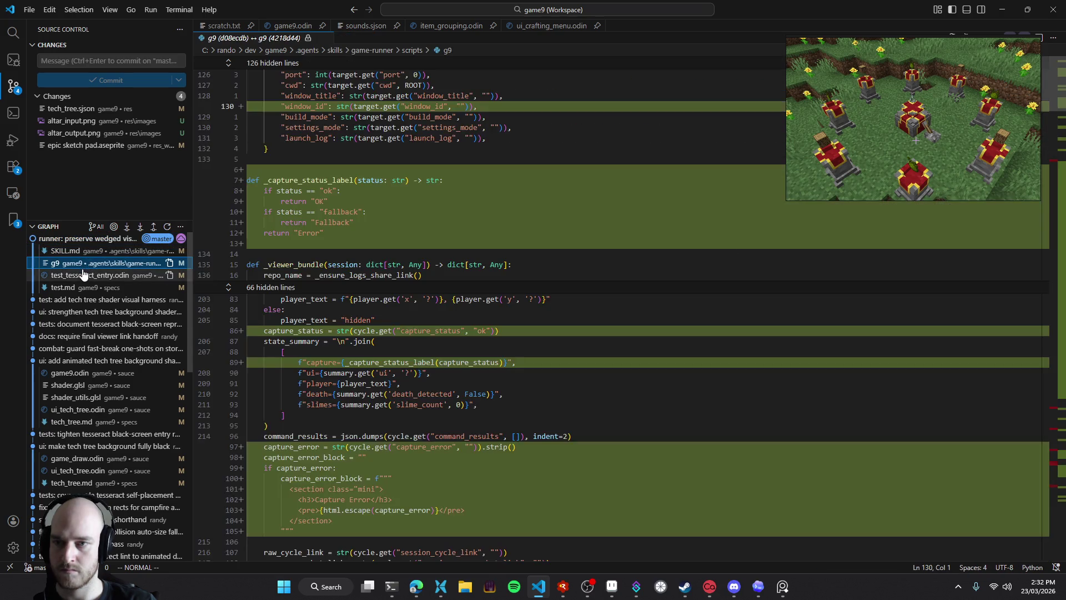
{"action": "left_click", "coordinate": [79, 253]}
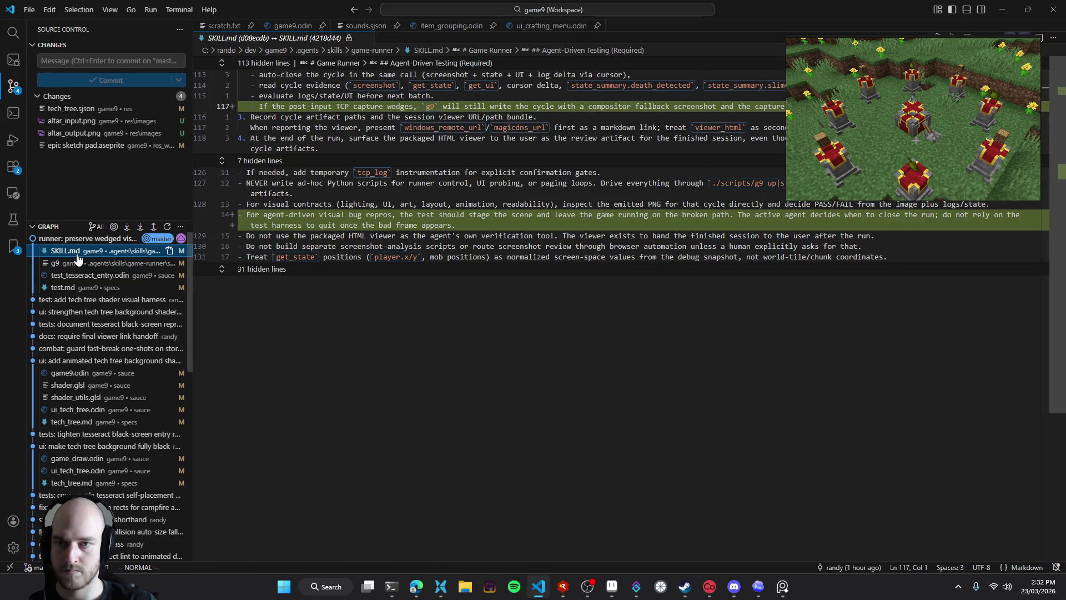
{"action": "left_click", "coordinate": [78, 275]}
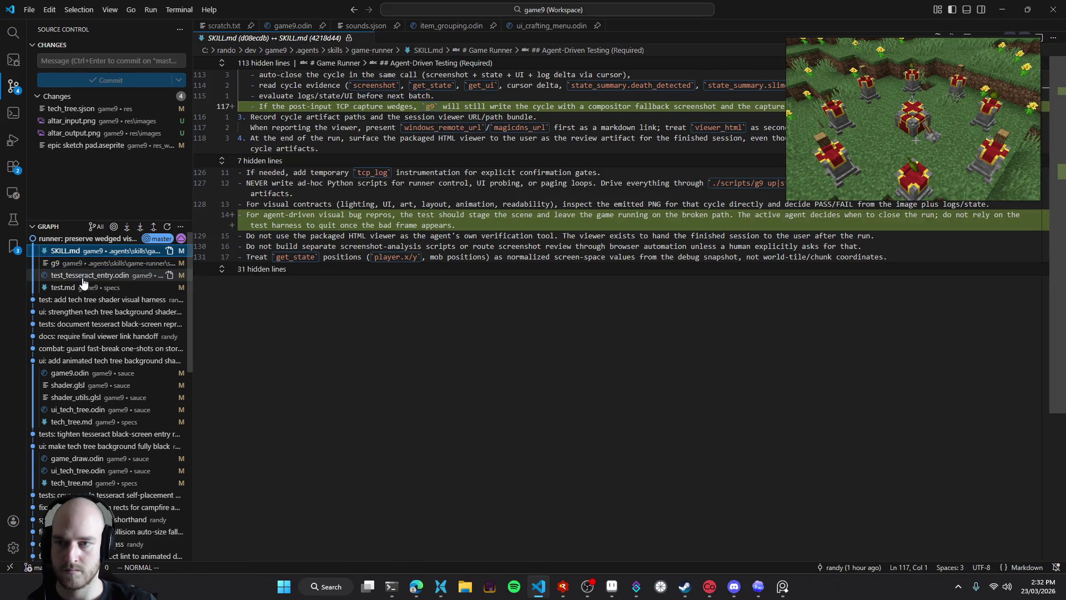
{"action": "left_click", "coordinate": [85, 288]}
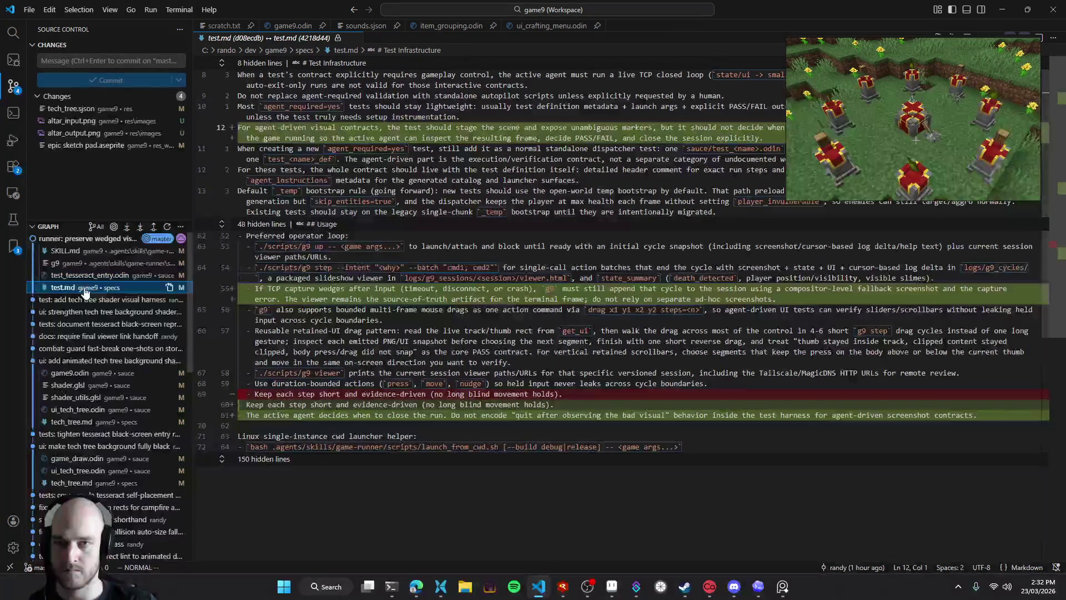
{"action": "left_click", "coordinate": [62, 245]}
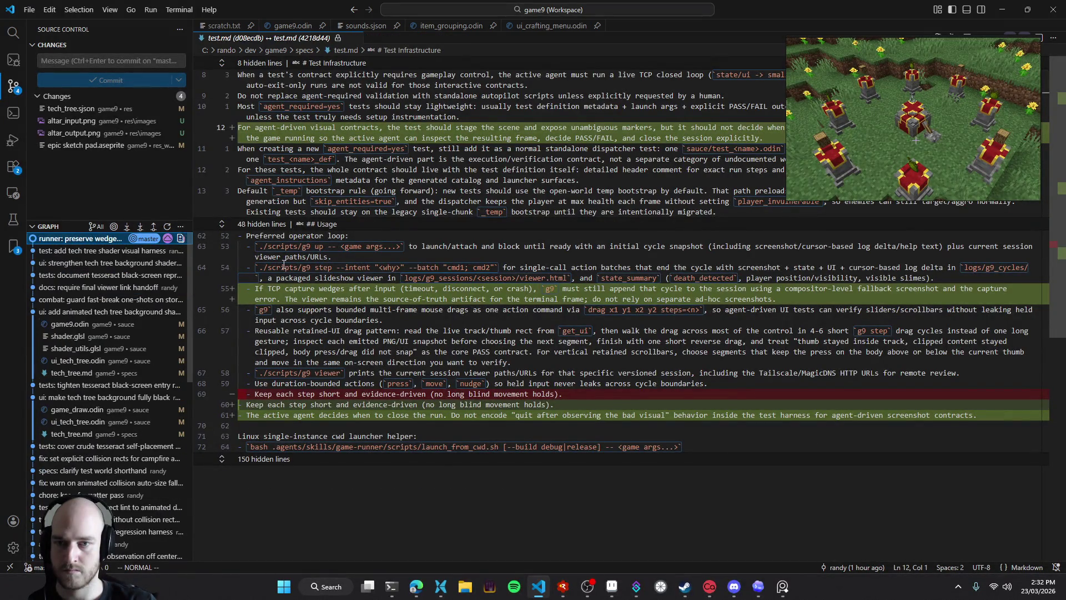
{"action": "left_click", "coordinate": [347, 38]}
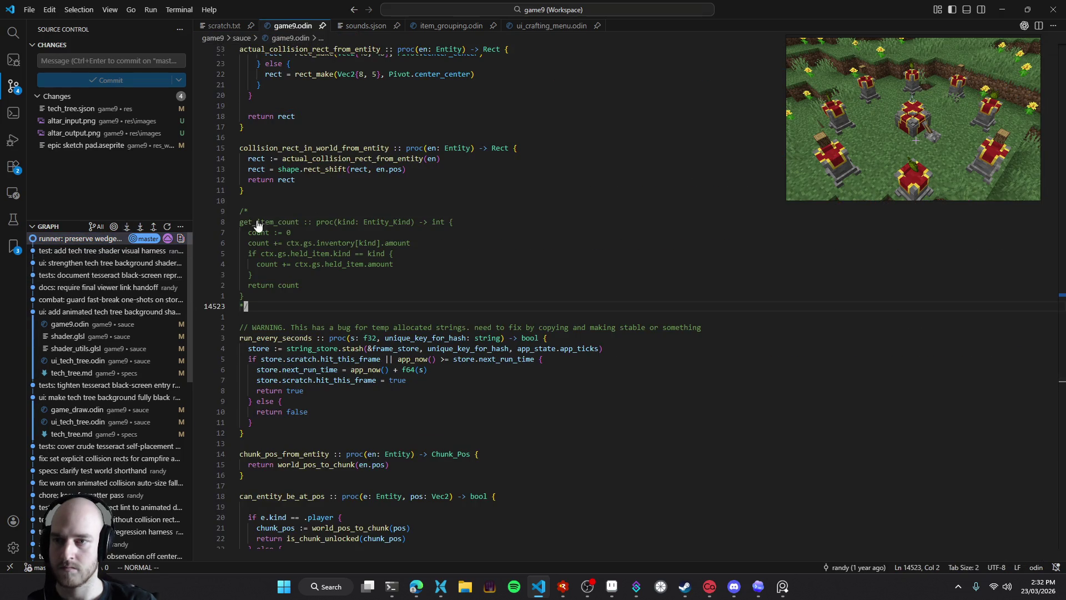
{"action": "key", "text": "ctrl+shift+b"}
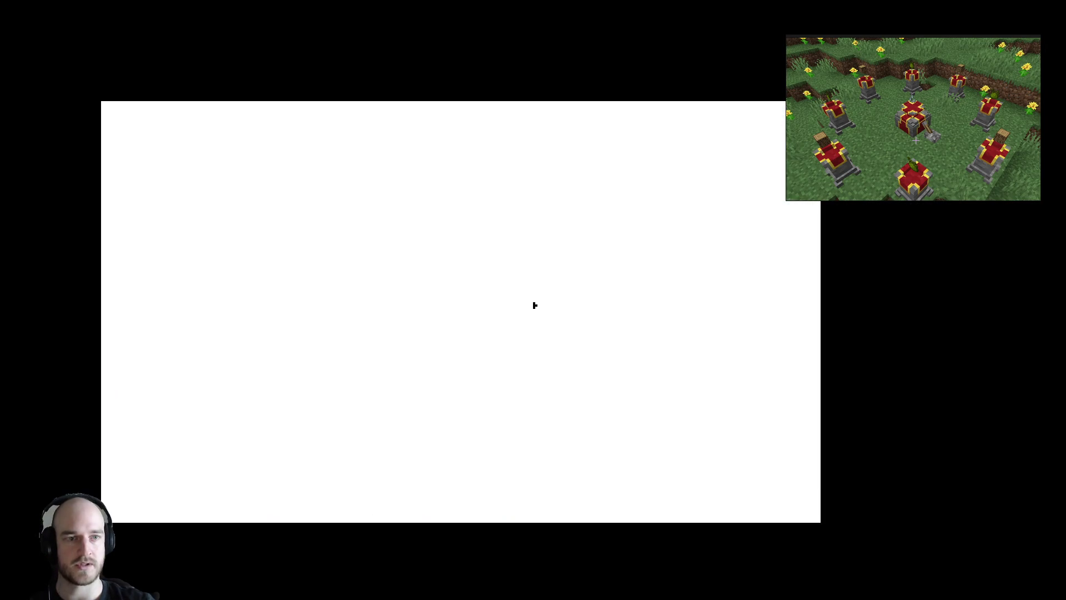
Hide the debug overlays and pan and zoom around the Age II tech tree
{"action": "key", "text": "F1"}
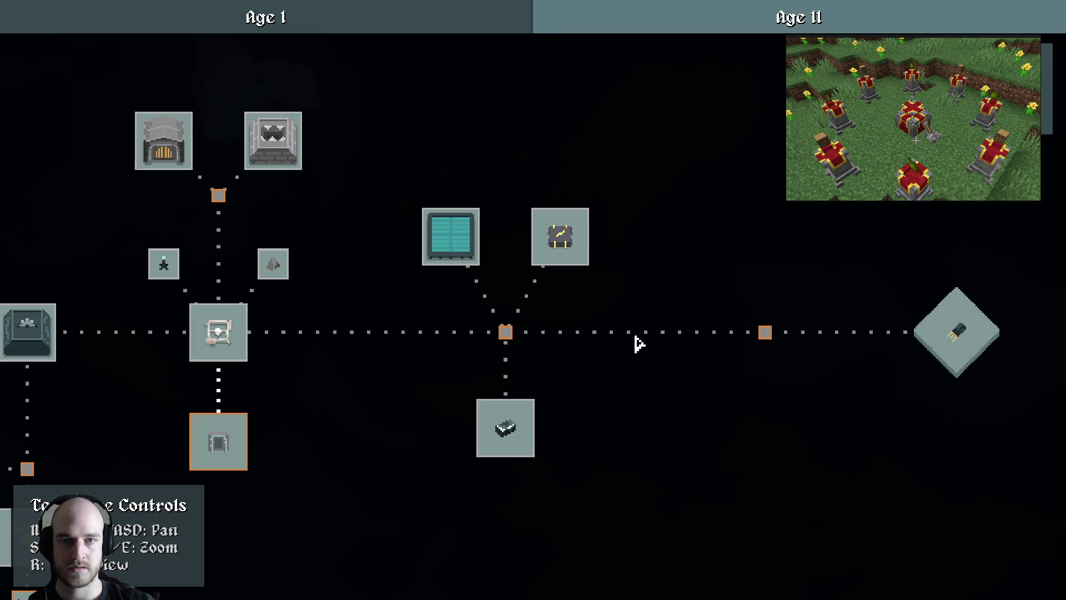
{"action": "key", "text": "d"}
{"action": "key", "text": "q"}
{"action": "key", "text": "q"}
{"action": "key", "text": "a"}
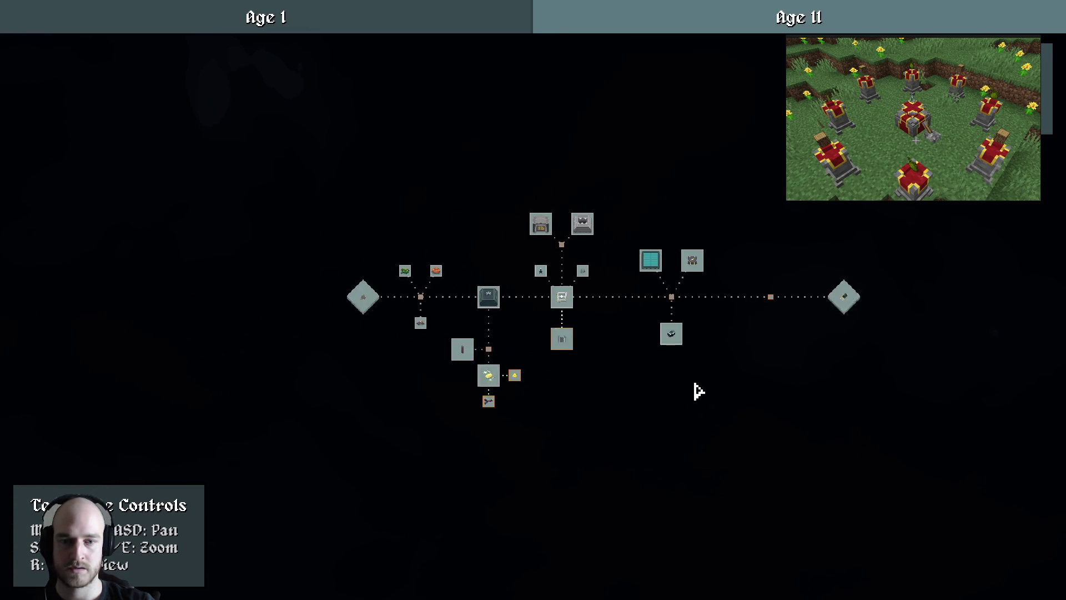
{"action": "key", "text": "r"}
{"action": "key", "text": "r"}
{"action": "left_click_drag", "start_coordinate": [679, 387], "coordinate": [545, 393]}
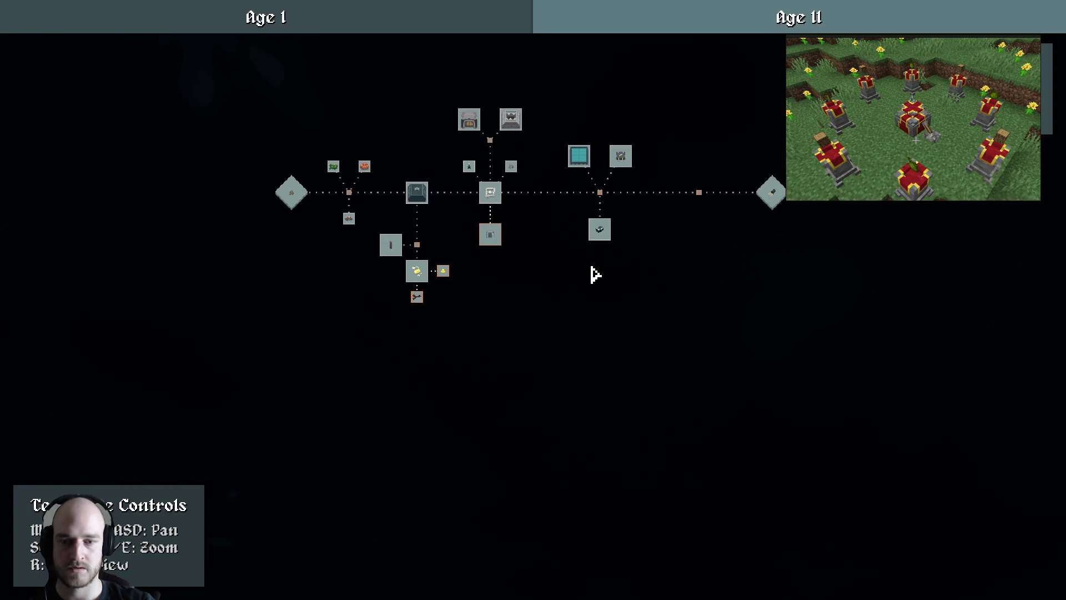
{"action": "key", "text": "e"}
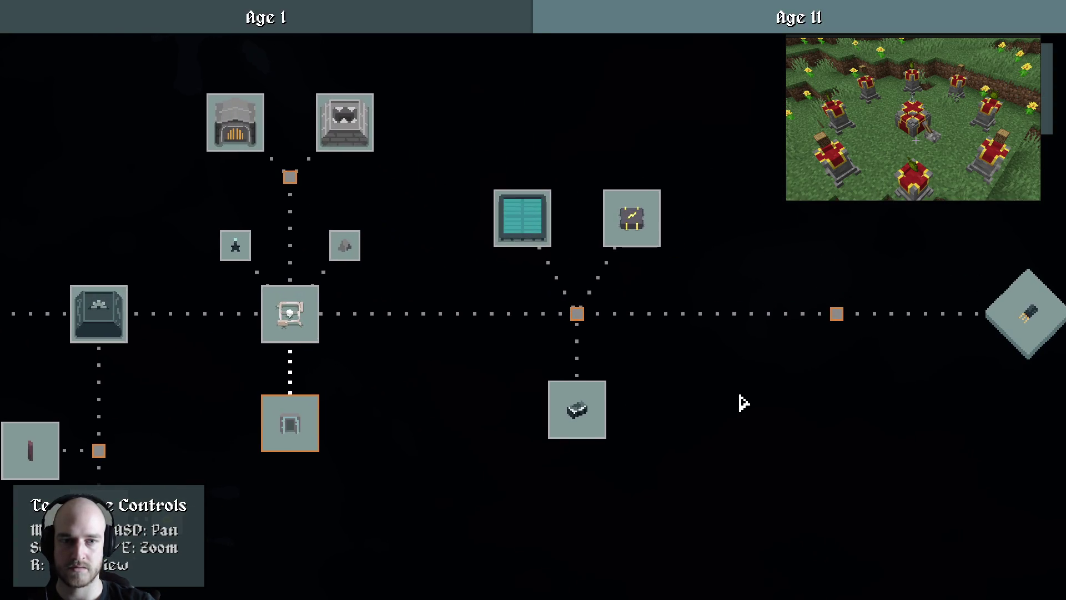
View the whole Age 1 tech tree, then quit the game saving the world
{"action": "left_click", "coordinate": [460, 13]}
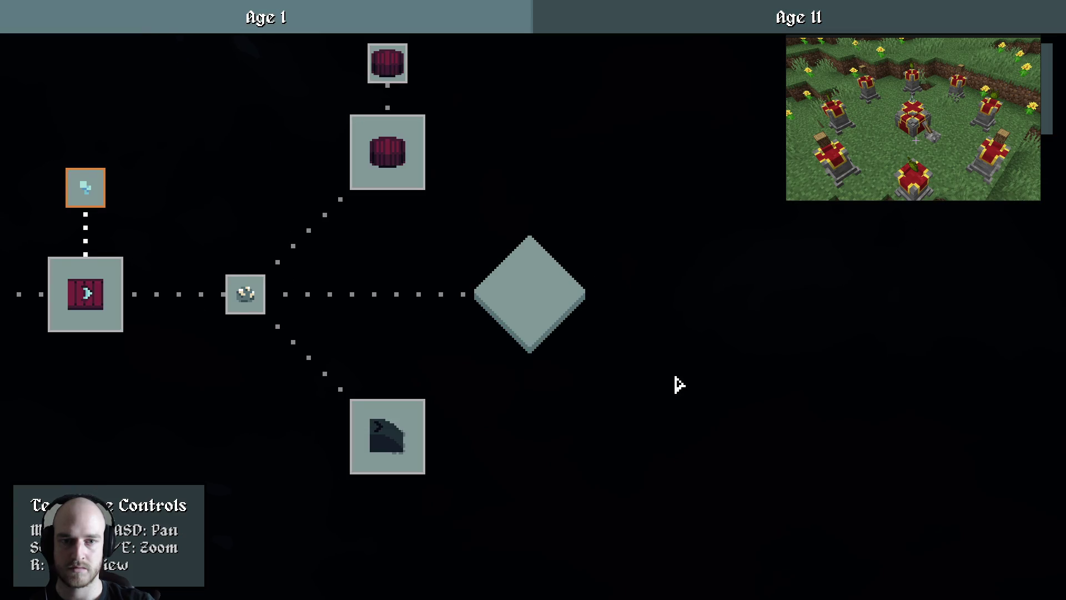
{"action": "key", "text": "q"}
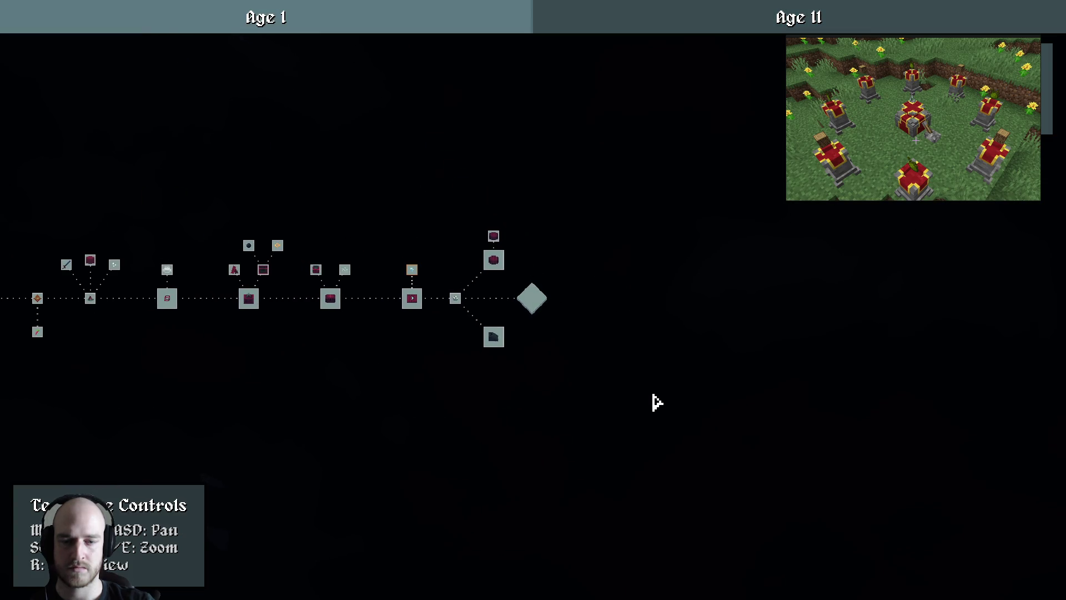
{"action": "key", "text": "alt+F4"}
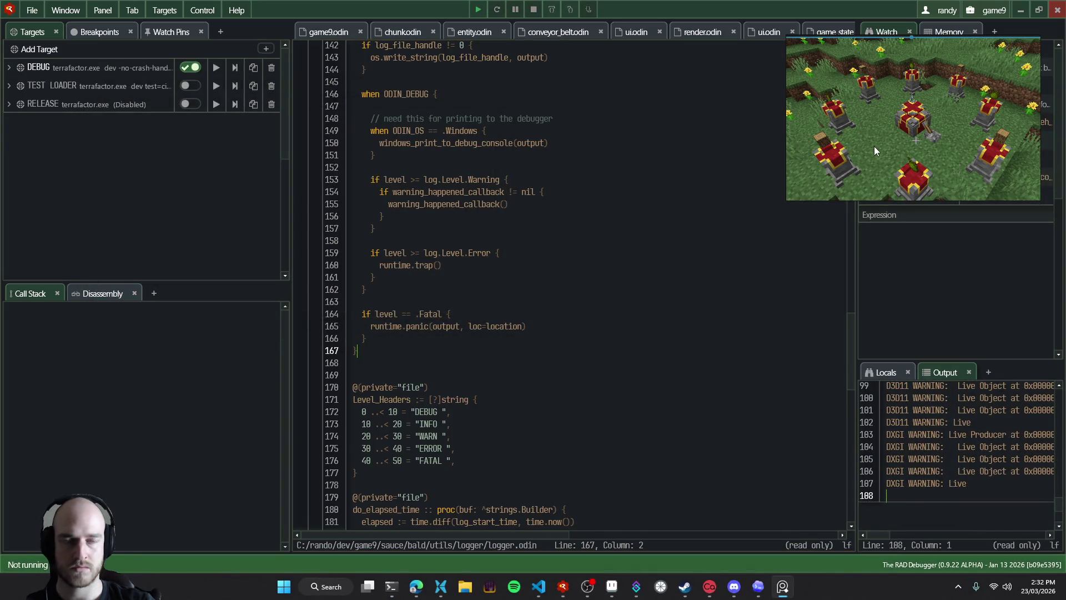
{"action": "key", "text": "alt+F4"}
{"action": "left_click", "coordinate": [862, 151]}
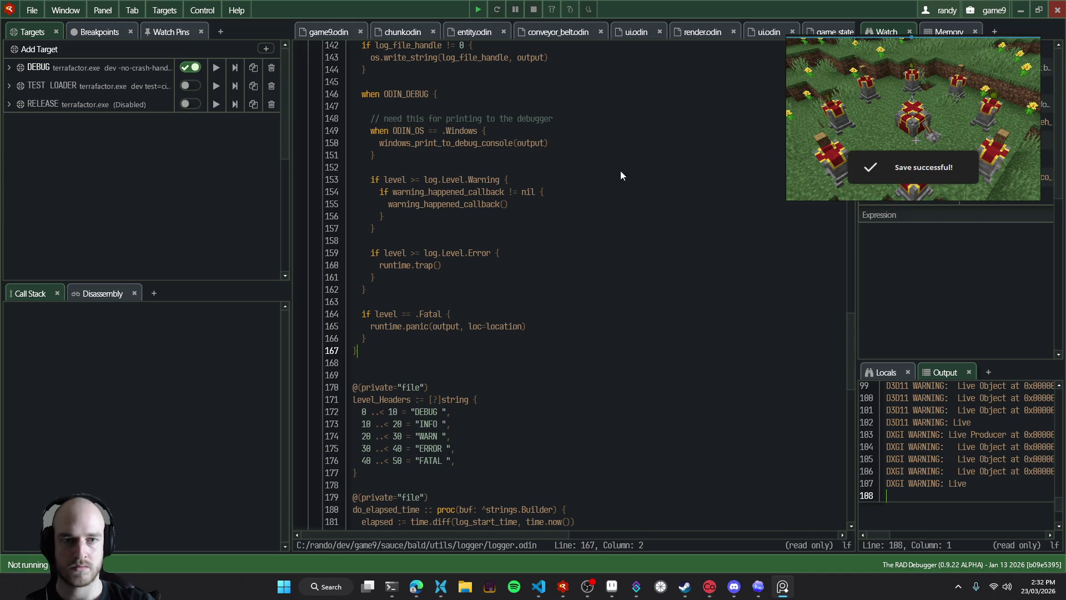
{"action": "left_click", "coordinate": [538, 586]}
{"action": "left_click", "coordinate": [421, 597]}
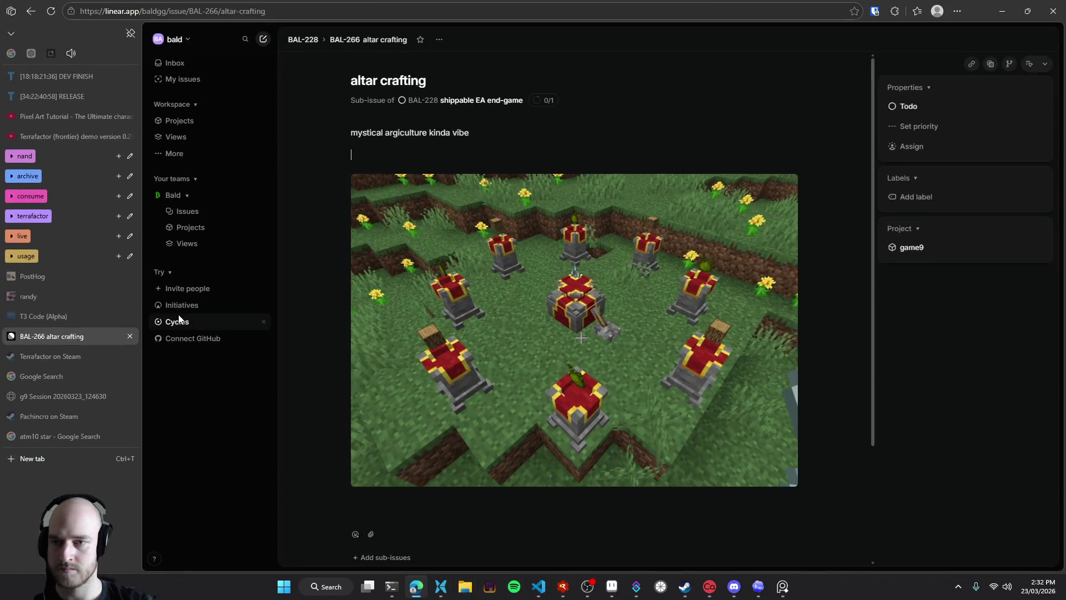
Read the T3 Code thread's final tesseract repro summary and open its viewer.html session viewer
{"action": "left_click", "coordinate": [57, 319]}
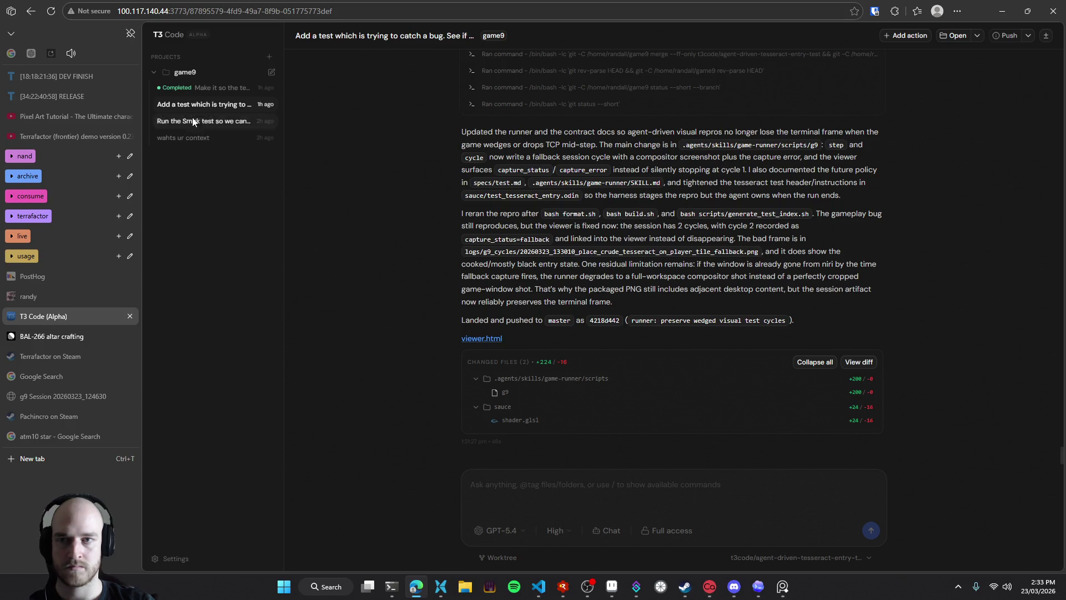
{"action": "scroll", "coordinate": [409, 348], "scroll_direction": "up", "scroll_amount": 5}
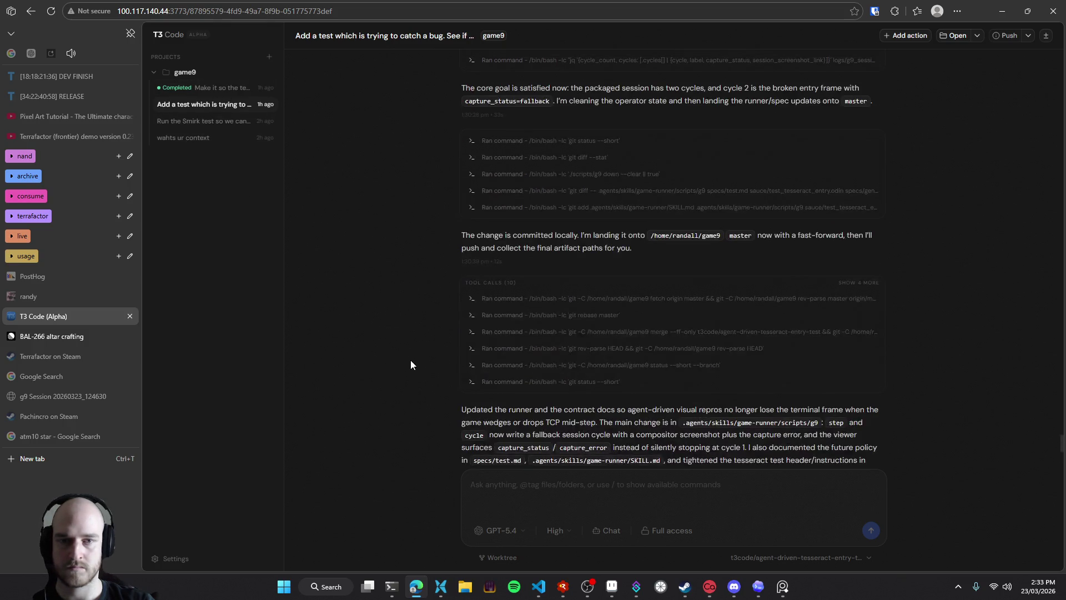
{"action": "scroll", "coordinate": [412, 359], "scroll_direction": "up", "scroll_amount": 5}
{"action": "scroll", "coordinate": [415, 325], "scroll_direction": "down", "scroll_amount": 8}
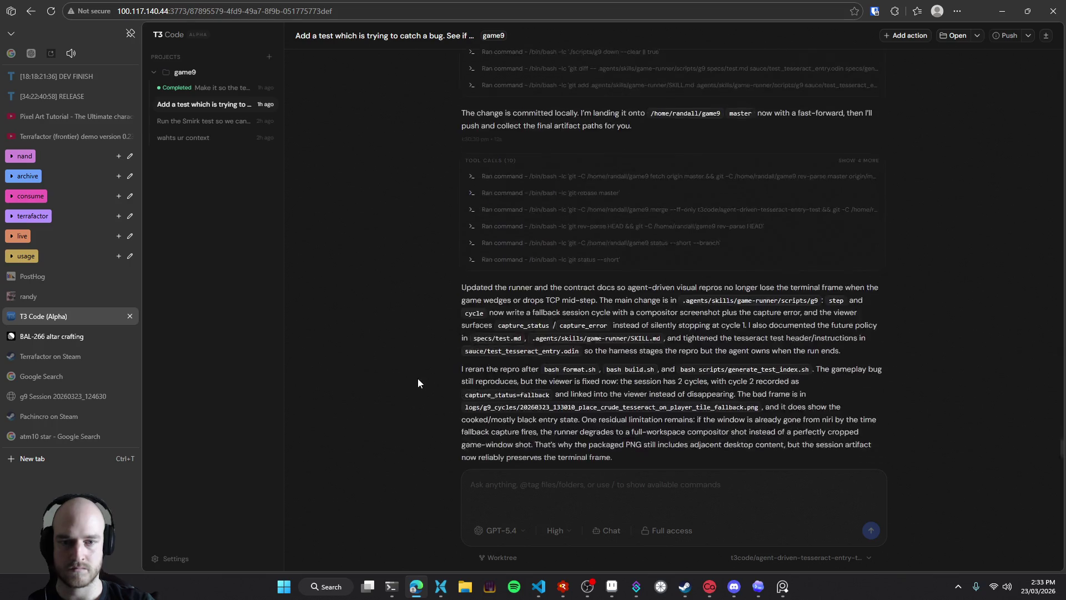
{"action": "left_click", "coordinate": [482, 338]}
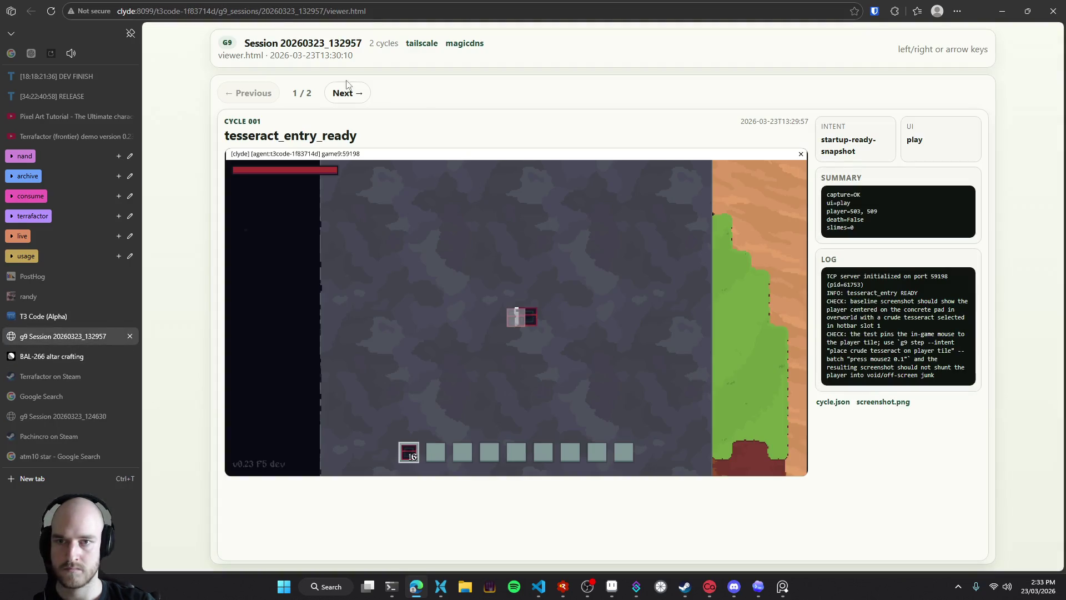
Flip between cycle 1 tesseract_entry_ready and the failed cycle 2, then return to the T3 Code thread
{"action": "left_click", "coordinate": [357, 94]}
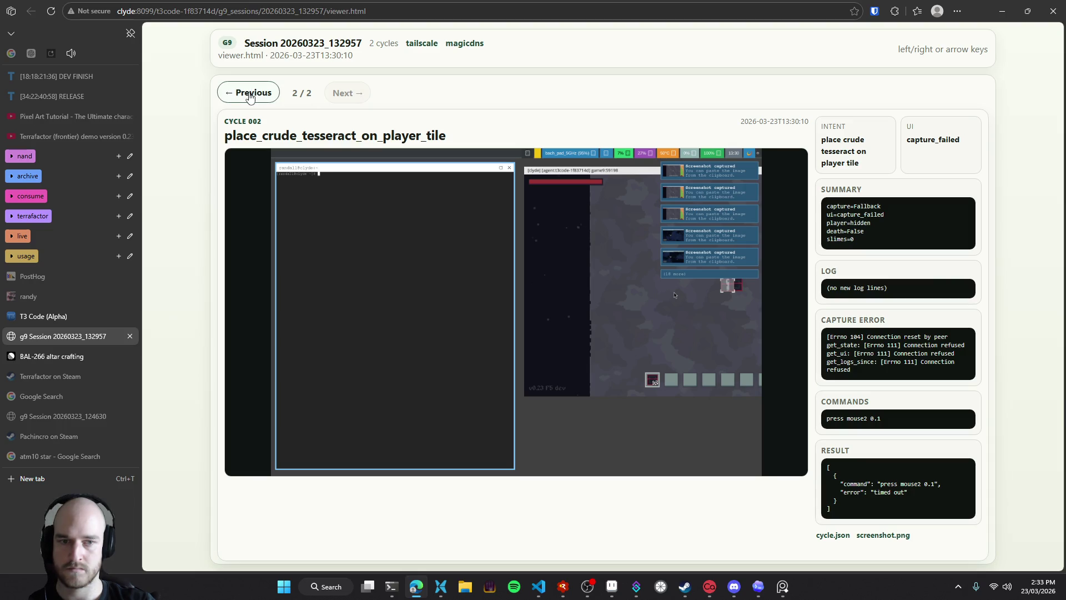
{"action": "left_click", "coordinate": [250, 96]}
{"action": "left_click", "coordinate": [344, 93]}
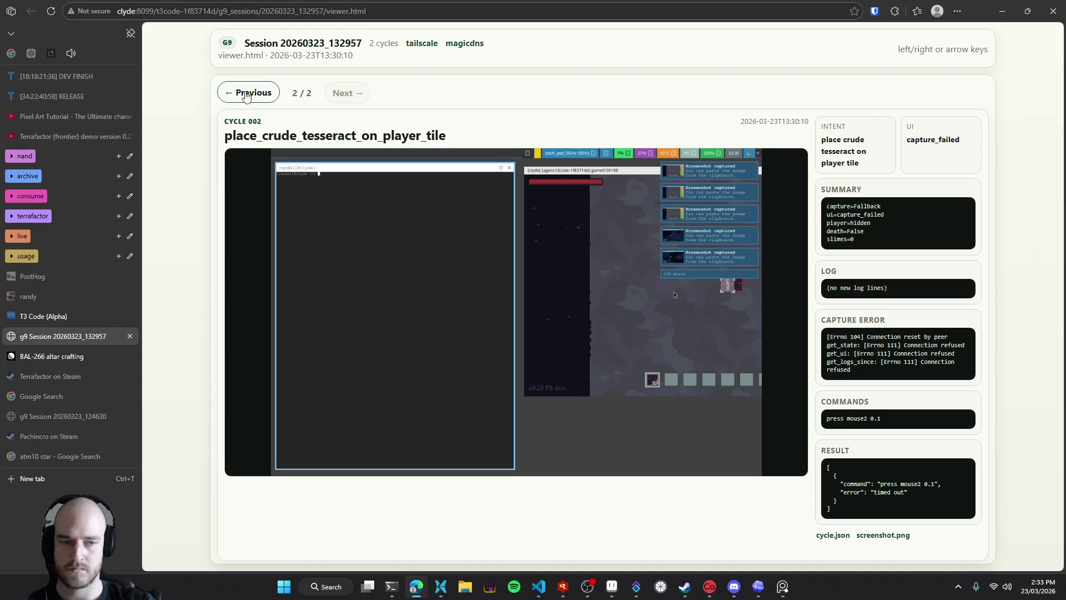
{"action": "left_click", "coordinate": [247, 95]}
{"action": "left_click", "coordinate": [329, 96]}
{"action": "left_click", "coordinate": [247, 93]}
{"action": "left_click", "coordinate": [43, 315]}
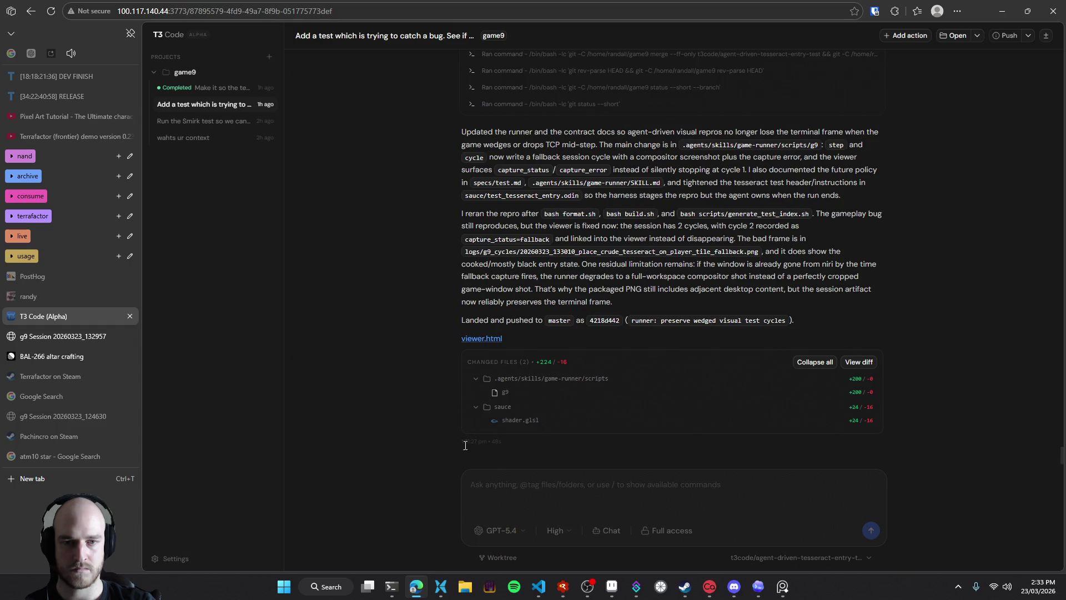
Send the agent a question on why the test clicks a terminal frame and changes focus, requesting a rerun
{"action": "scroll", "coordinate": [388, 355], "scroll_direction": "up", "scroll_amount": 1}
{"action": "scroll", "coordinate": [388, 354], "scroll_direction": "up", "scroll_amount": 3}
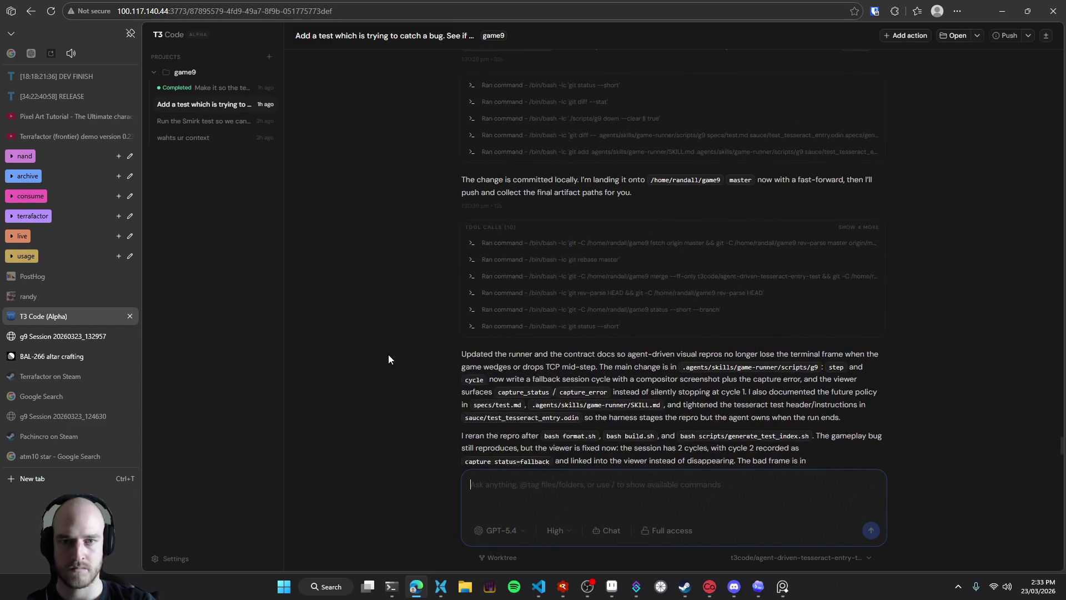
{"action": "scroll", "coordinate": [388, 355], "scroll_direction": "down", "scroll_amount": 4}
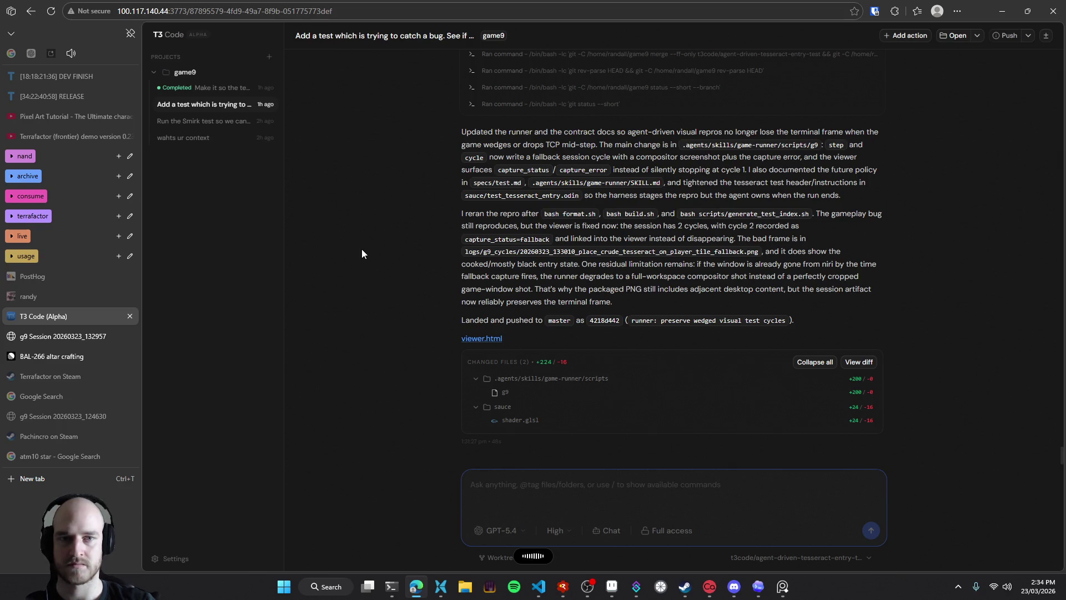
{"action": "type", "text": "Why is it clicking on a terminal frame outside of the thing and changing focus? That's really weird. Run the test again"}
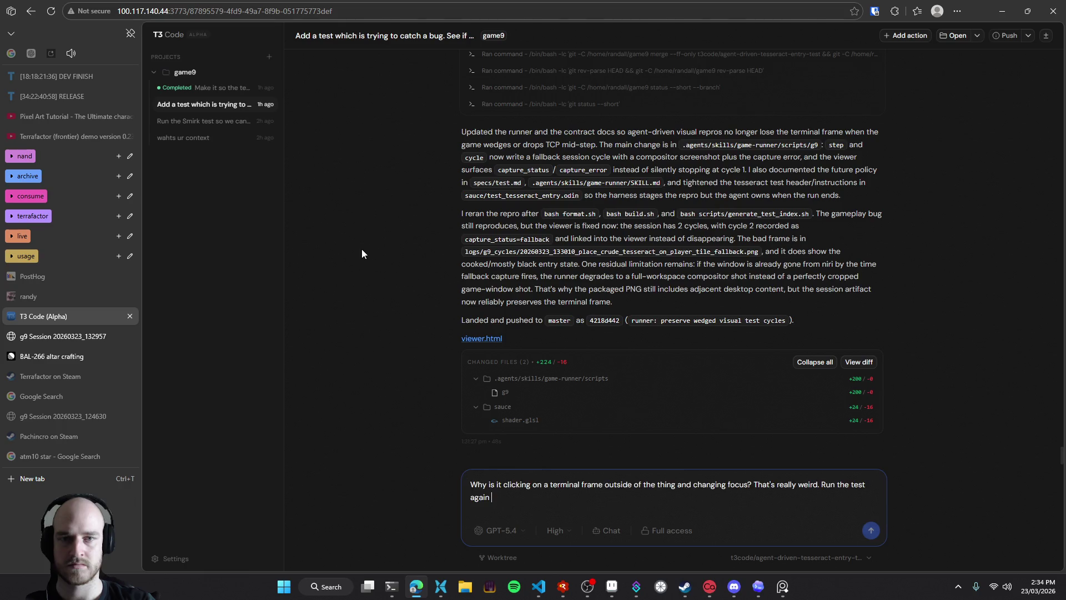
{"action": "key", "text": "Return"}
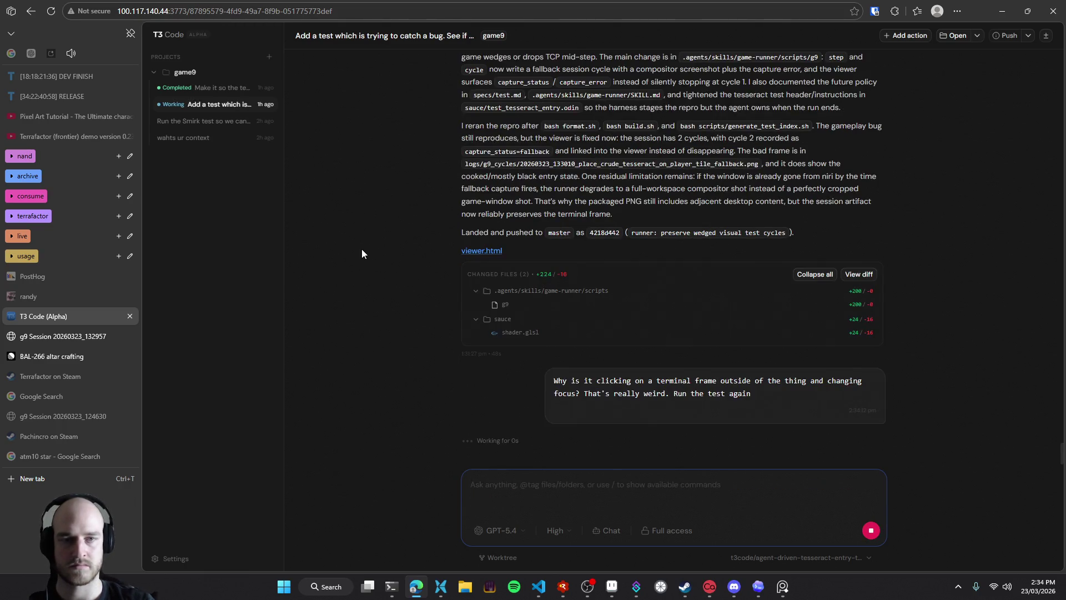
{"action": "scroll", "coordinate": [446, 280], "scroll_direction": "up", "scroll_amount": 5}
{"action": "scroll", "coordinate": [444, 282], "scroll_direction": "up", "scroll_amount": 5}
{"action": "scroll", "coordinate": [444, 275], "scroll_direction": "up", "scroll_amount": 5}
{"action": "scroll", "coordinate": [444, 274], "scroll_direction": "up", "scroll_amount": 5}
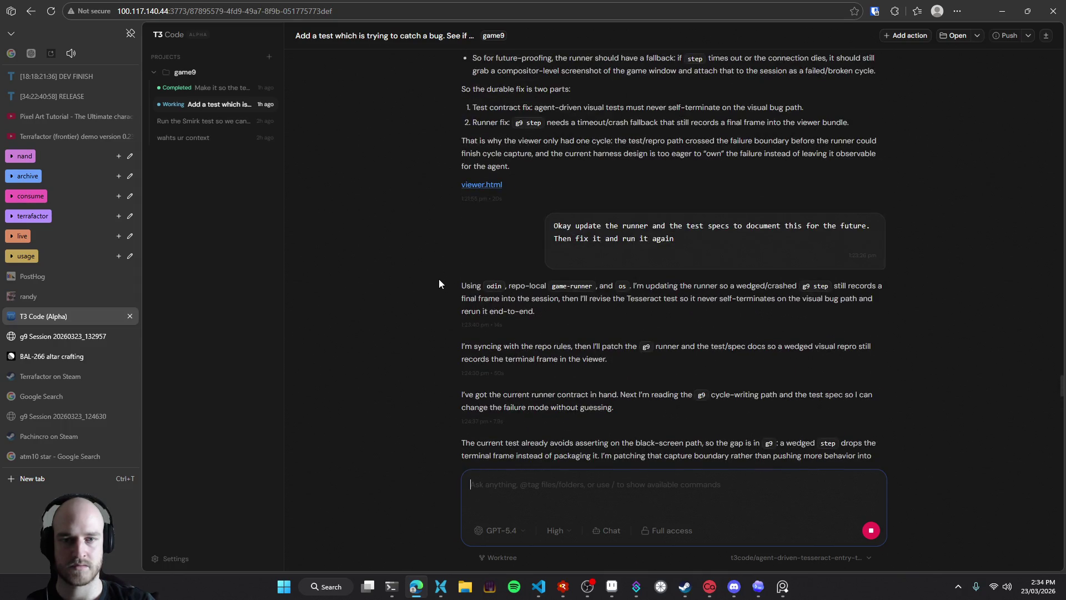
{"action": "scroll", "coordinate": [411, 328], "scroll_direction": "down", "scroll_amount": 15}
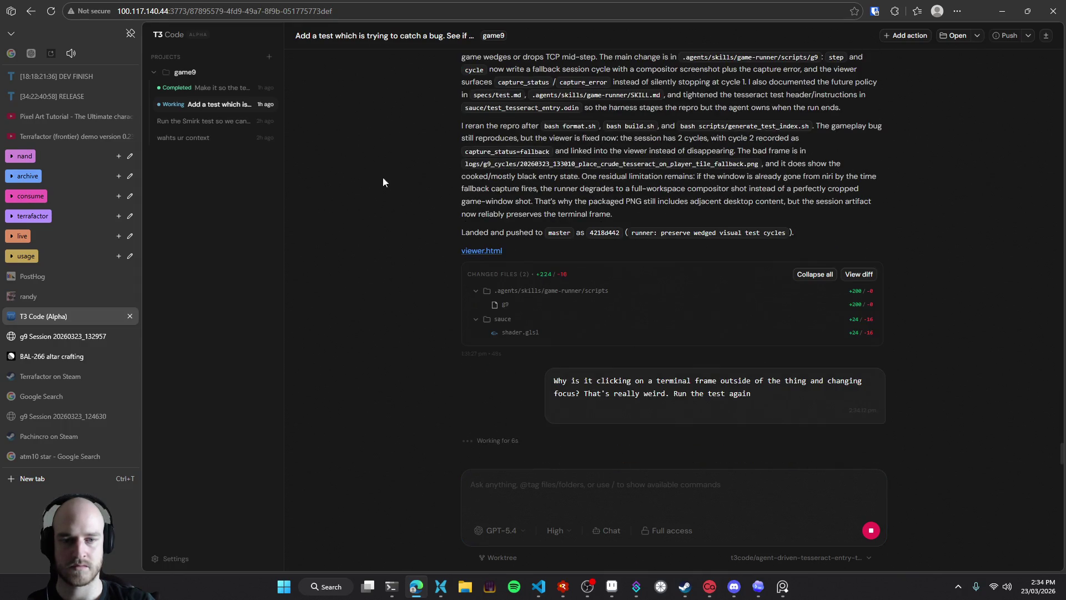
Open the tech tree thread's viewer.html session, close the older g9 Session tab, and switch to VS Code
{"action": "left_click", "coordinate": [217, 89]}
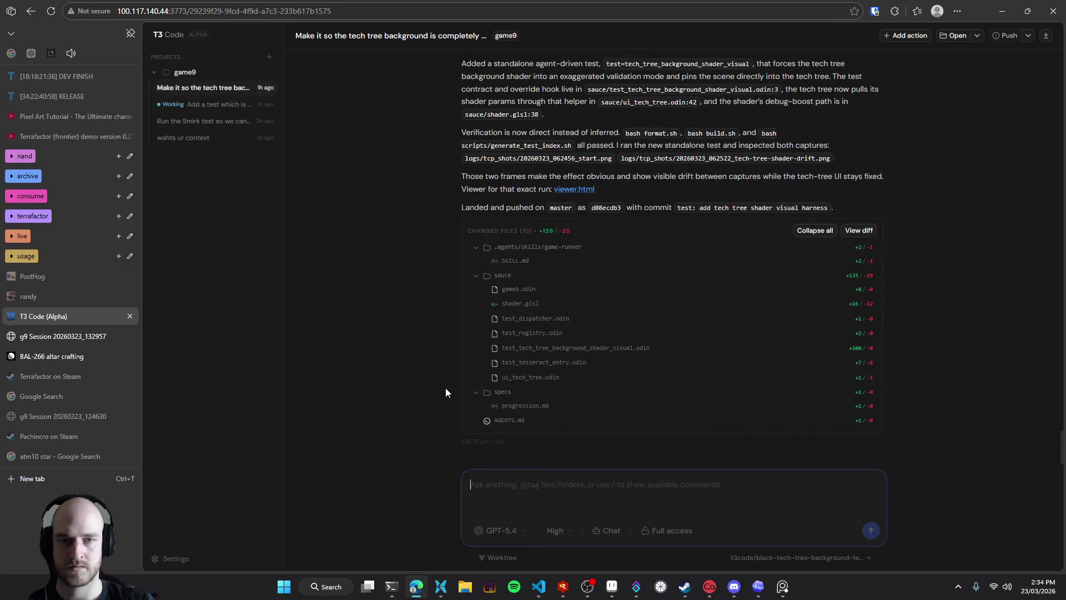
{"action": "scroll", "coordinate": [441, 377], "scroll_direction": "up", "scroll_amount": 5}
{"action": "scroll", "coordinate": [577, 346], "scroll_direction": "down", "scroll_amount": 5}
{"action": "left_click", "coordinate": [572, 247]}
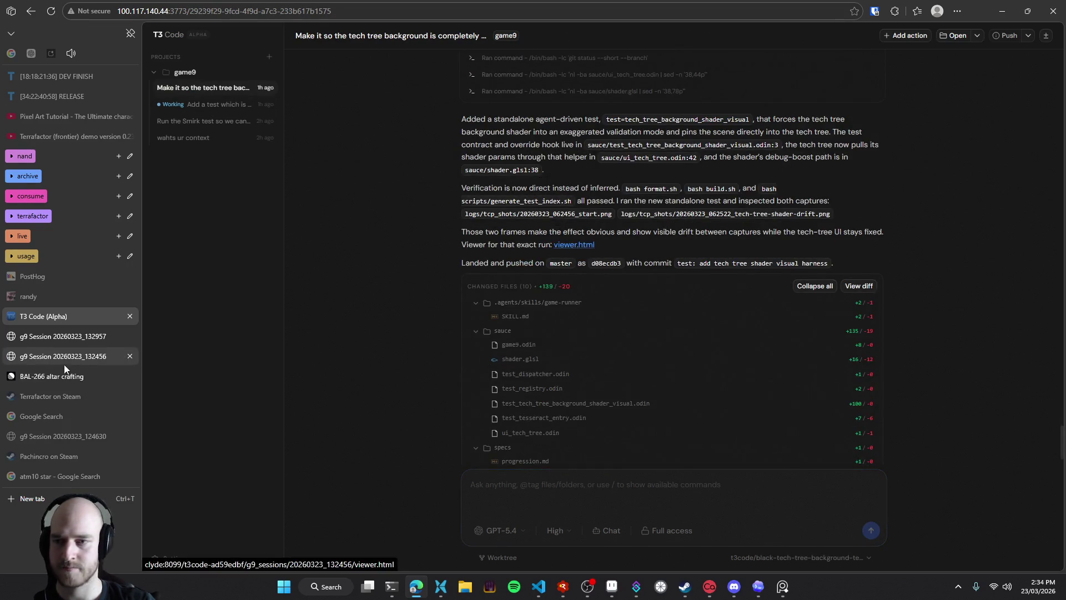
{"action": "left_click", "coordinate": [64, 356]}
{"action": "middle_click", "coordinate": [64, 336]}
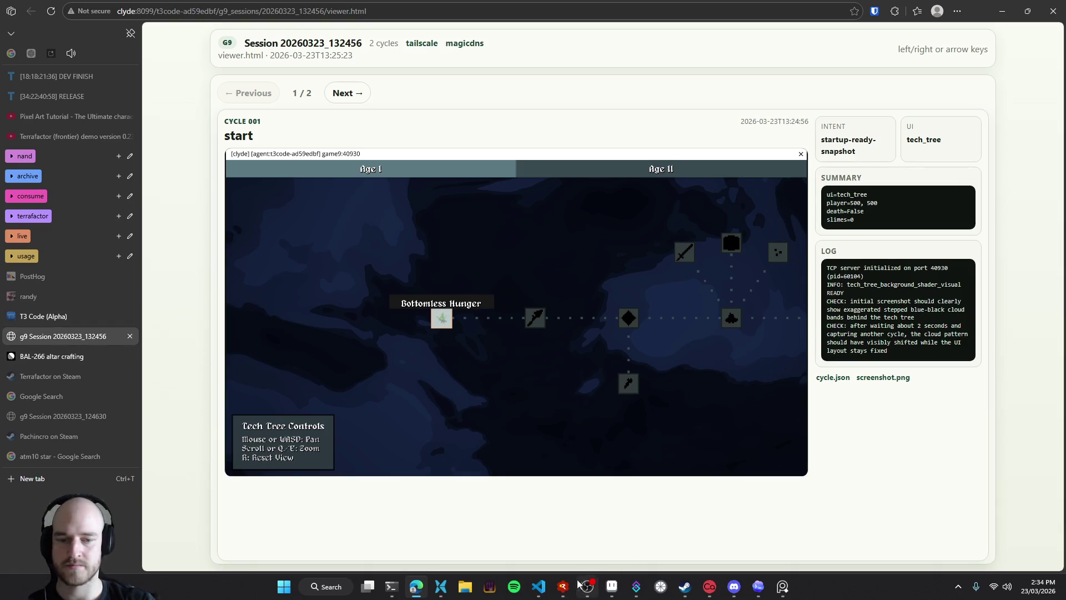
{"action": "left_click", "coordinate": [538, 586]}
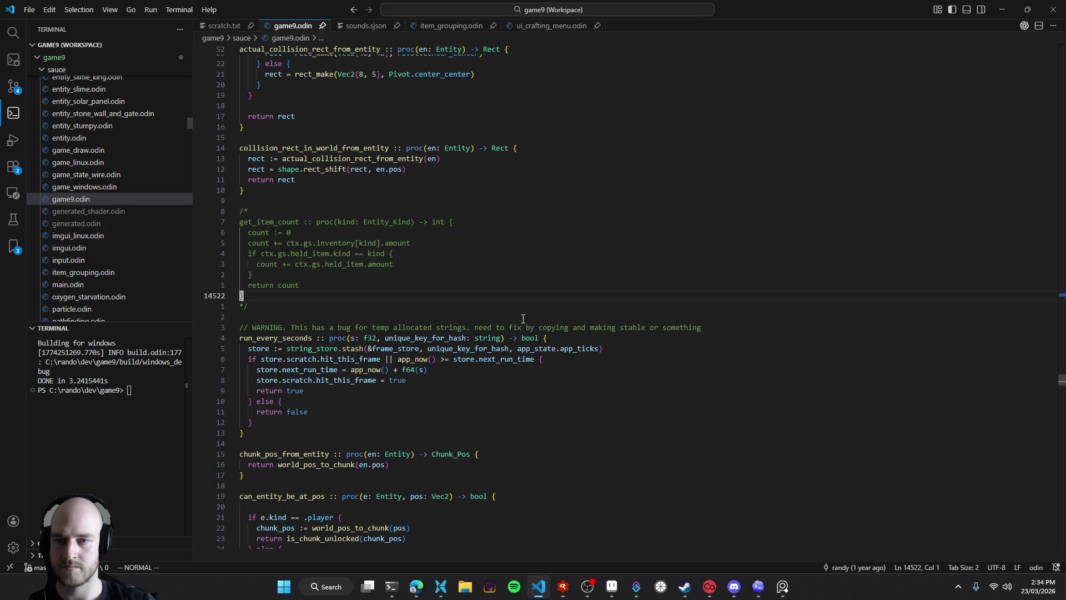
Review the uncommitted source changes in VS Code, then start the debug build in RAD Debugger
{"action": "key", "text": "ctrl+shift+g"}
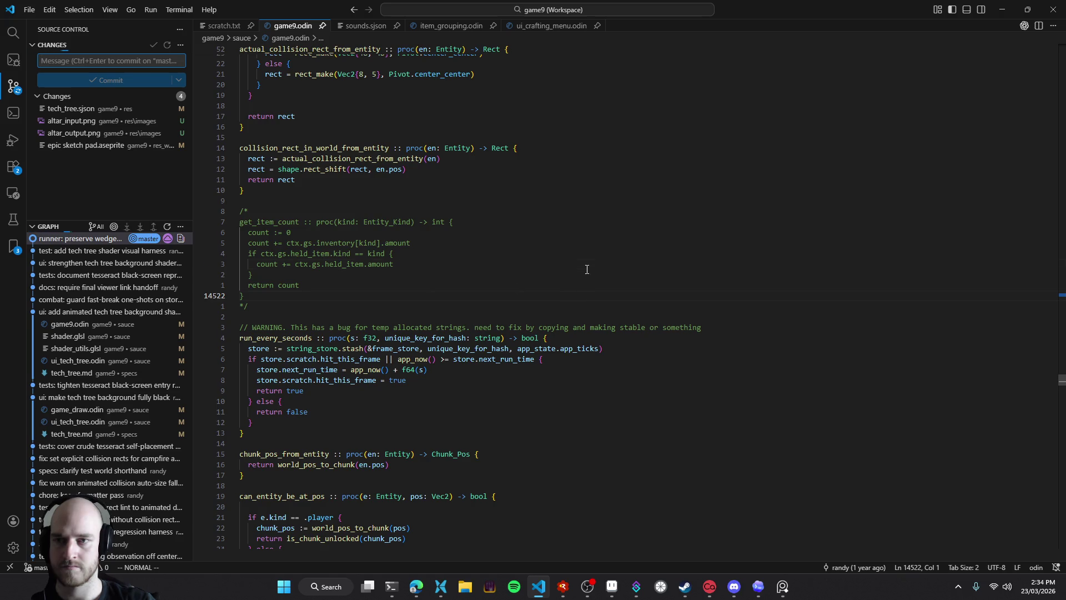
{"action": "left_click", "coordinate": [611, 264]}
{"action": "key", "text": "alt+Tab"}
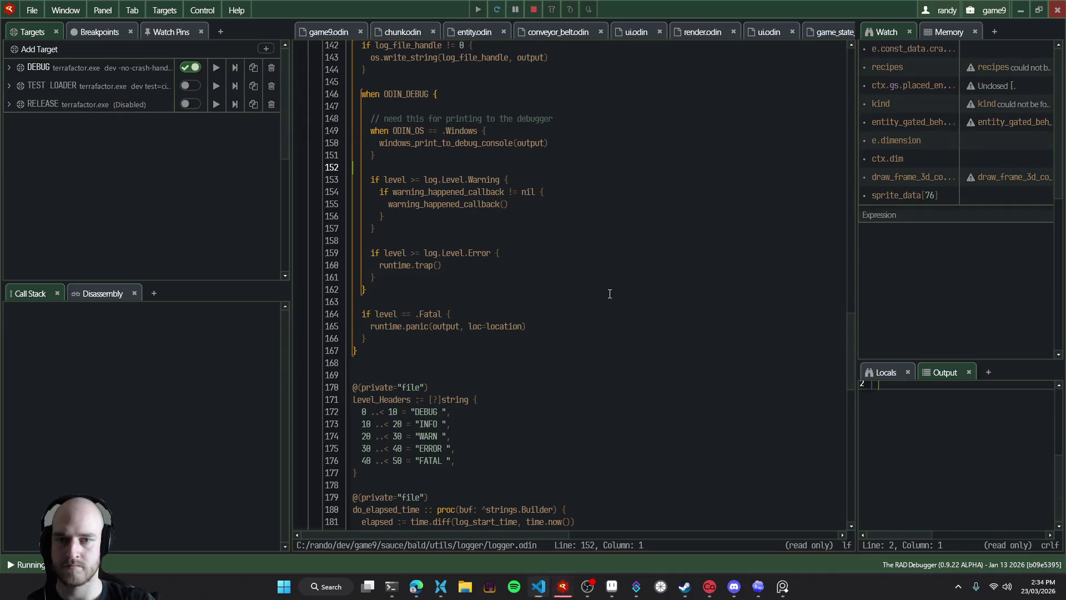
{"action": "key", "text": "F5"}
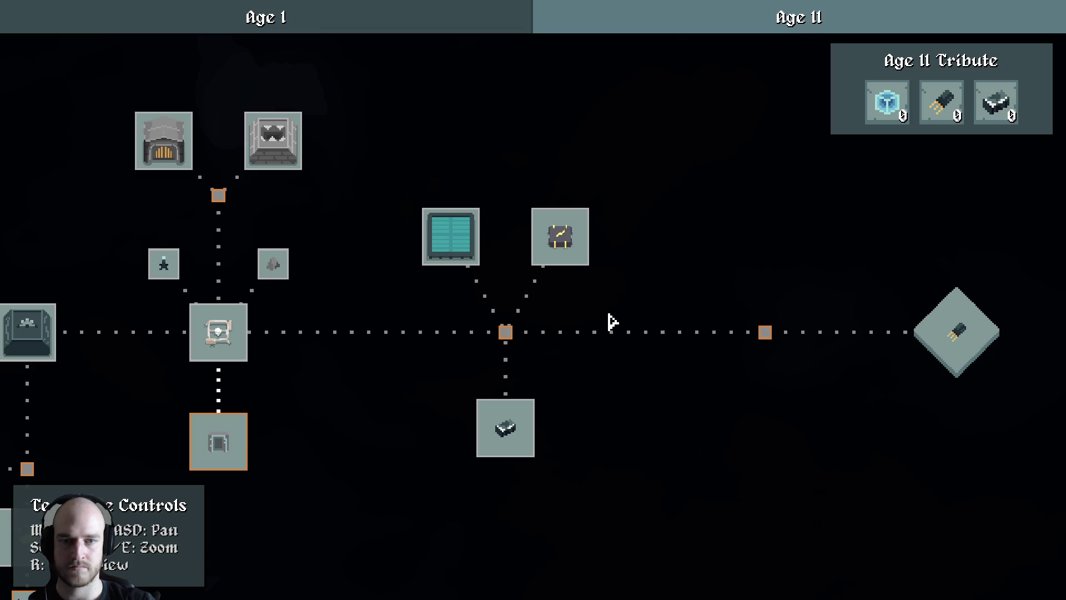
Check the tech tree background in game, quit, and return to the T3 Code chat
{"action": "key", "text": "t"}
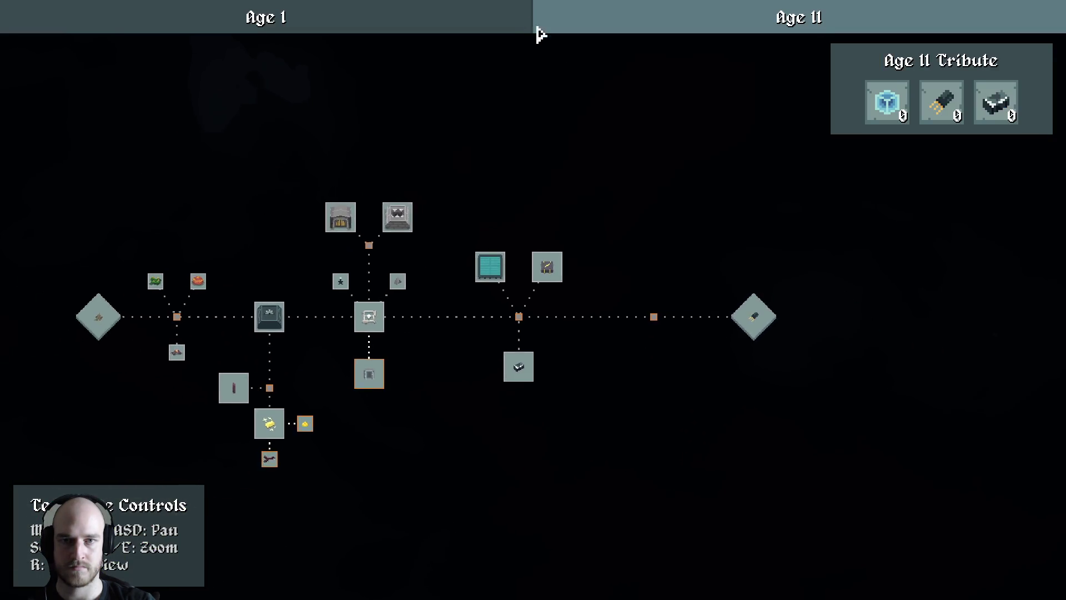
{"action": "scroll", "coordinate": [668, 360], "scroll_direction": "down", "scroll_amount": 3}
{"action": "key", "text": "alt+F4"}
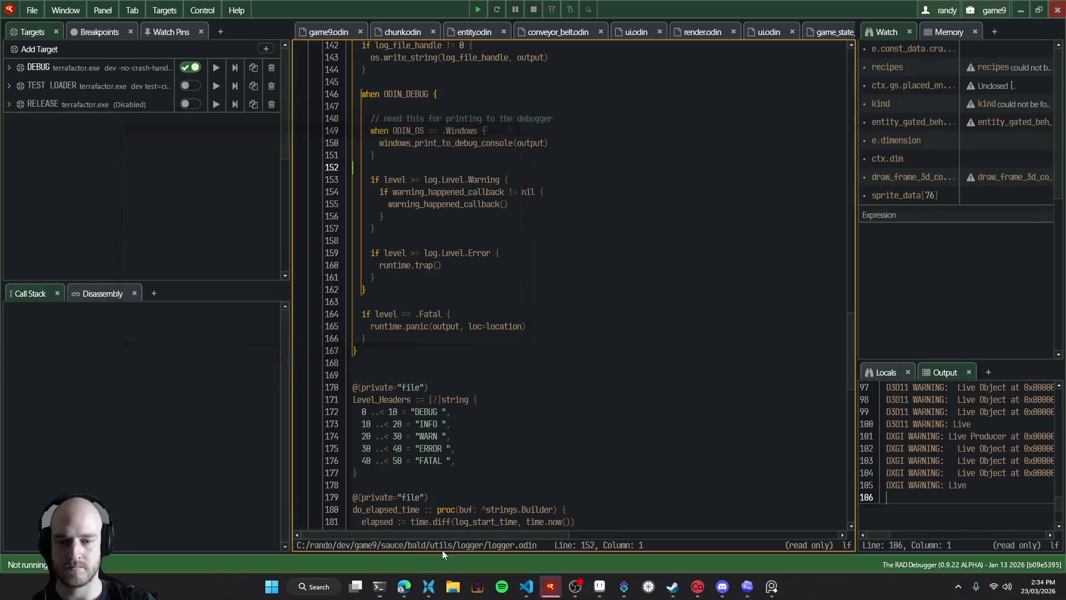
{"action": "left_click", "coordinate": [415, 592]}
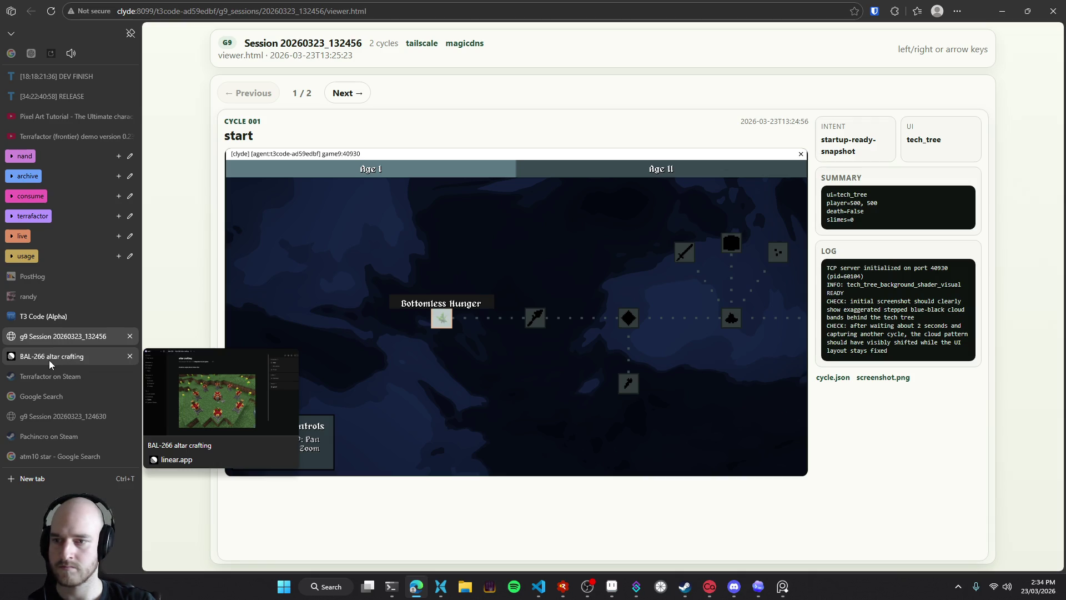
{"action": "left_click", "coordinate": [46, 316]}
Dictate and send feedback that the shader is probably too subtle to see, then open the tesseract thread
{"action": "left_click", "coordinate": [548, 476]}
{"action": "key", "text": "ctrl+super"}
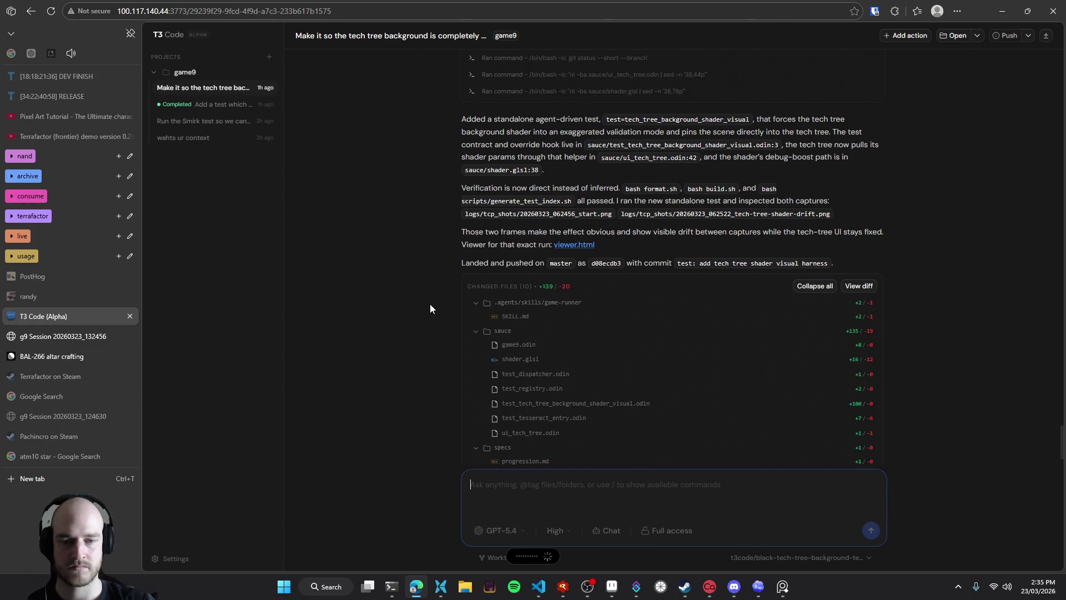
{"action": "type", "text": "."}
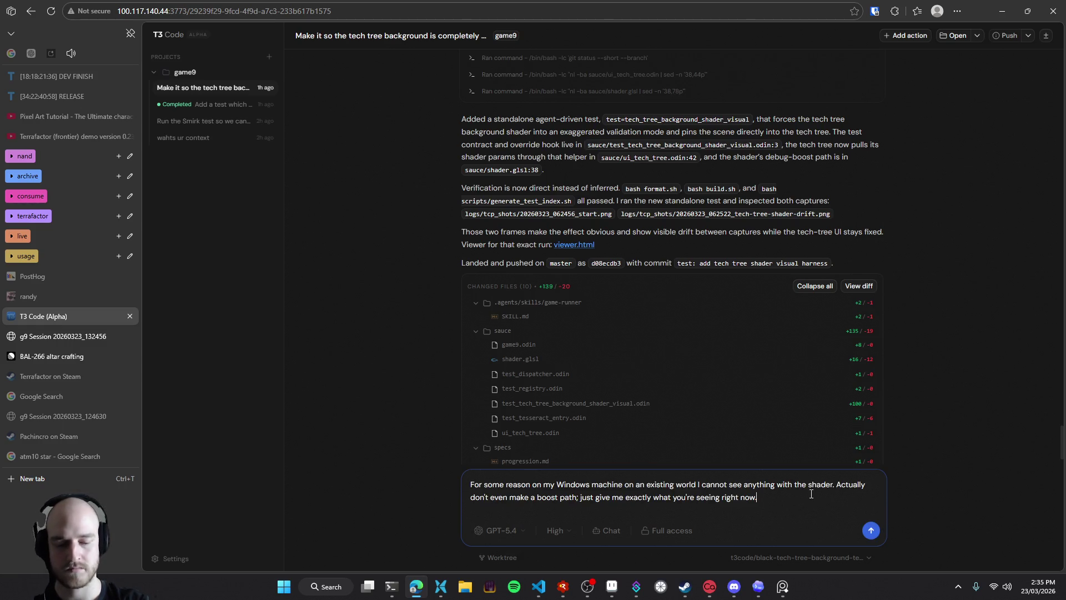
{"action": "type", "text": " It's probs way to subtle for me"}
{"action": "key", "text": "Return"}
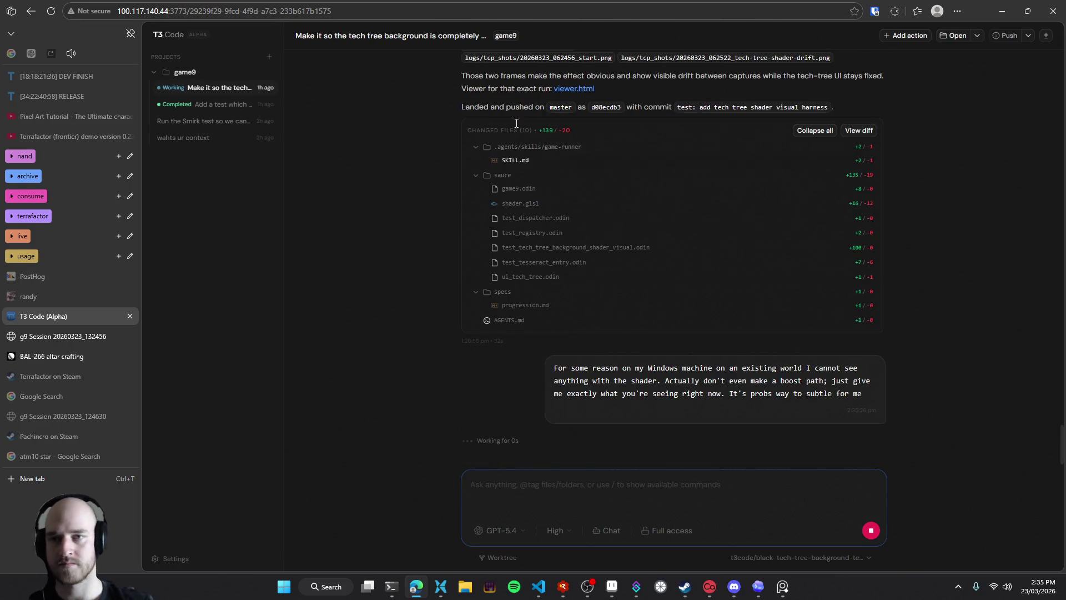
{"action": "left_click", "coordinate": [208, 104]}
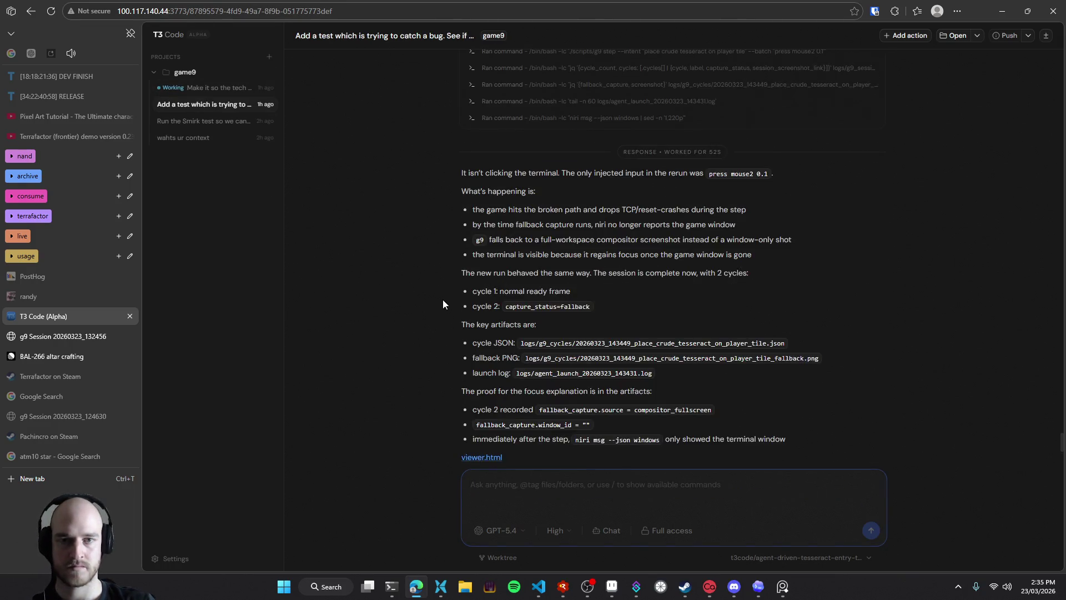
Read the agent's answer and its crash explanation bullets, highlighting each line while reading
{"action": "left_click_drag", "start_coordinate": [462, 173], "coordinate": [773, 174]}
{"action": "left_click_drag", "start_coordinate": [469, 213], "coordinate": [746, 212]}
{"action": "left_click", "coordinate": [747, 212]}
{"action": "left_click_drag", "start_coordinate": [472, 210], "coordinate": [750, 214]}
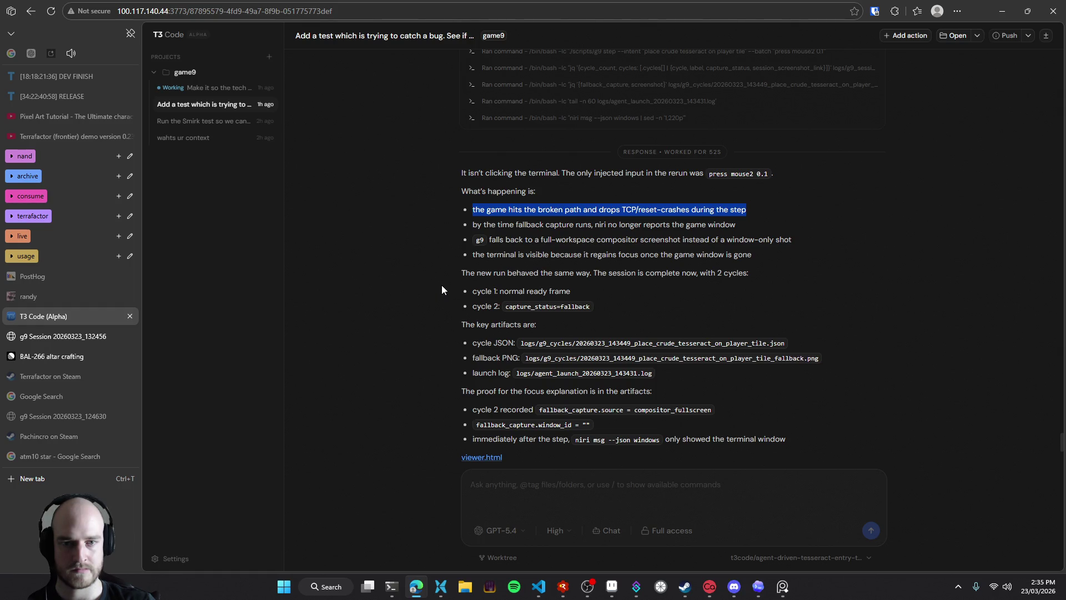
Open the rerun's viewer, compare the tesseract_entry_ready and failed placement cycles, then close it
{"action": "middle_click", "coordinate": [483, 293]}
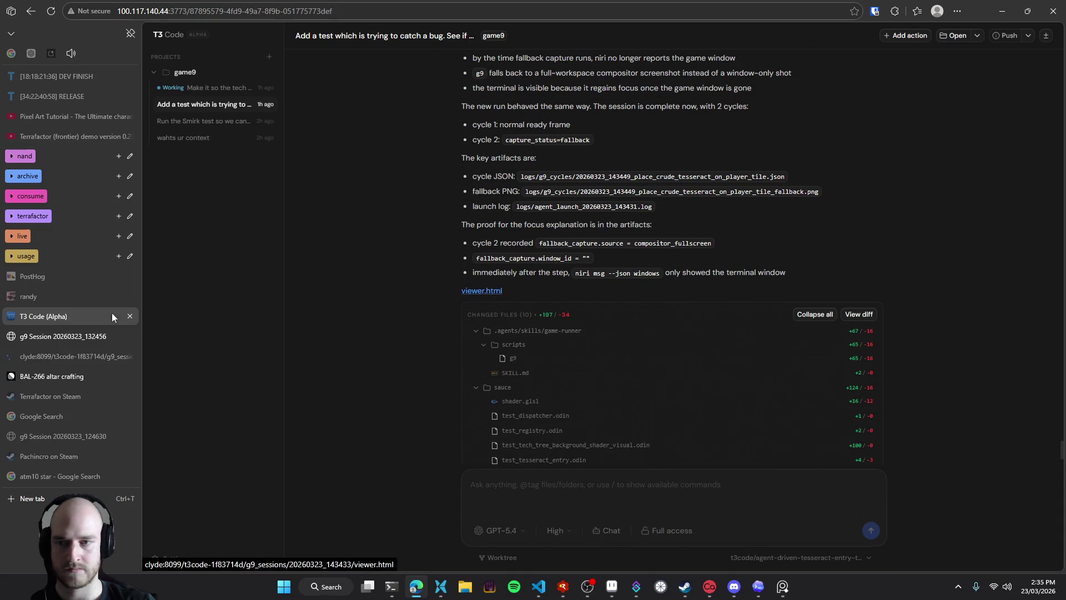
{"action": "left_click", "coordinate": [85, 359]}
{"action": "middle_click", "coordinate": [75, 339]}
{"action": "left_click", "coordinate": [349, 95]}
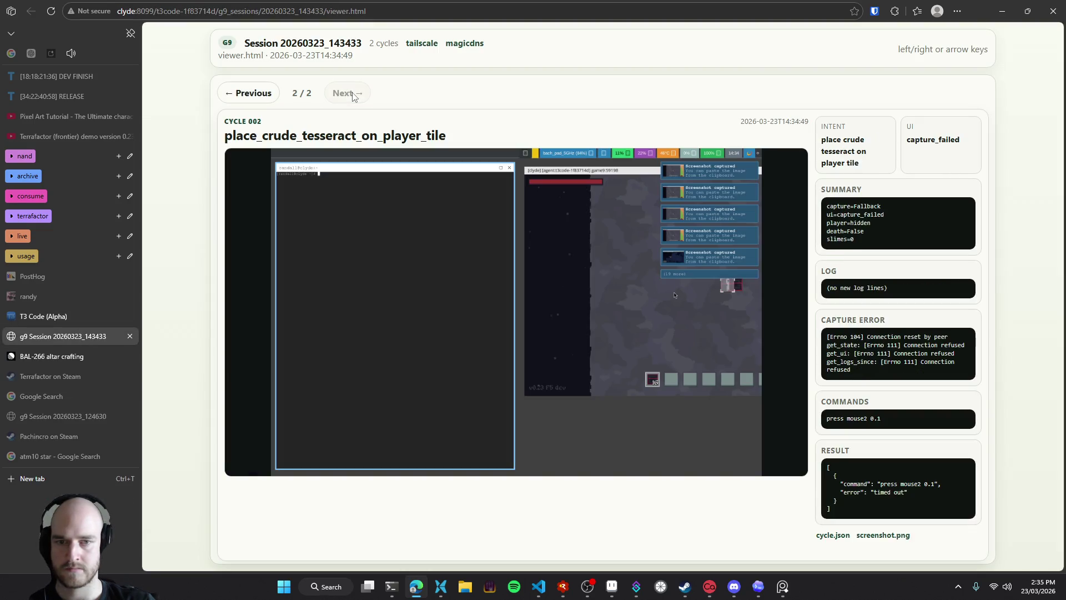
{"action": "left_click", "coordinate": [248, 93]}
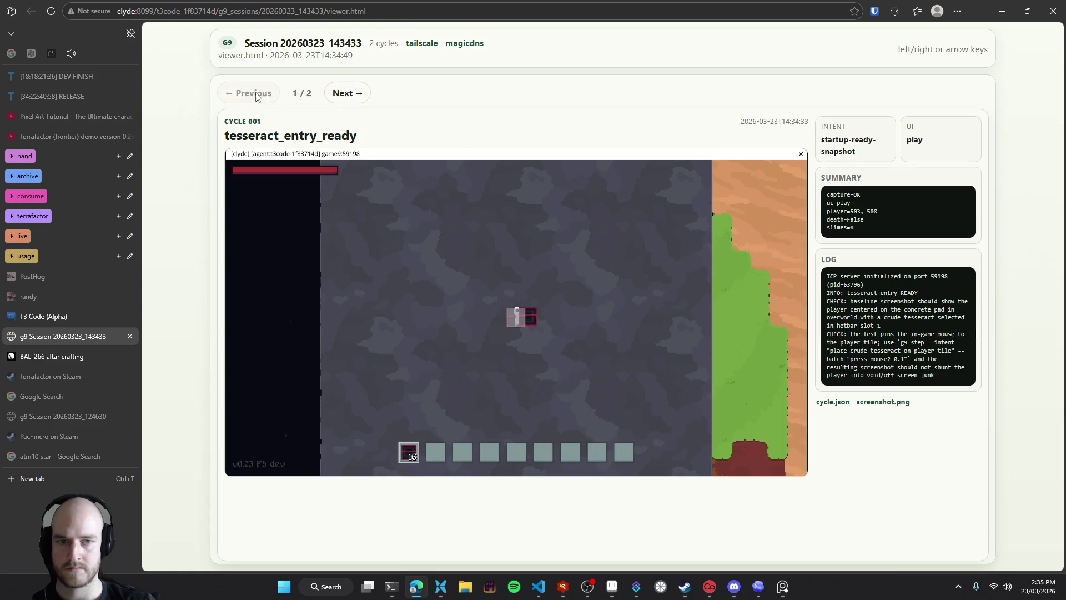
{"action": "left_click", "coordinate": [345, 93]}
{"action": "key", "text": "ctrl+w"}
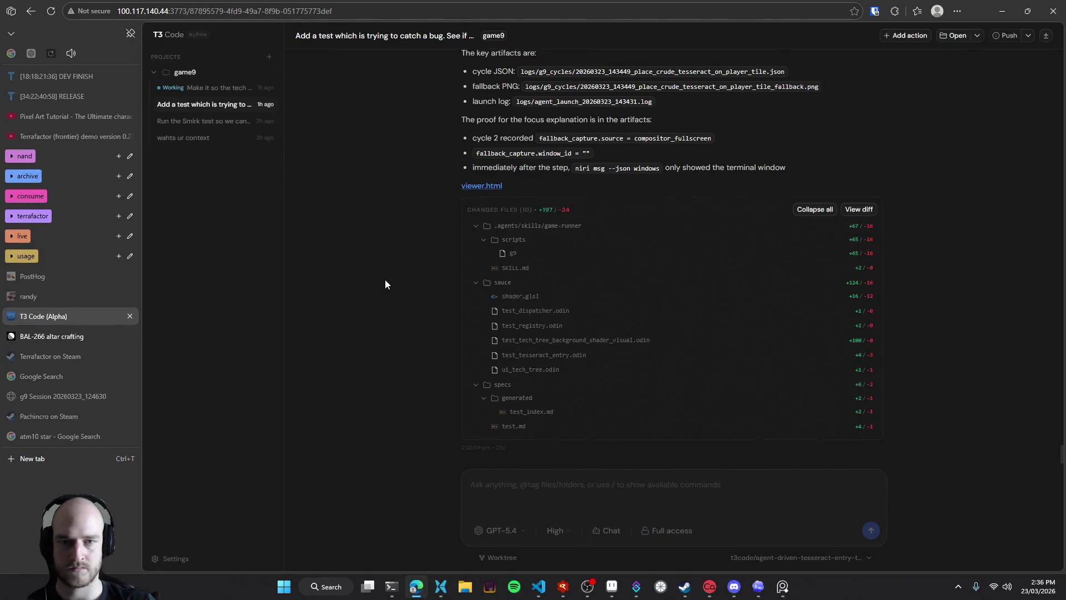
Scroll through the tesseract agent's reply, highlighting the terminal-window proof line and explanation bullet
{"action": "scroll", "coordinate": [407, 295], "scroll_direction": "up", "scroll_amount": 4}
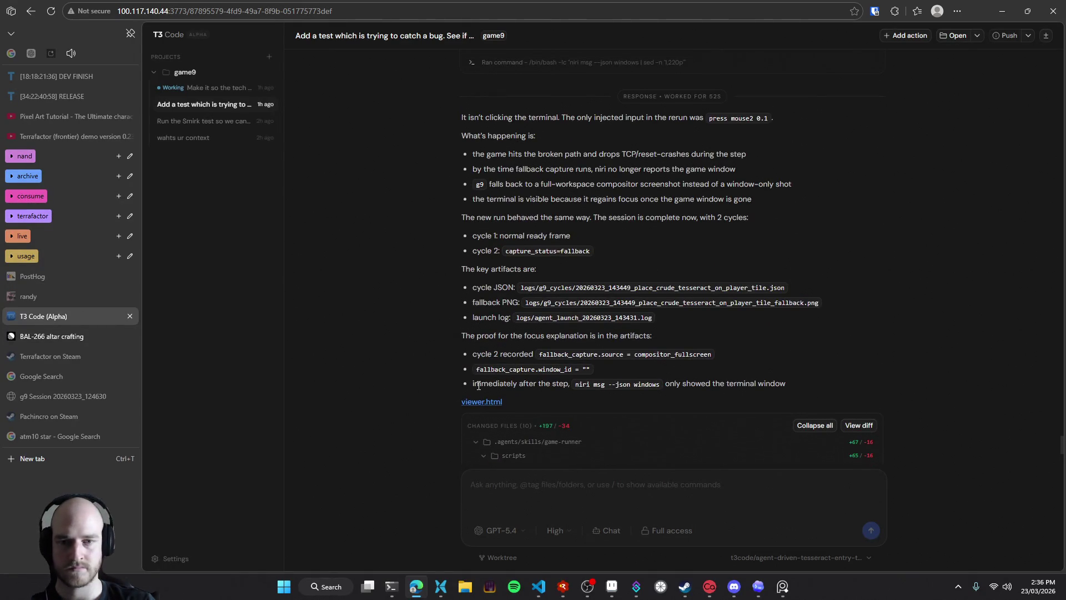
{"action": "left_click_drag", "start_coordinate": [484, 388], "coordinate": [565, 387]}
{"action": "left_click", "coordinate": [565, 387]}
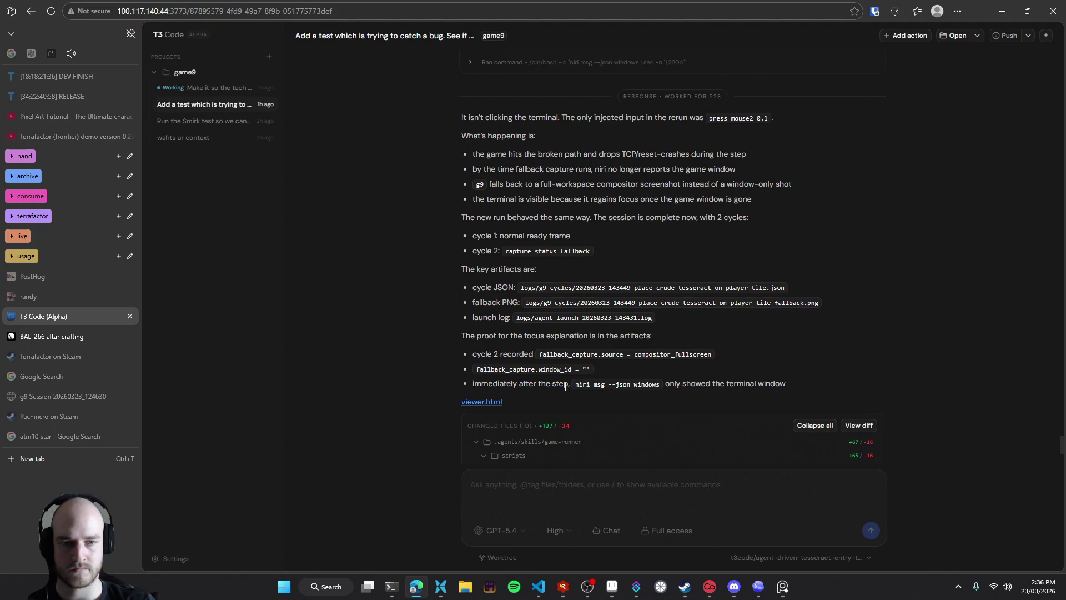
{"action": "scroll", "coordinate": [444, 347], "scroll_direction": "up", "scroll_amount": 1}
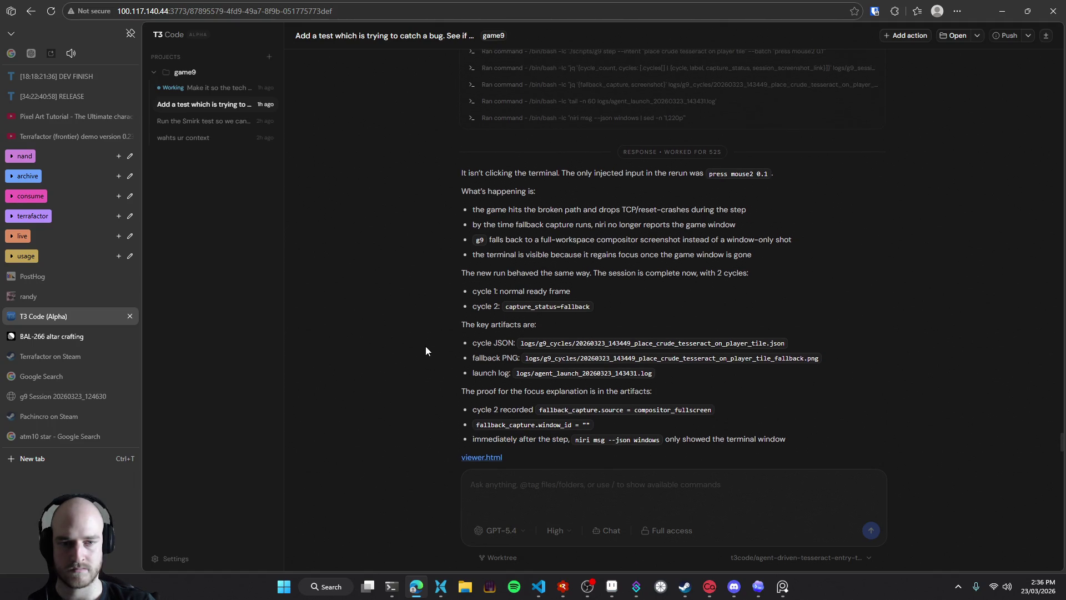
{"action": "scroll", "coordinate": [457, 346], "scroll_direction": "up", "scroll_amount": 5}
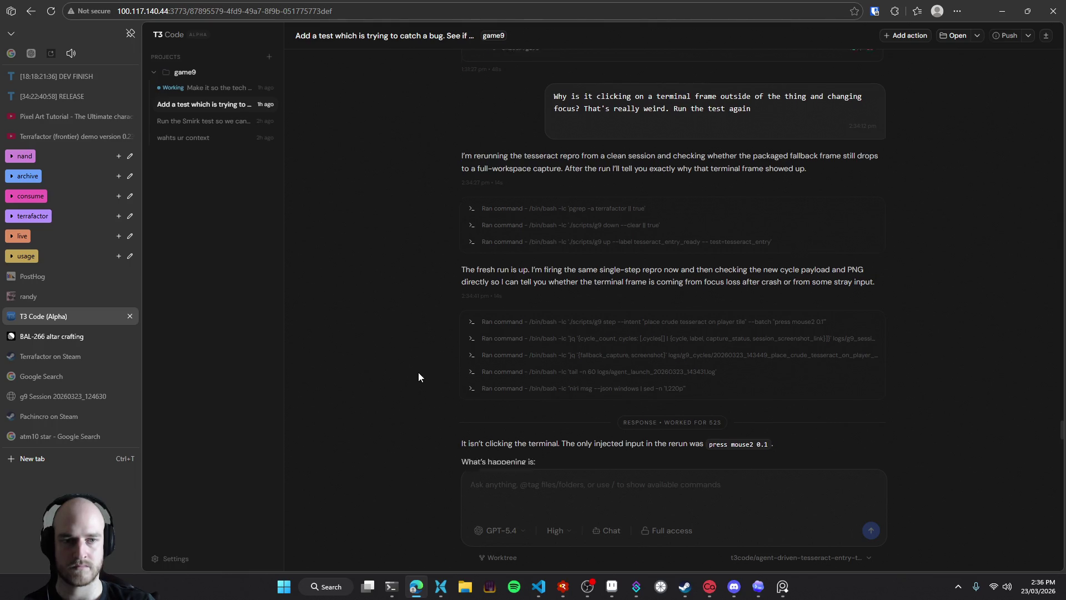
{"action": "scroll", "coordinate": [422, 372], "scroll_direction": "down", "scroll_amount": 2}
{"action": "scroll", "coordinate": [421, 373], "scroll_direction": "down", "scroll_amount": 1}
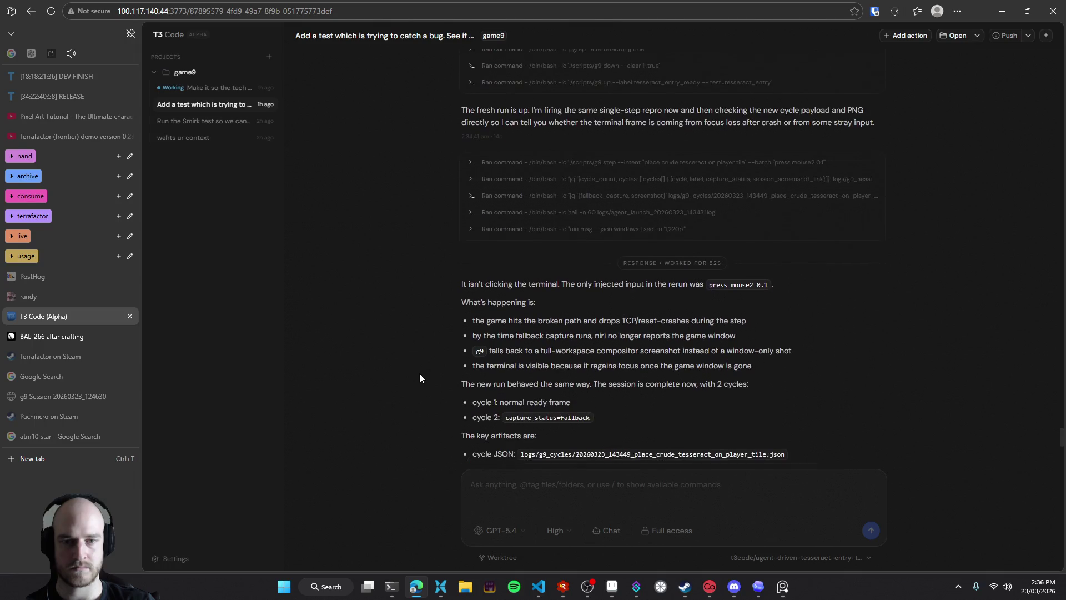
{"action": "scroll", "coordinate": [414, 331], "scroll_direction": "down", "scroll_amount": 1}
{"action": "scroll", "coordinate": [414, 331], "scroll_direction": "down", "scroll_amount": 1}
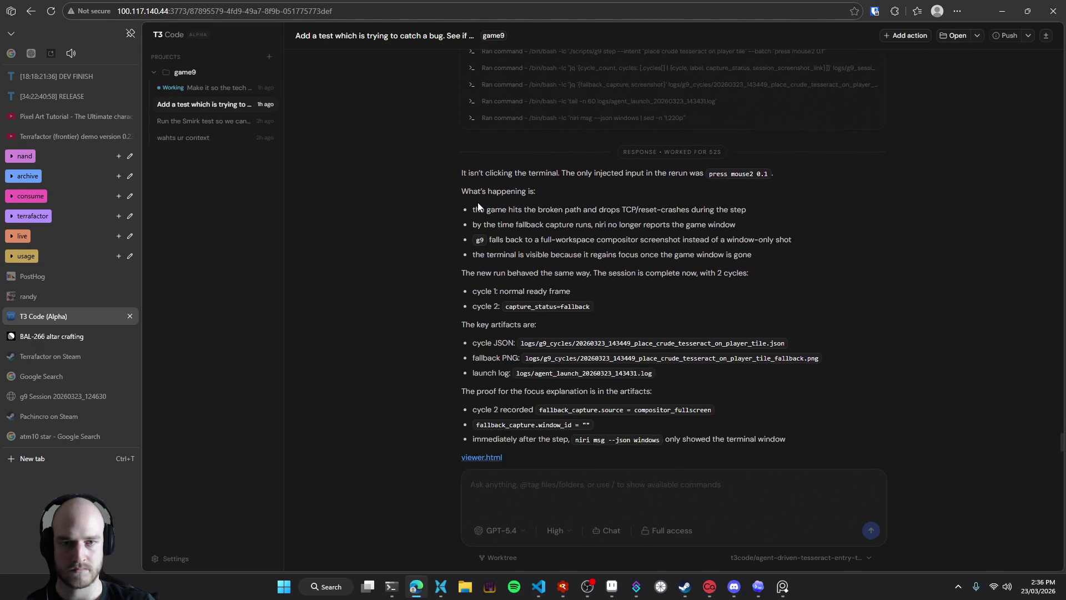
{"action": "left_click_drag", "start_coordinate": [472, 210], "coordinate": [605, 213]}
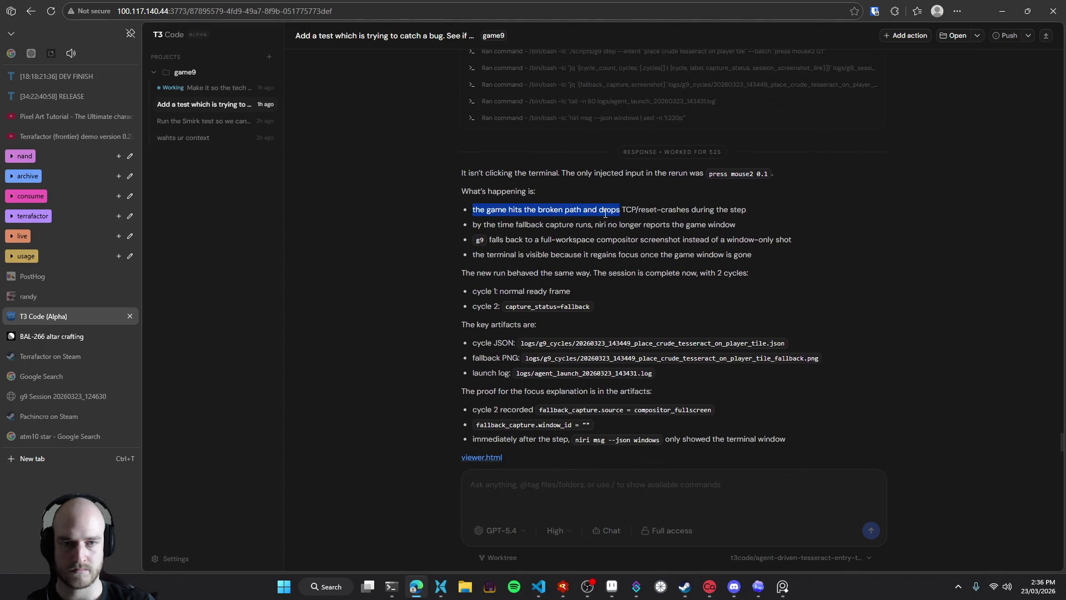
Ask why the game hits a broken path and drops TCP, then open the tech tree background thread
{"action": "left_click", "coordinate": [611, 413]}
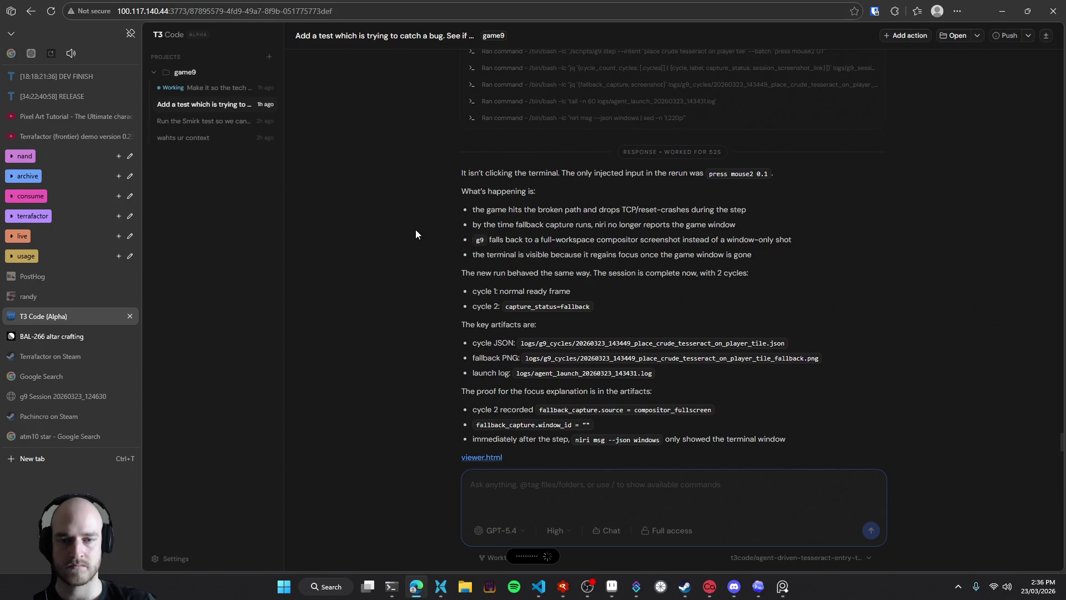
{"action": "type", "text": "Why is the game hitting some kind of broken path and dropping TCP? Something is wrong here. Investigate"}
{"action": "key", "text": "Return"}
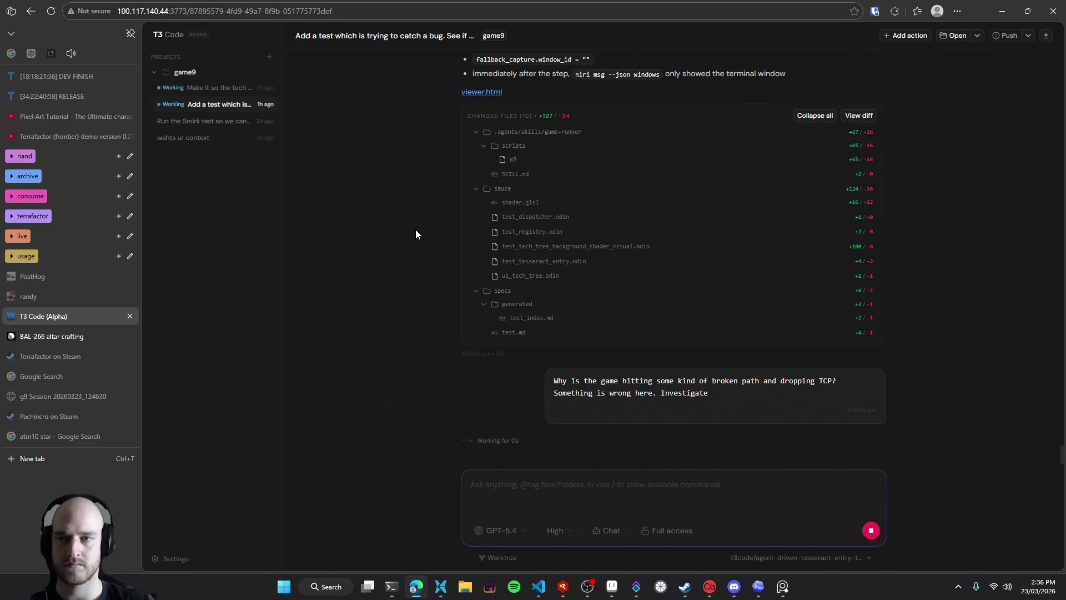
{"action": "left_click", "coordinate": [211, 88]}
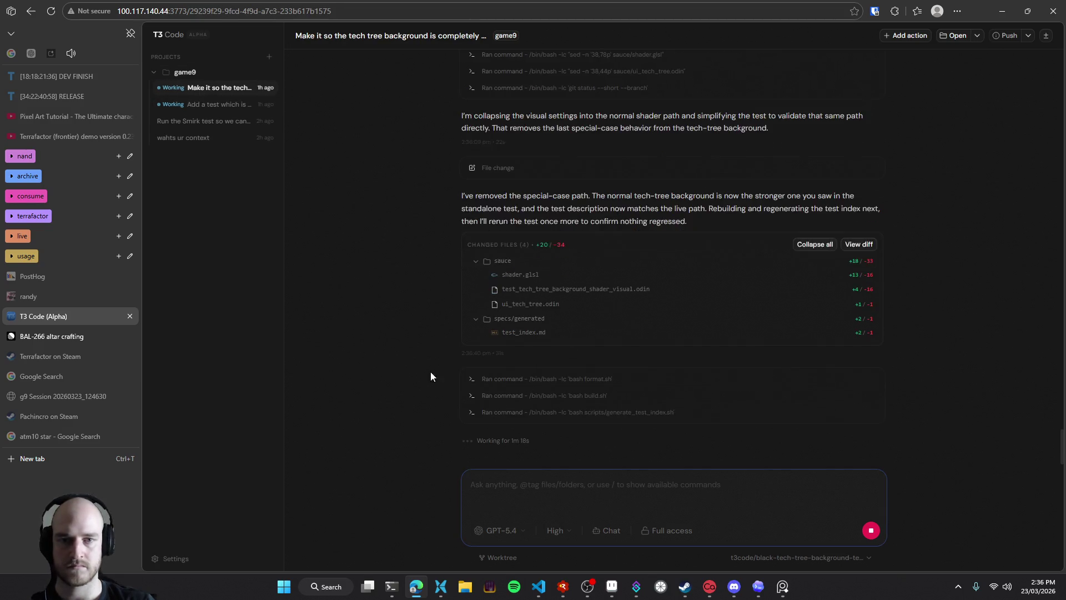
Write in the tech-tree composer that the game launches, resizes, and then loses focus
{"action": "left_click", "coordinate": [539, 586]}
{"action": "key", "text": "BackSpace"}
{"action": "key", "text": "BackSpace"}
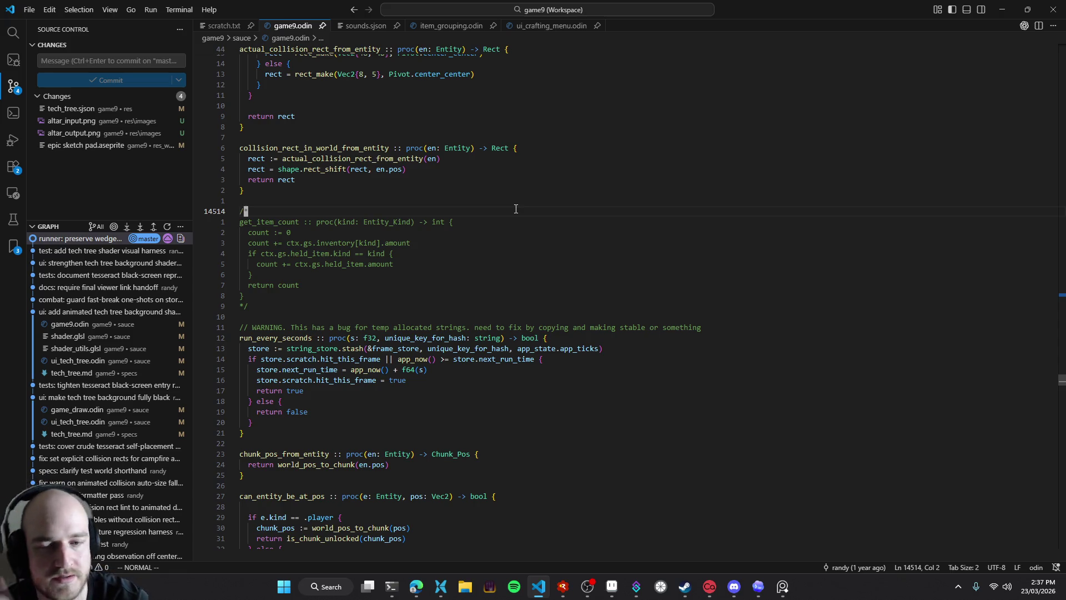
{"action": "left_click", "coordinate": [416, 586]}
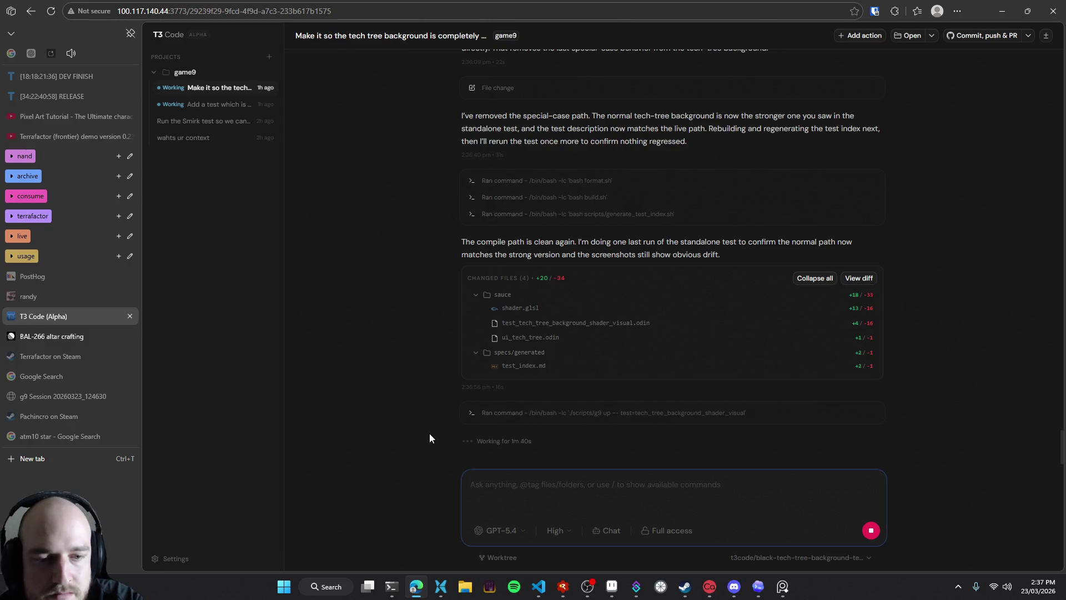
{"action": "type", "text": "it looks like it's launching and then "}
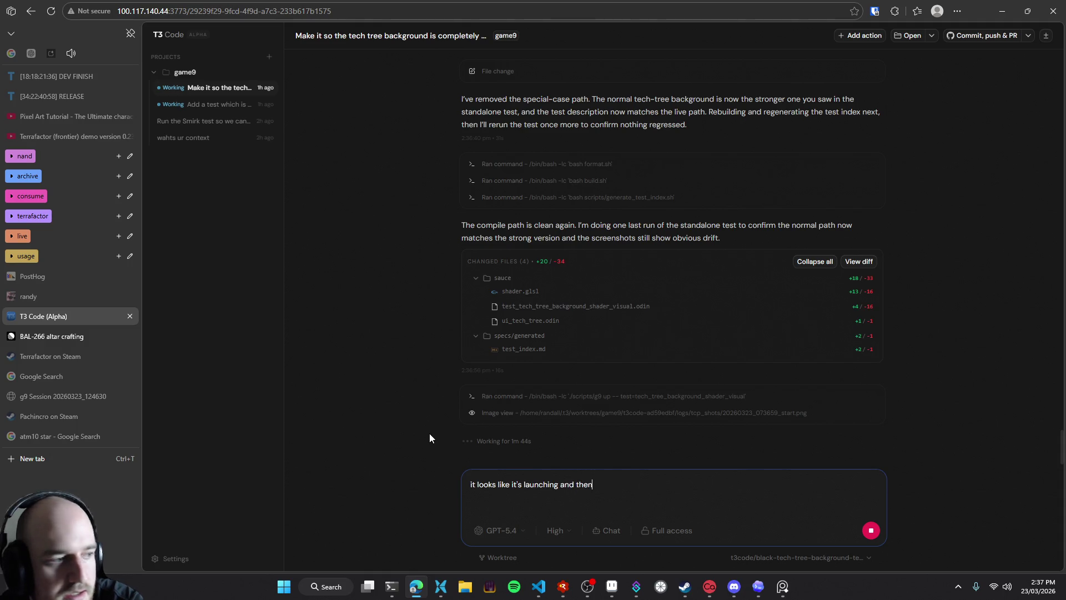
{"action": "type", "text": "resizing the game, and then the focus shifts a"}
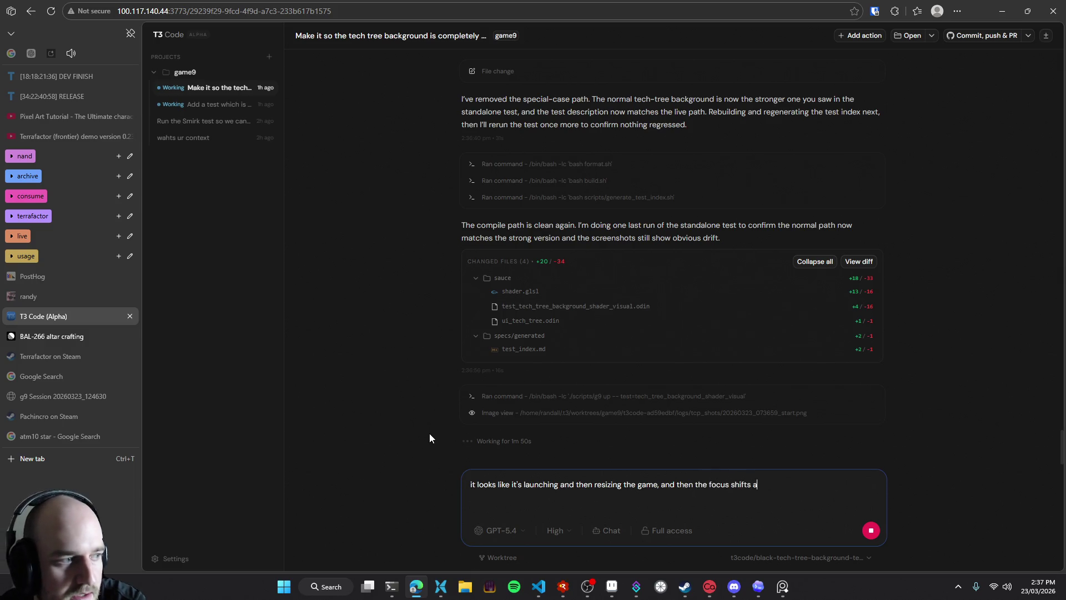
{"action": "type", "text": "way from it. Shit is fucked."}
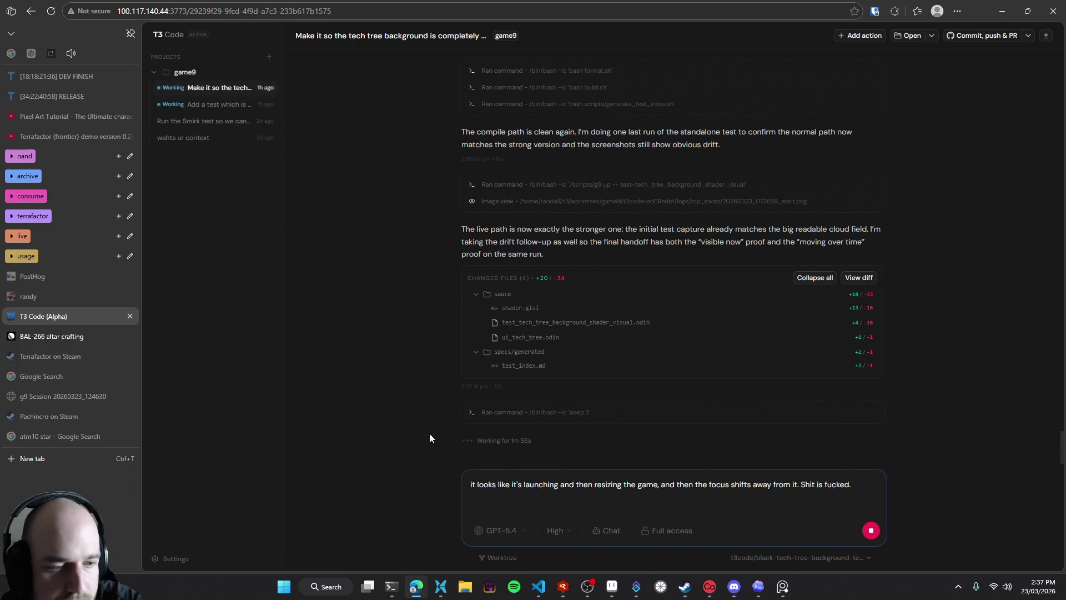
{"action": "key", "text": "ctrl+a"}
{"action": "key", "text": "End"}
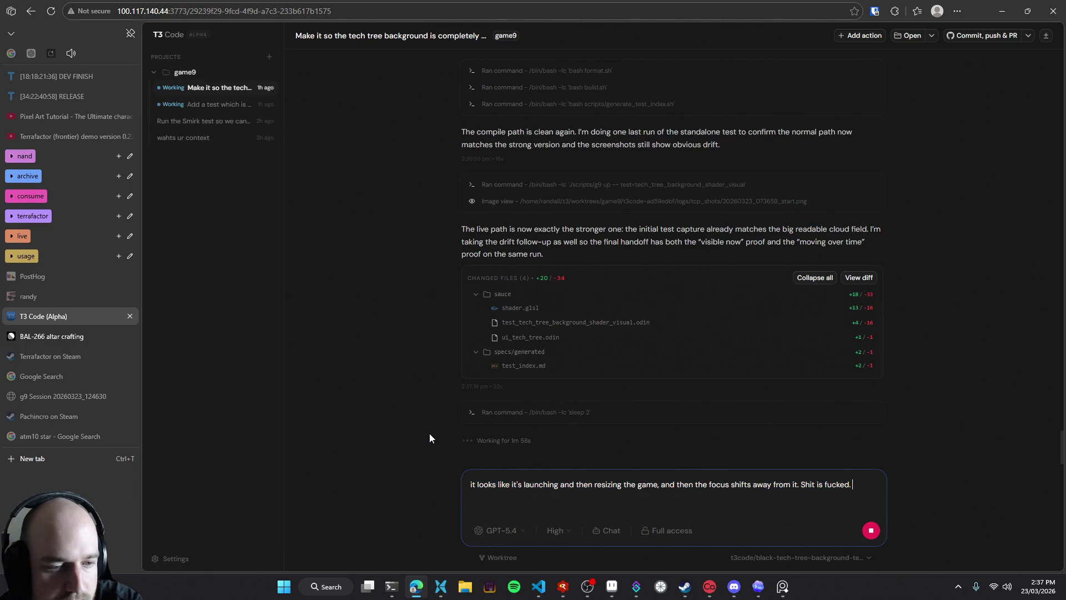
{"action": "key", "text": "ctrl+a"}
{"action": "key", "text": "End"}
Add 'this is a problem with our launch flow I think?' on a new line and send it
{"action": "key", "text": "shift+Return"}
{"action": "key", "text": "shift+Return"}
{"action": "type", "text": "this is a prblem with out launch flow /"}
{"action": "key", "text": "BackSpace"}
{"action": "key", "text": "shift+Home"}
{"action": "key", "text": "End"}
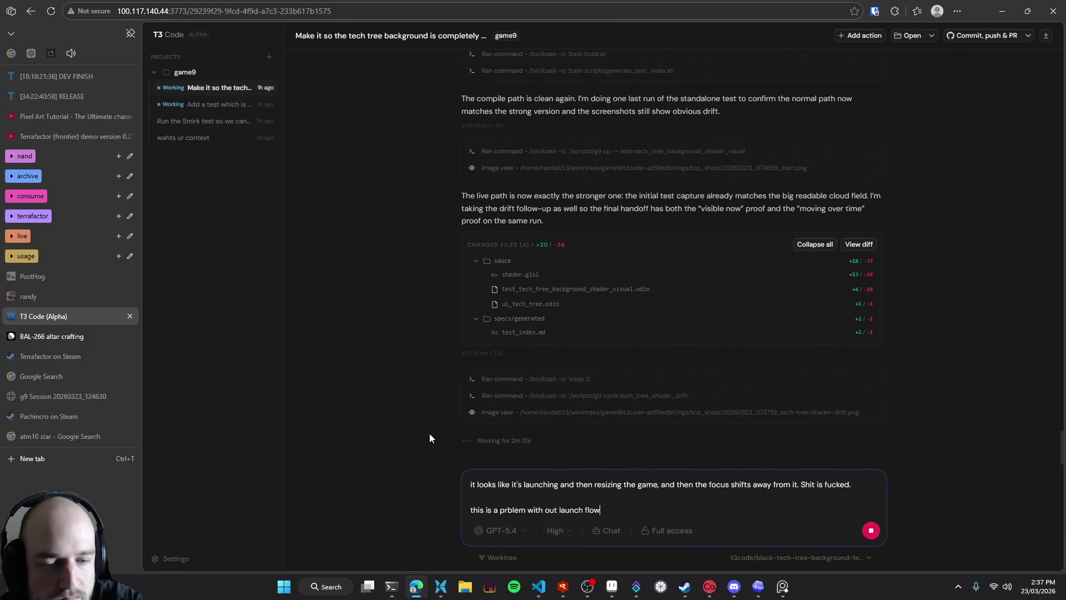
{"action": "type", "text": "I think?"}
{"action": "key", "text": "Return"}
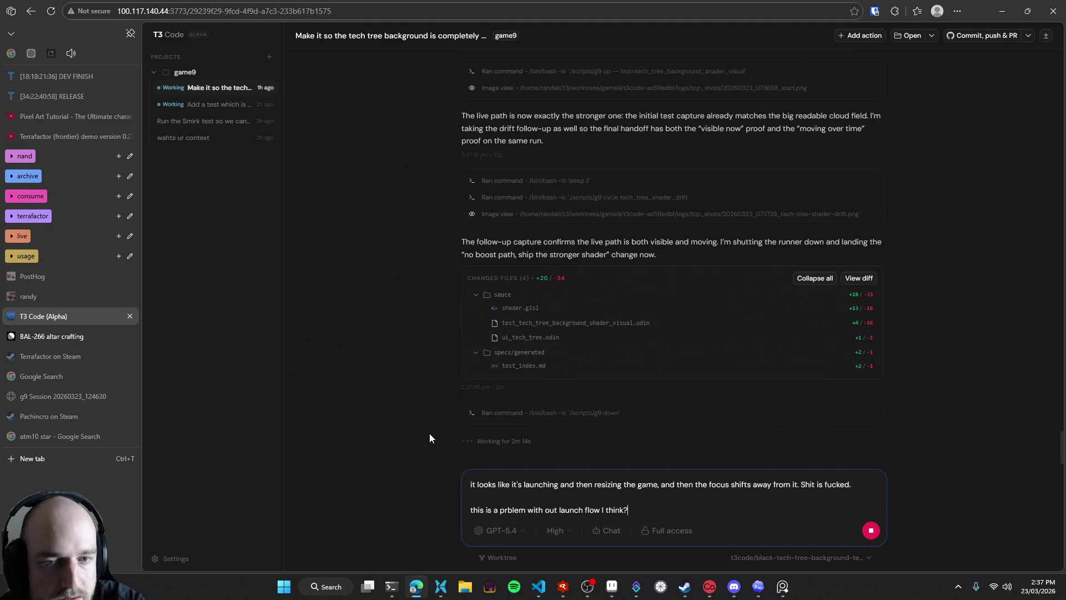
{"action": "left_click", "coordinate": [1002, 11]}
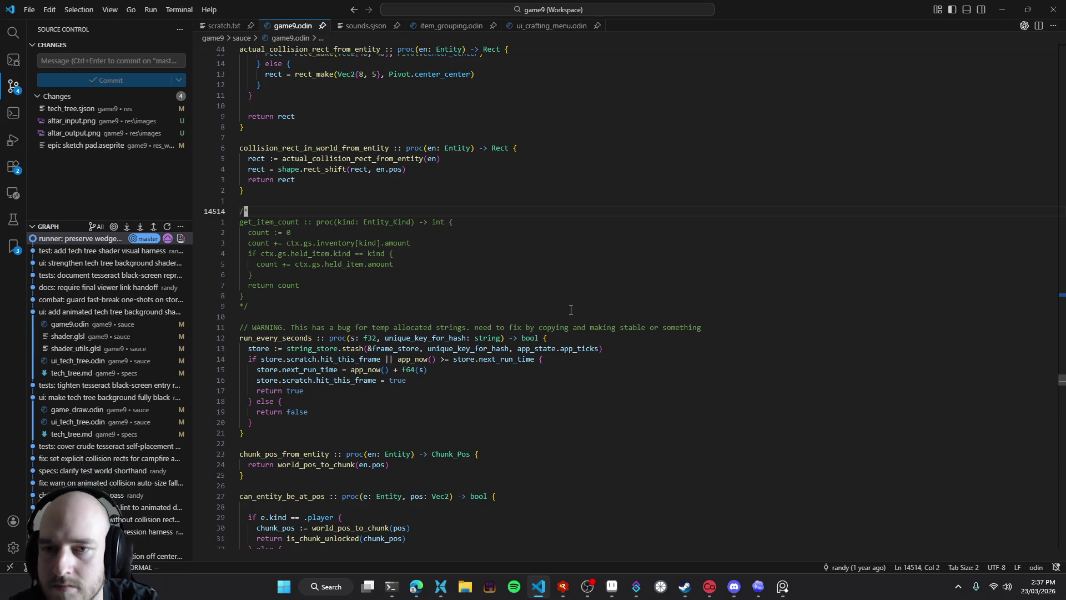
Inspect the run_every_seconds condition line in game9.odin and its context actions
{"action": "left_click", "coordinate": [559, 358]}
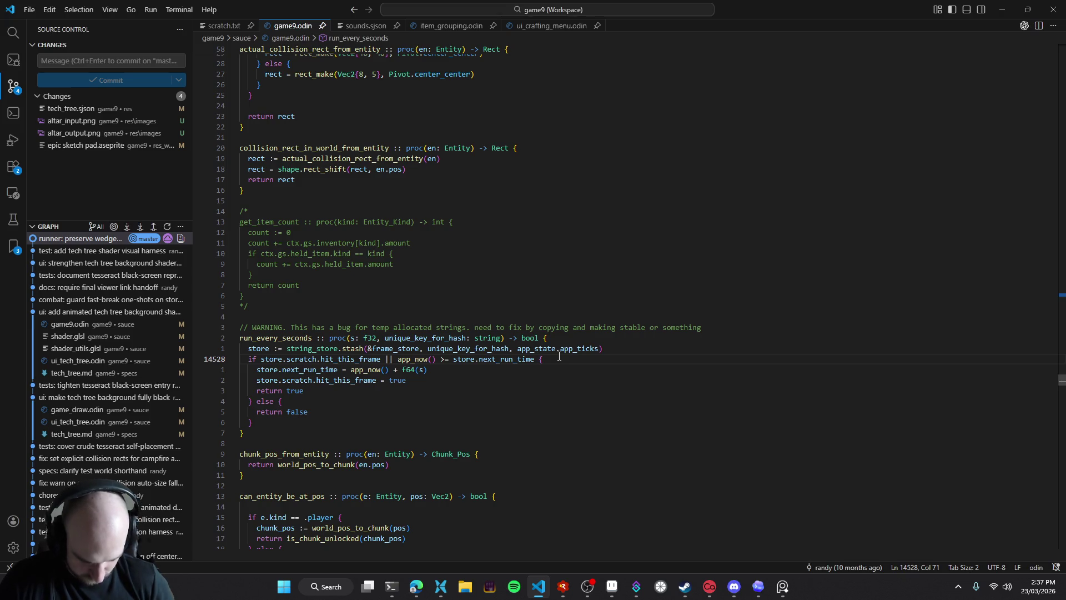
{"action": "right_click", "coordinate": [559, 357]}
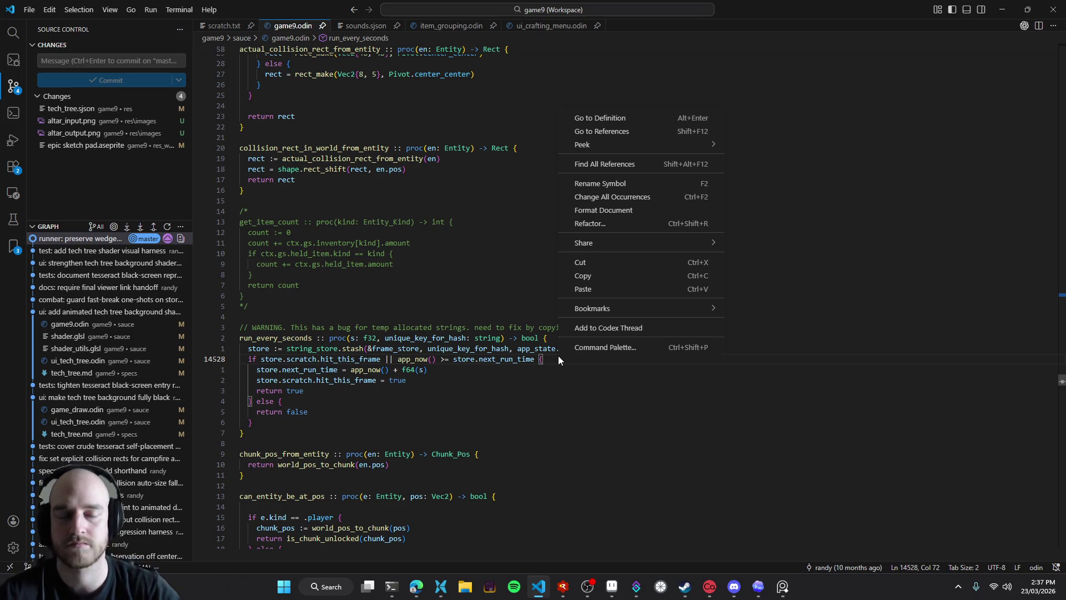
{"action": "key", "text": "Escape"}
{"action": "key", "text": "5"}
{"action": "key", "text": "k"}
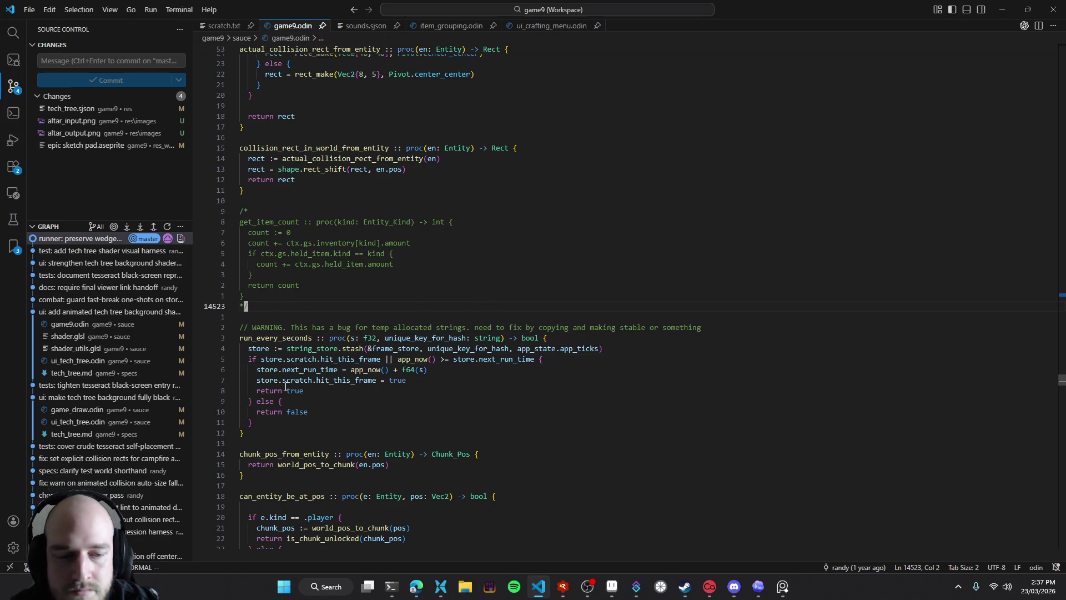
Glance at a blank new Codex thread, then return through VS Code to the T3 Code chat
{"action": "left_click", "coordinate": [759, 586]}
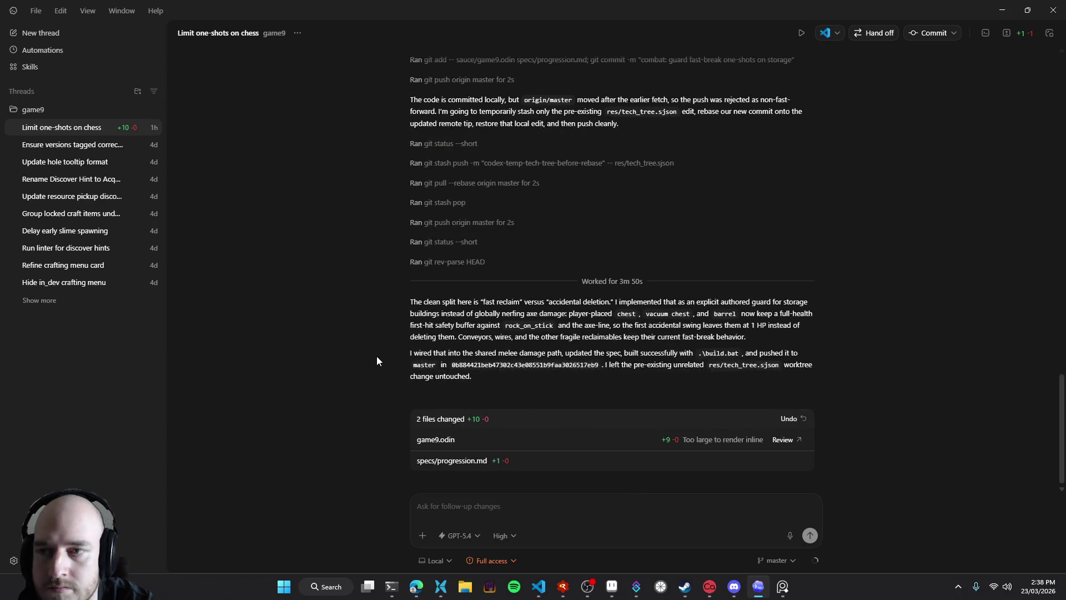
{"action": "left_click", "coordinate": [153, 109]}
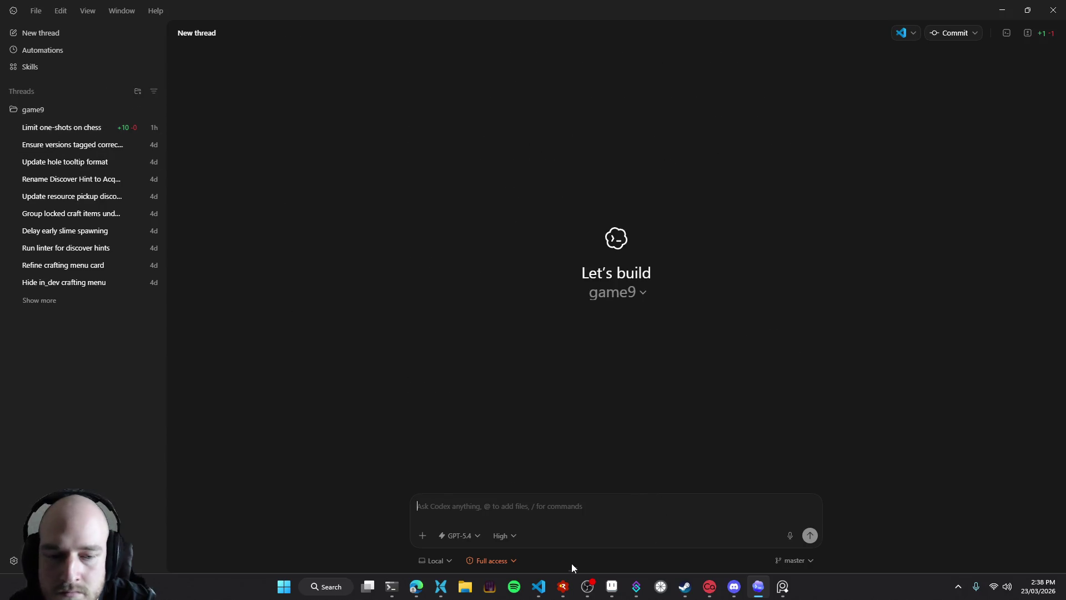
{"action": "left_click", "coordinate": [538, 586]}
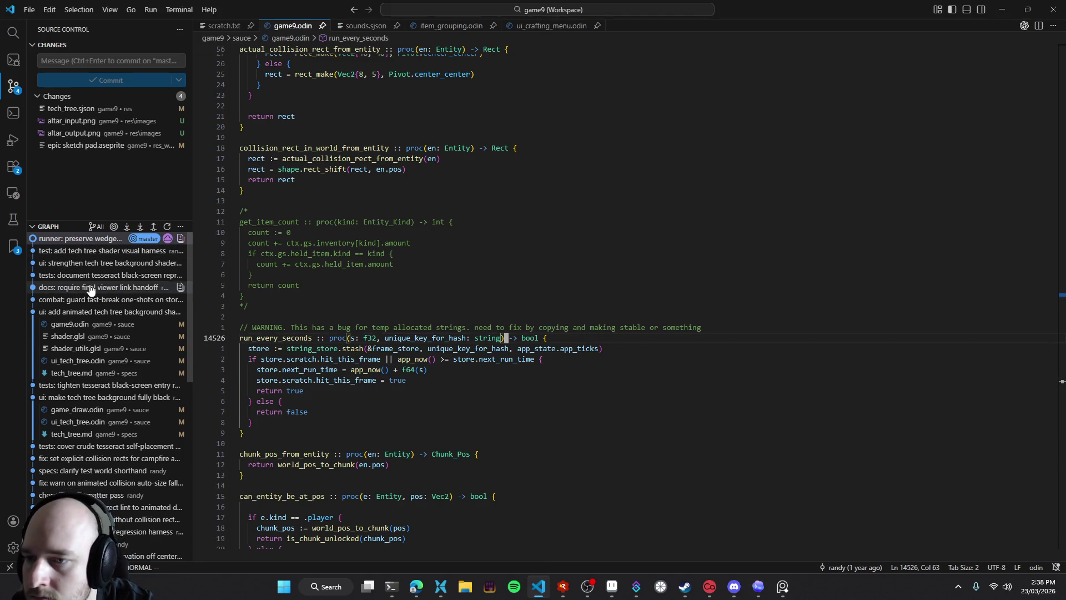
{"action": "left_click", "coordinate": [416, 586]}
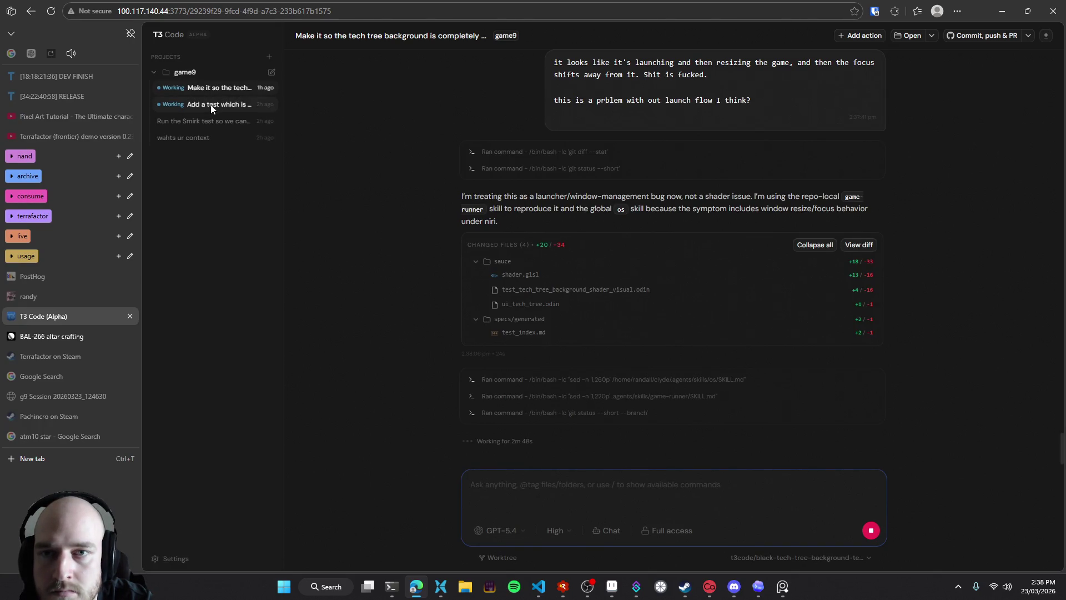
Find the launch-flow message and stop the tech-tree agent's current run
{"action": "scroll", "coordinate": [444, 222], "scroll_direction": "up", "scroll_amount": 2}
{"action": "mouse_move", "coordinate": [752, 219]}
{"action": "left_mouse_down"}
{"action": "mouse_move", "coordinate": [607, 182]}
{"action": "mouse_move", "coordinate": [521, 200]}
{"action": "left_mouse_up"}
{"action": "left_click", "coordinate": [871, 431]}
{"action": "left_click", "coordinate": [871, 530]}
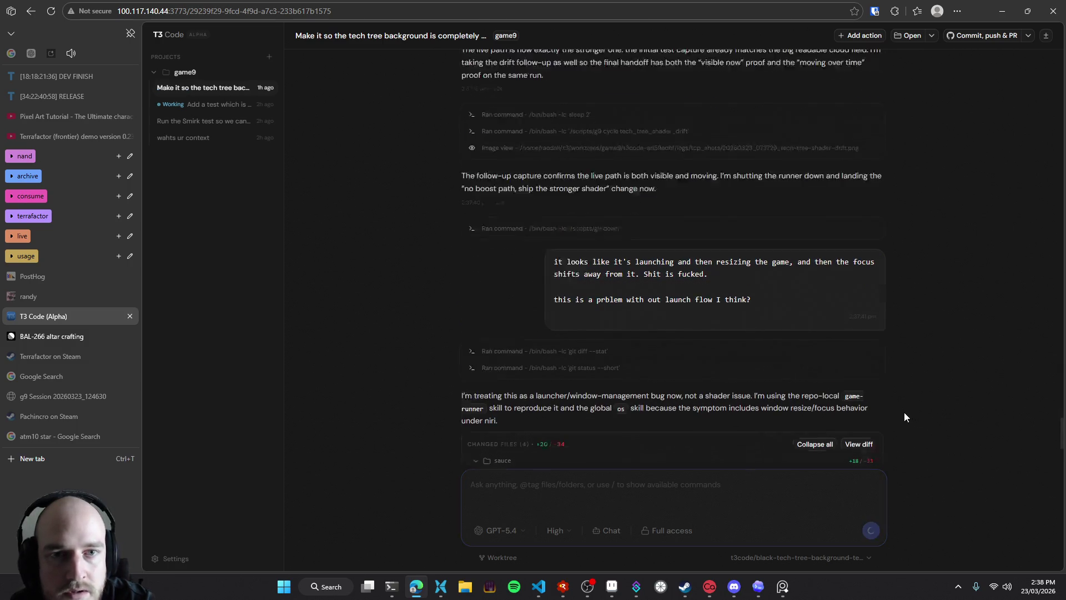
Scroll through the tech-tree thread to review the agent's output, then reload the T3 Code page
{"action": "scroll", "coordinate": [661, 401], "scroll_direction": "up", "scroll_amount": 6}
{"action": "scroll", "coordinate": [618, 401], "scroll_direction": "up", "scroll_amount": 6}
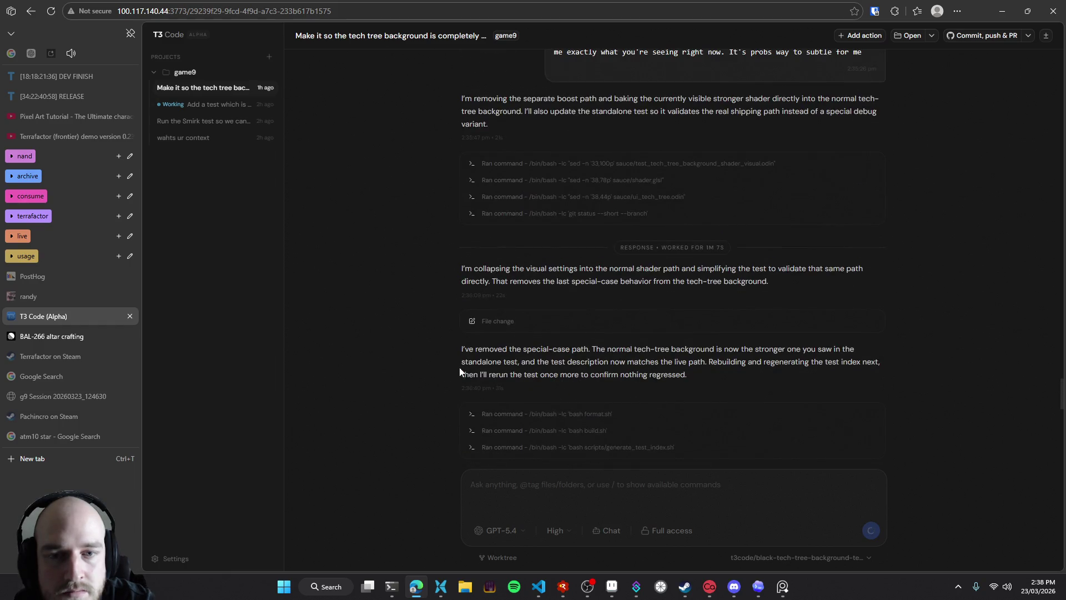
{"action": "scroll", "coordinate": [443, 371], "scroll_direction": "up", "scroll_amount": 5}
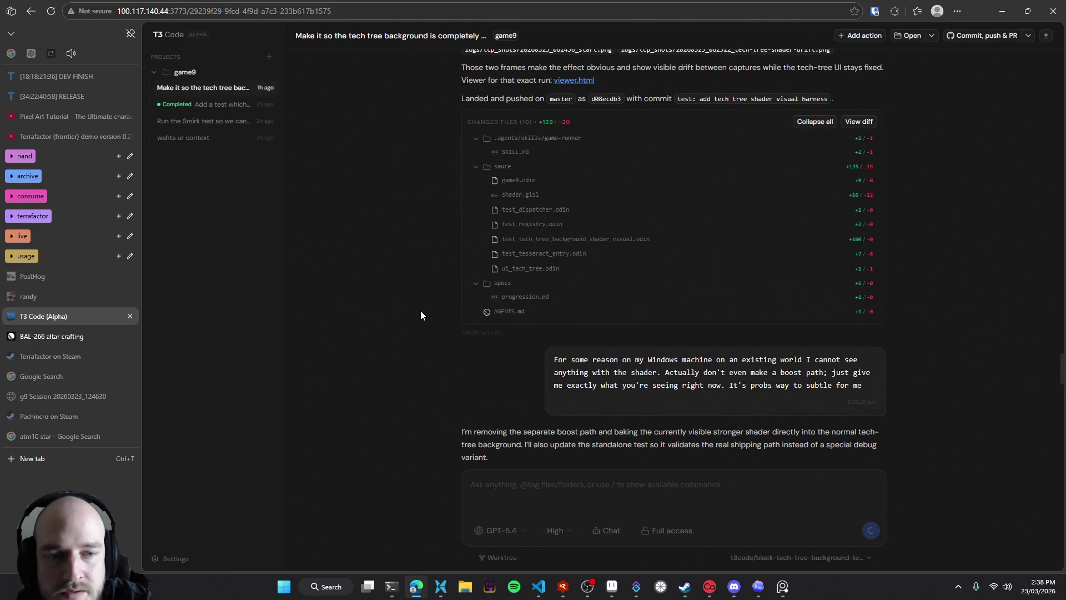
{"action": "scroll", "coordinate": [424, 321], "scroll_direction": "down", "scroll_amount": 4}
{"action": "scroll", "coordinate": [424, 322], "scroll_direction": "down", "scroll_amount": 4}
{"action": "scroll", "coordinate": [422, 322], "scroll_direction": "down", "scroll_amount": 4}
{"action": "scroll", "coordinate": [423, 326], "scroll_direction": "down", "scroll_amount": 2}
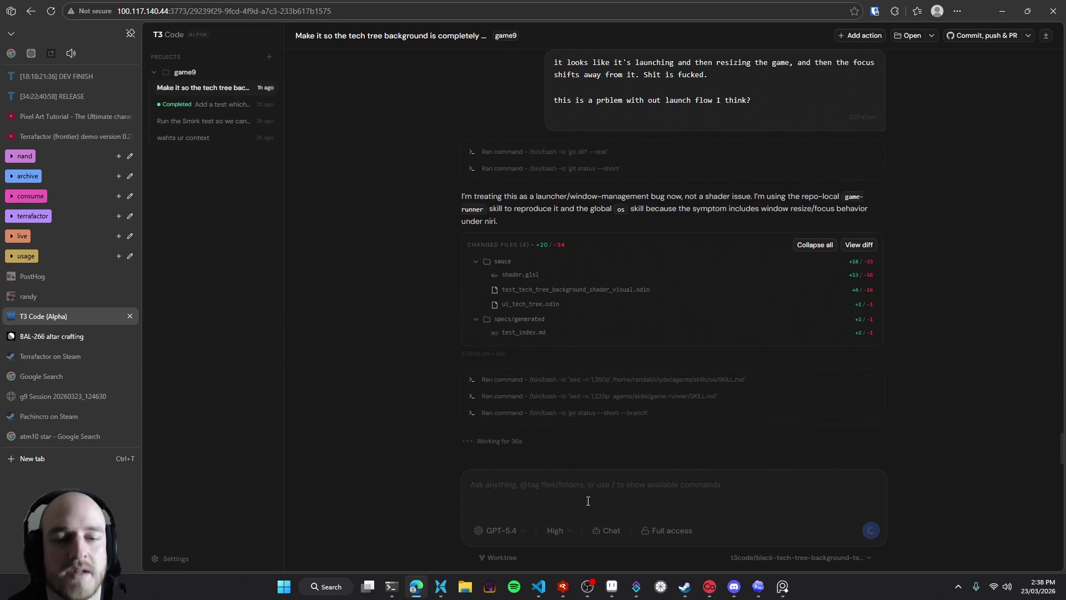
{"action": "scroll", "coordinate": [660, 449], "scroll_direction": "up", "scroll_amount": 3}
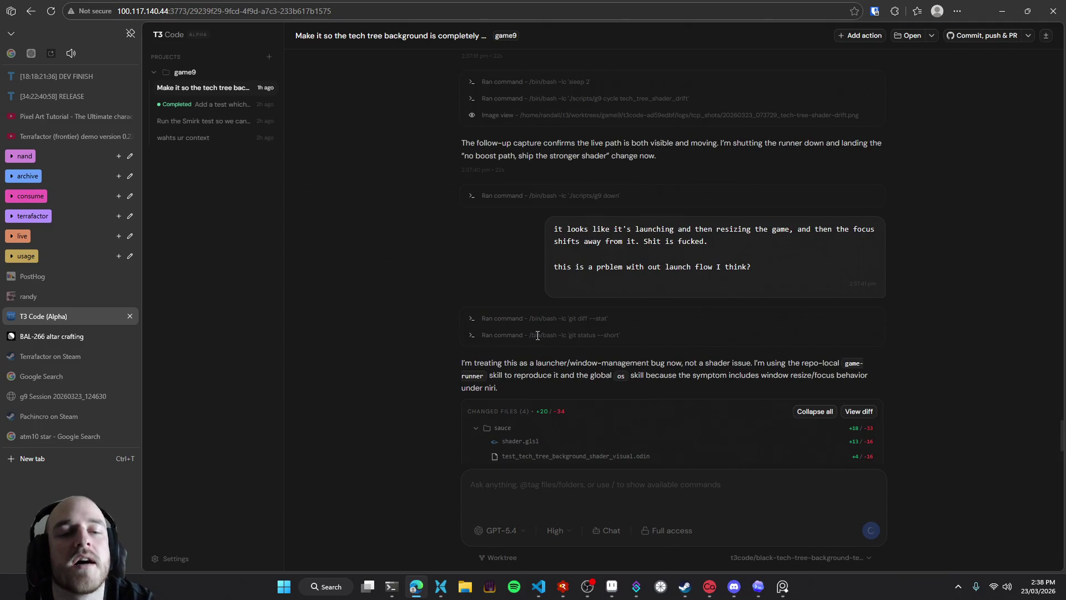
{"action": "scroll", "coordinate": [500, 322], "scroll_direction": "down", "scroll_amount": 3}
{"action": "key", "text": "F5"}
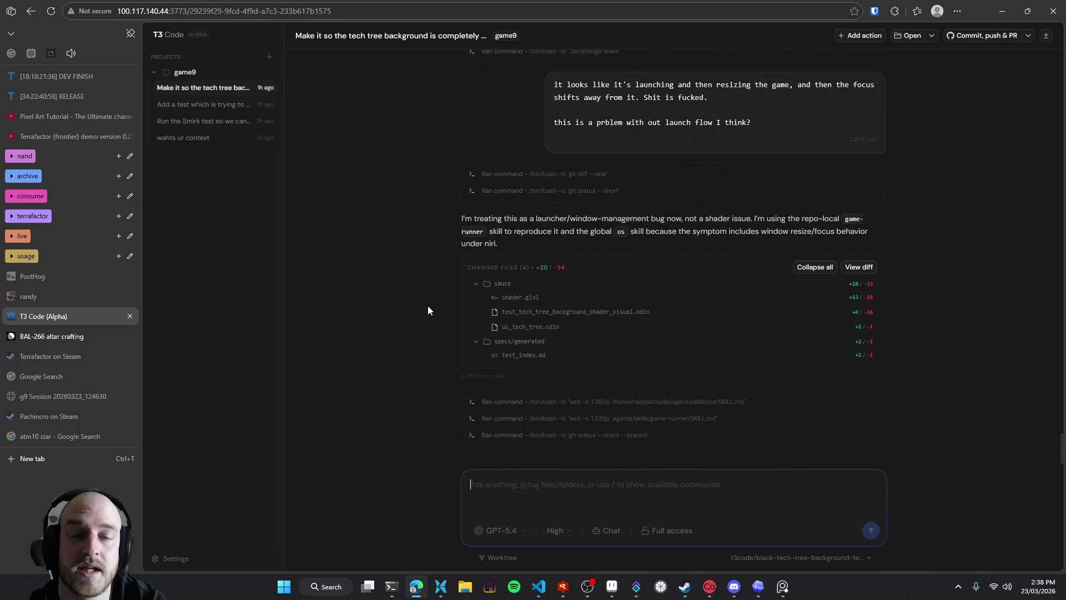
Check the Codex account menu, minimize Codex, and focus the tech-tree composer
{"action": "left_click", "coordinate": [760, 589]}
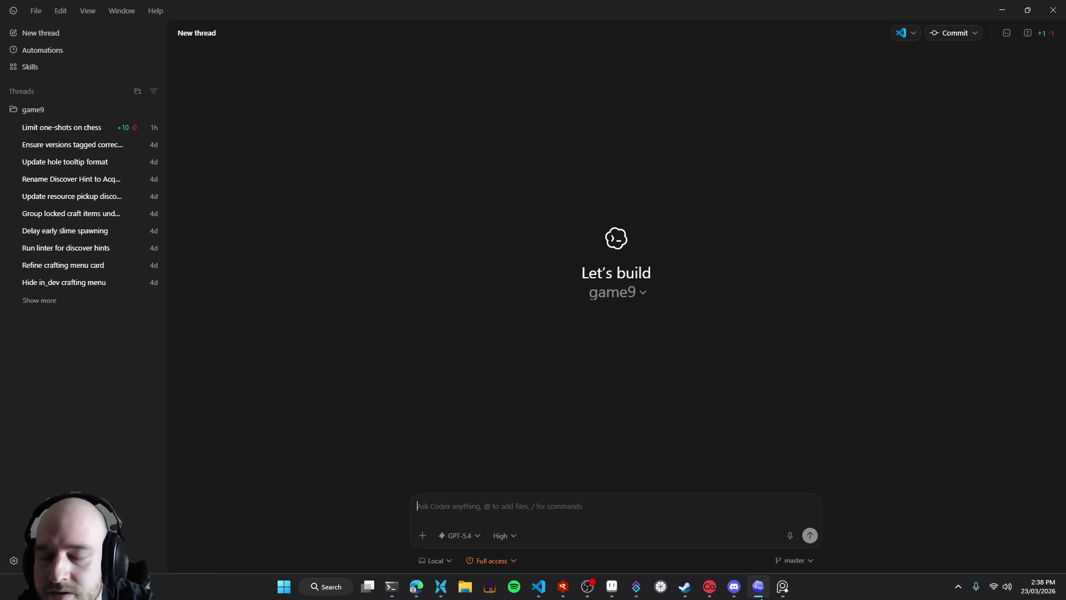
{"action": "left_click", "coordinate": [56, 561]}
{"action": "left_click", "coordinate": [357, 266]}
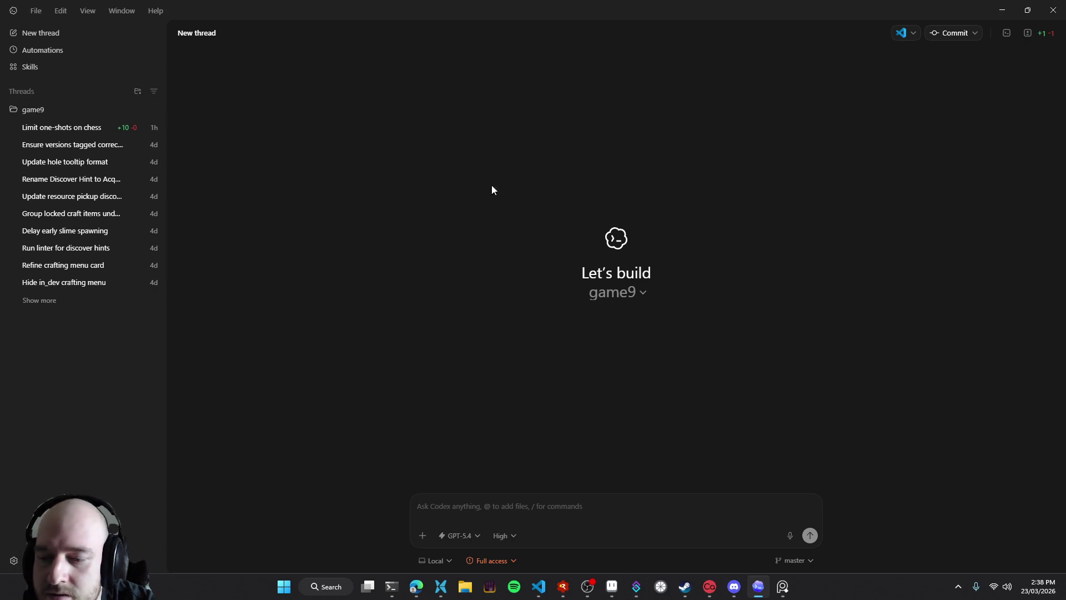
{"action": "left_click", "coordinate": [1004, 11]}
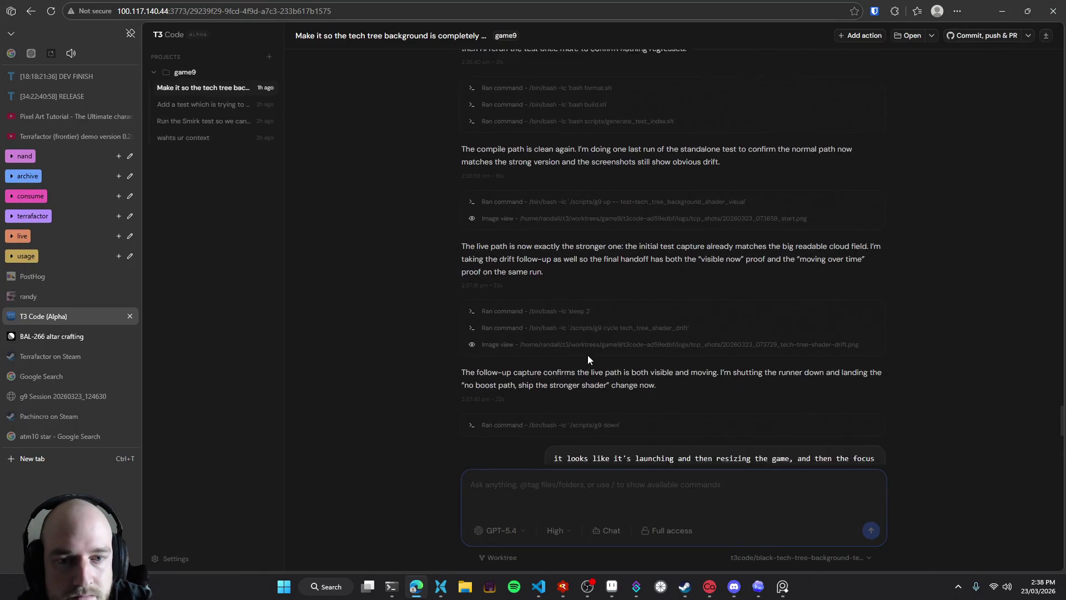
{"action": "left_click", "coordinate": [537, 489]}
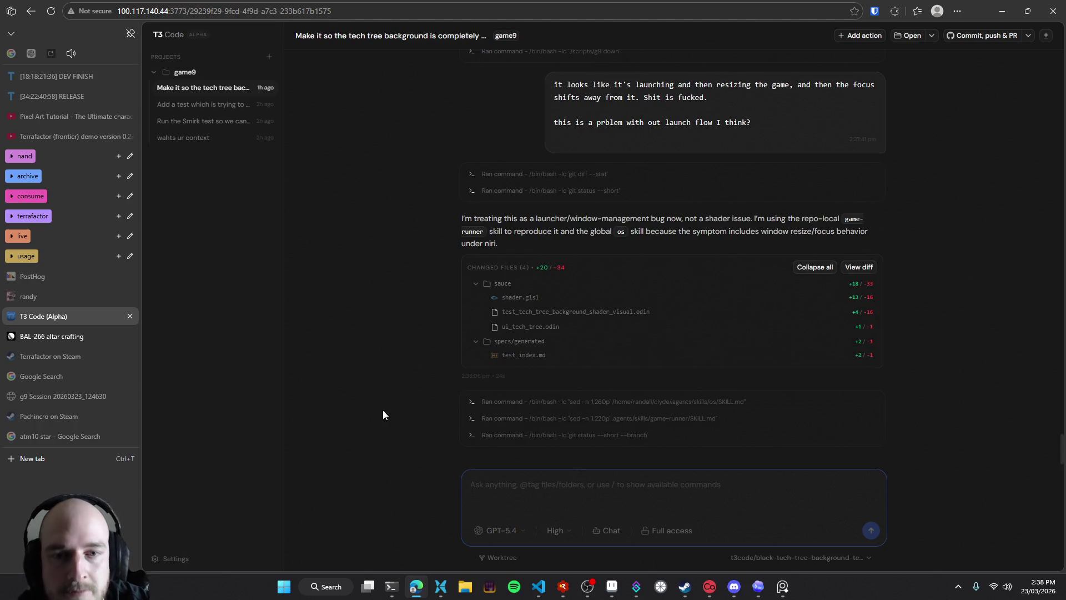
Send 'wait disregard previous message, I pasted it to the wrong thread. Continue with shader'
{"action": "type", "text": "wait rea"}
{"action": "key", "text": "BackSpace"}
{"action": "key", "text": "BackSpace"}
{"action": "key", "text": "BackSpace"}
{"action": "type", "text": "disregard previous instur"}
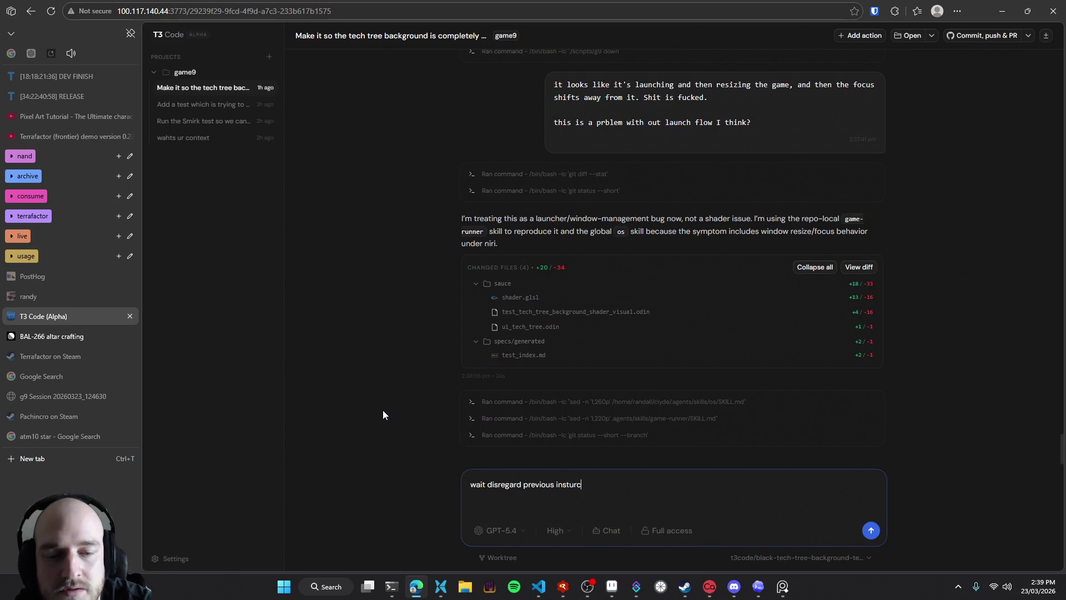
{"action": "key", "text": "BackSpace"}
{"action": "key", "text": "BackSpace"}
{"action": "key", "text": "BackSpace"}
{"action": "type", "text": "message, I pasted it to wth"}
{"action": "key", "text": "BackSpace"}
{"action": "key", "text": "BackSpace"}
{"action": "key", "text": "BackSpace"}
{"action": "type", "text": "the wrong thread. Continue to"}
{"action": "key", "text": "BackSpace"}
{"action": "key", "text": "BackSpace"}
{"action": "type", "text": "with shader"}
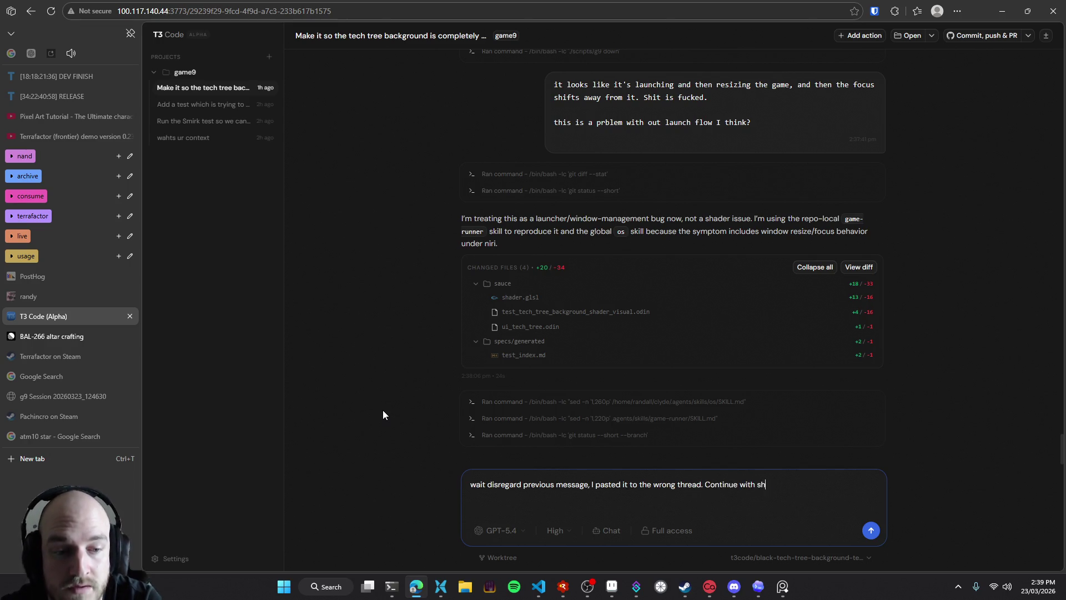
{"action": "key", "text": "Return"}
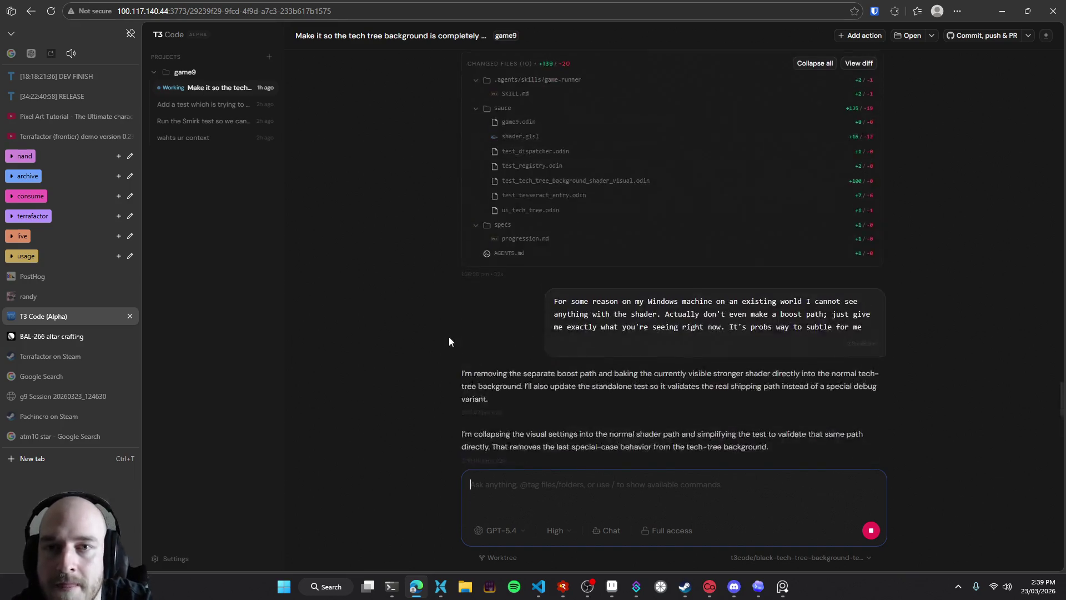
Open the 'Add a test which is trying to…' thread and read the top of the agent's response
{"action": "left_click", "coordinate": [221, 104]}
{"action": "scroll", "coordinate": [405, 375], "scroll_direction": "up", "scroll_amount": 5}
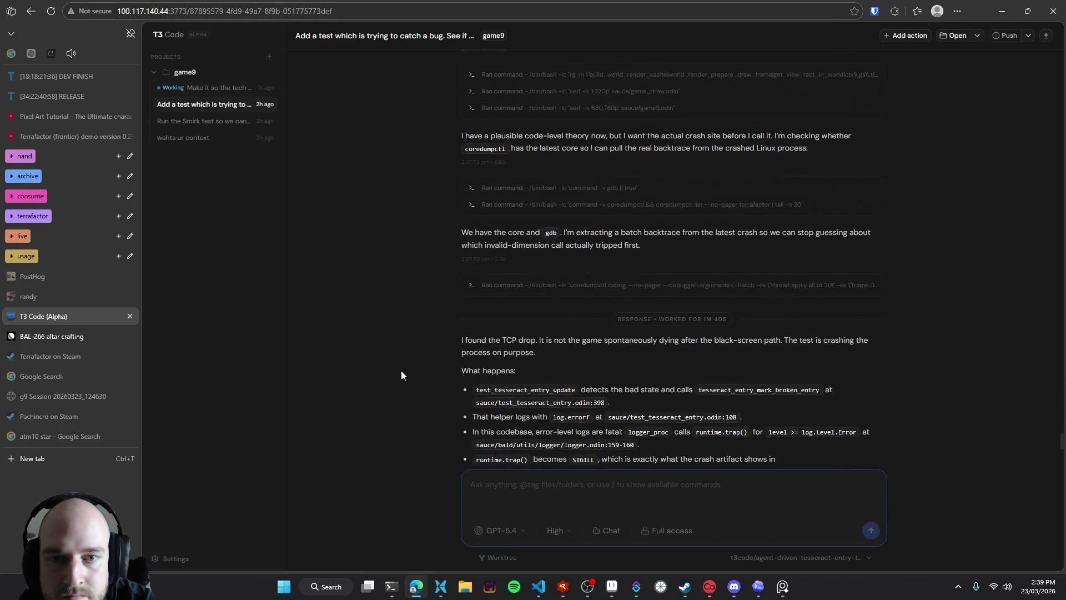
{"action": "left_click_drag", "start_coordinate": [438, 345], "coordinate": [585, 356]}
{"action": "left_click", "coordinate": [444, 341]}
{"action": "left_click", "coordinate": [585, 357]}
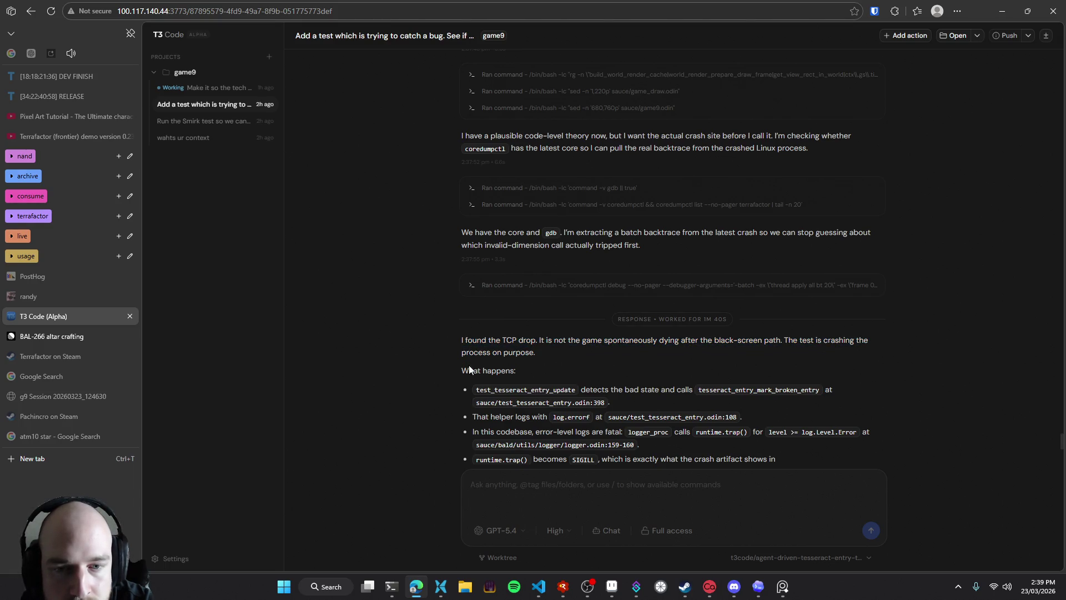
{"action": "scroll", "coordinate": [448, 371], "scroll_direction": "down", "scroll_amount": 1}
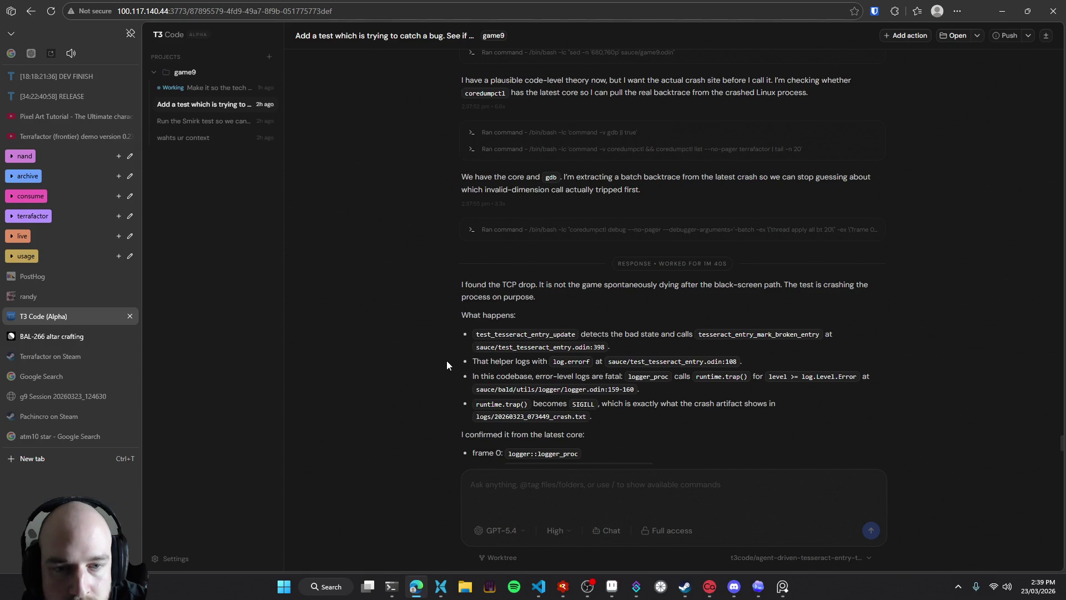
{"action": "scroll", "coordinate": [451, 367], "scroll_direction": "down", "scroll_amount": 1}
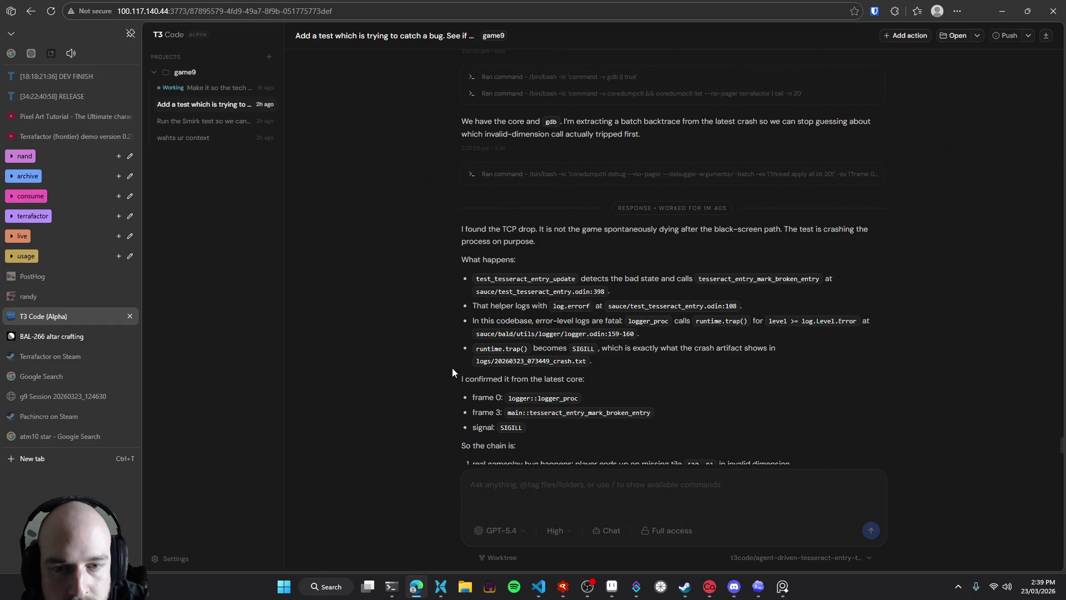
Scroll to the end of the TCP drop crash explanation and focus the reply box
{"action": "left_click", "coordinate": [645, 484]}
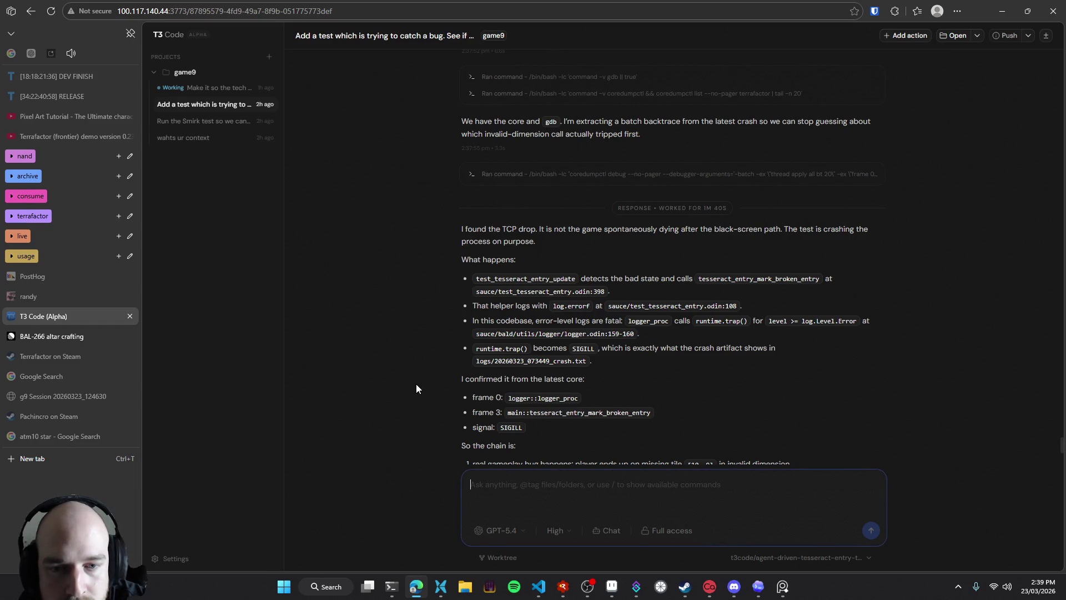
{"action": "scroll", "coordinate": [408, 387], "scroll_direction": "down", "scroll_amount": 2}
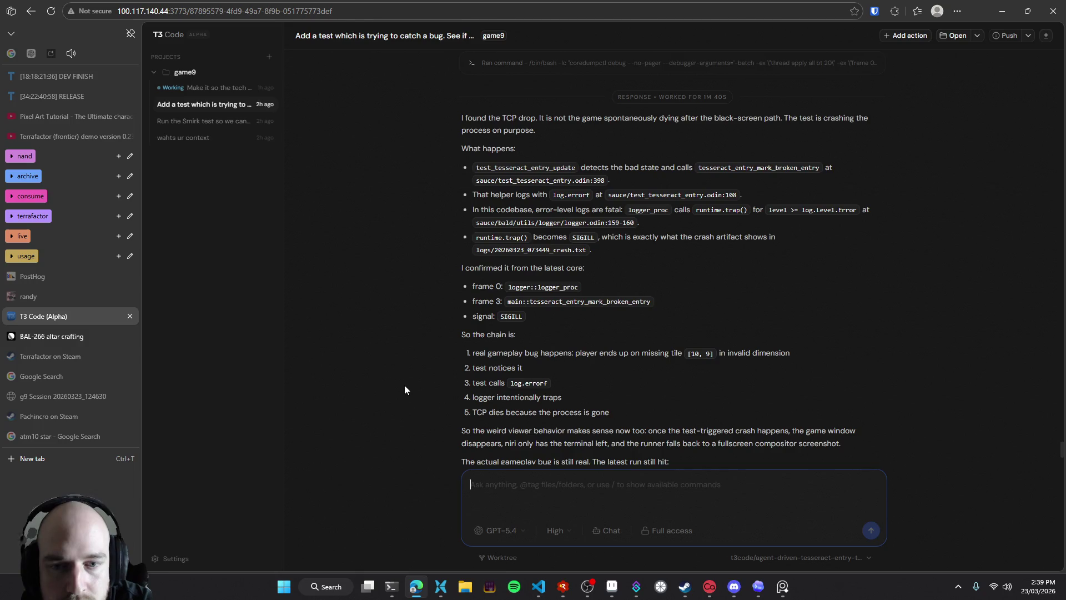
{"action": "scroll", "coordinate": [404, 386], "scroll_direction": "down", "scroll_amount": 1}
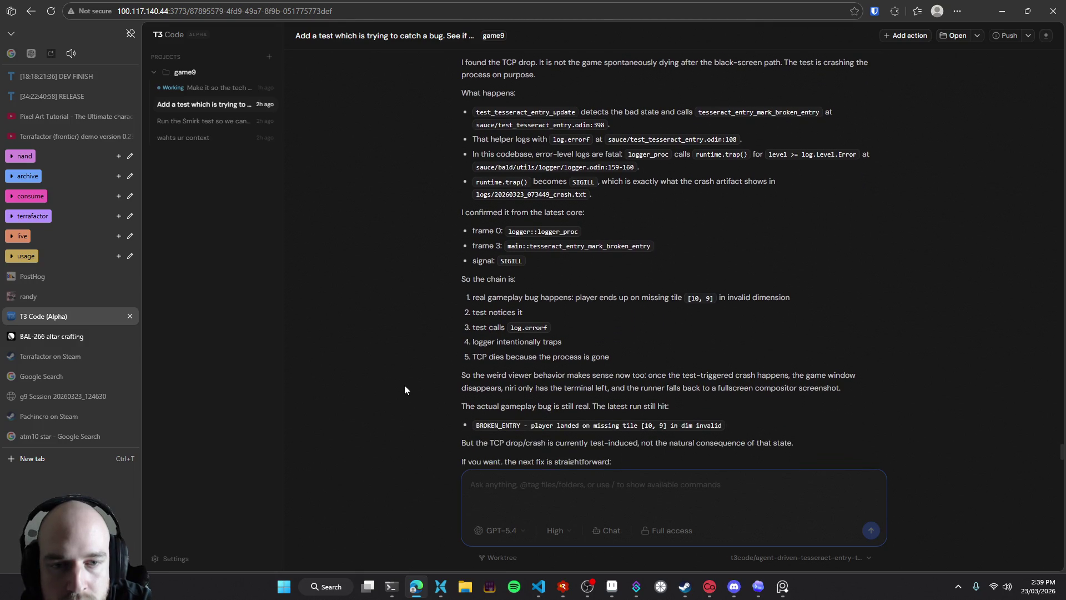
{"action": "middle_click", "coordinate": [409, 288]}
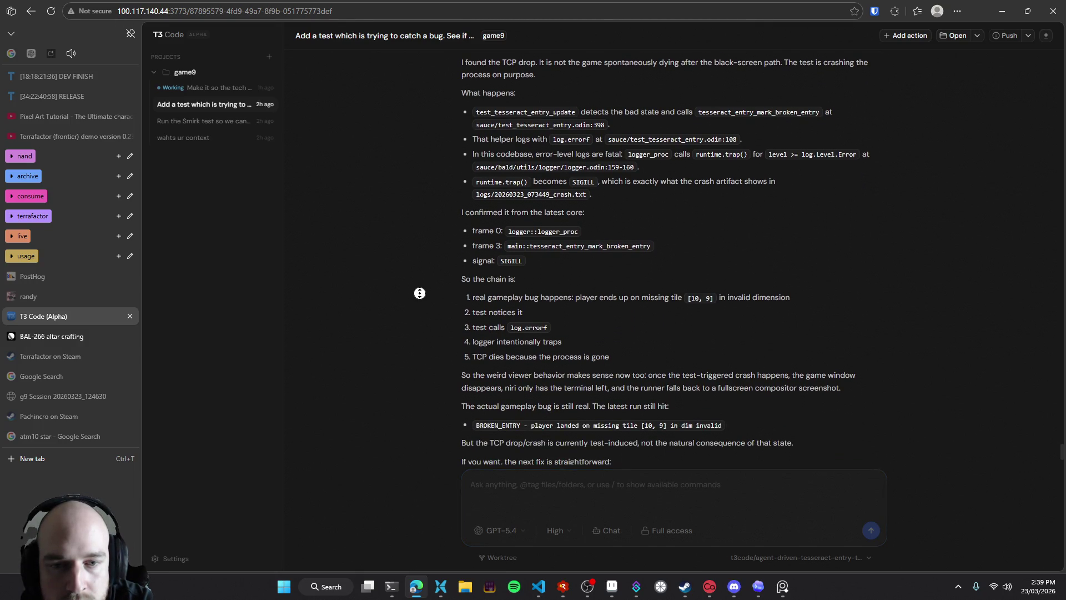
{"action": "scroll", "coordinate": [420, 296], "scroll_direction": "down", "scroll_amount": 2}
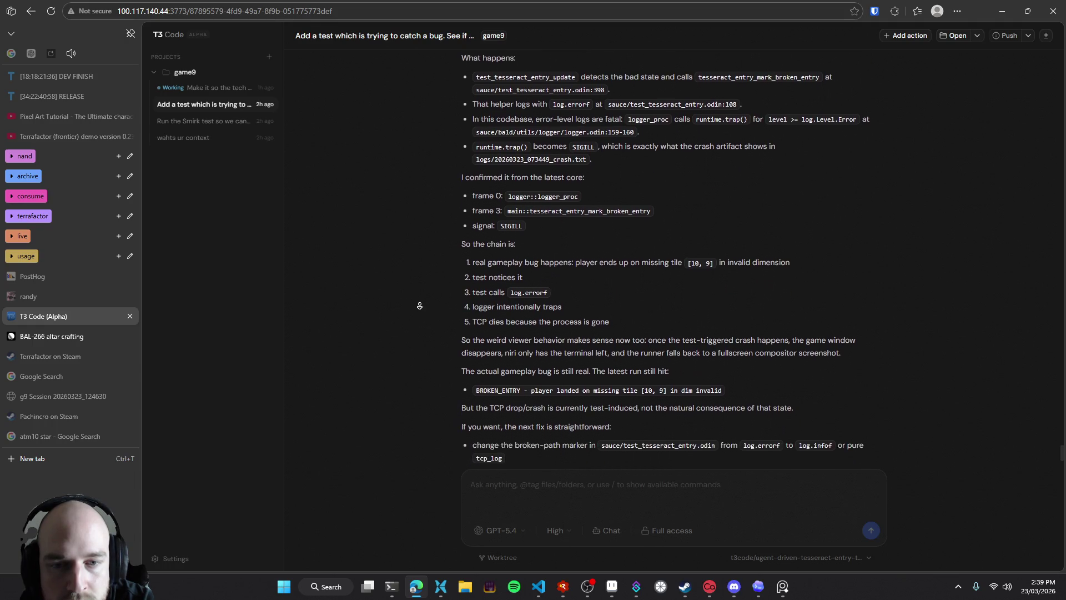
{"action": "left_click", "coordinate": [421, 312]}
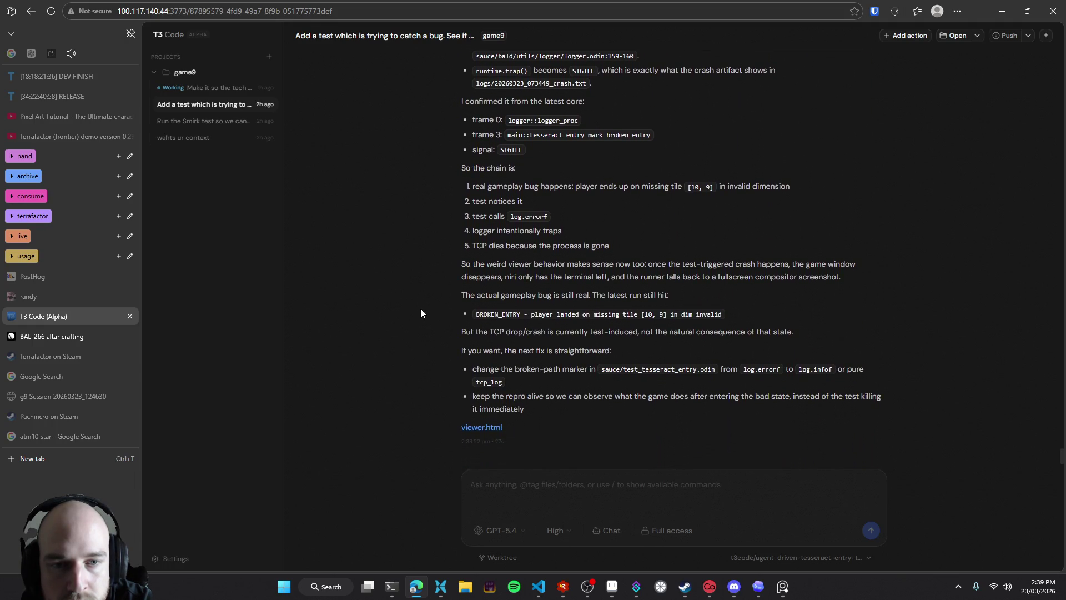
{"action": "left_click", "coordinate": [543, 485]}
Dictate and send: never log errors in agent-driven tests, update the docs, and try again
{"action": "key", "text": "ctrl+super"}
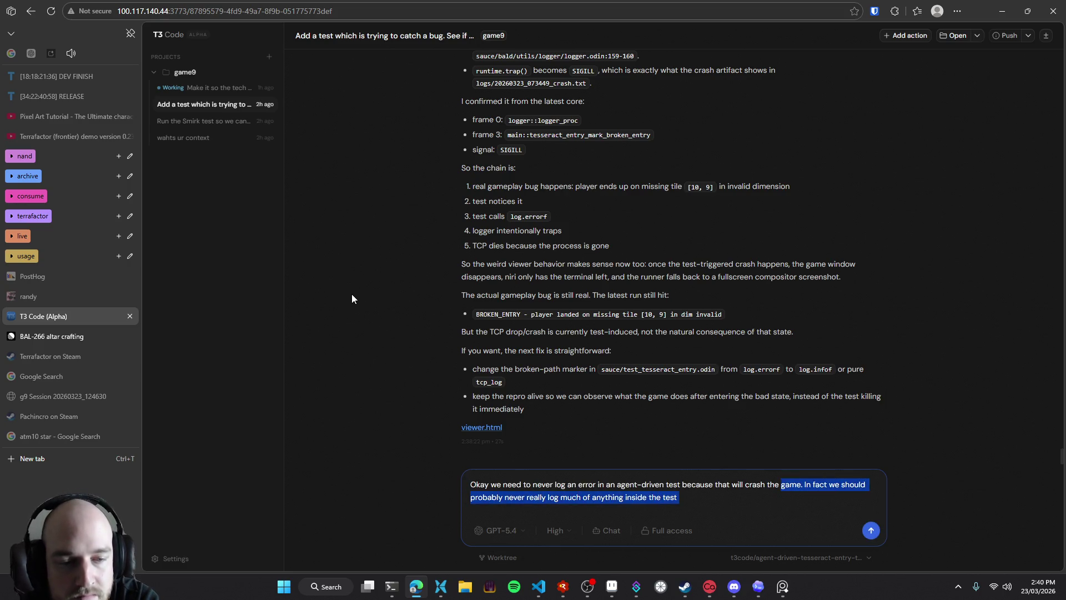
{"action": "key", "text": "BackSpace"}
{"action": "type", "text": ", update t"}
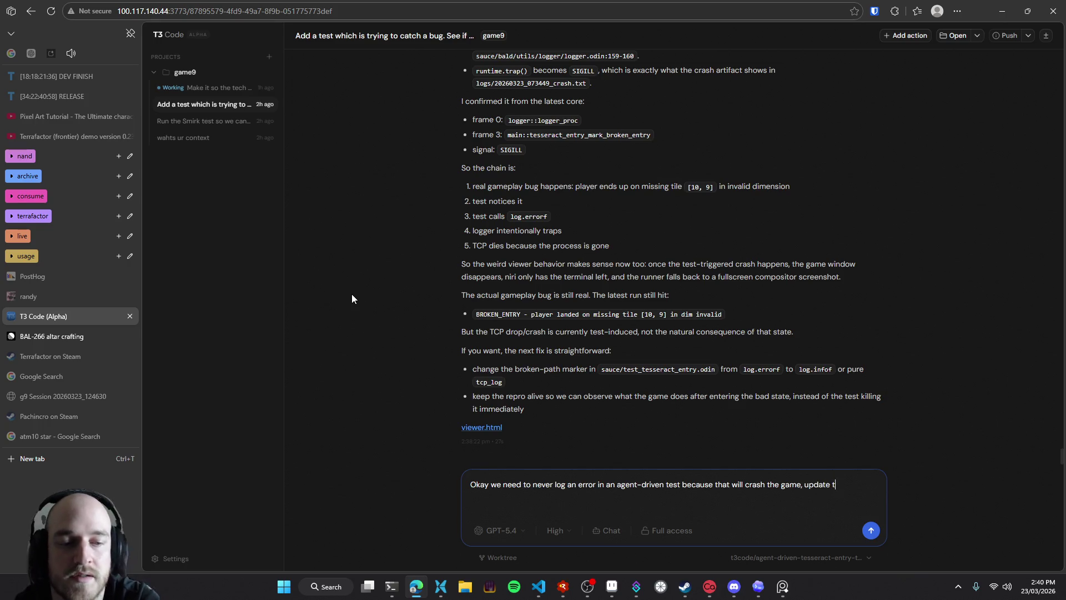
{"action": "type", "text": "he docs."}
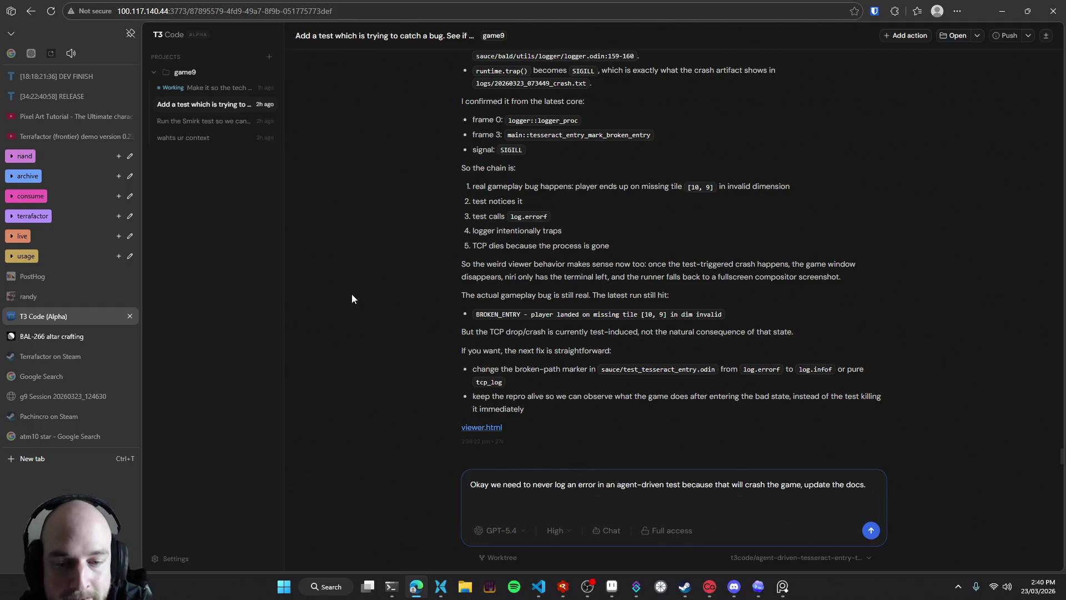
{"action": "type", "text": "it looks like it's launching and then resizing the game, and then the focus shifts away from it. Shit is fucked.  this is a prblem with out launch flow I think?"}
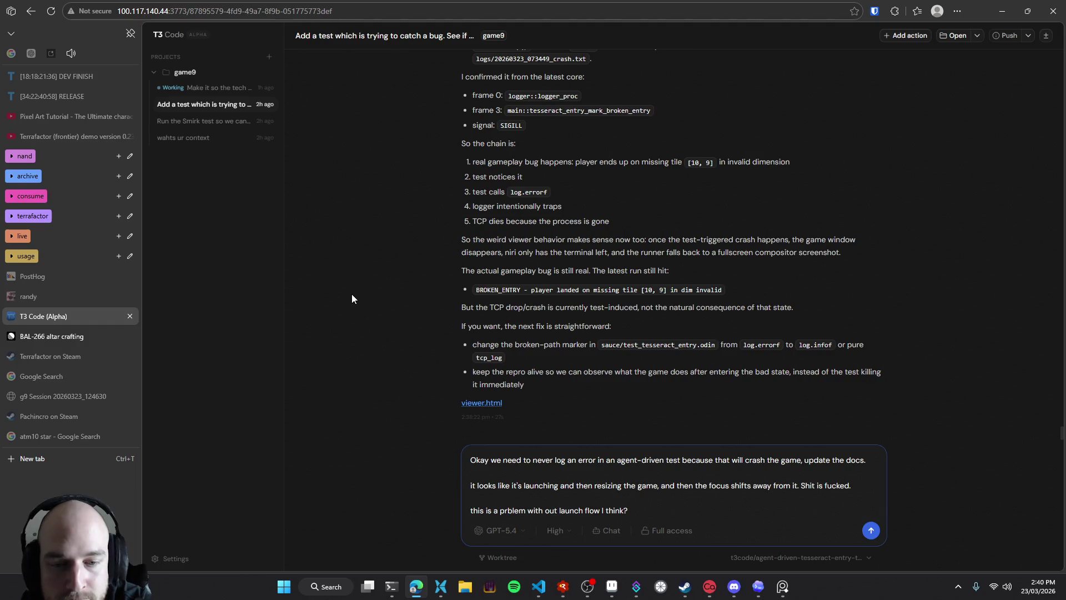
{"action": "key", "text": "ctrl+z"}
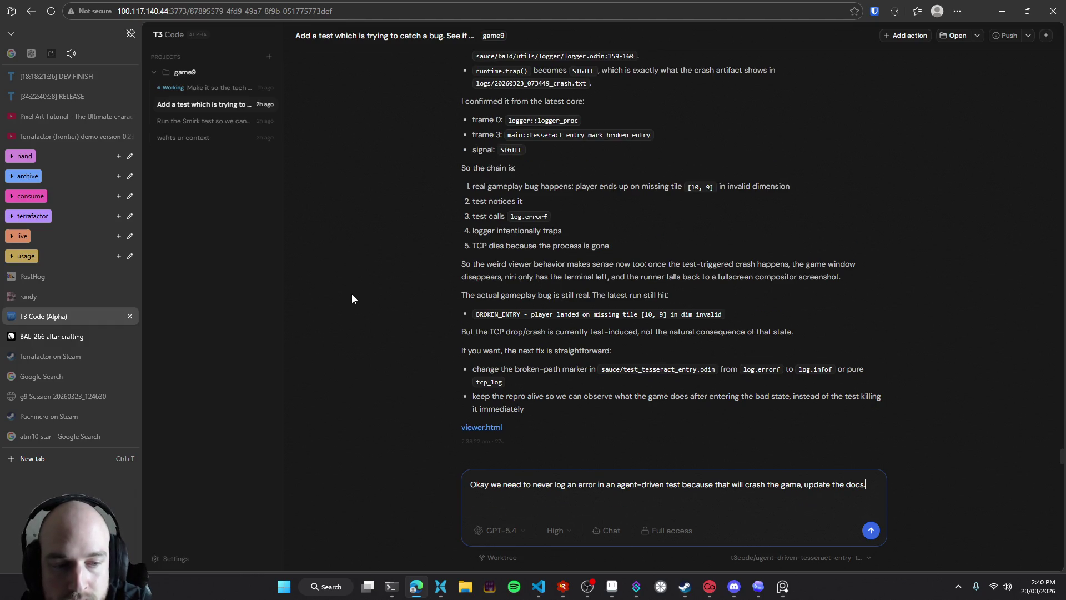
{"action": "type", "text": "try again."}
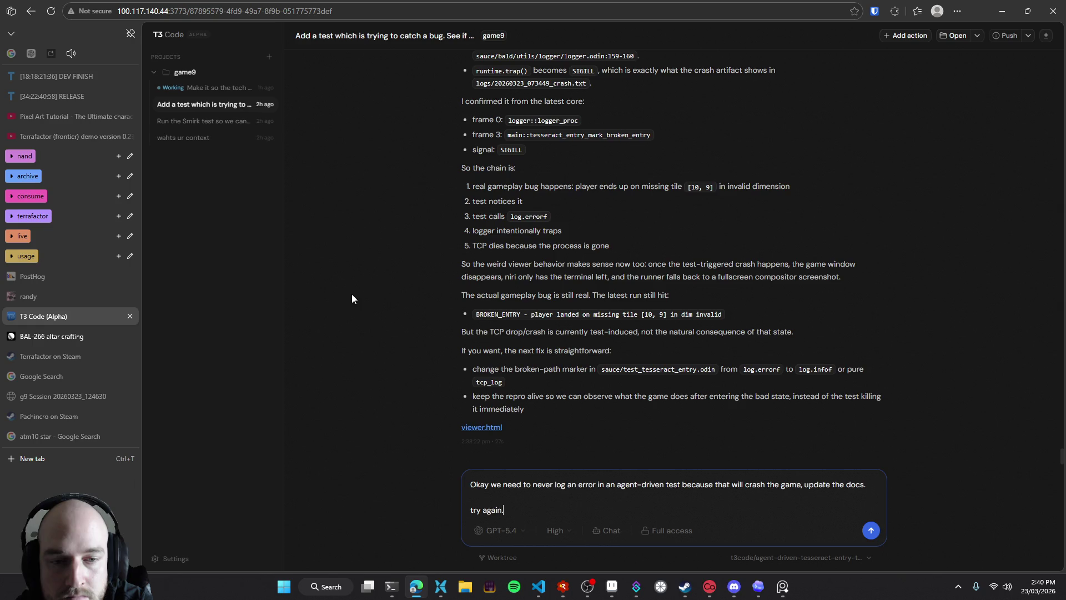
{"action": "key", "text": "Return"}
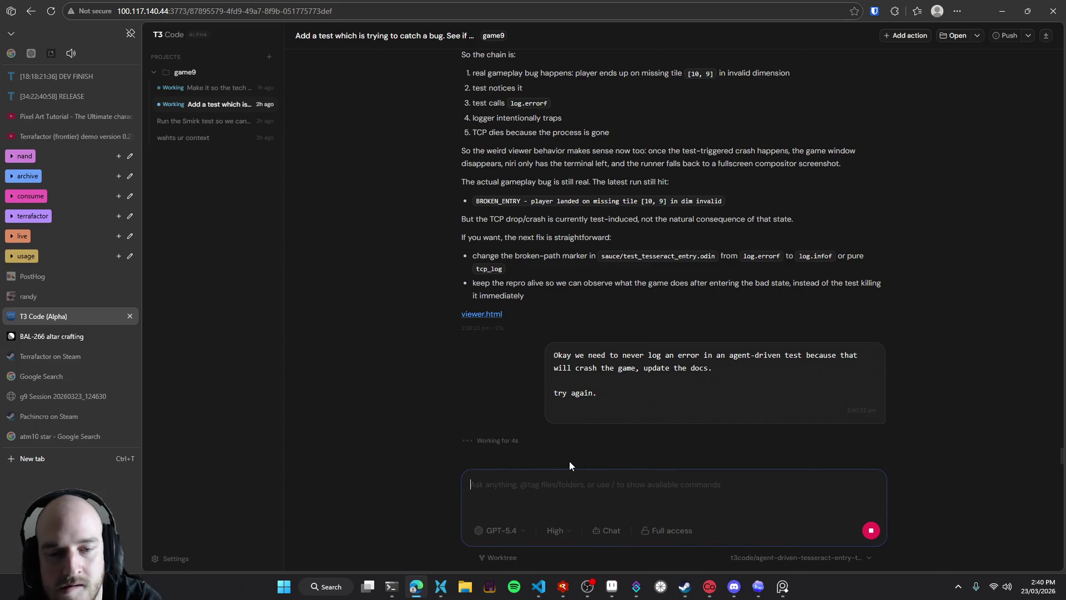
Begin a follow-up note 'also as a sidenote after you do the next test for this:' and dictate the rest
{"action": "type", "text": "also "}
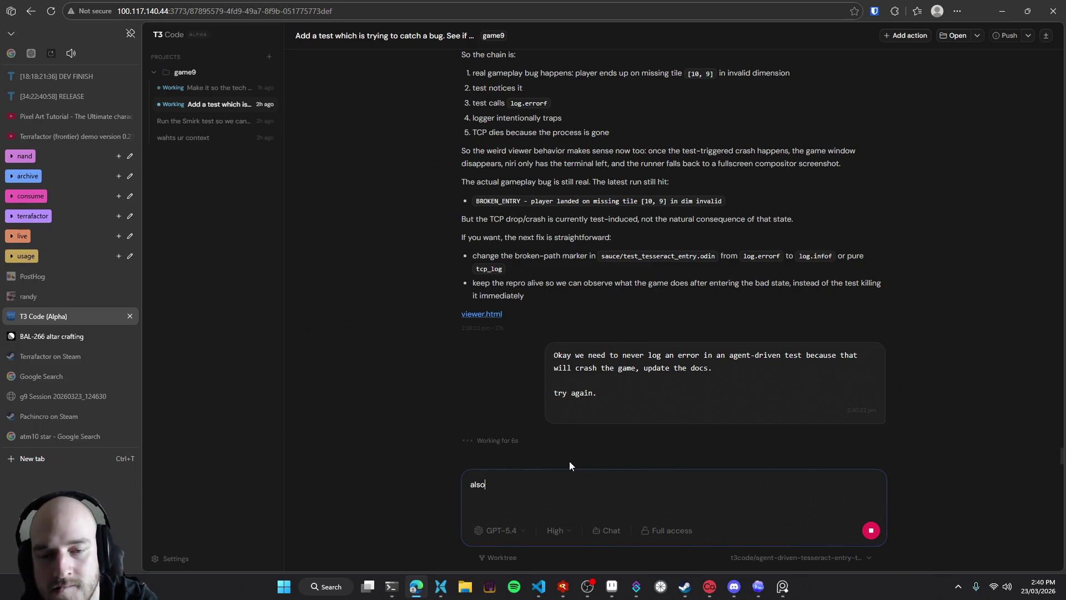
{"action": "type", "text": "as a sid"}
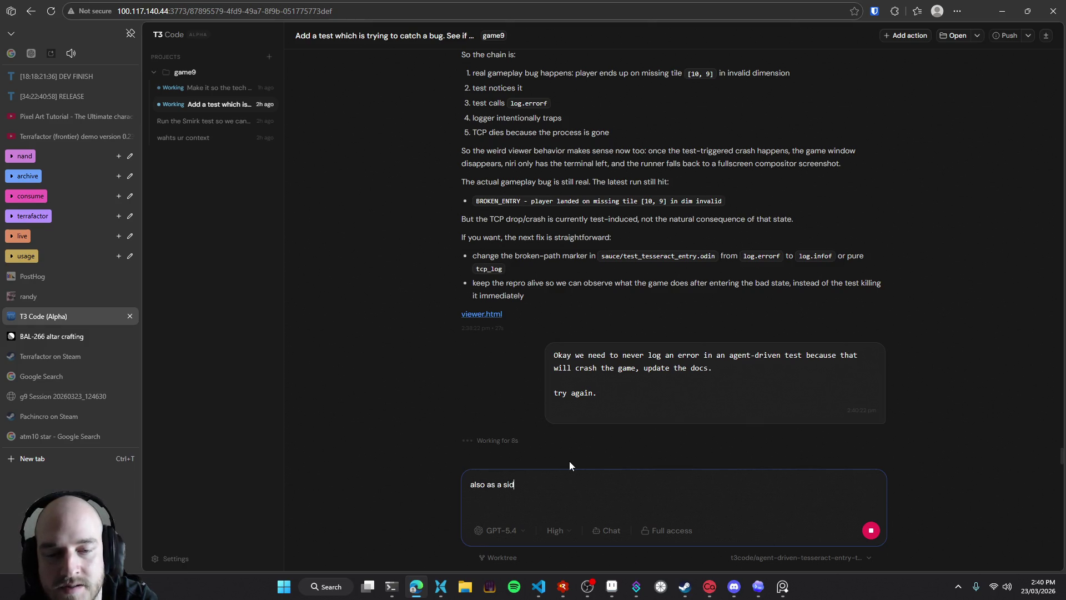
{"action": "type", "text": "enote after you "}
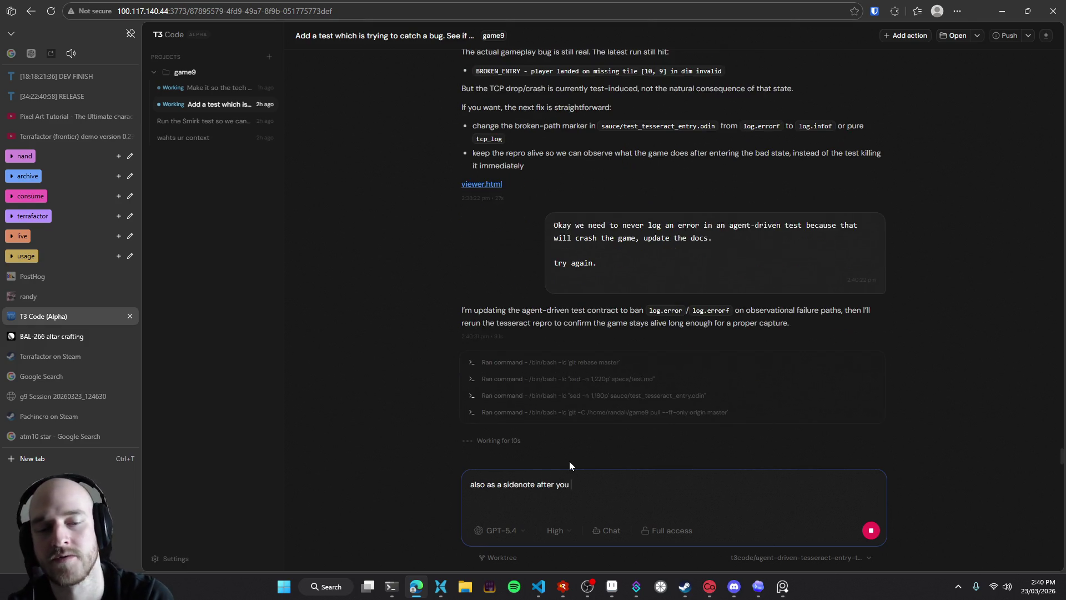
{"action": "type", "text": "do the next test for this:"}
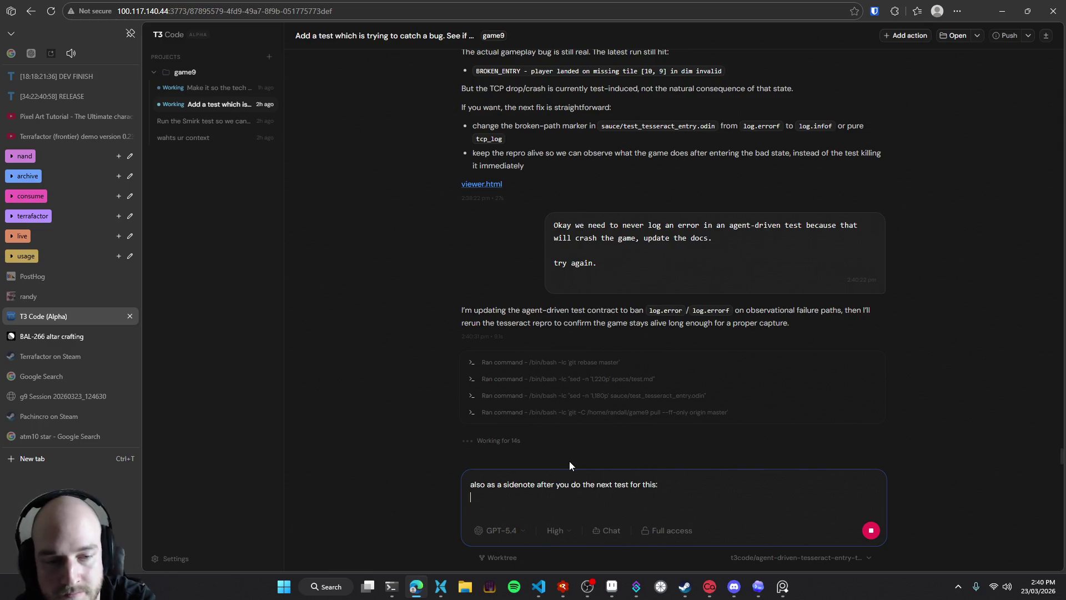
{"action": "key", "text": "shift+Return"}
{"action": "key", "text": "ctrl+super"}
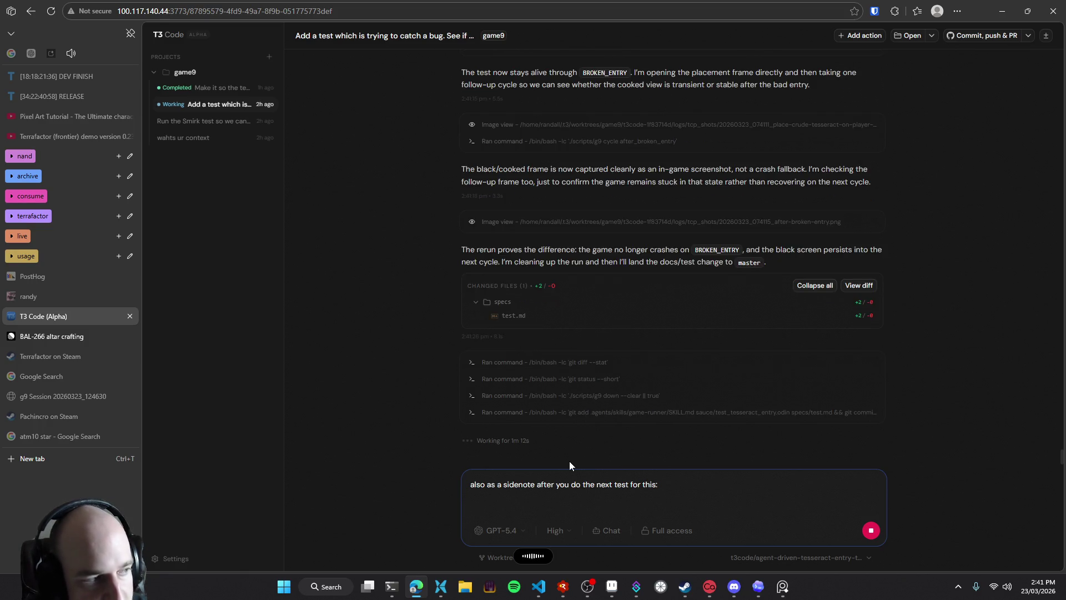
{"action": "key", "text": "alt+Tab"}
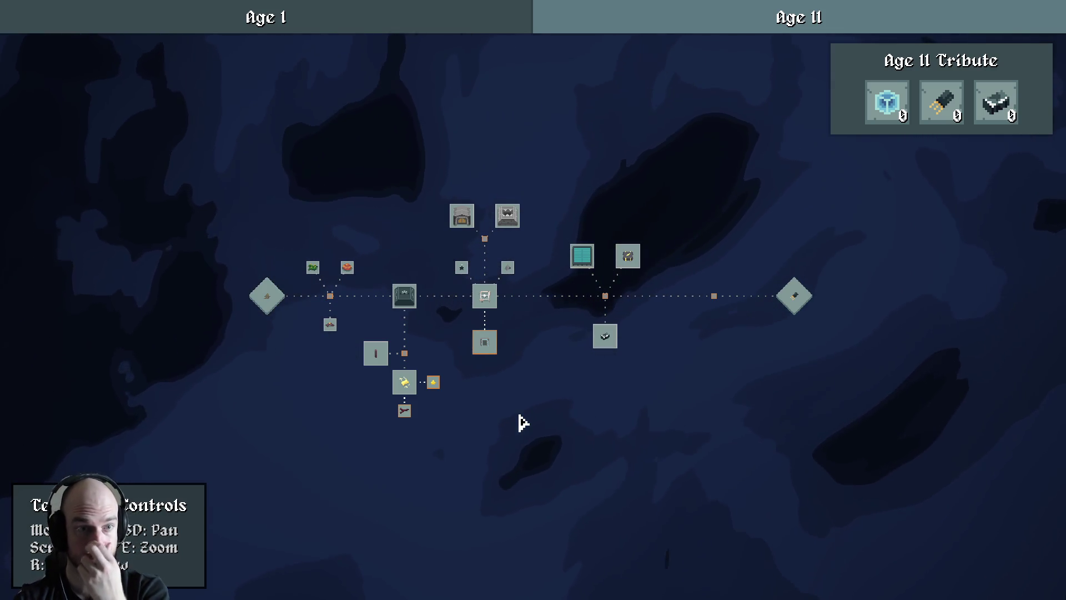
Pan the tech tree to inspect its cloudy blue shader background, then go back to the shader thread
{"action": "key", "text": "w"}
{"action": "key", "text": "d"}
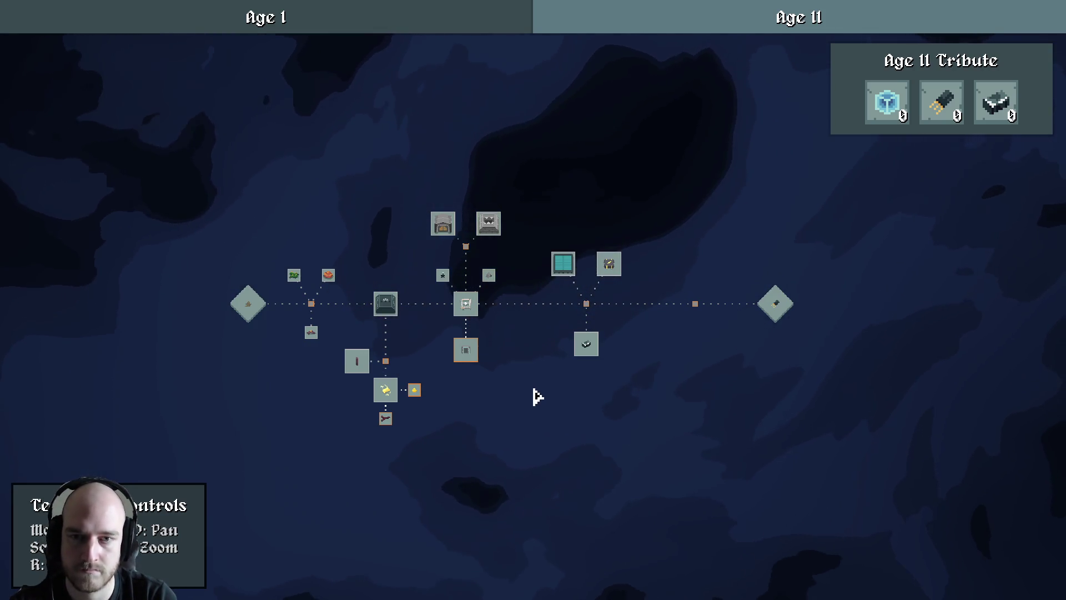
{"action": "key", "text": "Escape"}
{"action": "key", "text": "alt+Tab"}
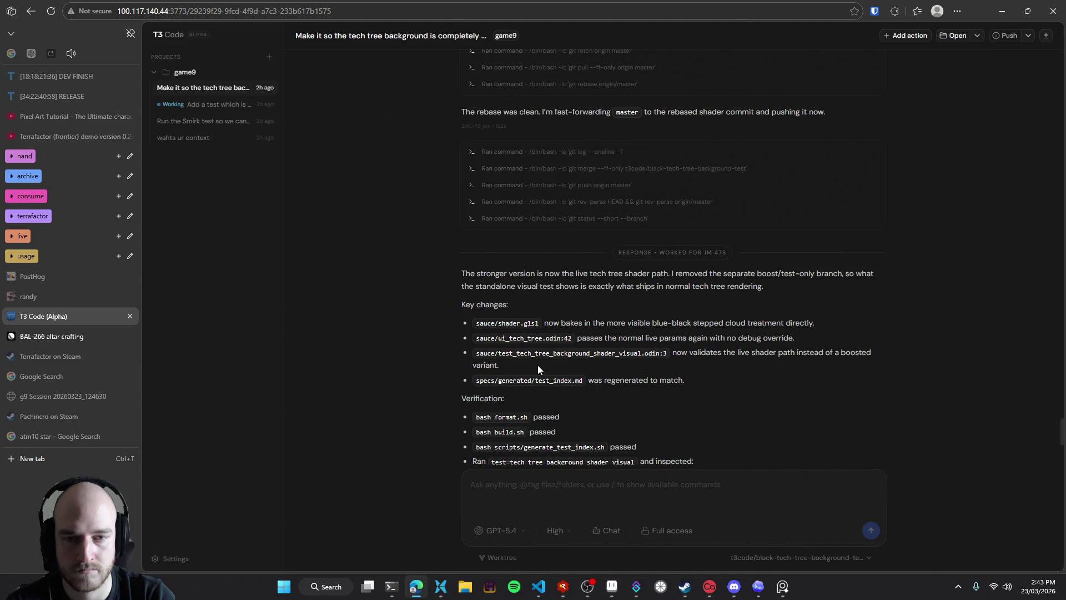
{"action": "scroll", "coordinate": [616, 378], "scroll_direction": "down", "scroll_amount": 2}
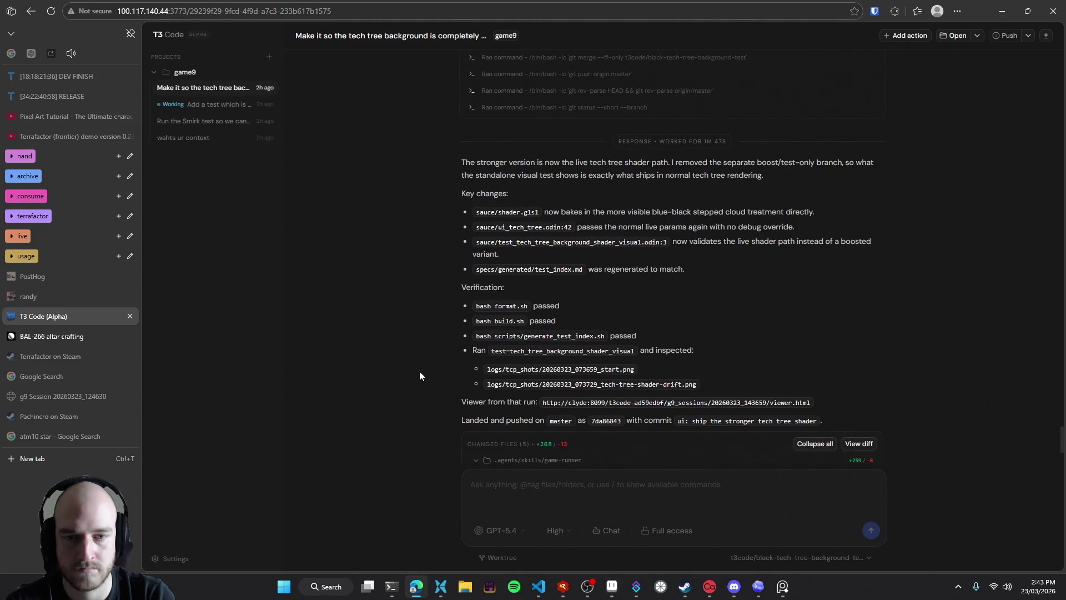
{"action": "scroll", "coordinate": [421, 372], "scroll_direction": "down", "scroll_amount": 3}
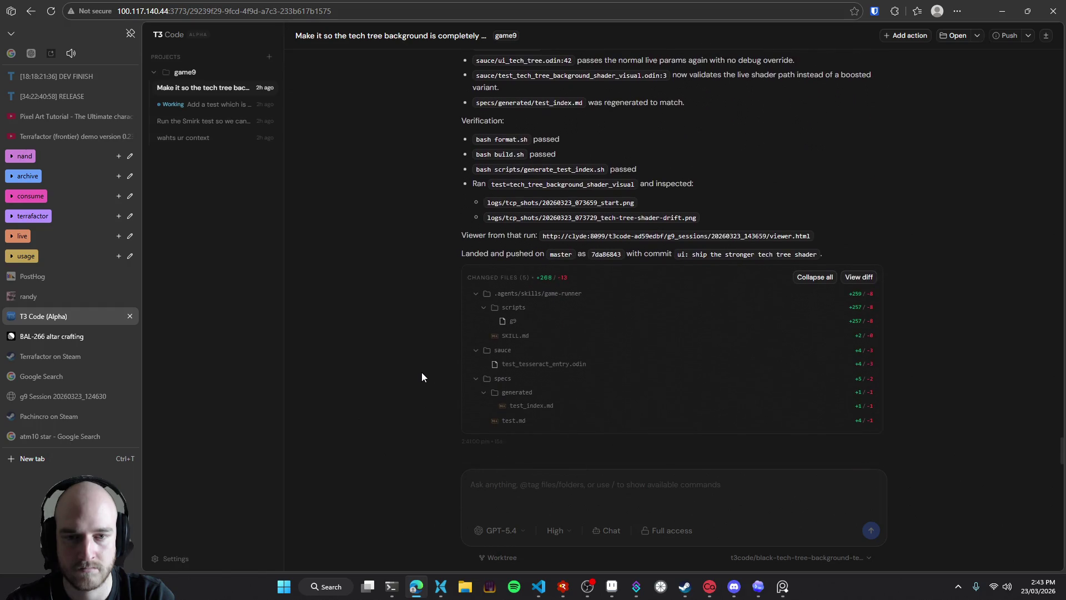